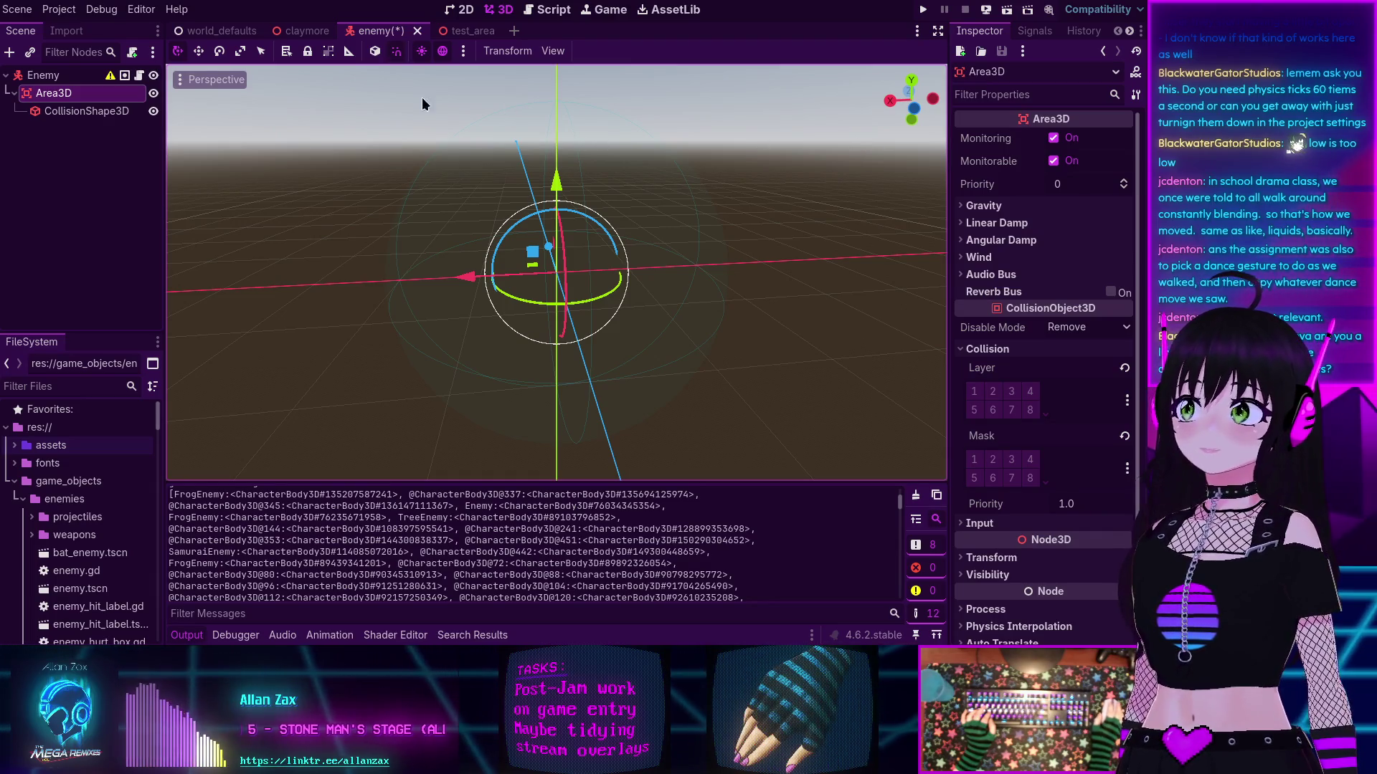
Step: Review the enemy's Area3D signals in the Signals dock, then save the enemy scene
left_click(76, 183)
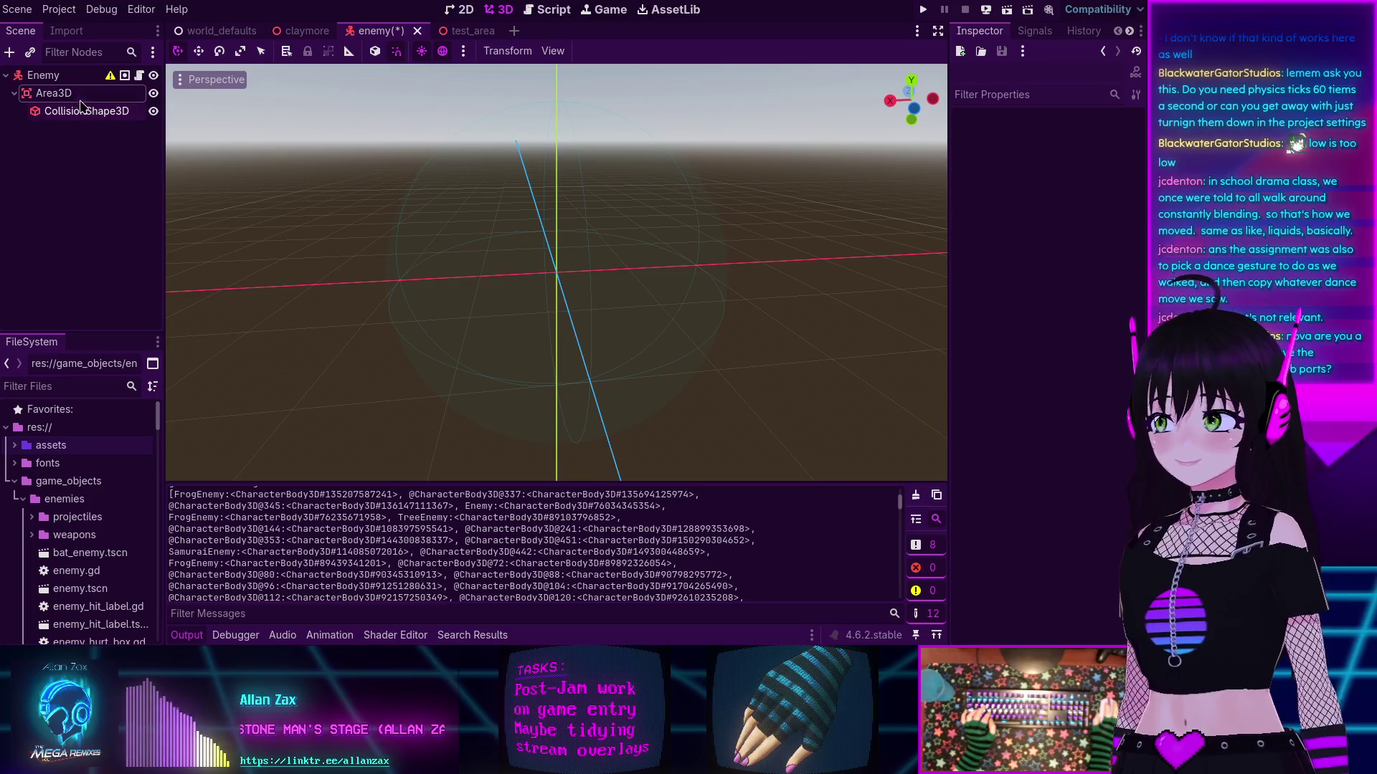
left_click(54, 93)
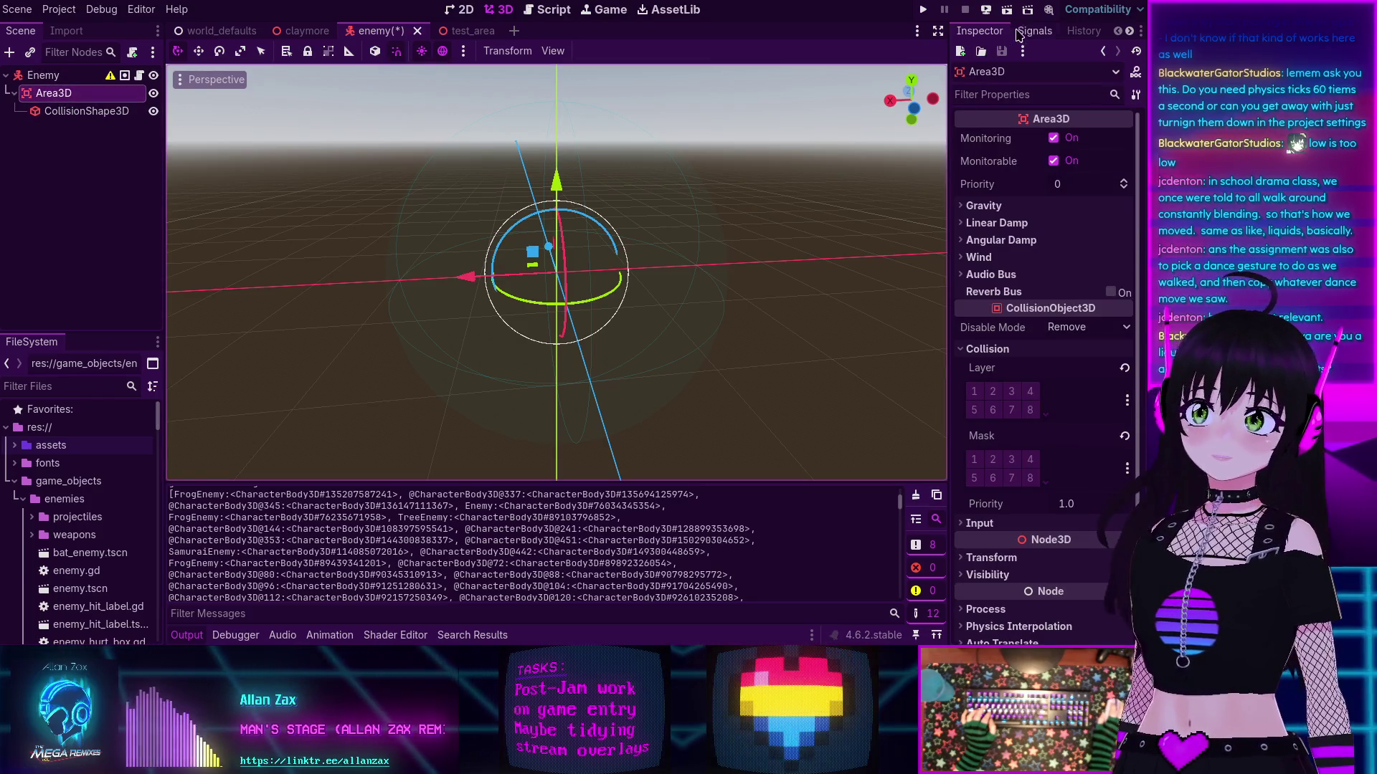
left_click(1035, 31)
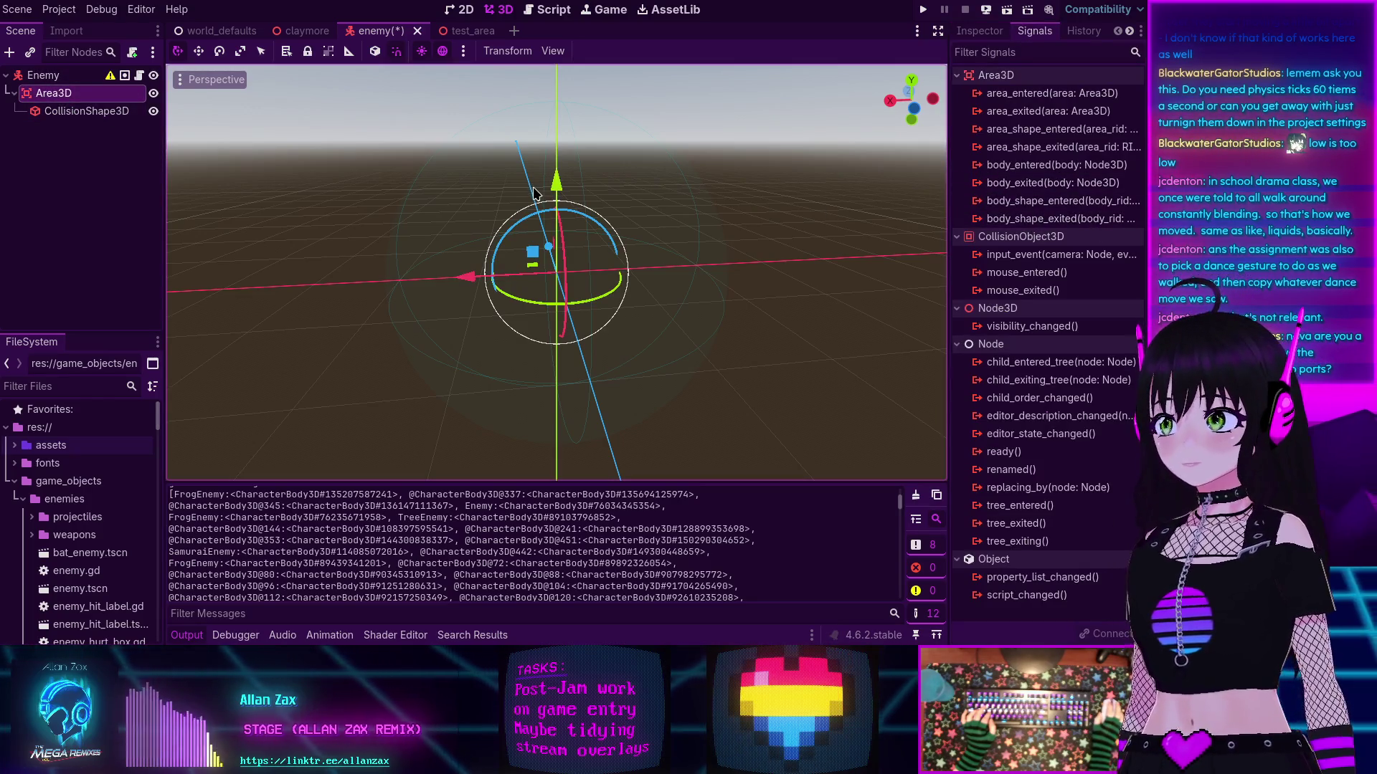
left_click(188, 142)
key("ctrl+s")
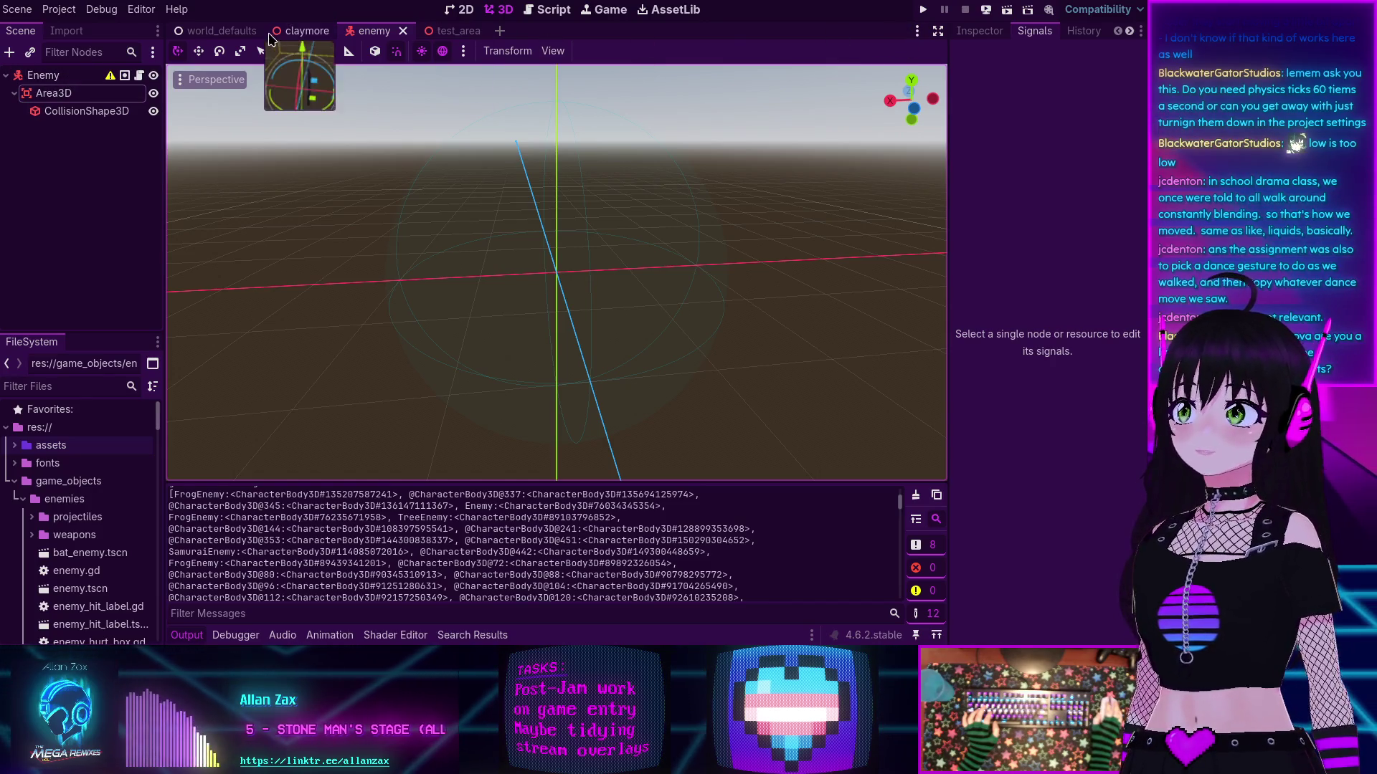
Step: Run the test_area scene and shoot at the enemies in the arena
left_click(454, 32)
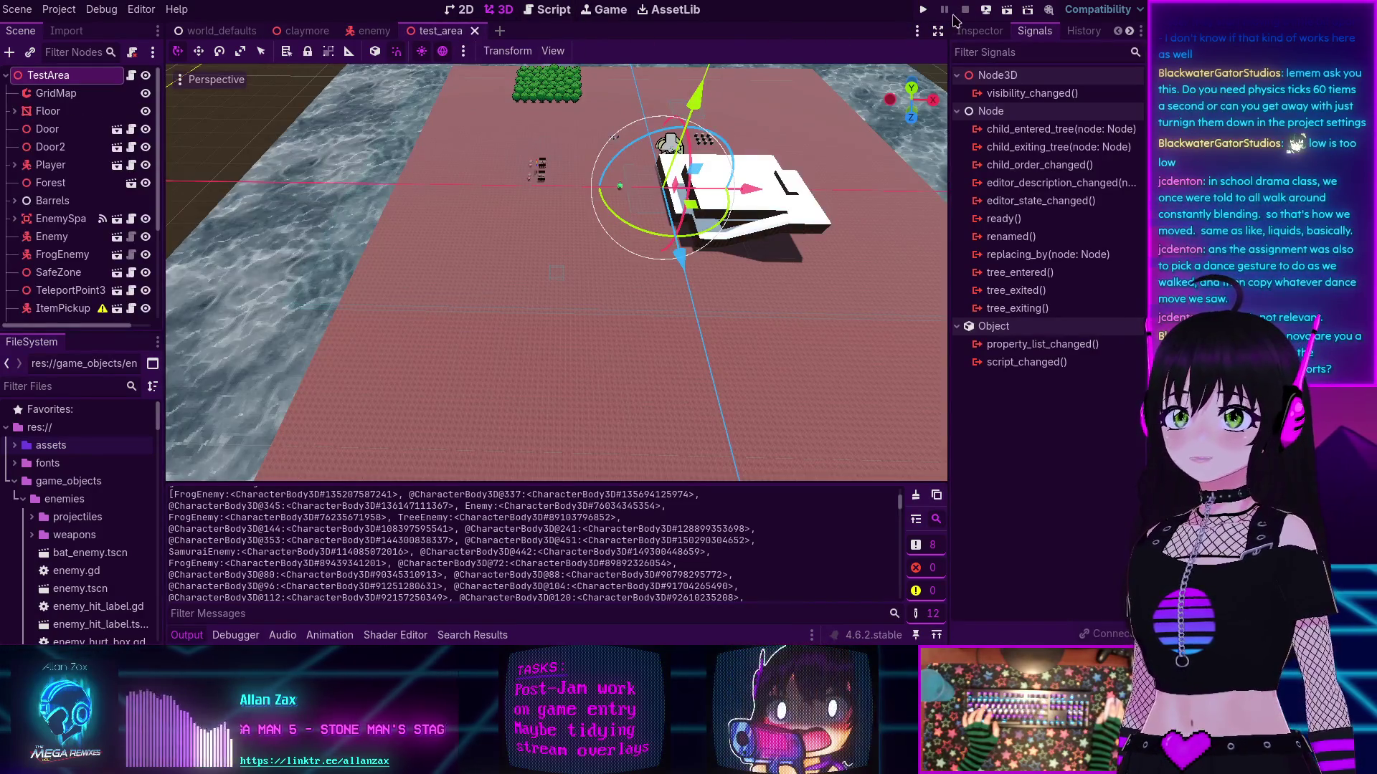
left_click(1007, 10)
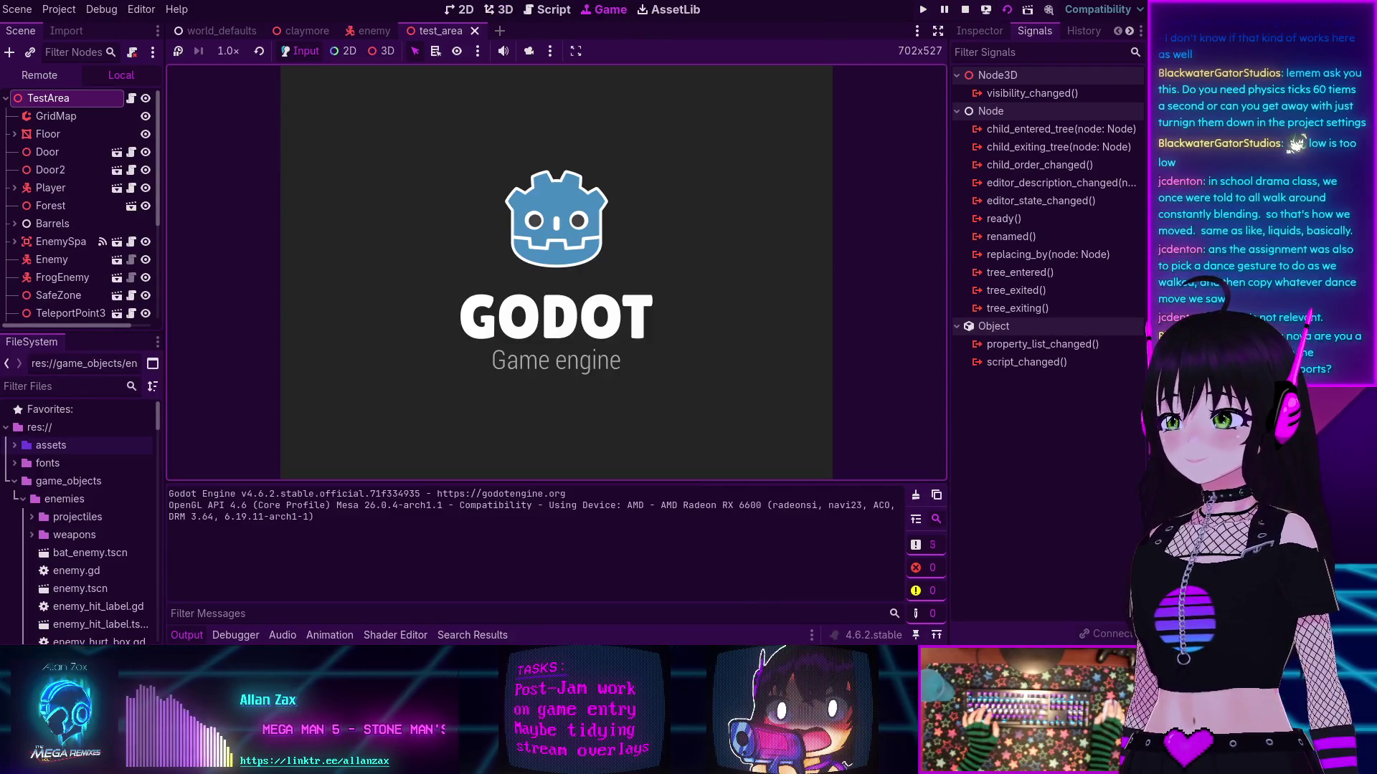
left_click(556, 271)
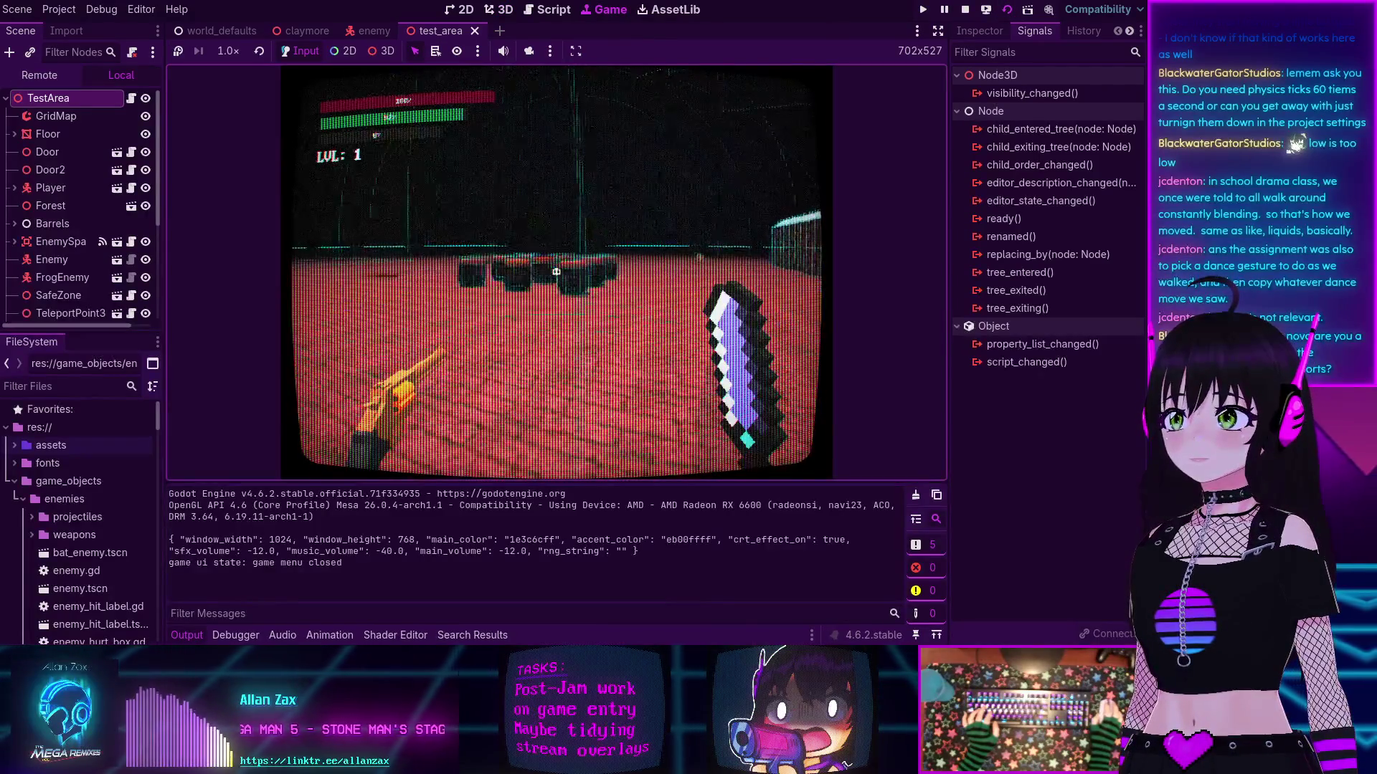
left_click(555, 272)
left_click(555, 271)
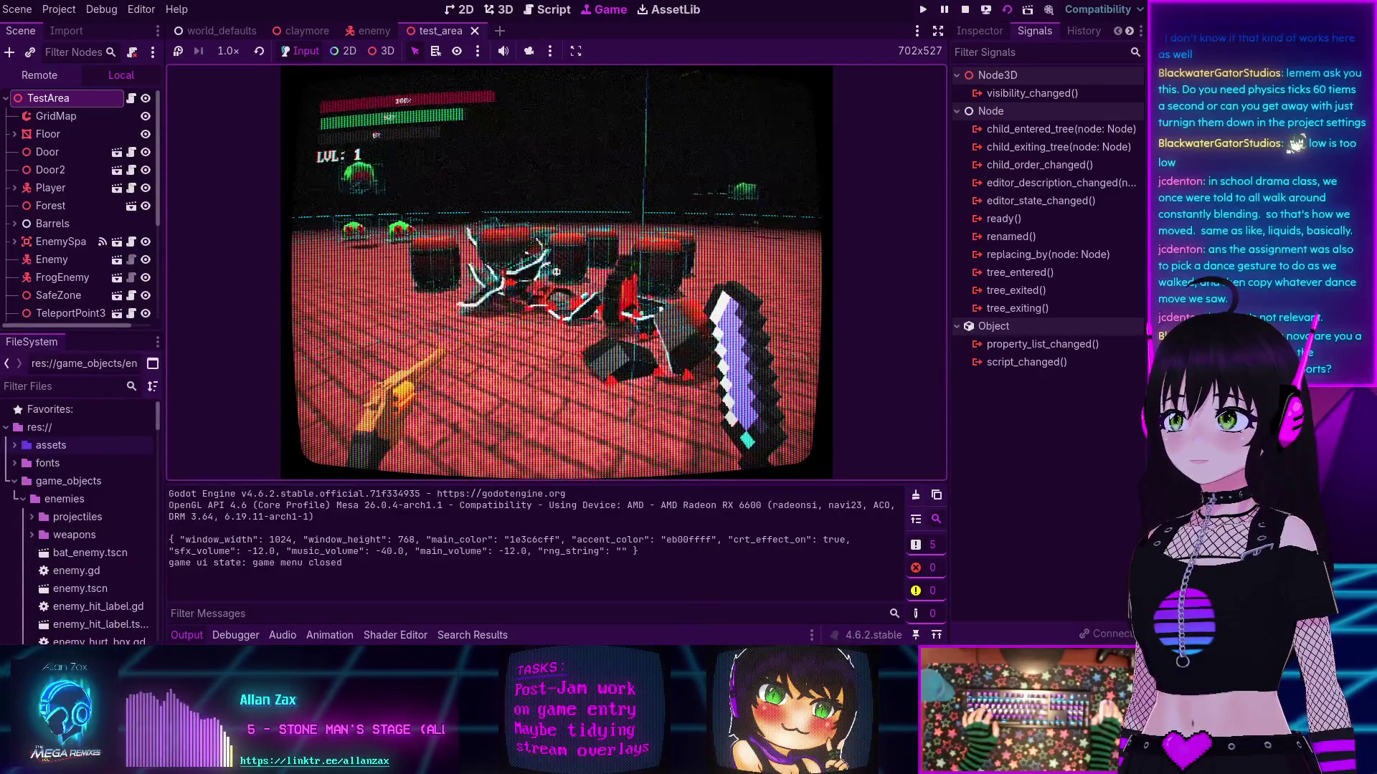
left_click(555, 272)
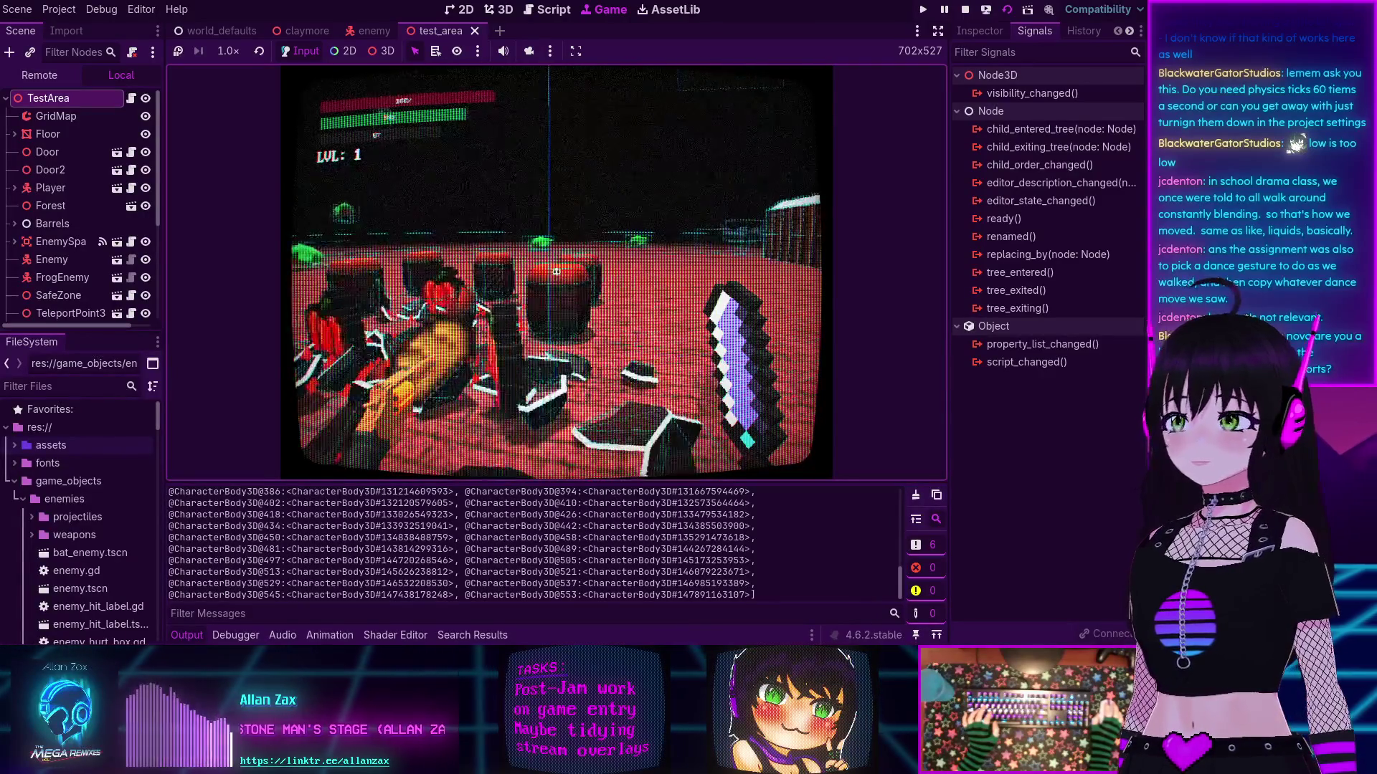
Step: Stop the test run and go to the TestArea scene's script
left_click(556, 271)
key("F8")
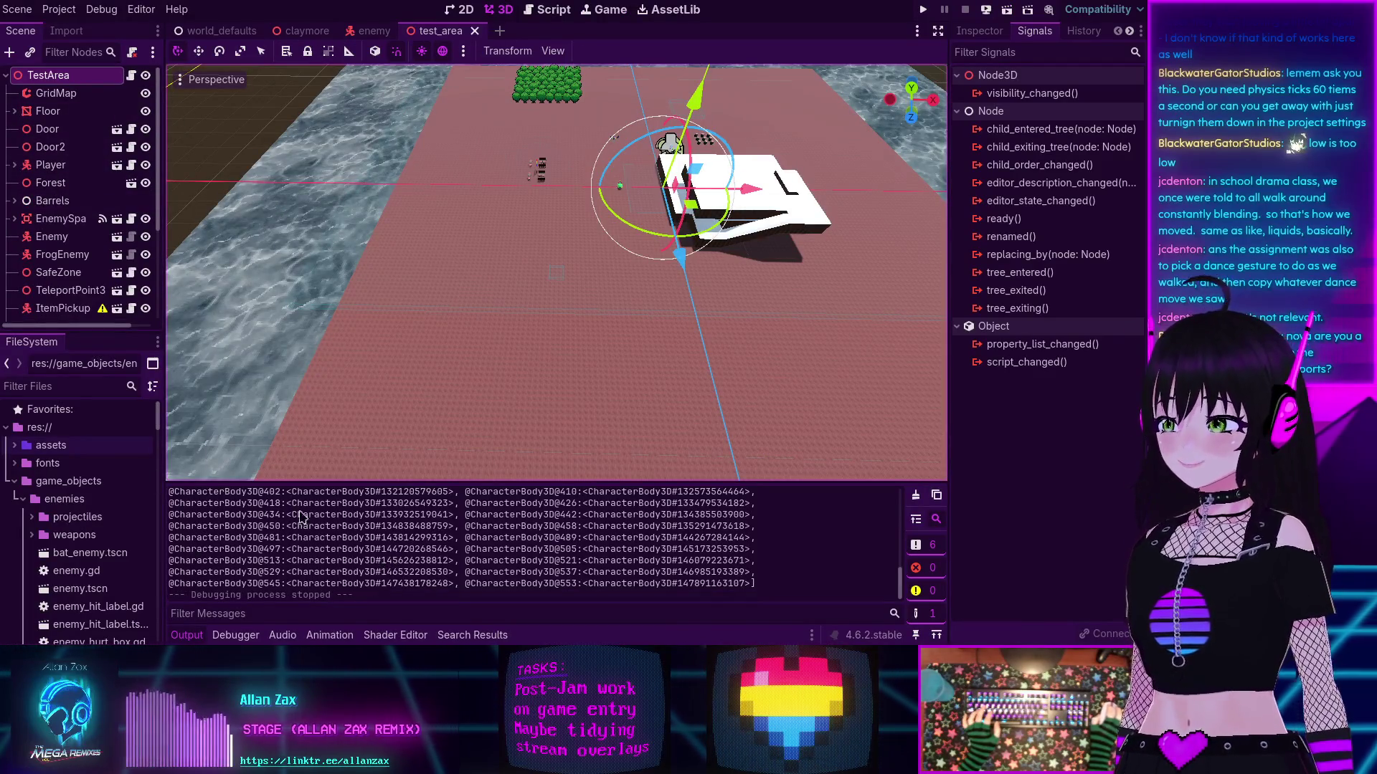
left_click(131, 75)
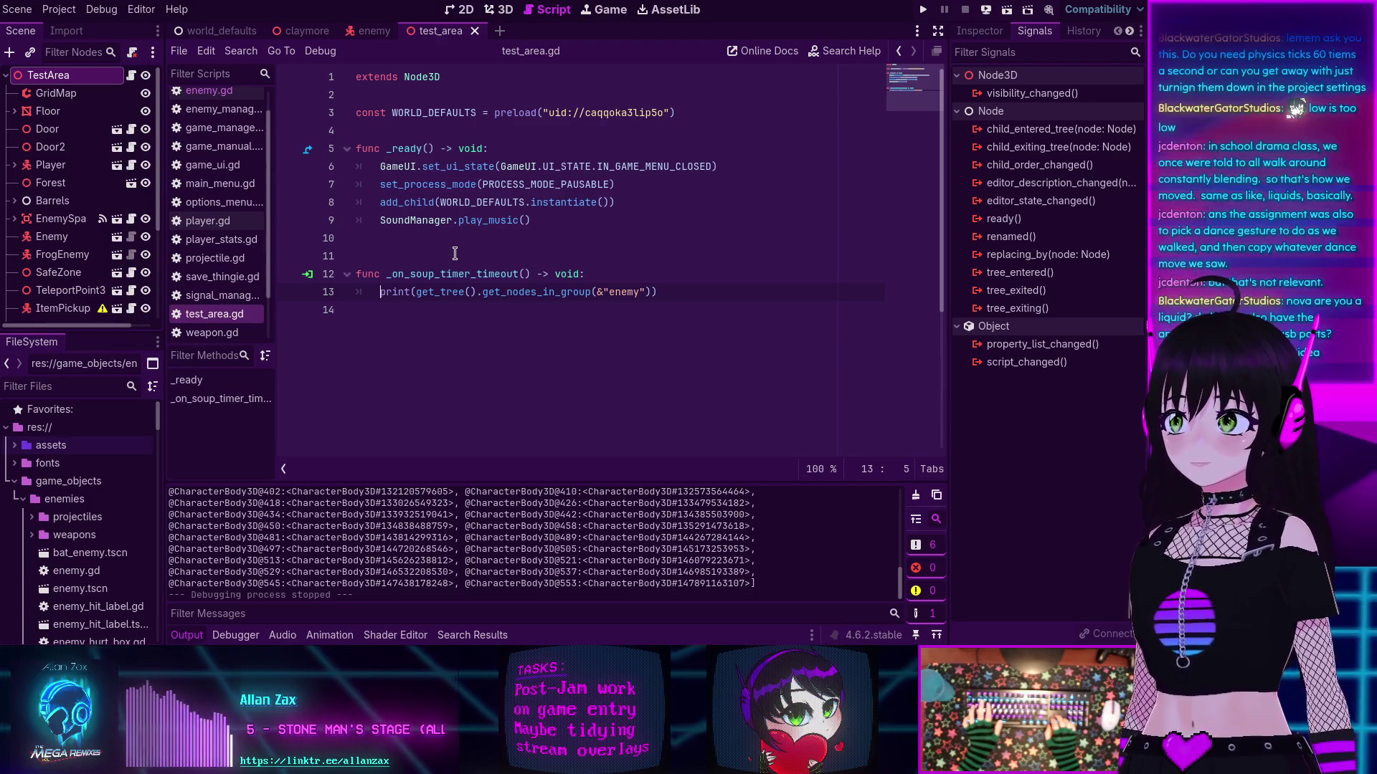
type("#")
Step: Comment out the soup timer's enemy-listing print, add a pass line, and rerun test_area
key("ctrl+k")
key("End")
key("Return")
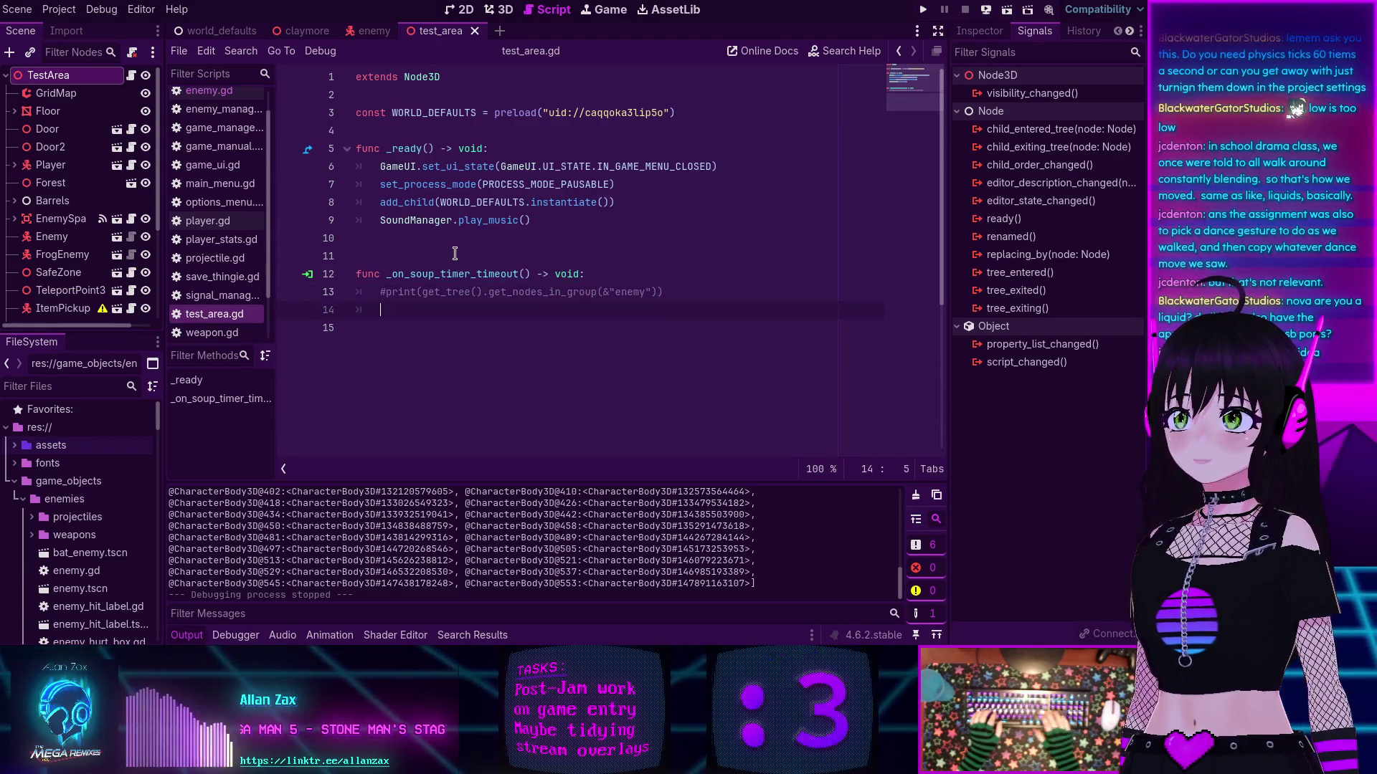
type("pass")
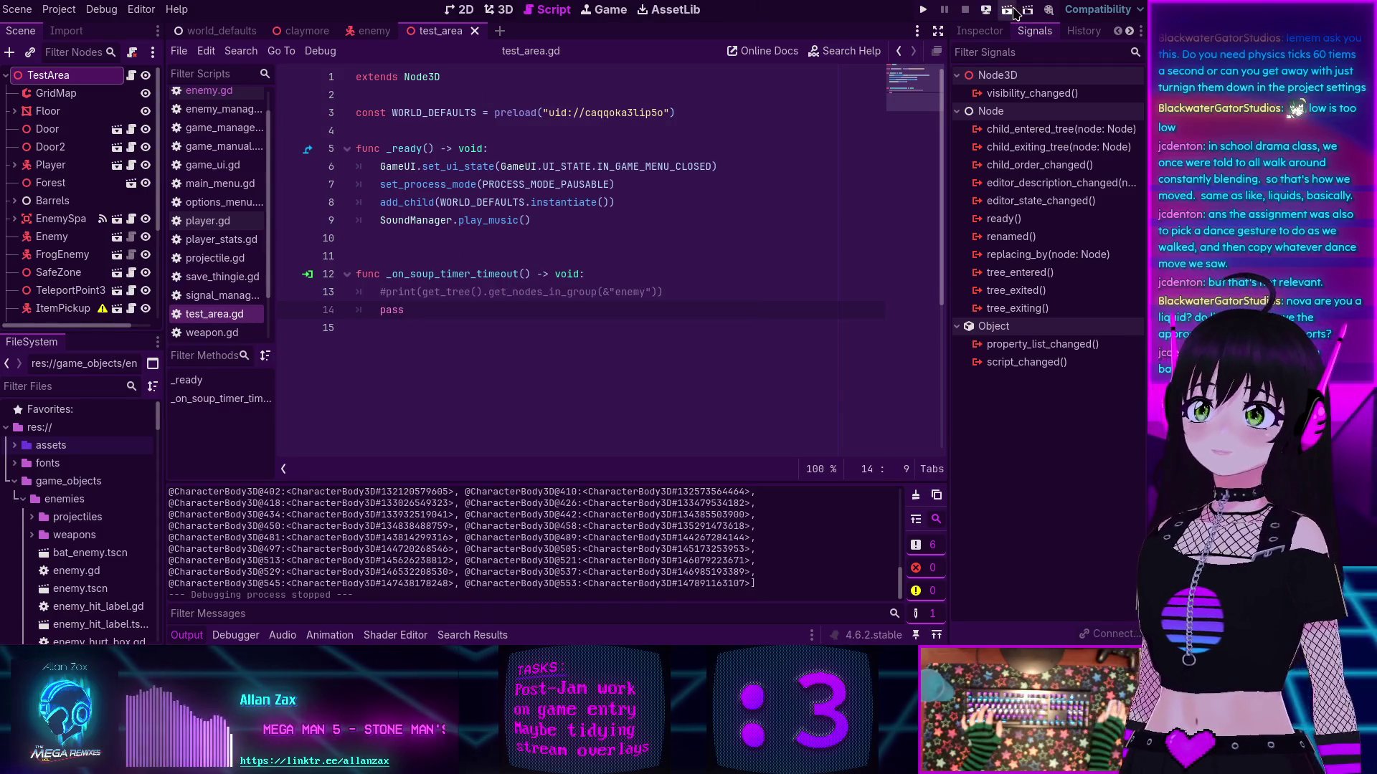
left_click(1009, 11)
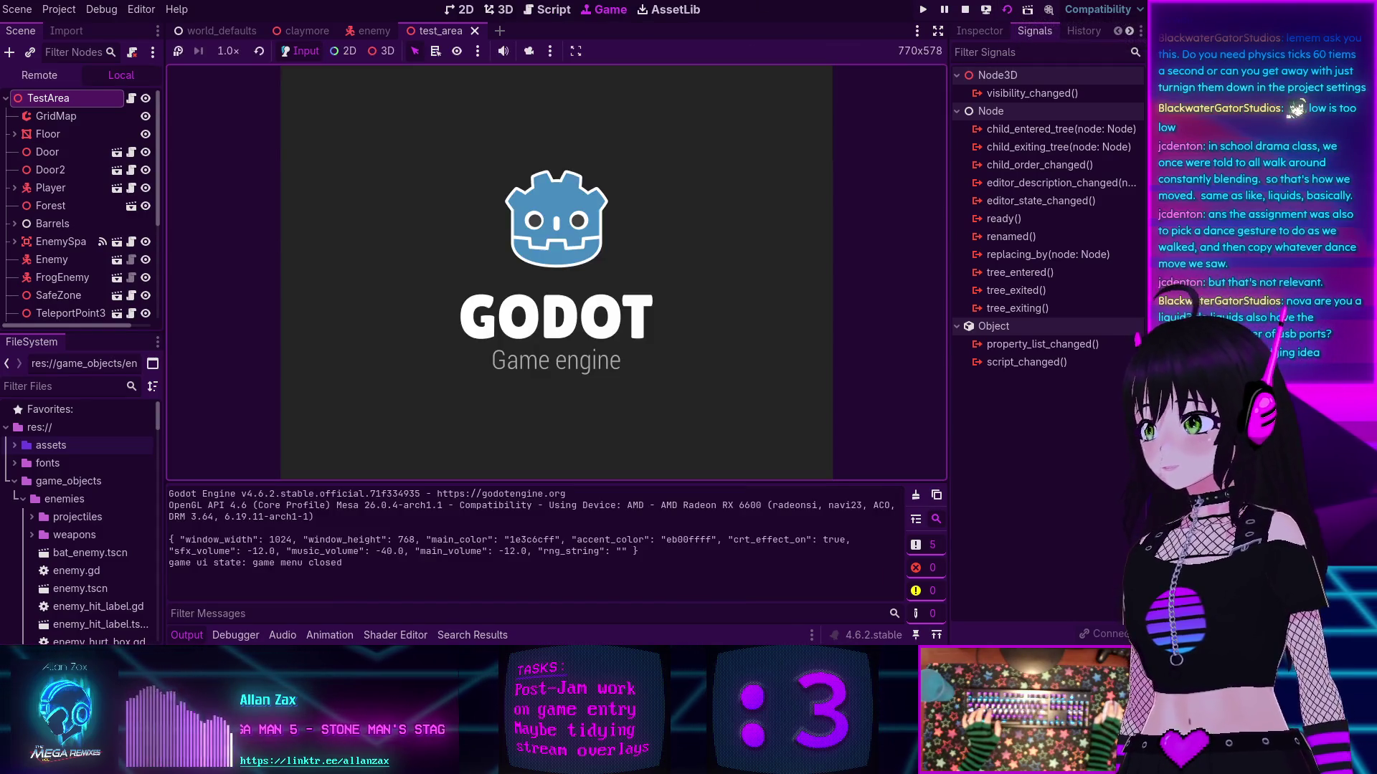
Step: Jump and walk around the arena, including the white ramp, to approach the frog swarm
mouse_move(555, 272)
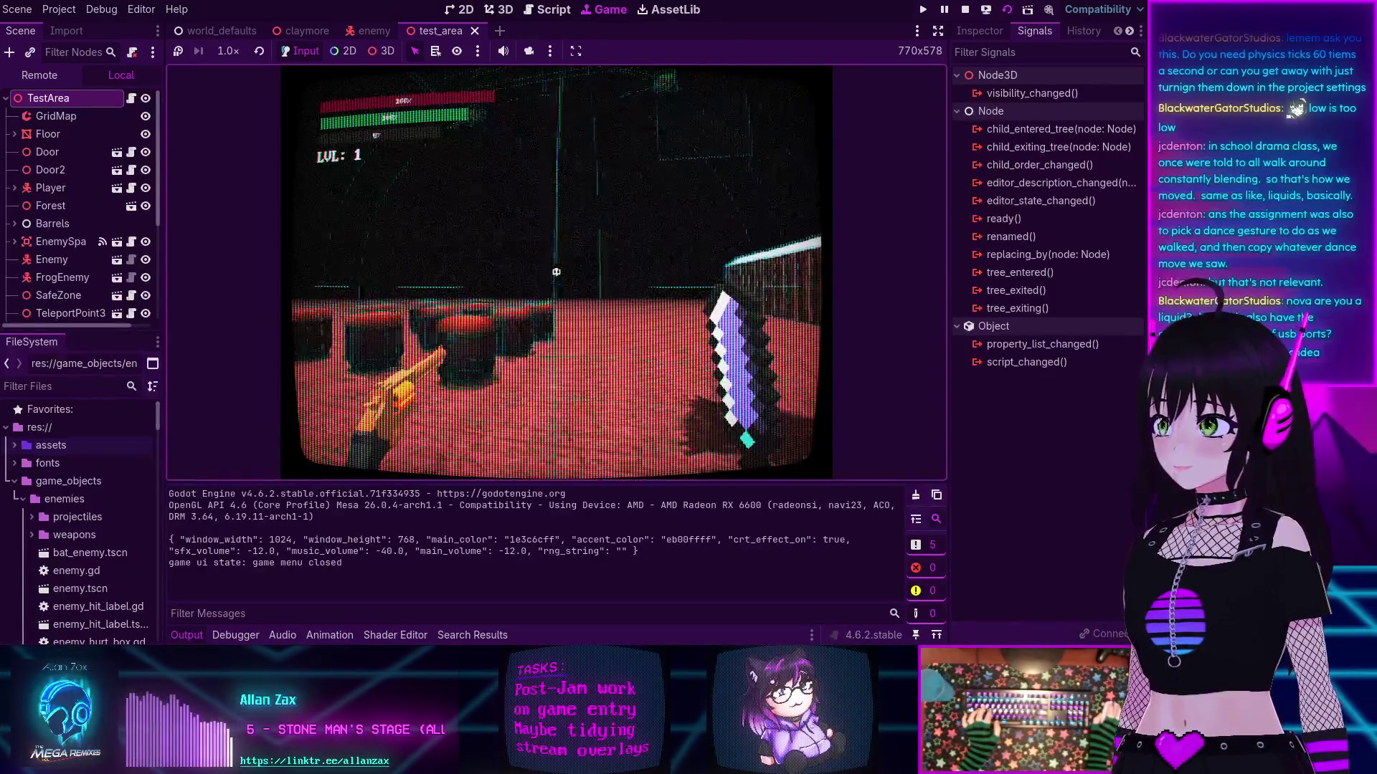
key("space")
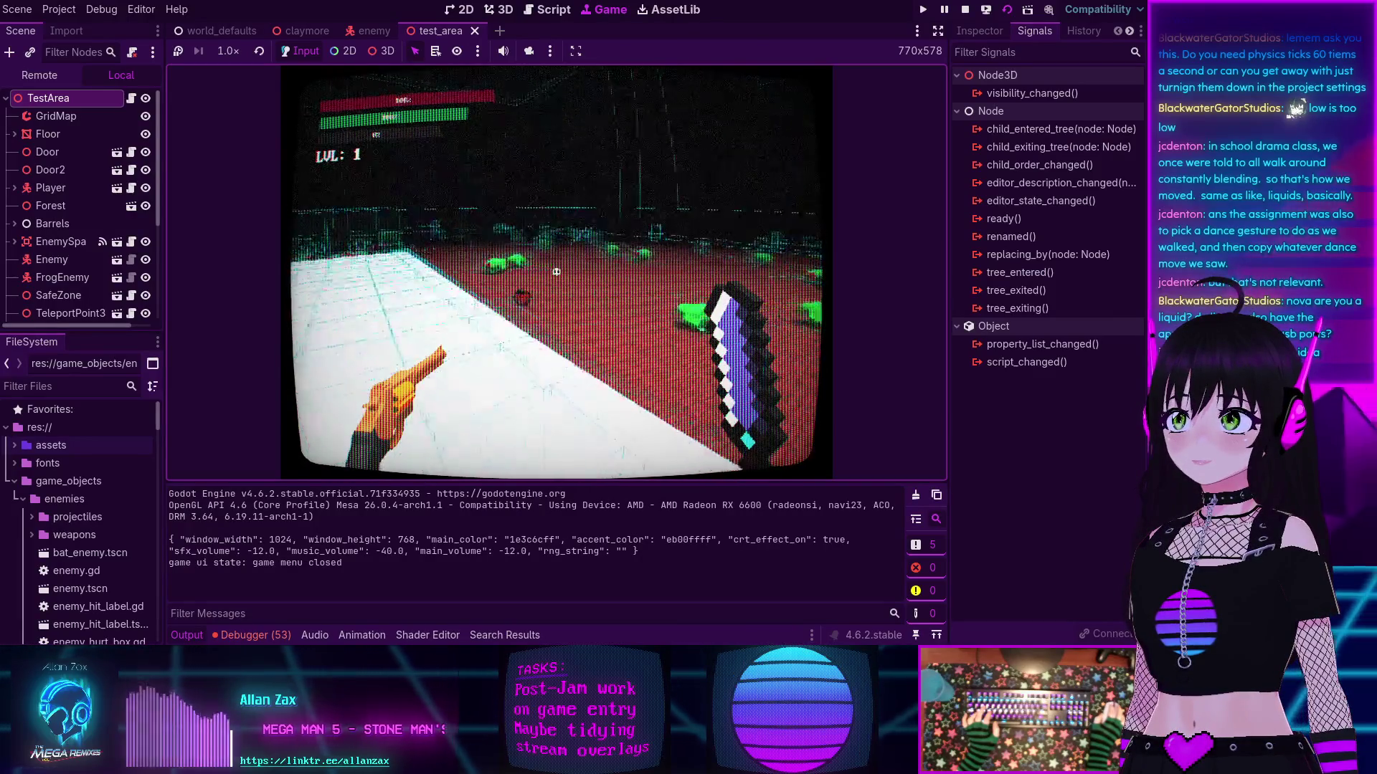
key("w")
key("w")
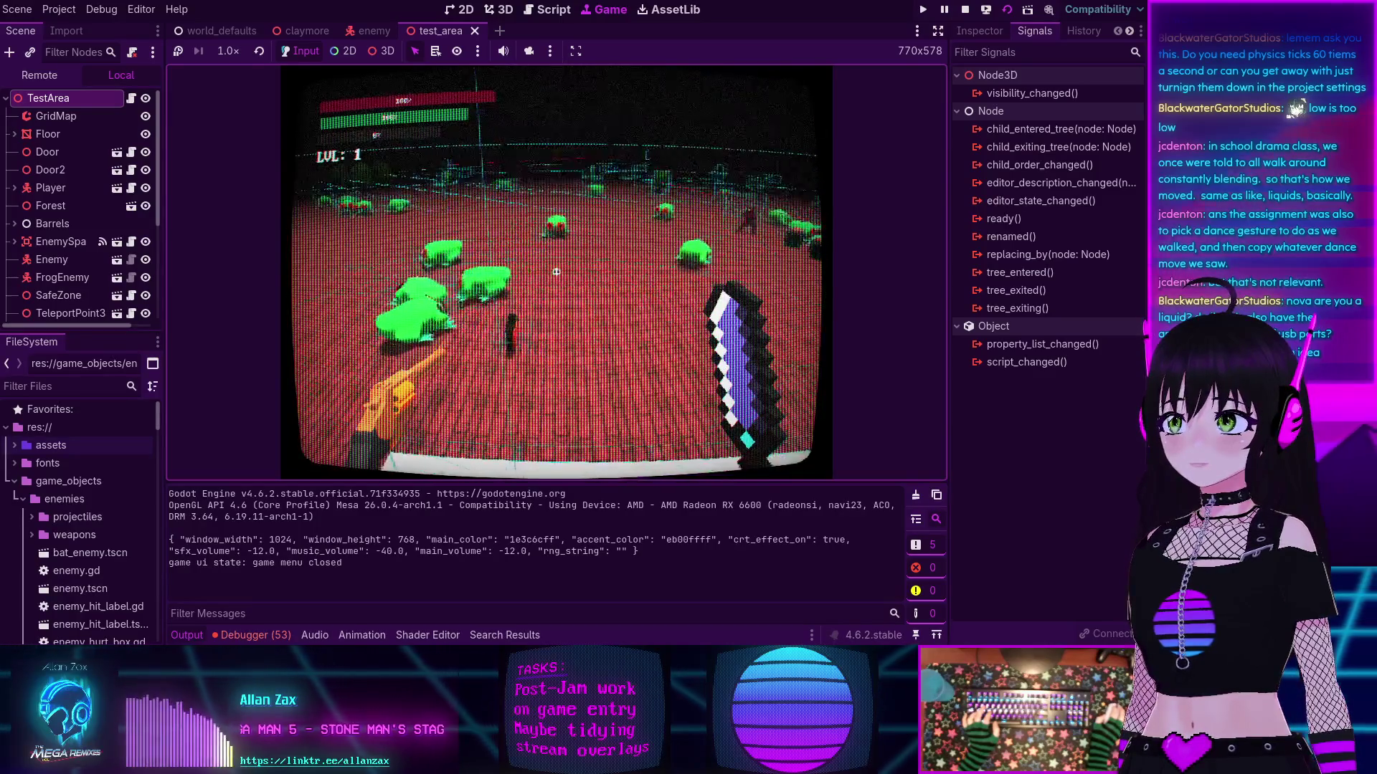
key("w")
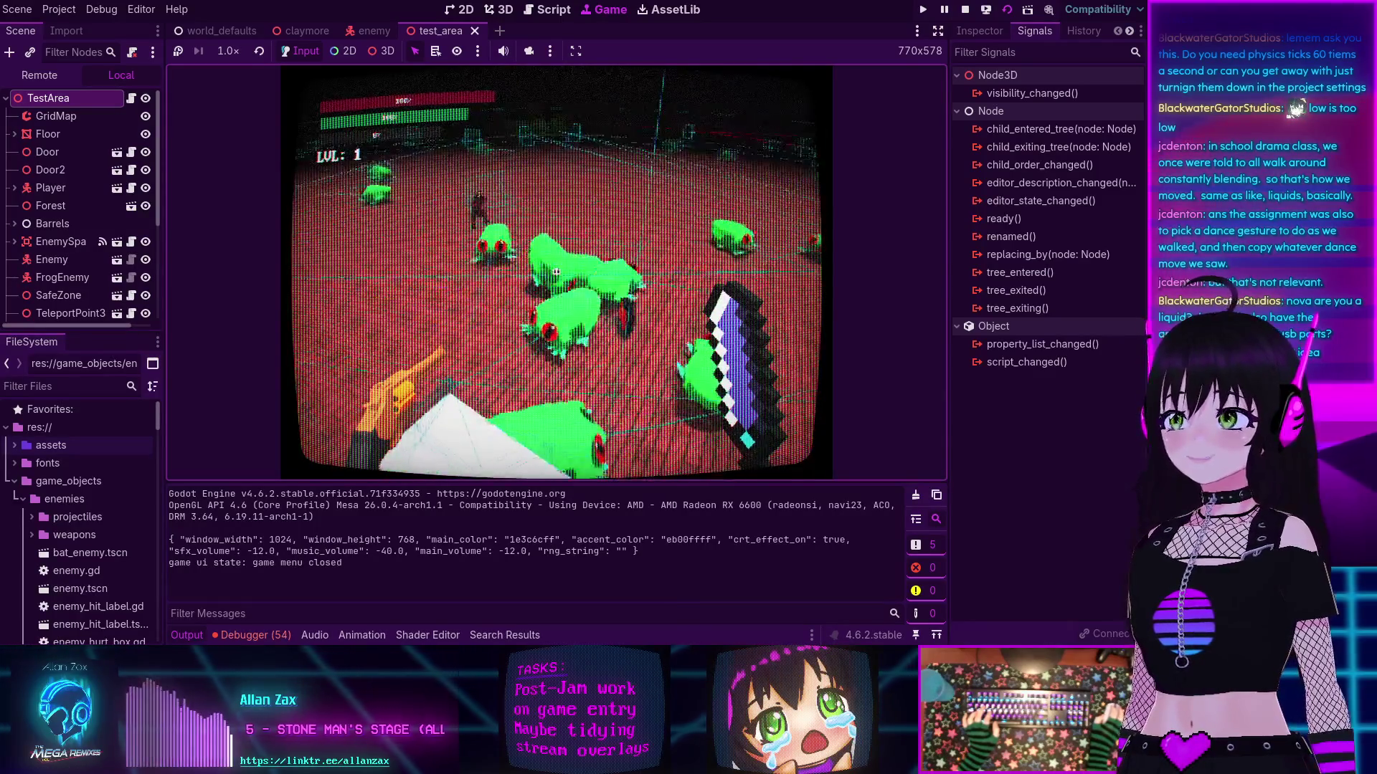
key("w")
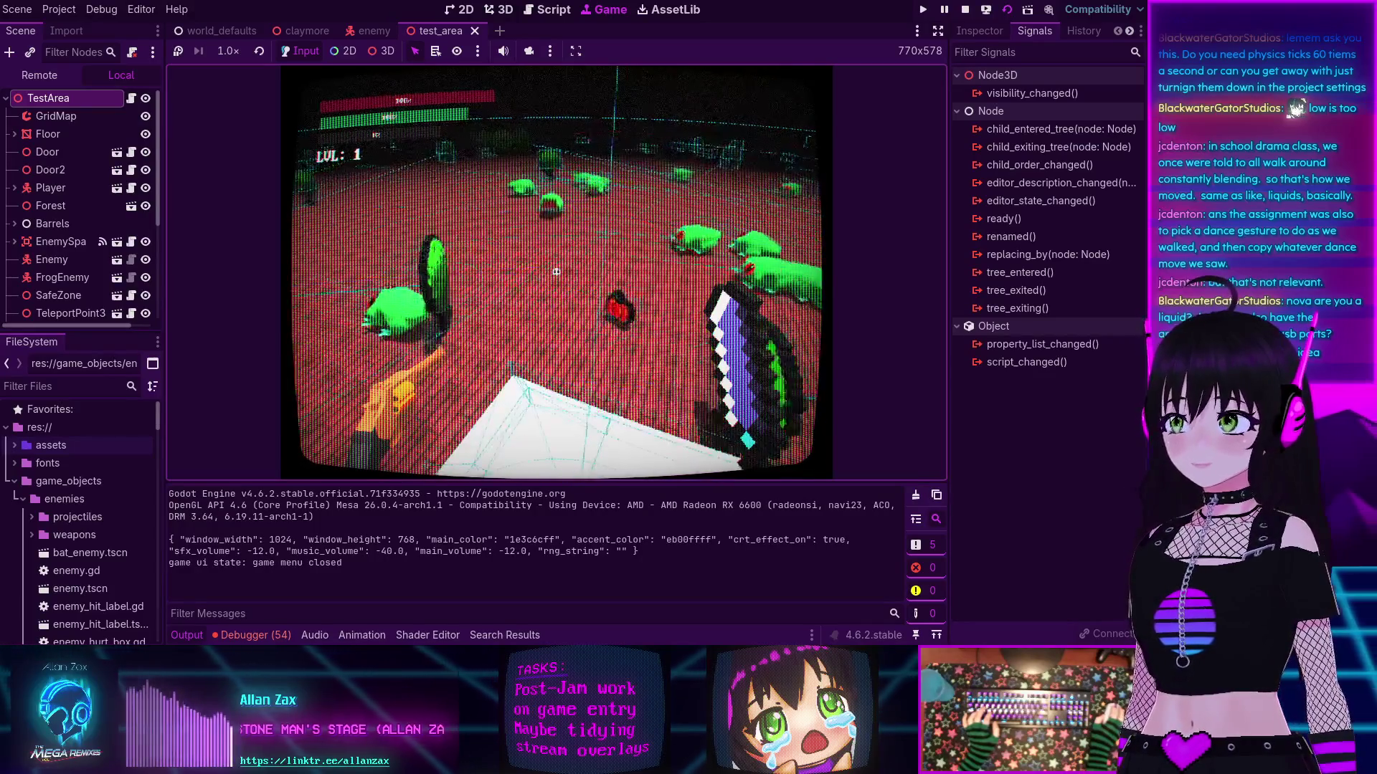
key("w")
key("w")
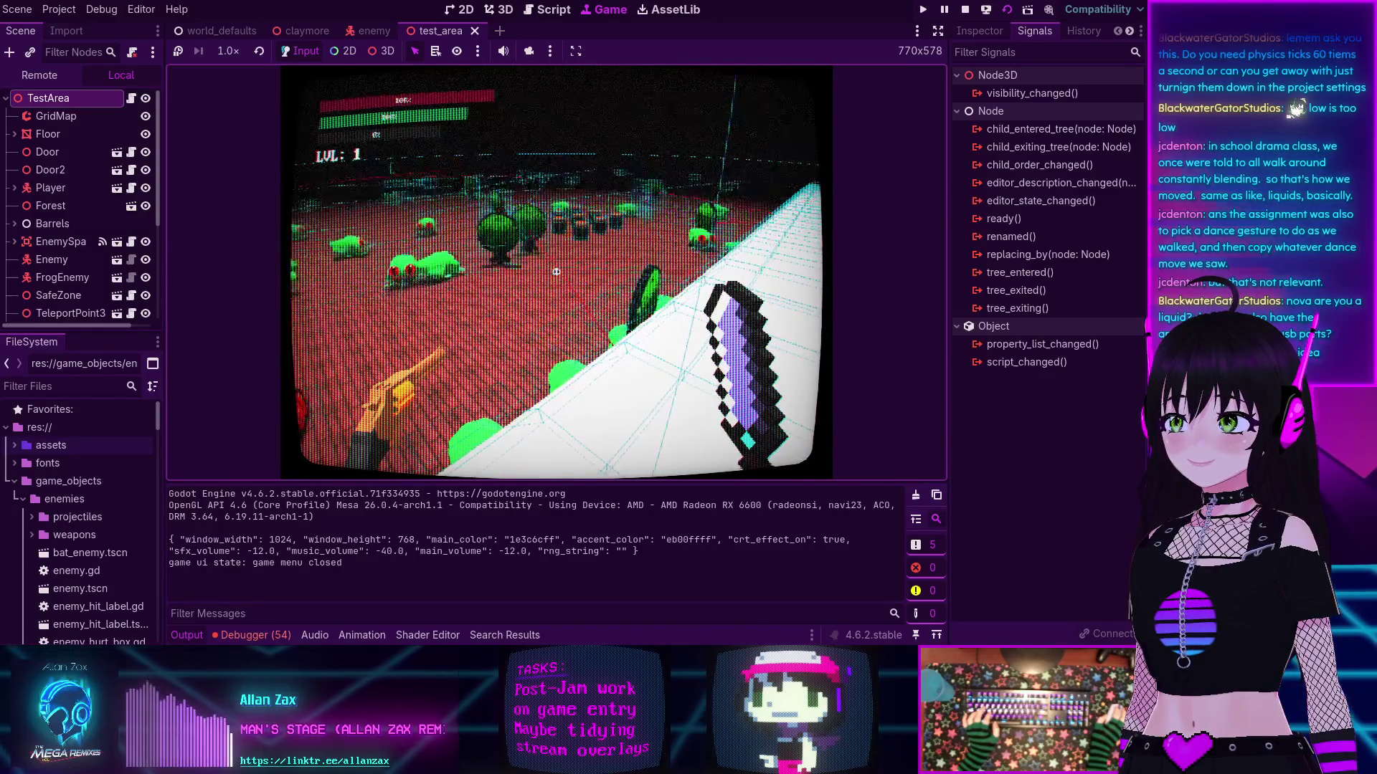
key("w")
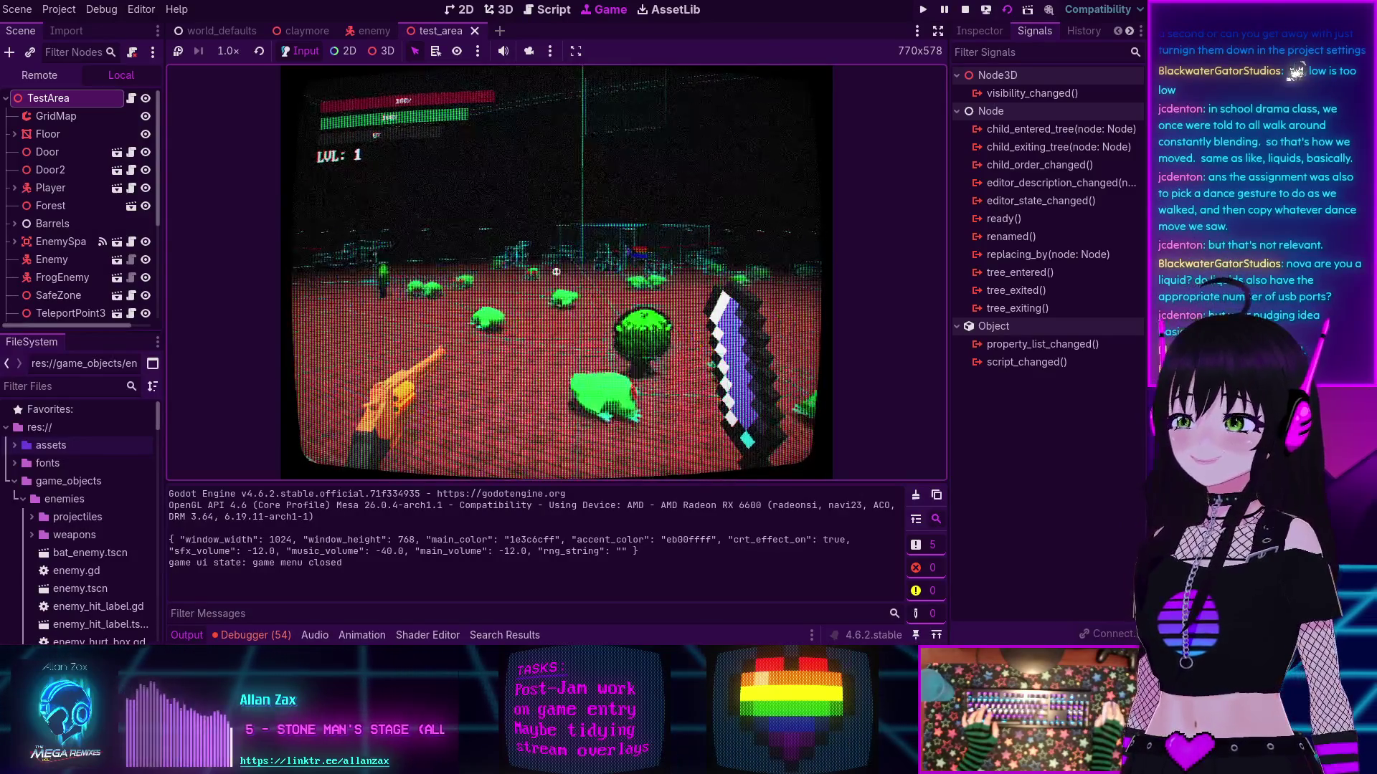
key("w")
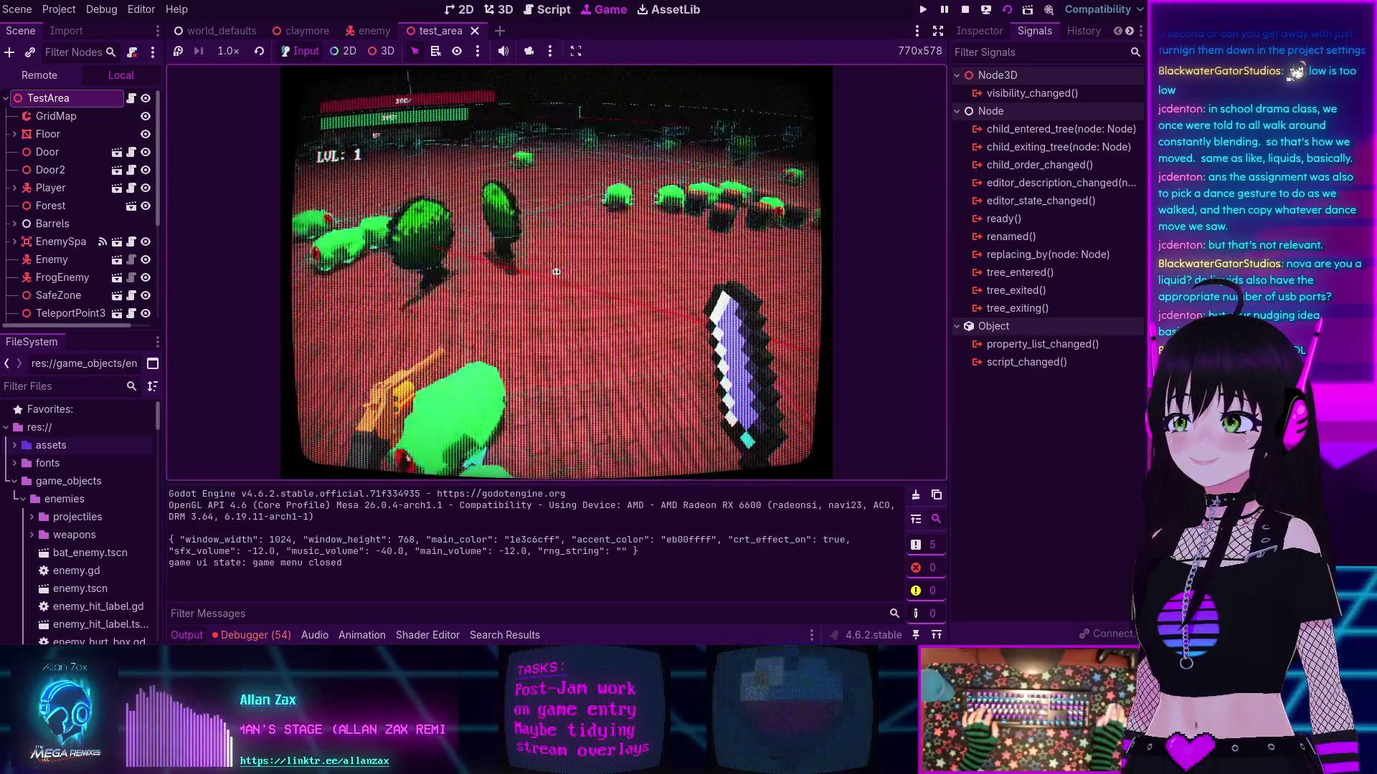
key("s")
key("s")
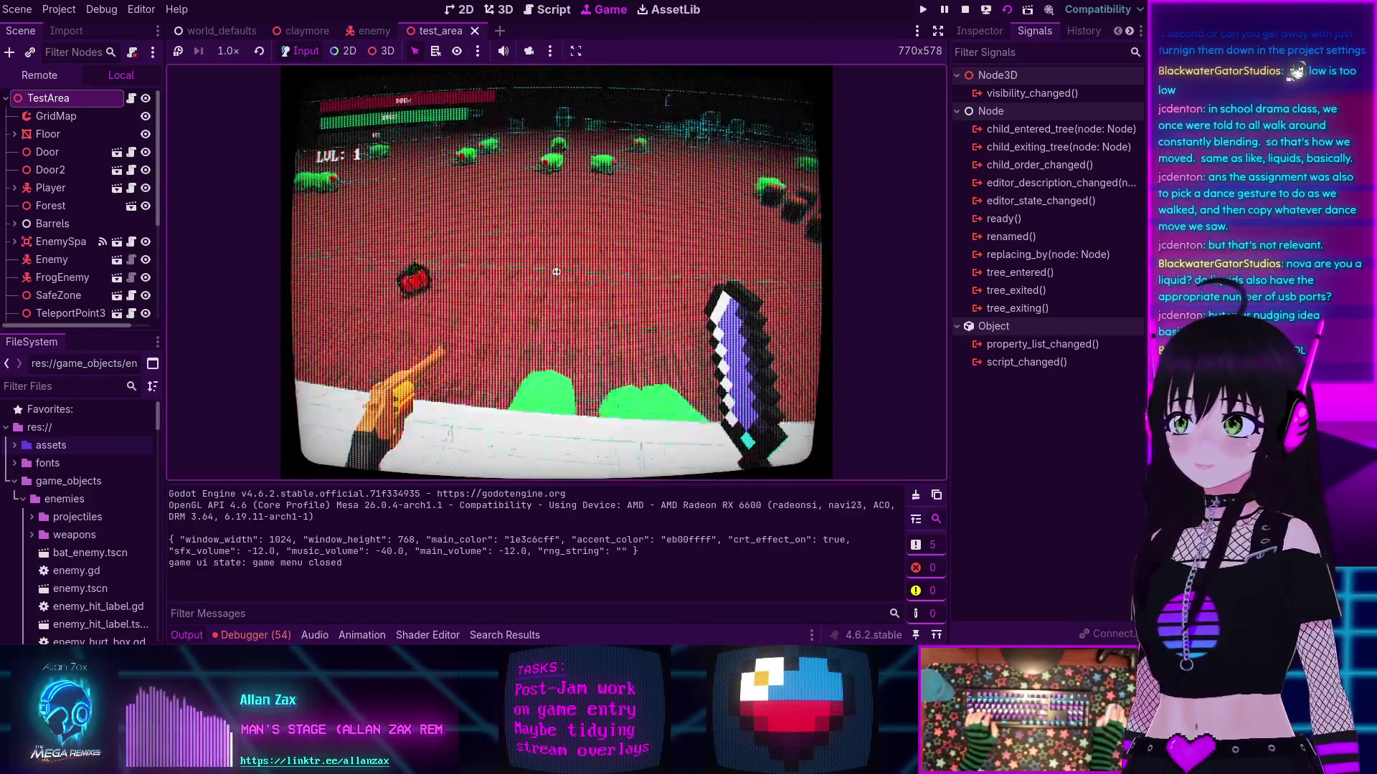
key("w")
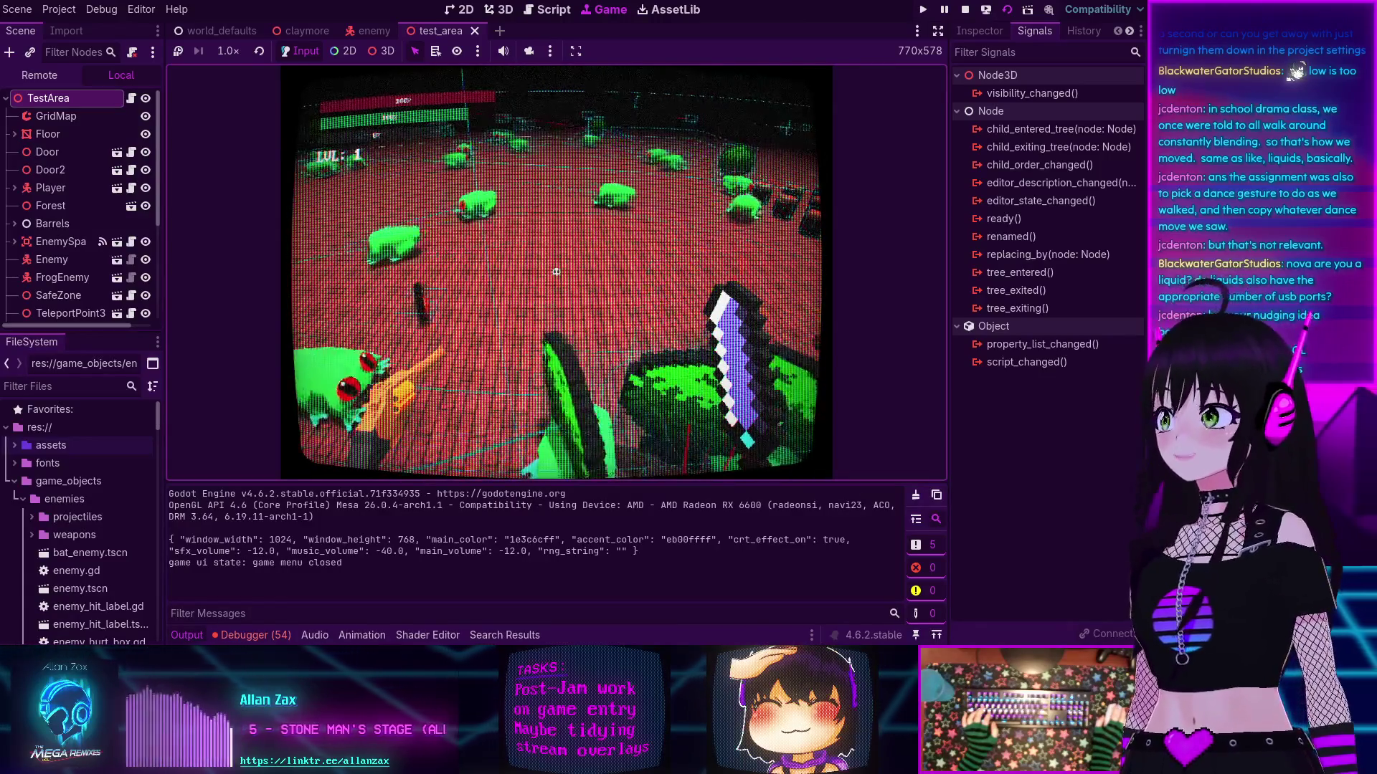
key("w")
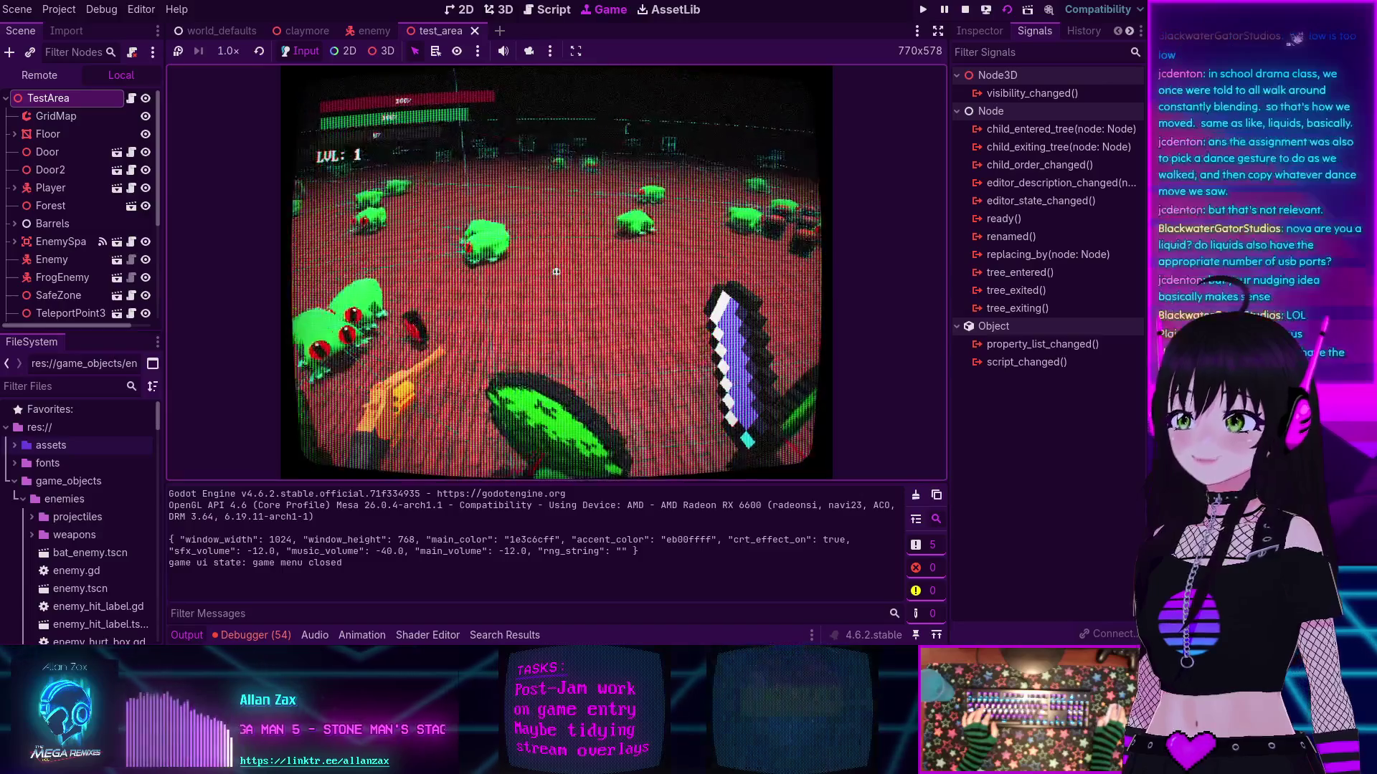
key("w")
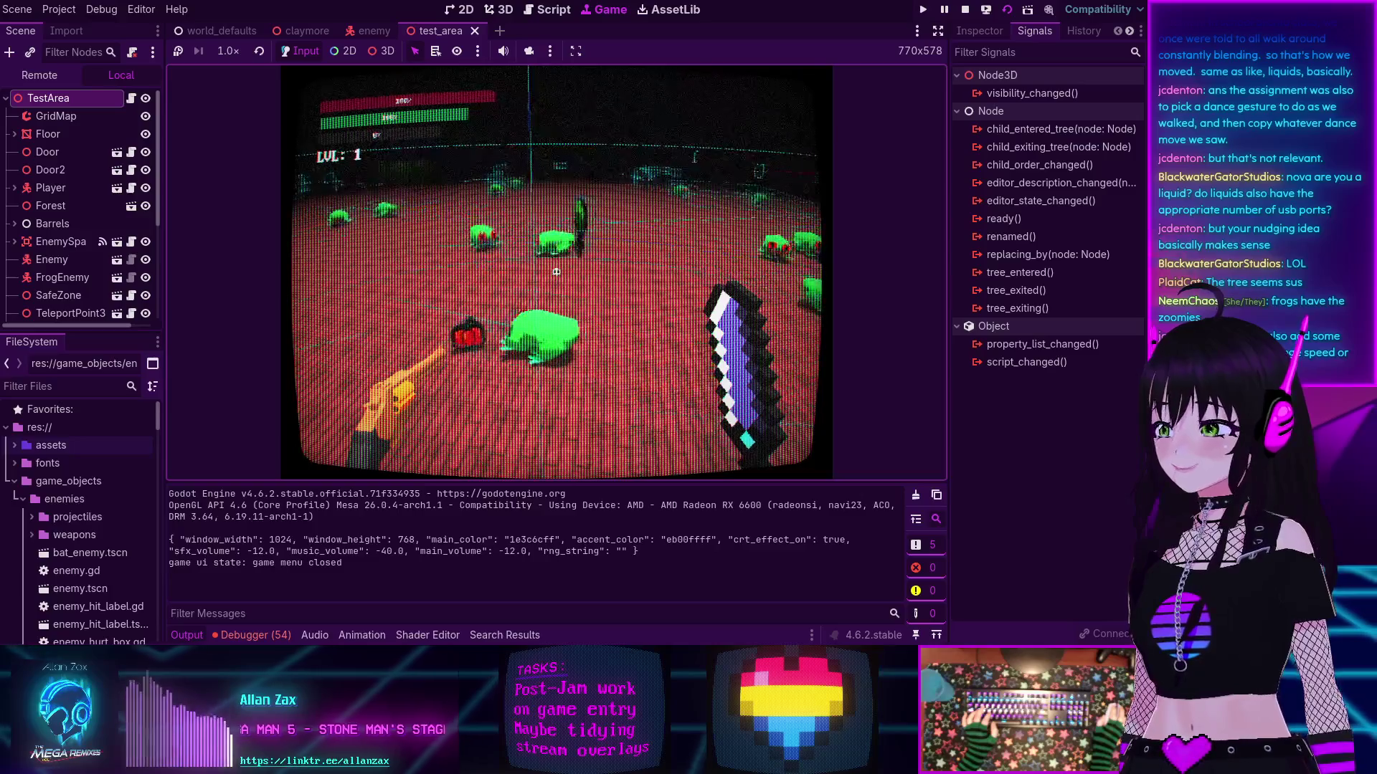
Step: Shoot the frogs from the white platform, then stop the game
left_click(556, 272)
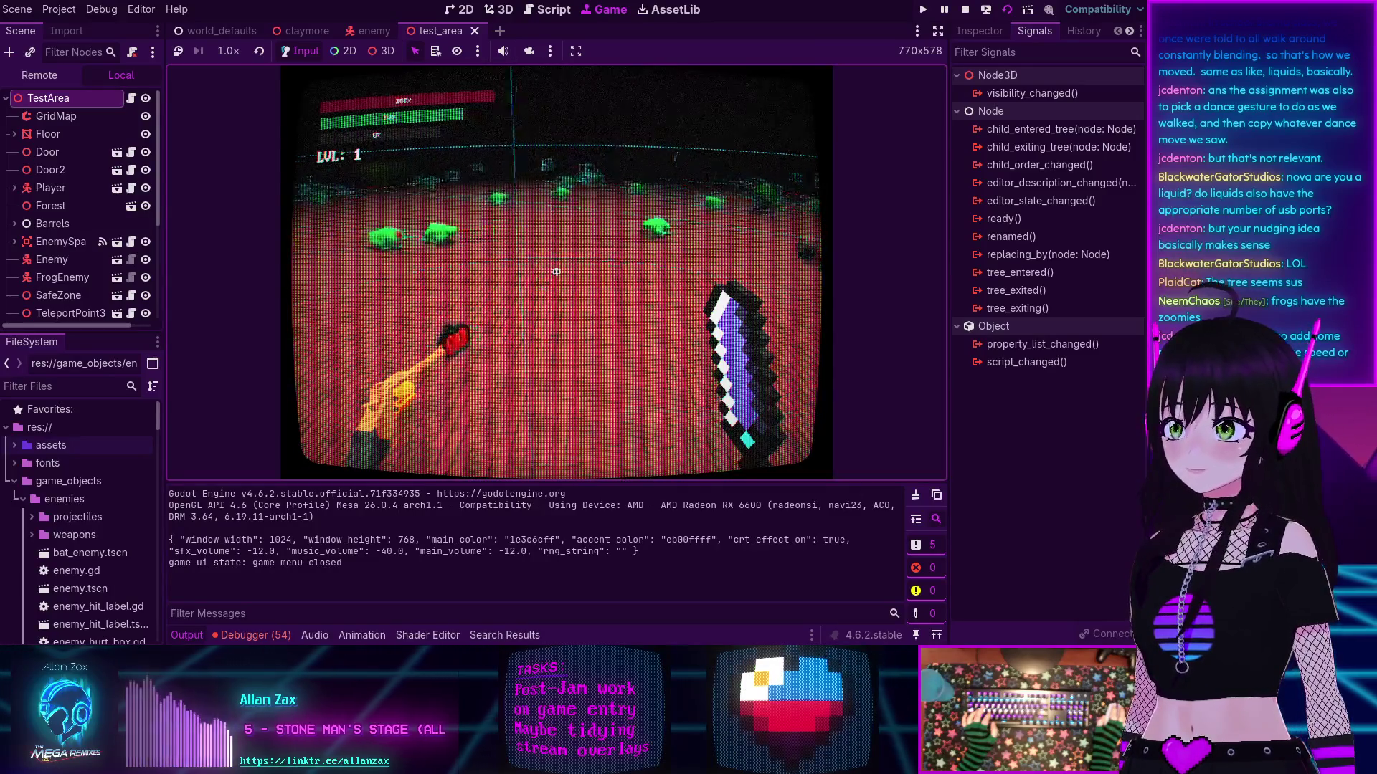
left_click(557, 272)
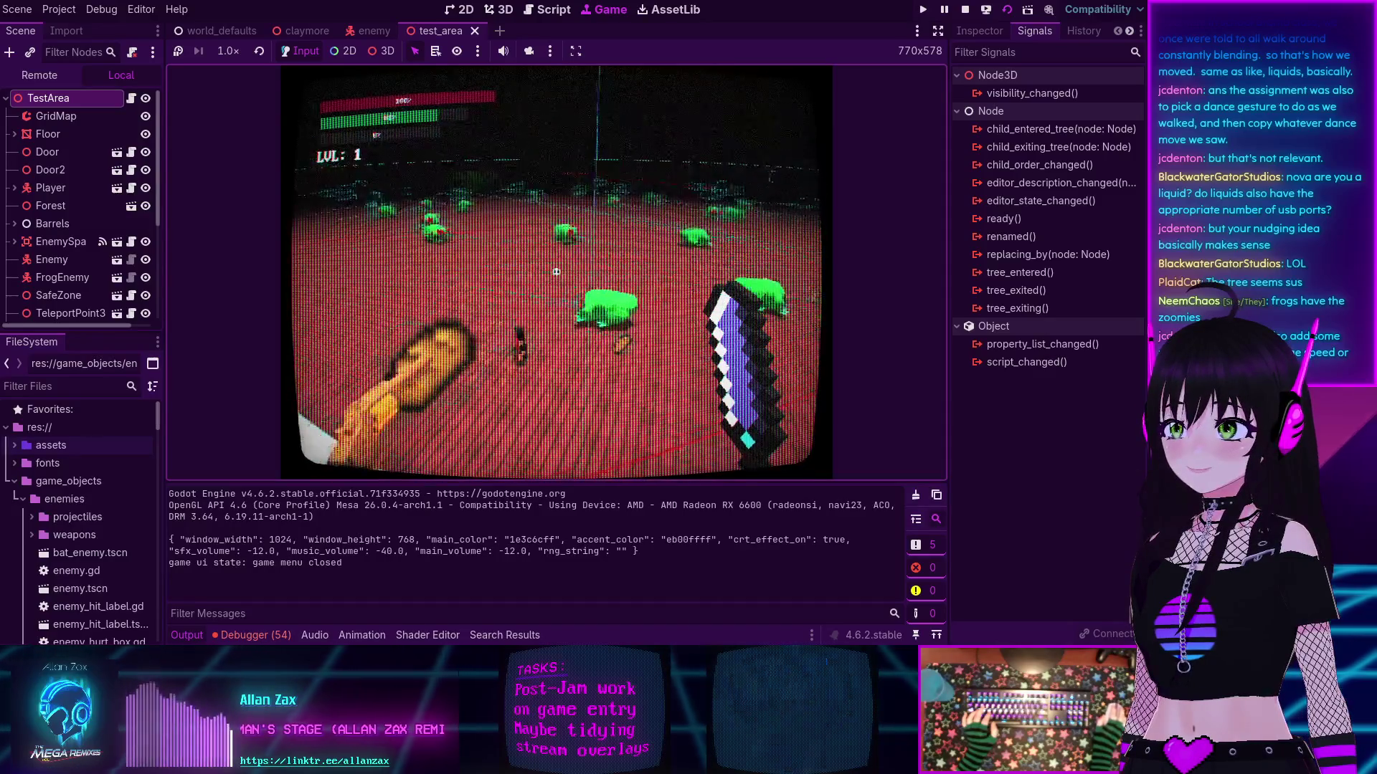
left_click(556, 272)
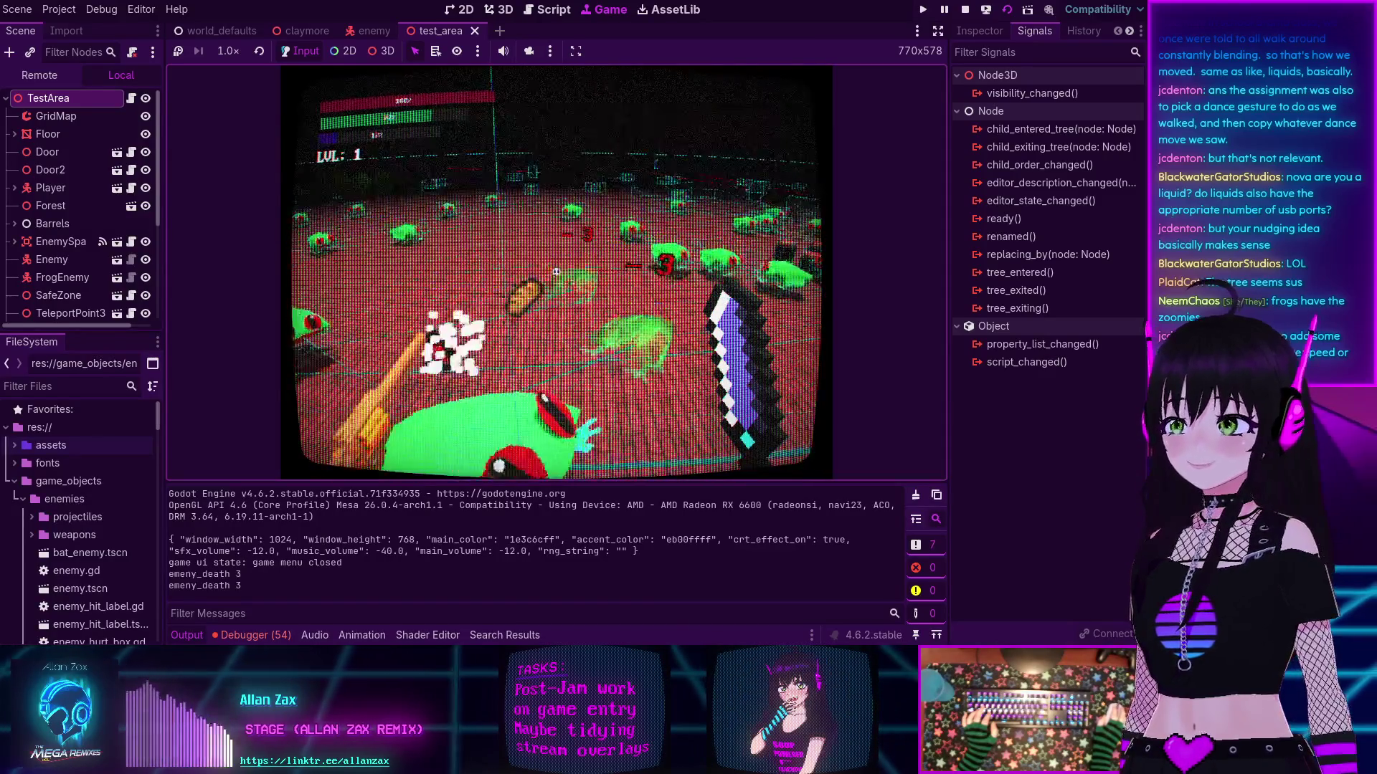
left_click(557, 271)
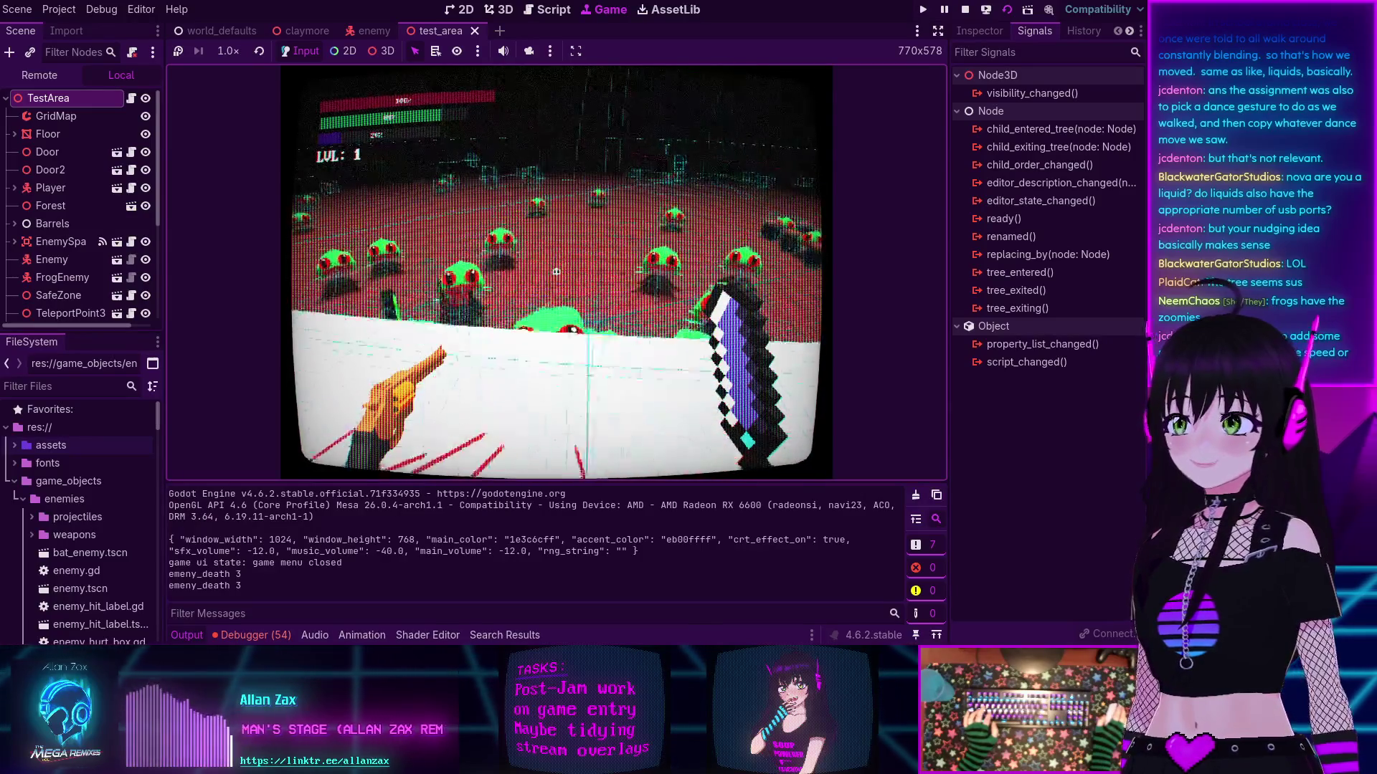
left_click(557, 272)
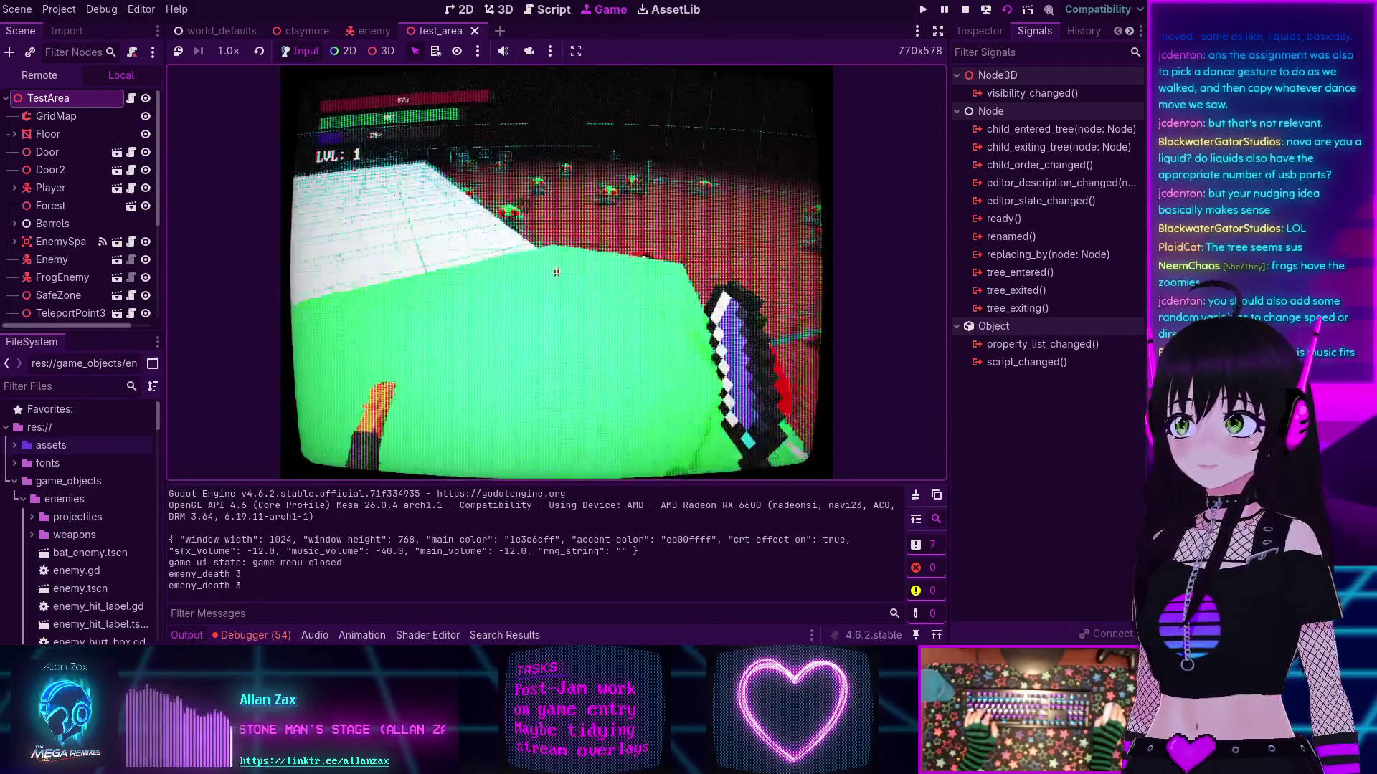
key("w")
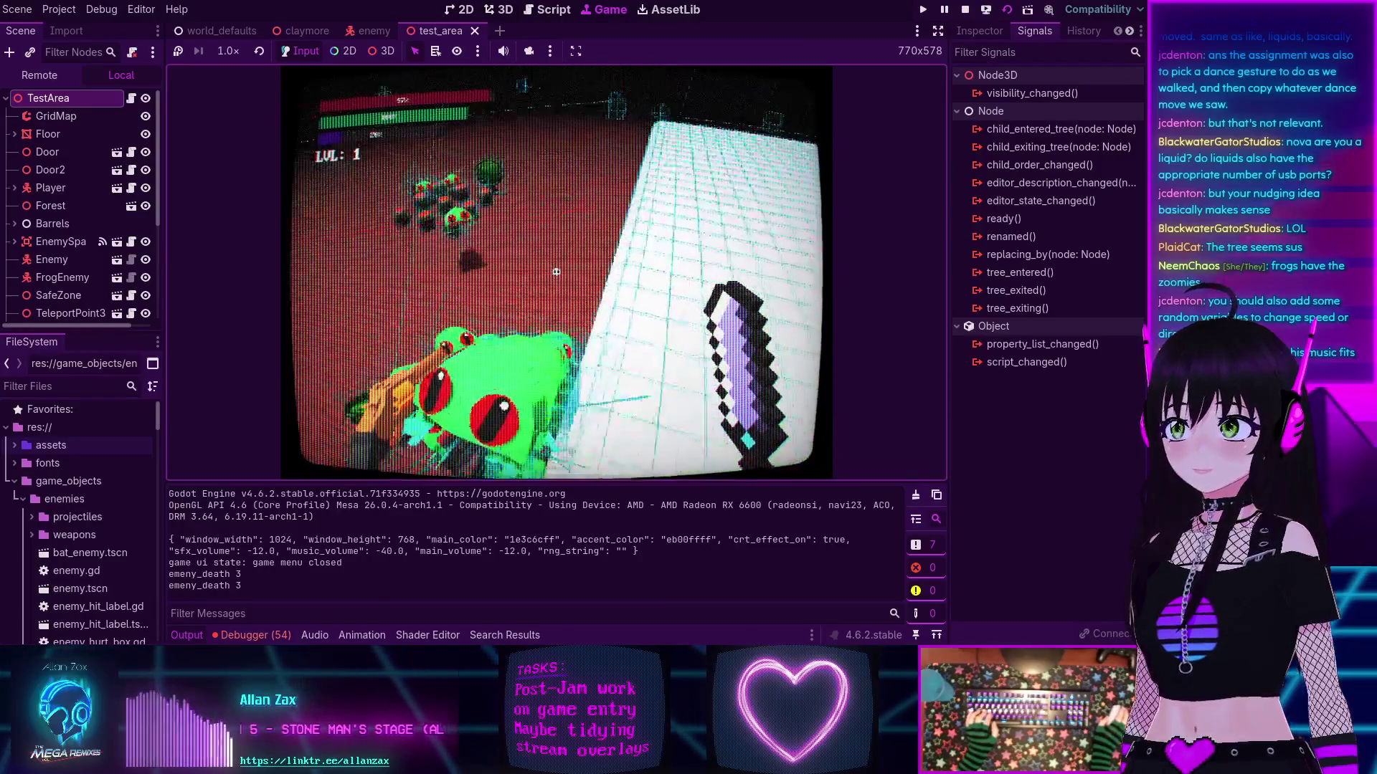
left_click(557, 271)
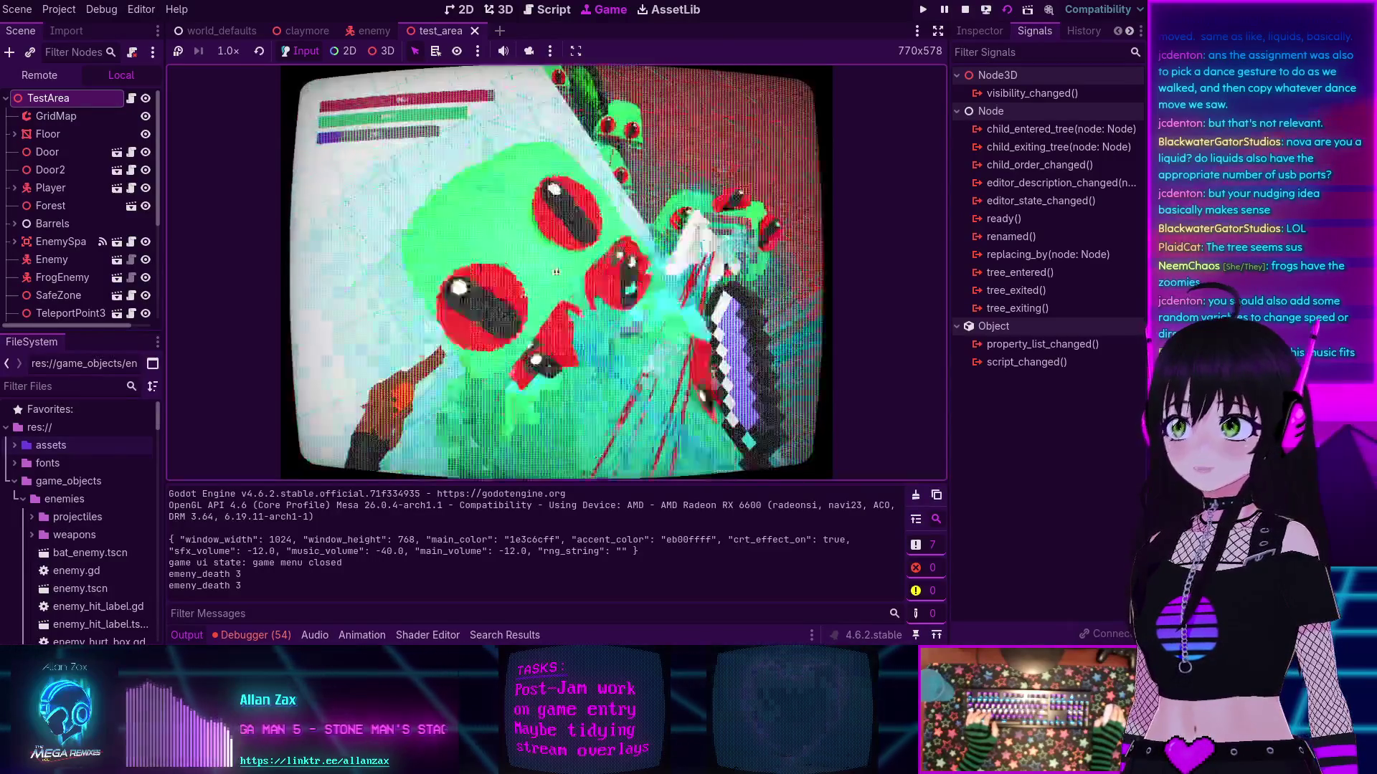
key("F8")
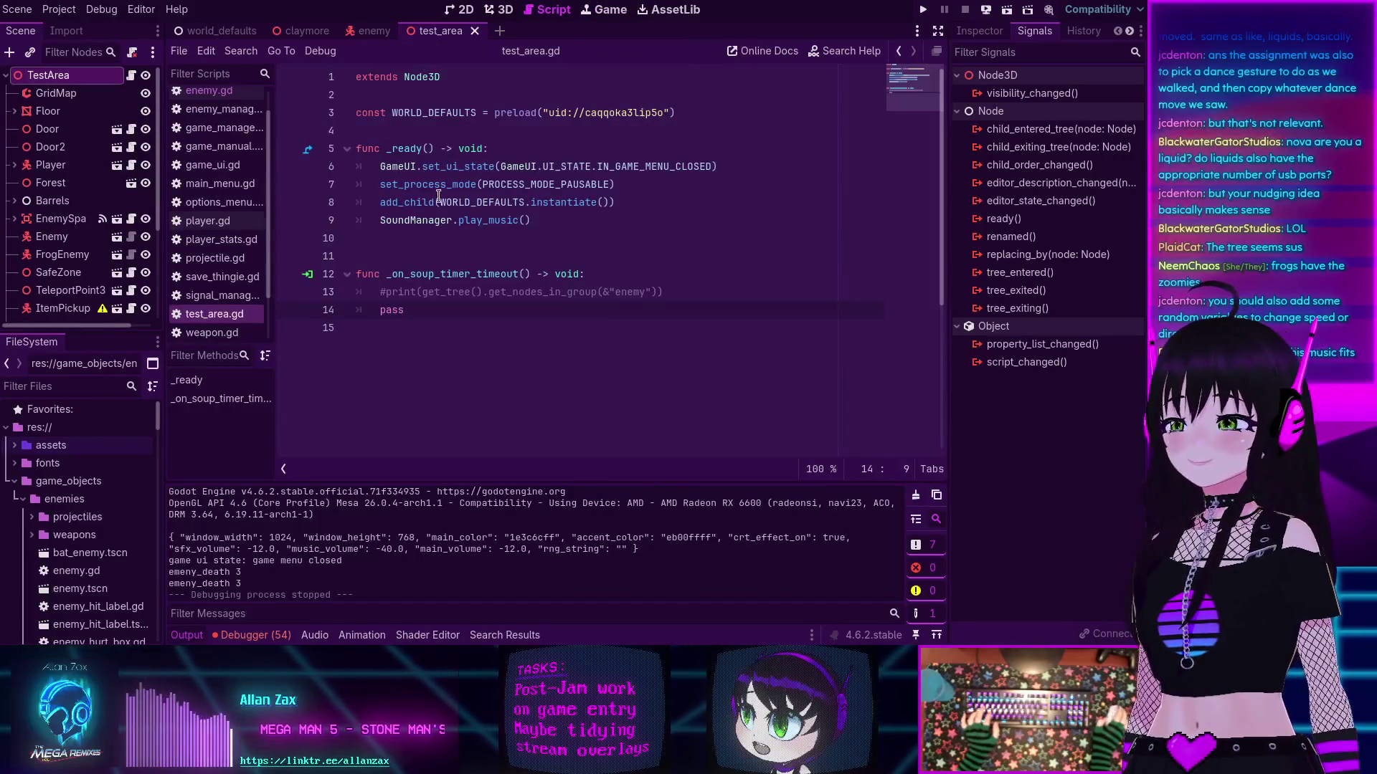
Step: Uncomment set_collision_mask_value(3, true) on line 127 of enemy.gd, save, and run the scene
left_click(208, 90)
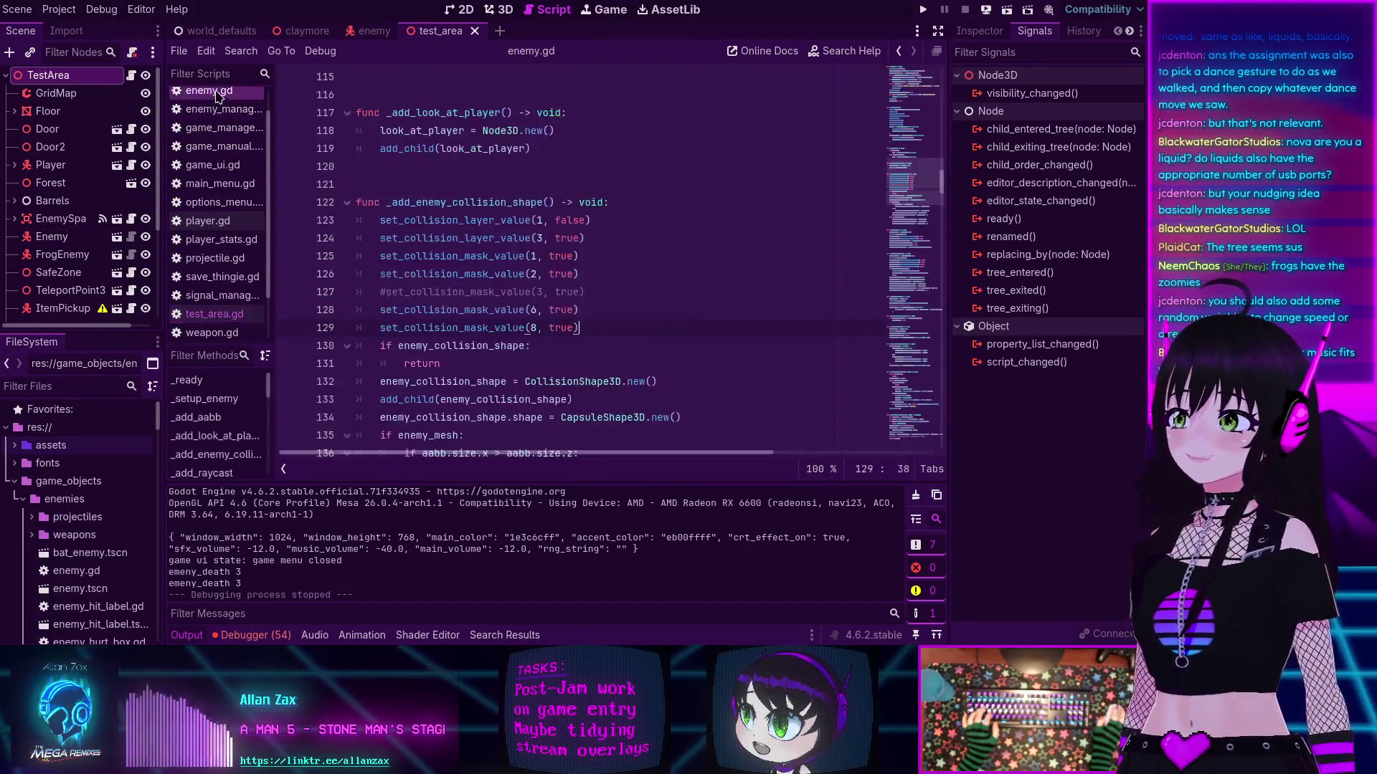
scroll(384, 289, "up", 5)
scroll(384, 289, "down", 5)
left_click(384, 290)
key("BackSpace")
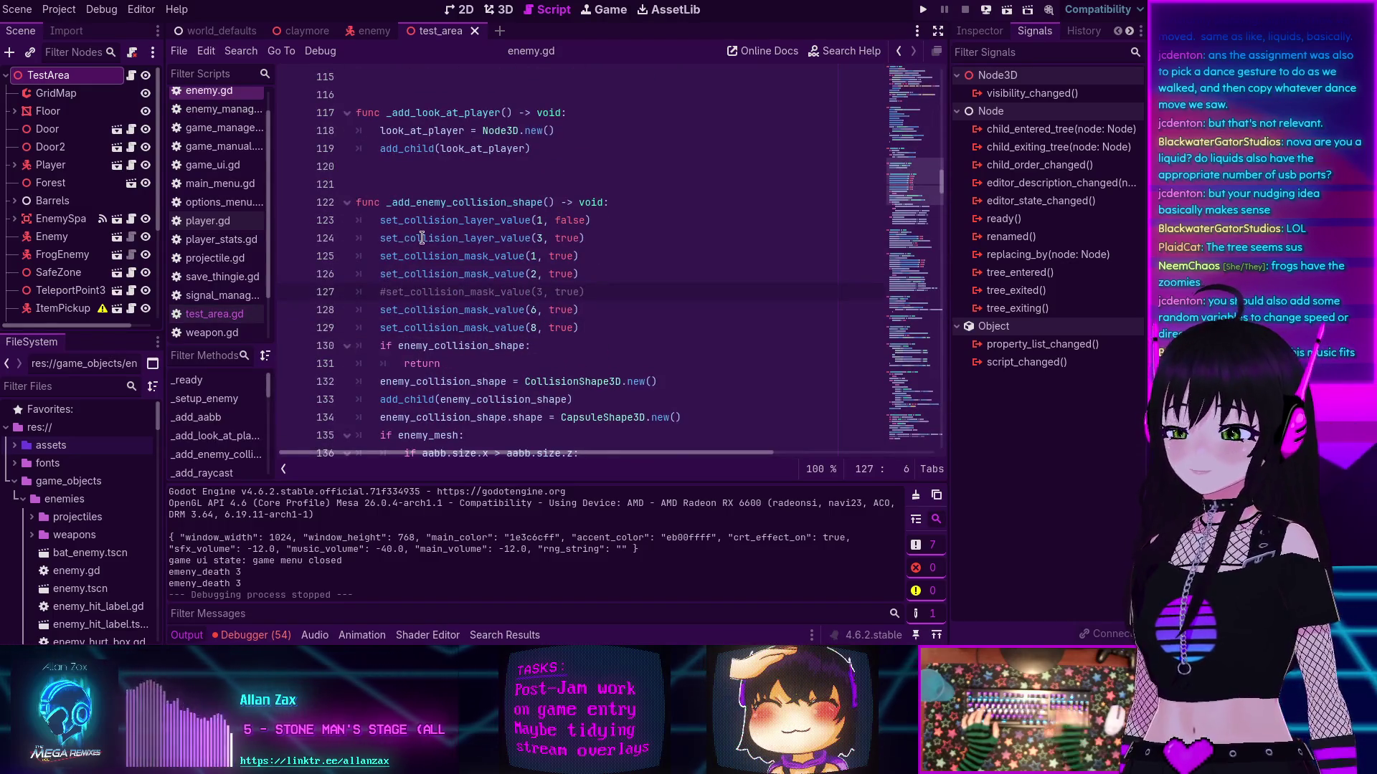
key("ctrl+s")
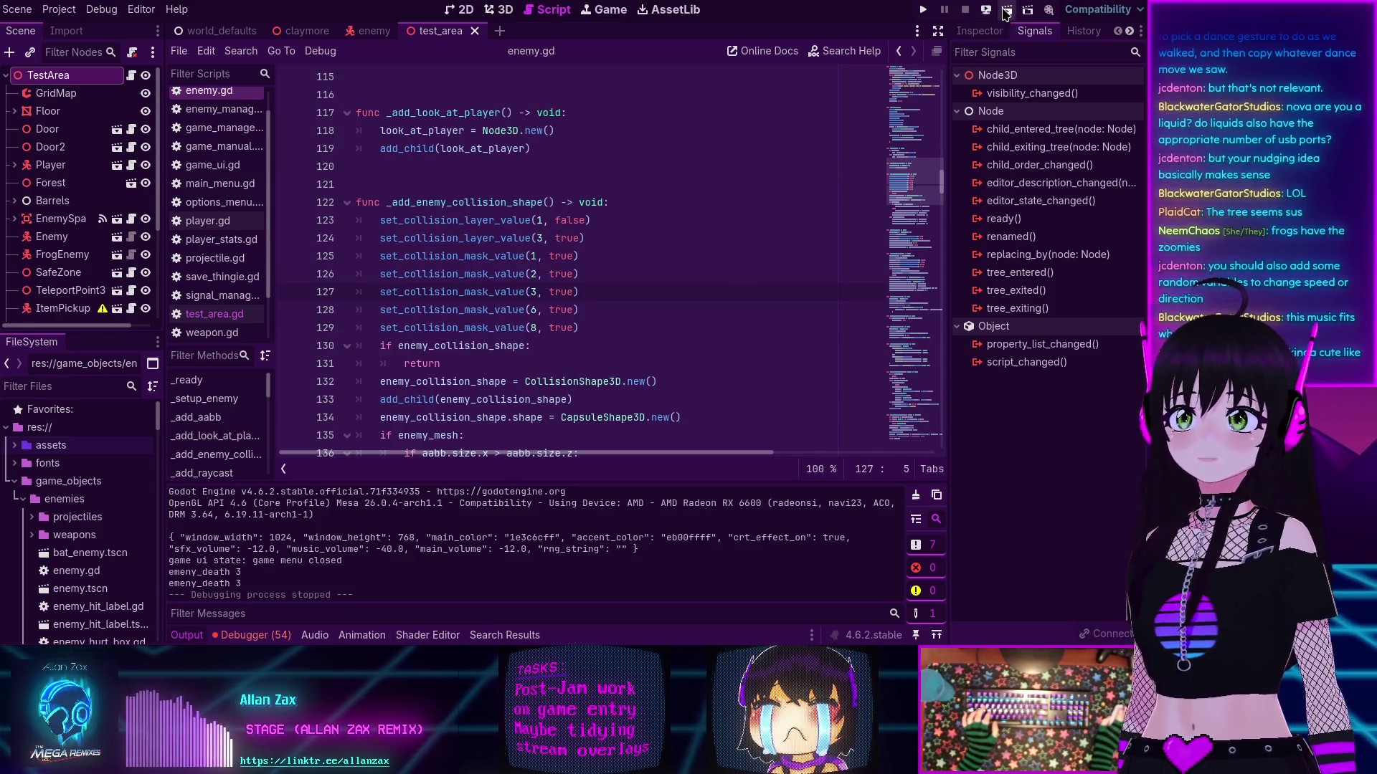
key("F6")
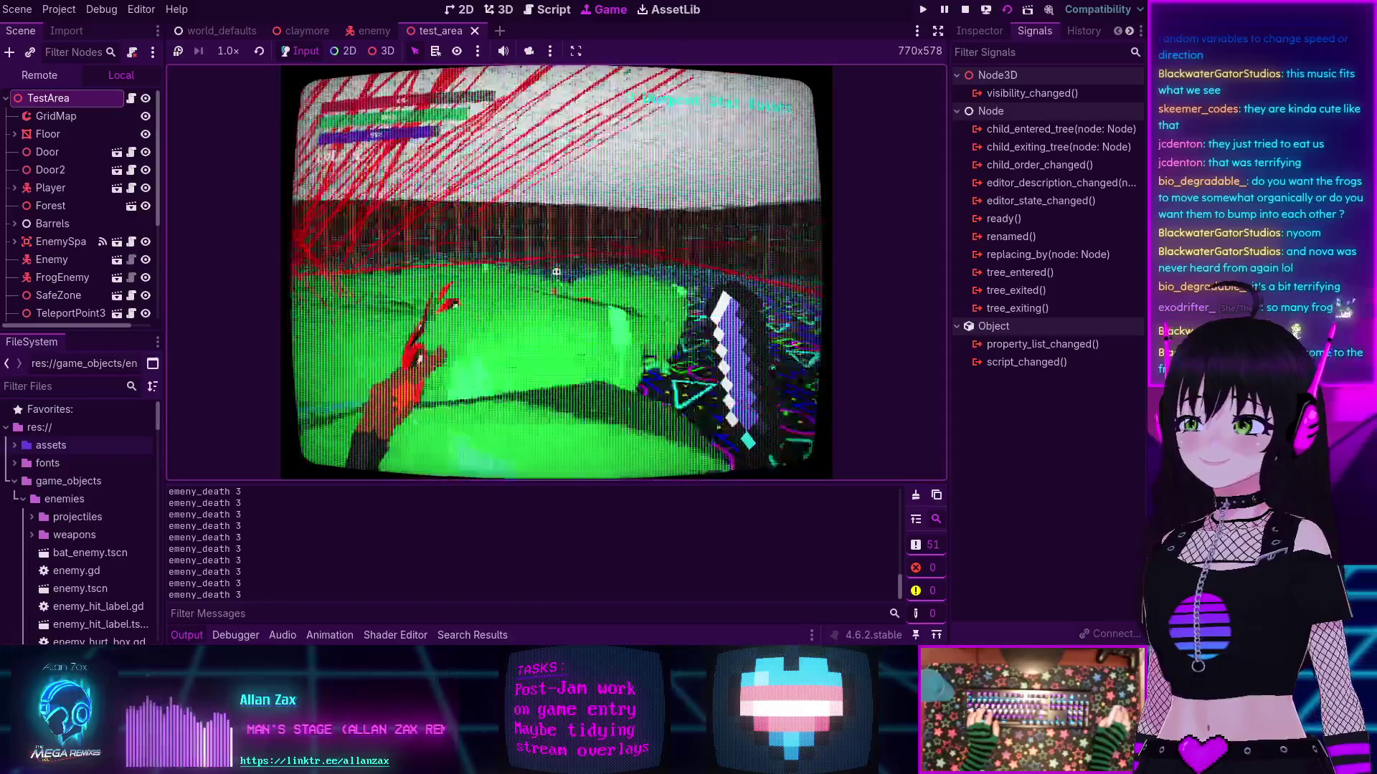
Step: End the frog play-test with collision mask layer 3 enabled
key("F8")
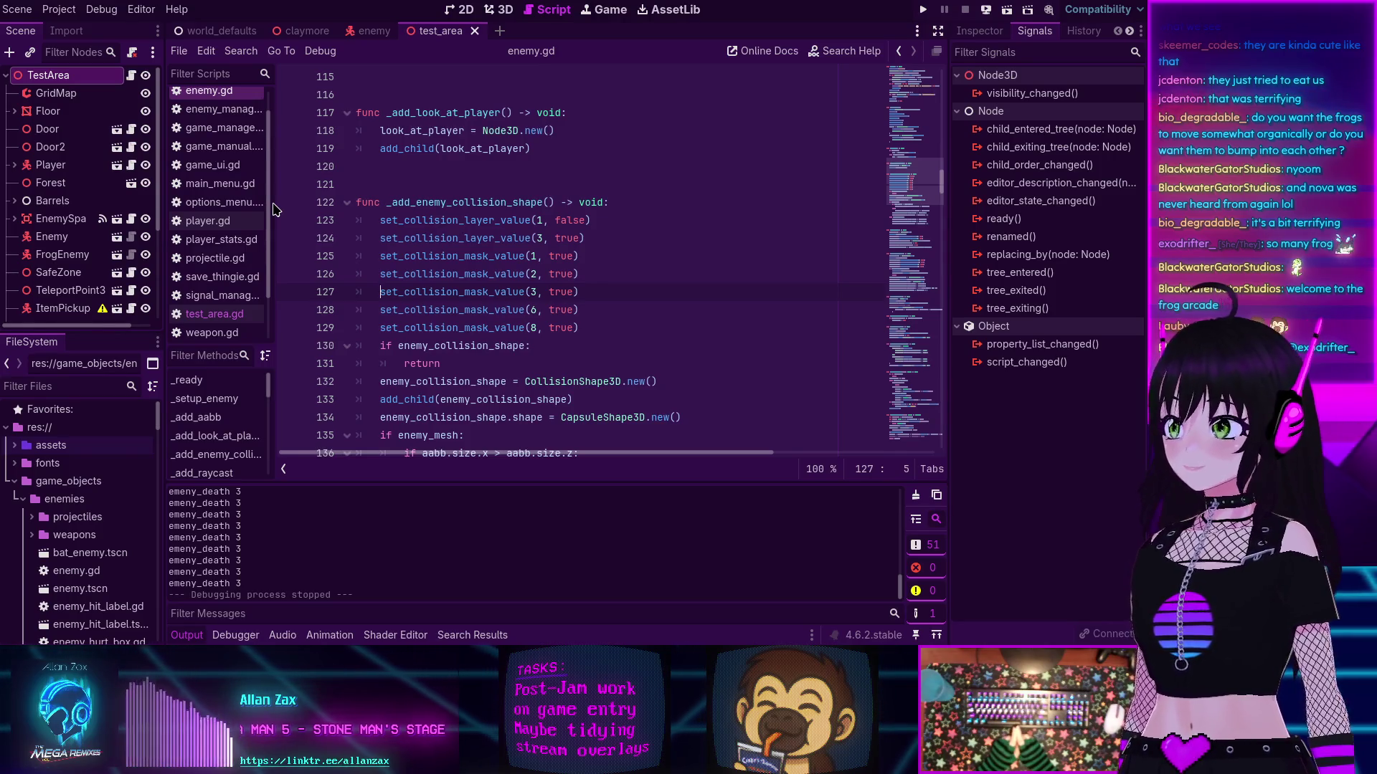
Step: Delete the Area3D and CollisionShape3D nodes from the Enemy scene
left_click(368, 31)
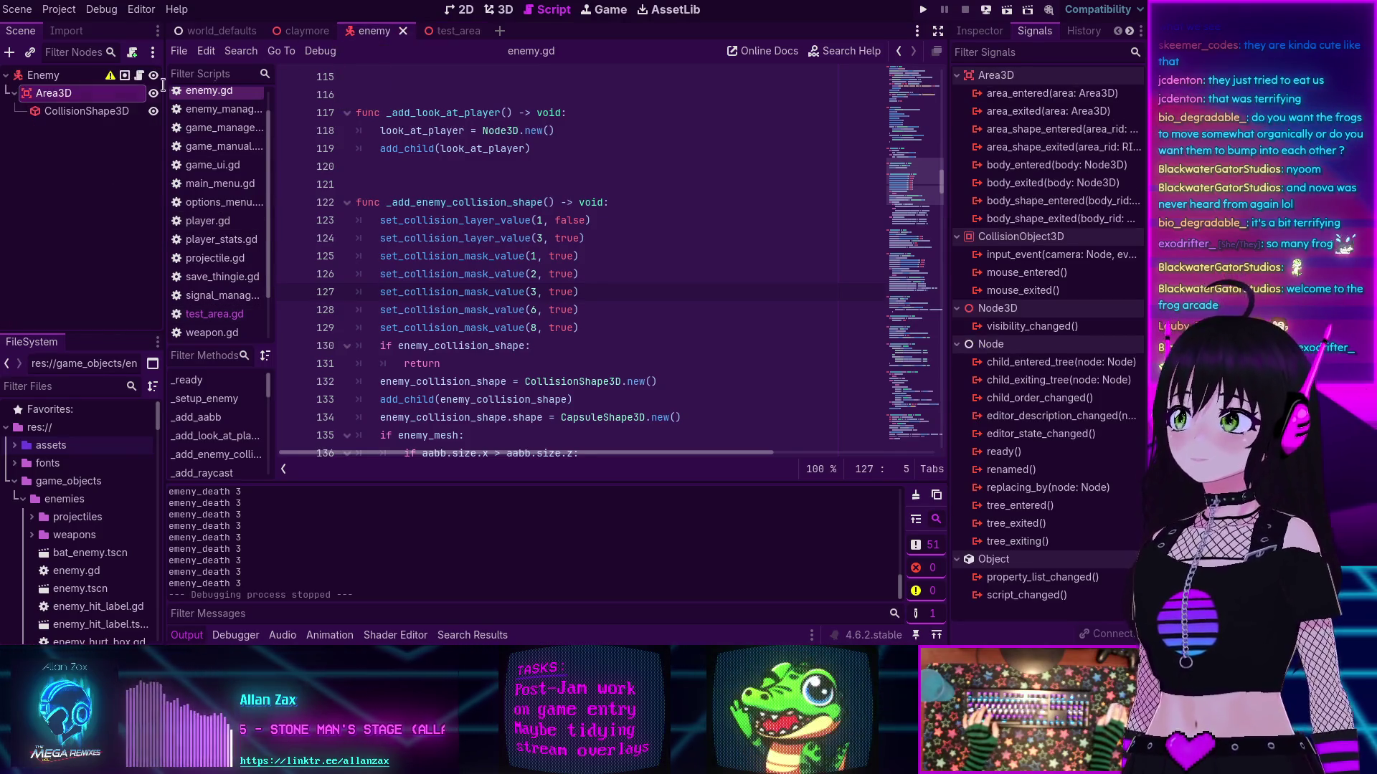
left_click(60, 115, "shift")
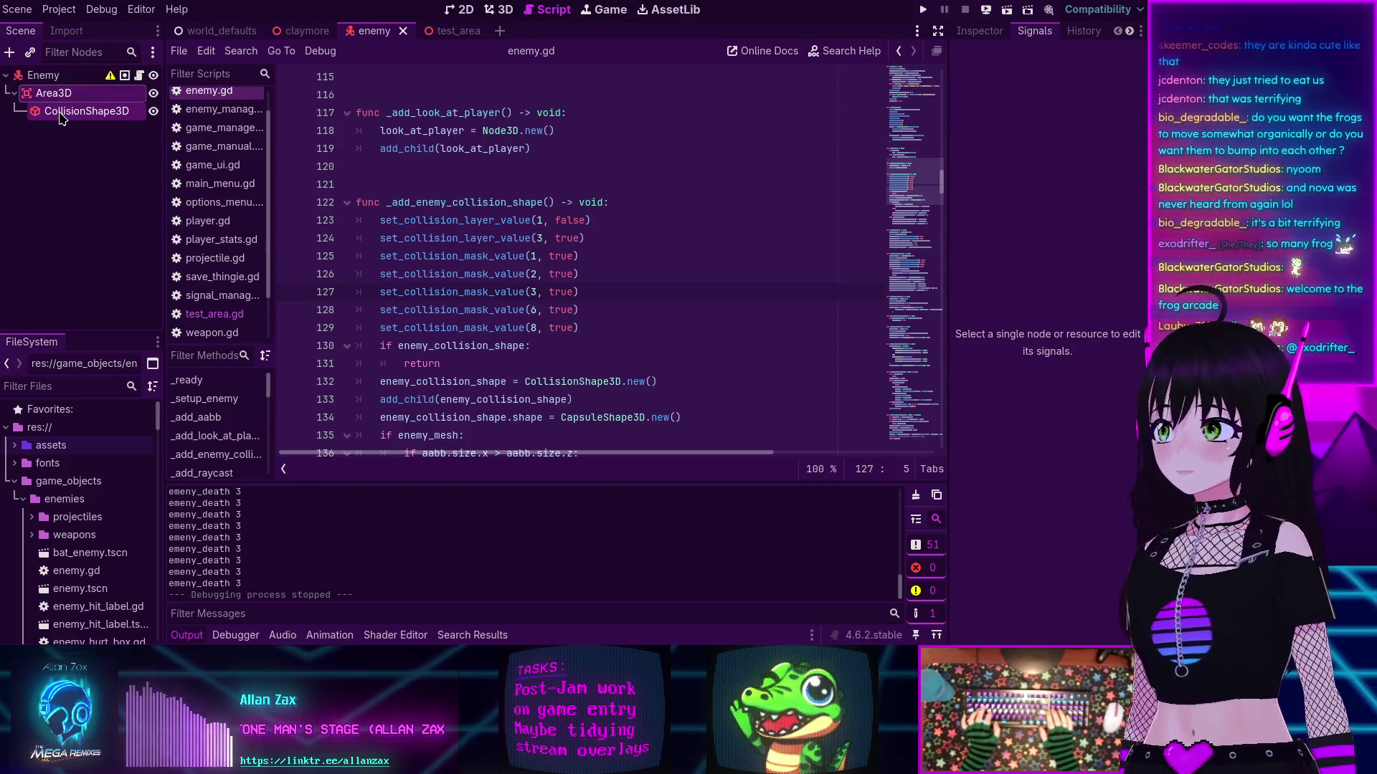
key("Delete")
key("Return")
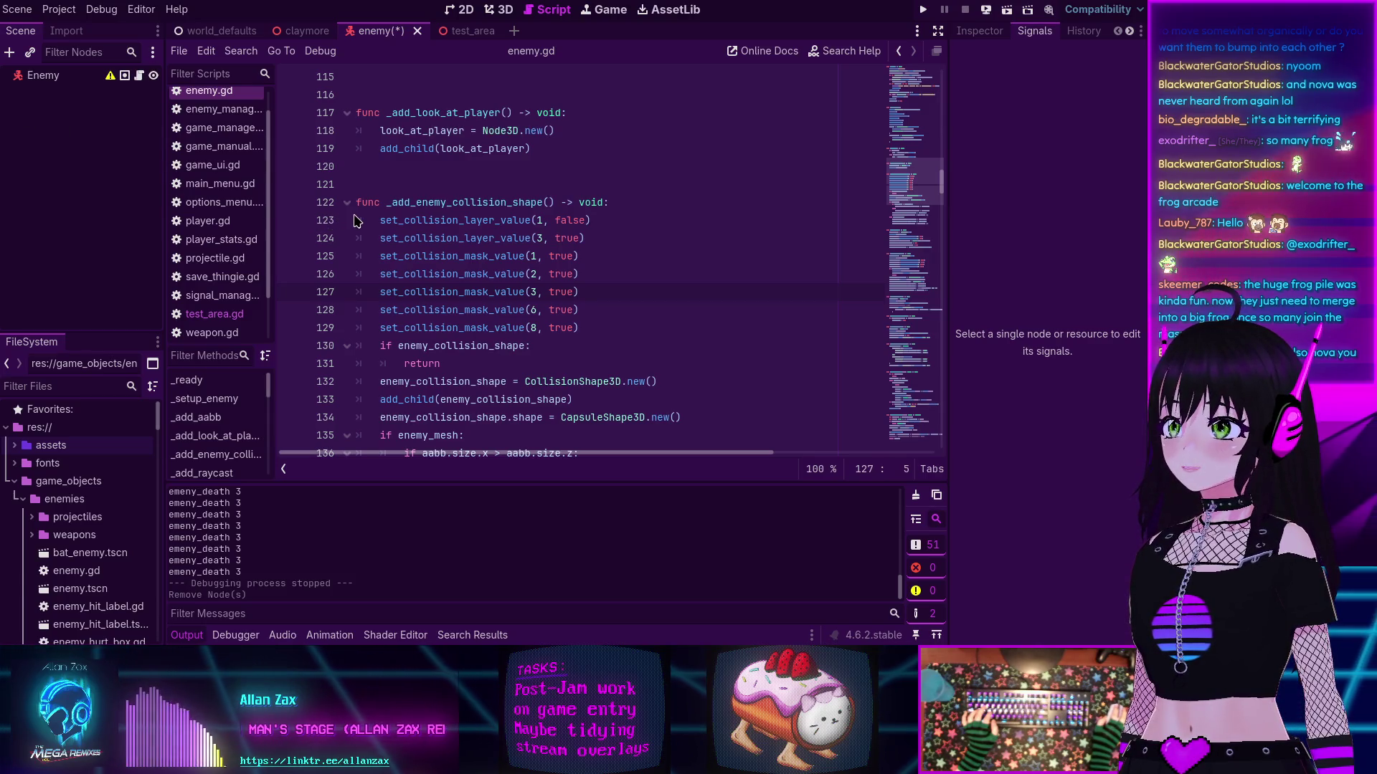
Step: Read the set_collision_layer_value docs, scroll through enemy.gd, and save the Enemy scene
mouse_move(376, 215)
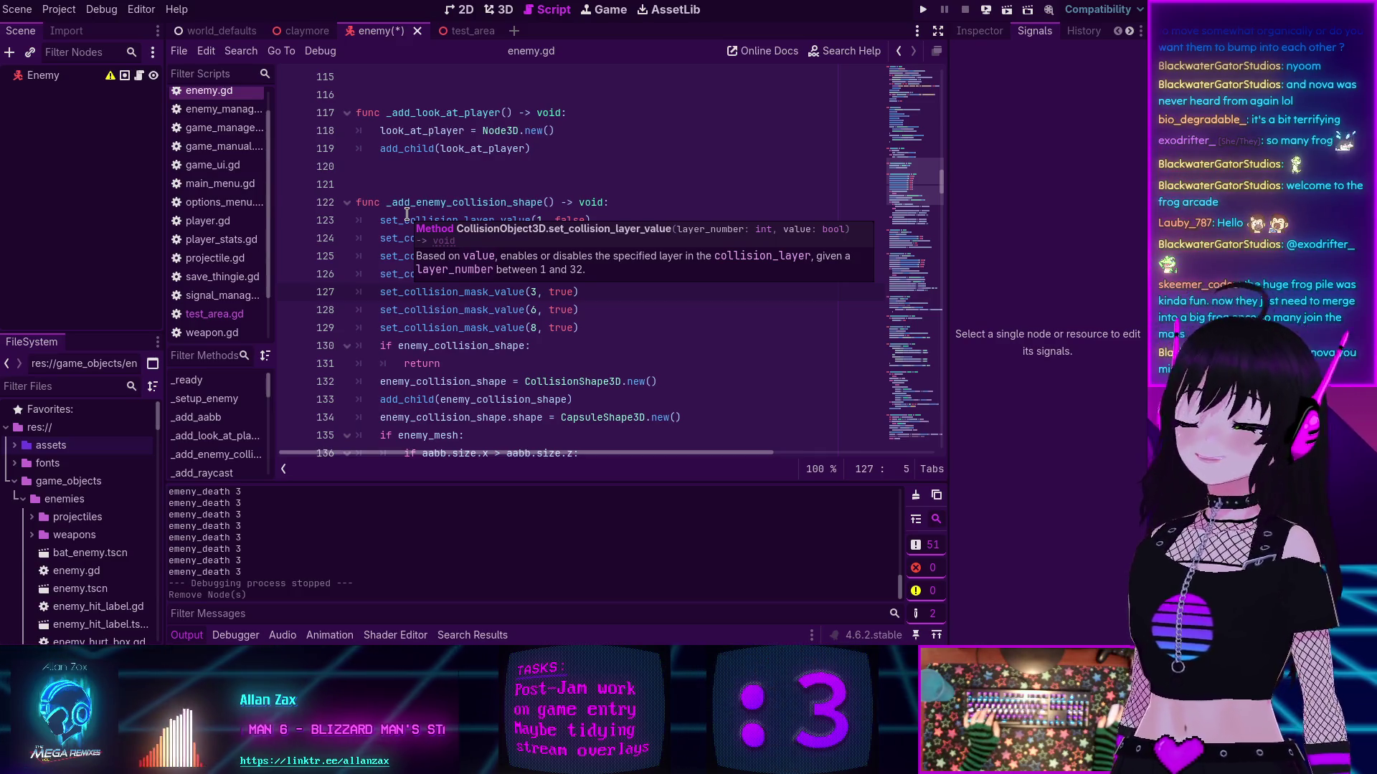
left_click(610, 352)
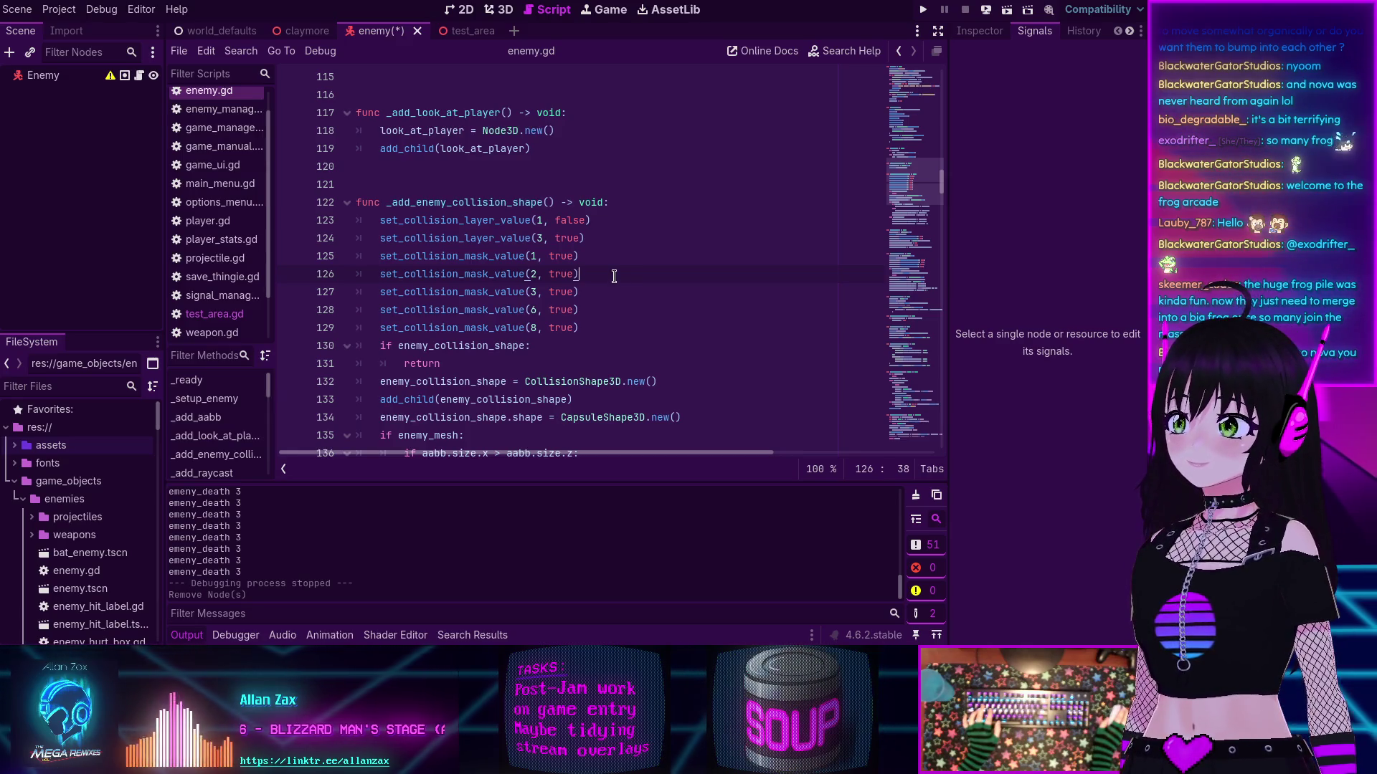
scroll(614, 277, "down", 5)
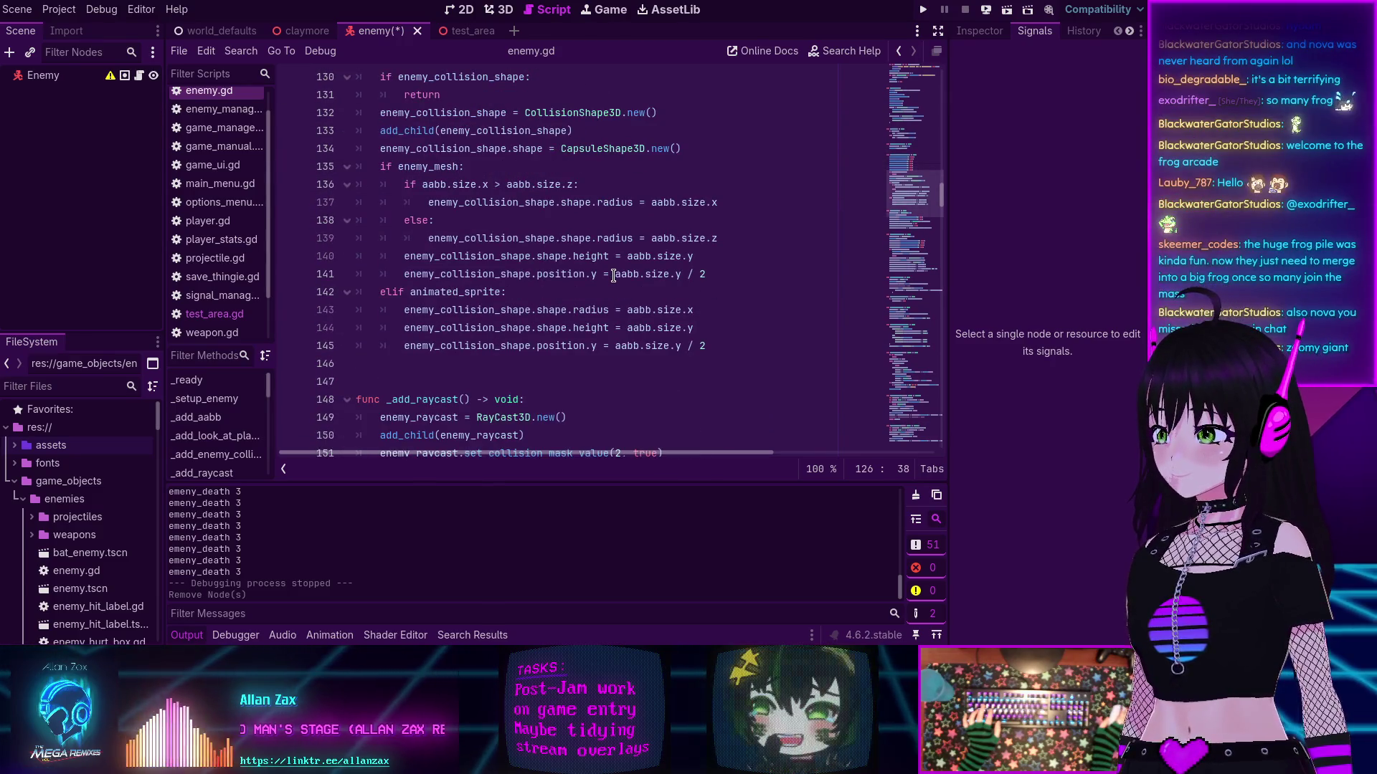
scroll(614, 276, "up", 15)
scroll(588, 289, "up", 20)
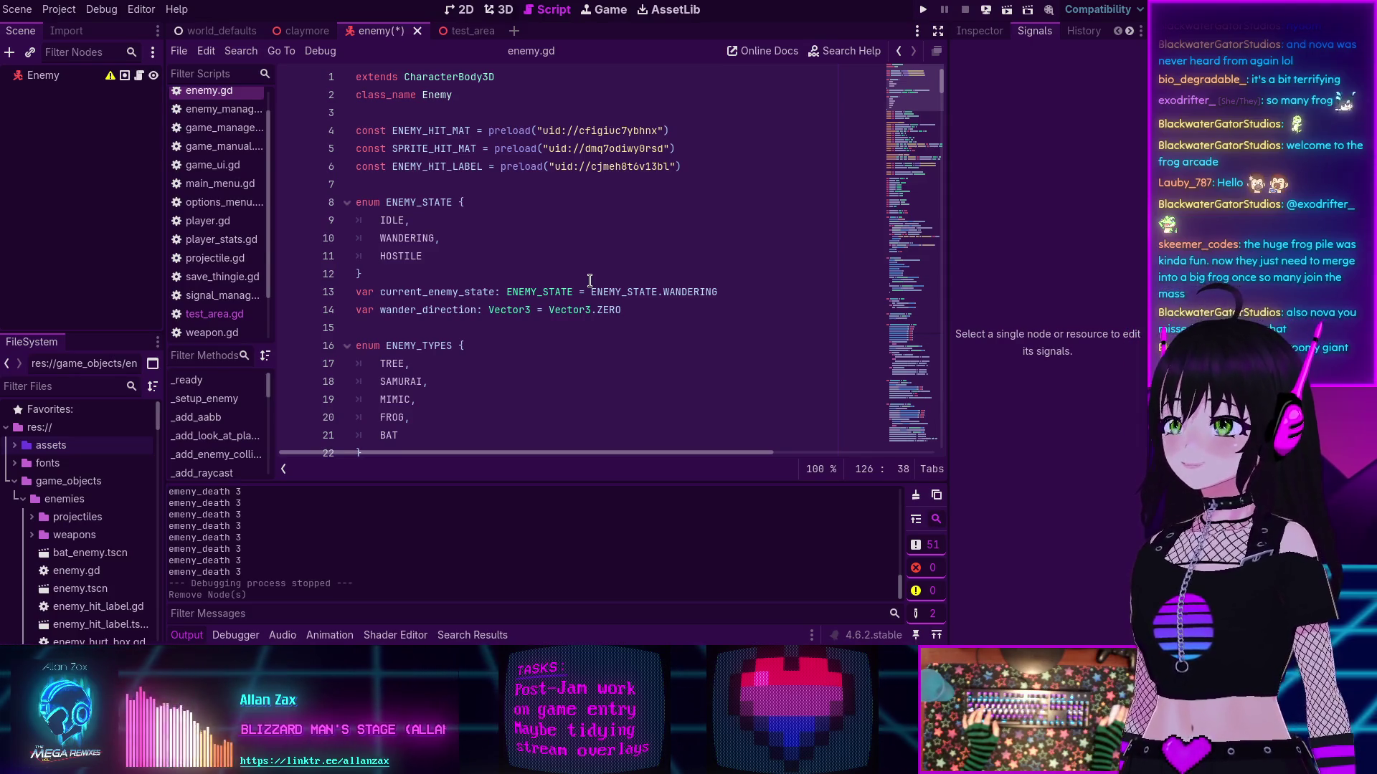
key("ctrl+s")
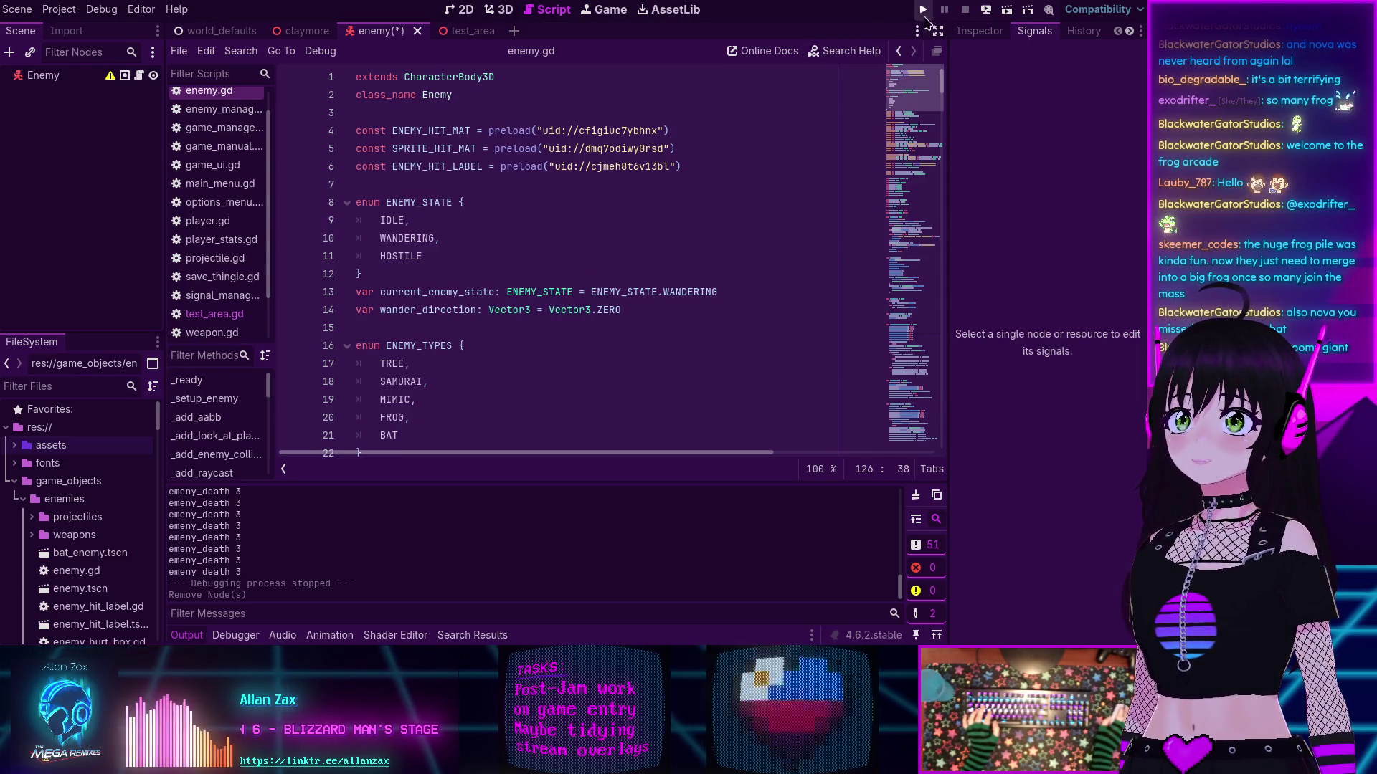
Step: Run the whole project, start from the main menu, and enter Level 1
left_click(922, 10)
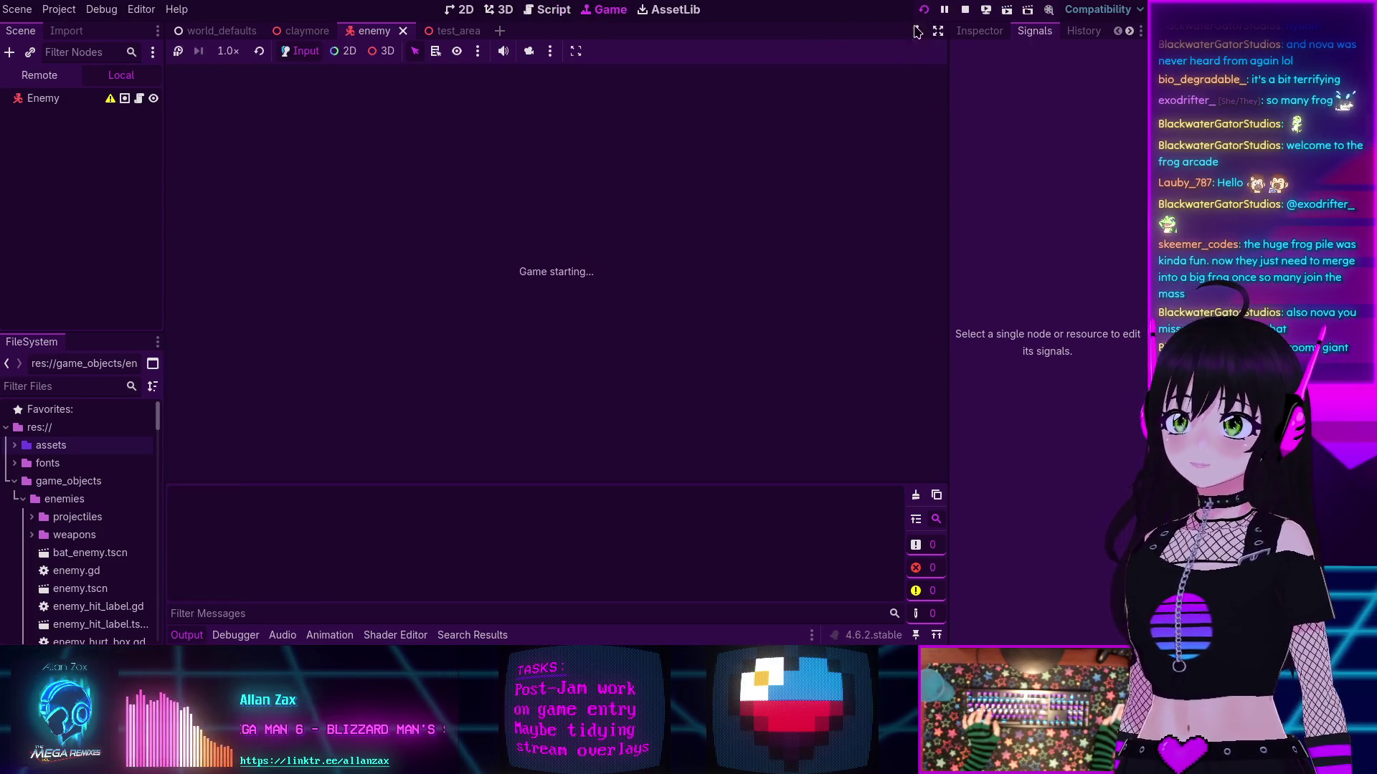
left_click(391, 167)
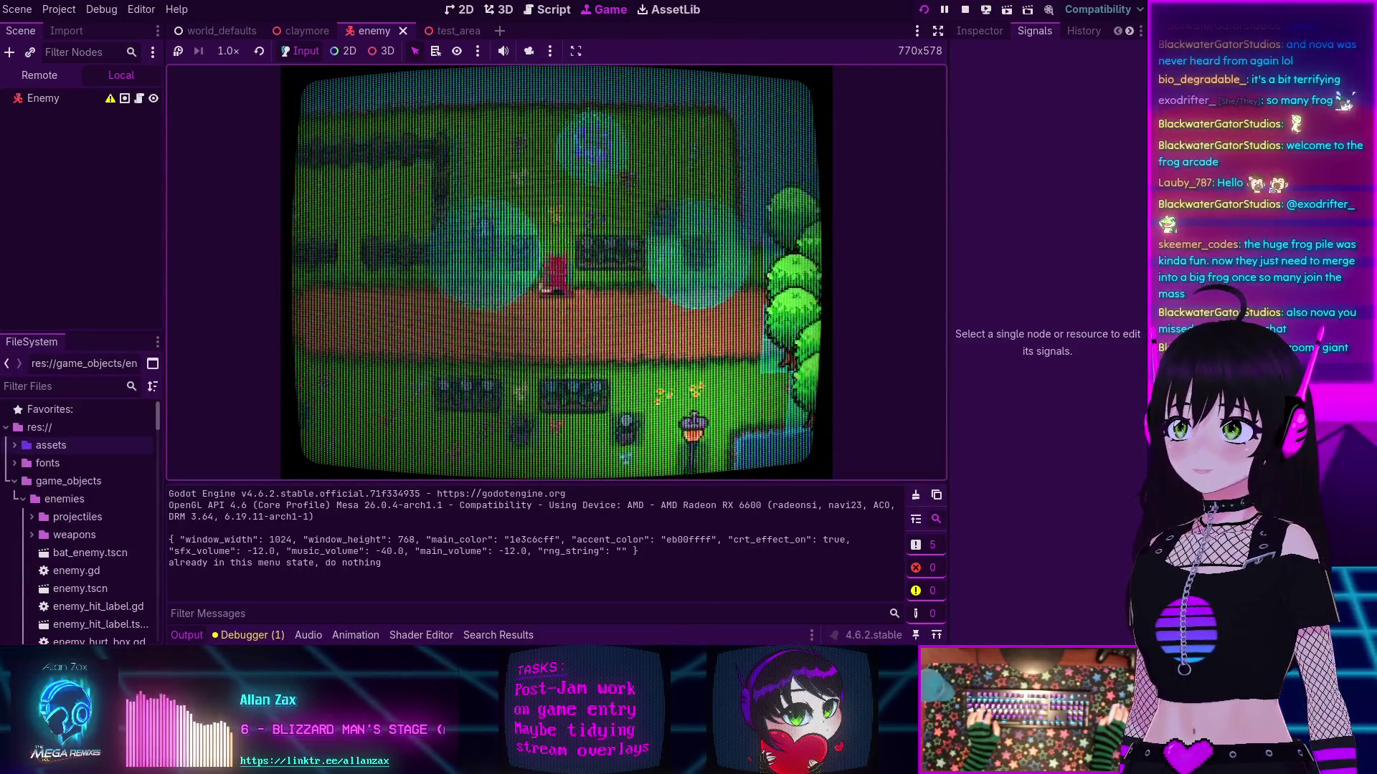
key("e")
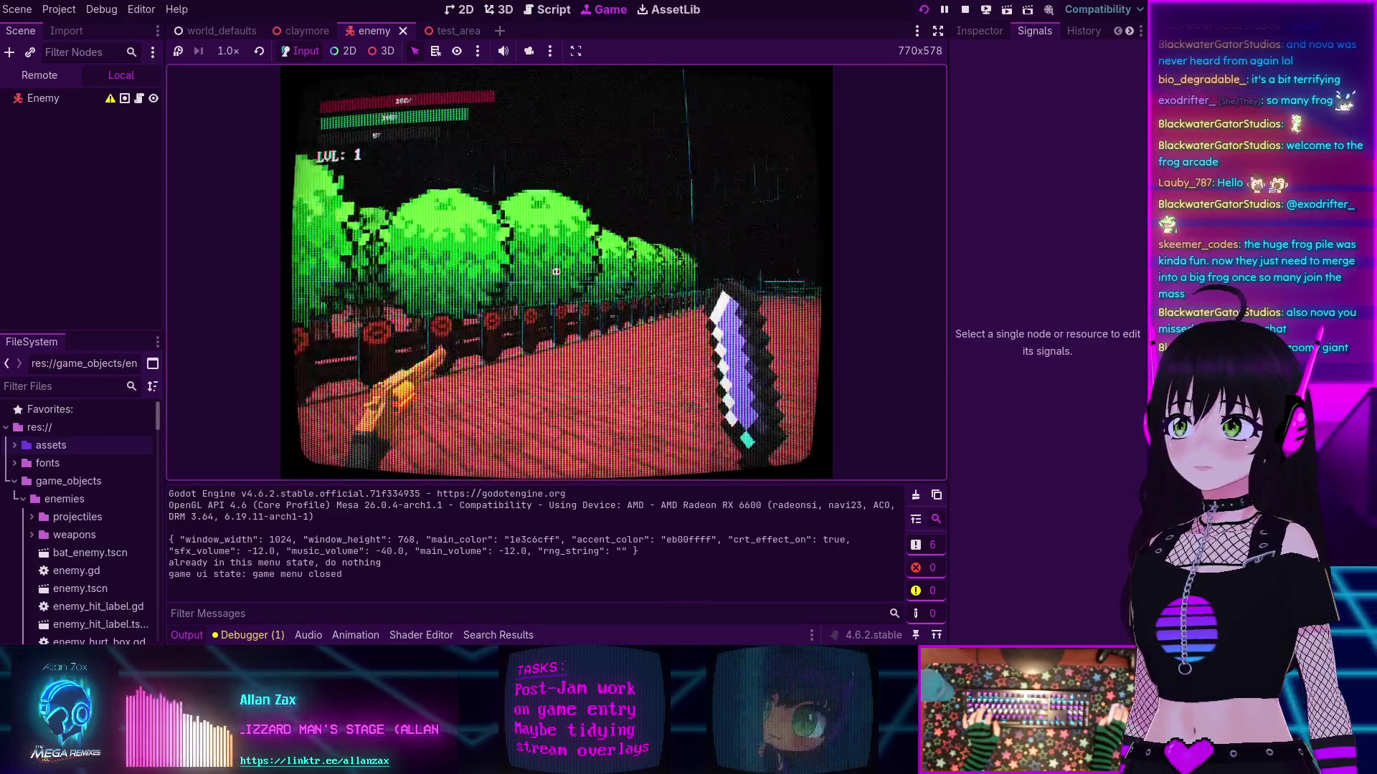
Step: Walk across the stone floor through the wooden room into the red-walled room
mouse_move(556, 272)
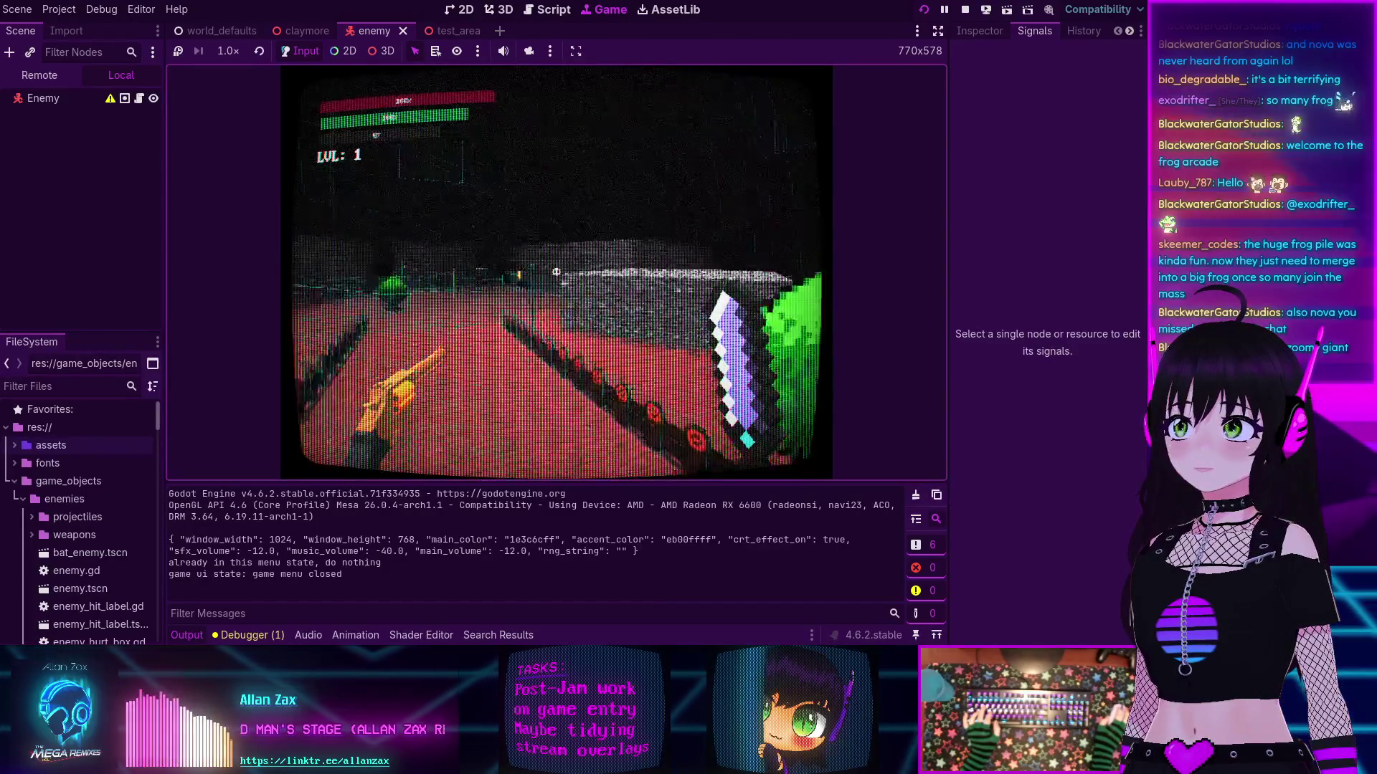
key("w")
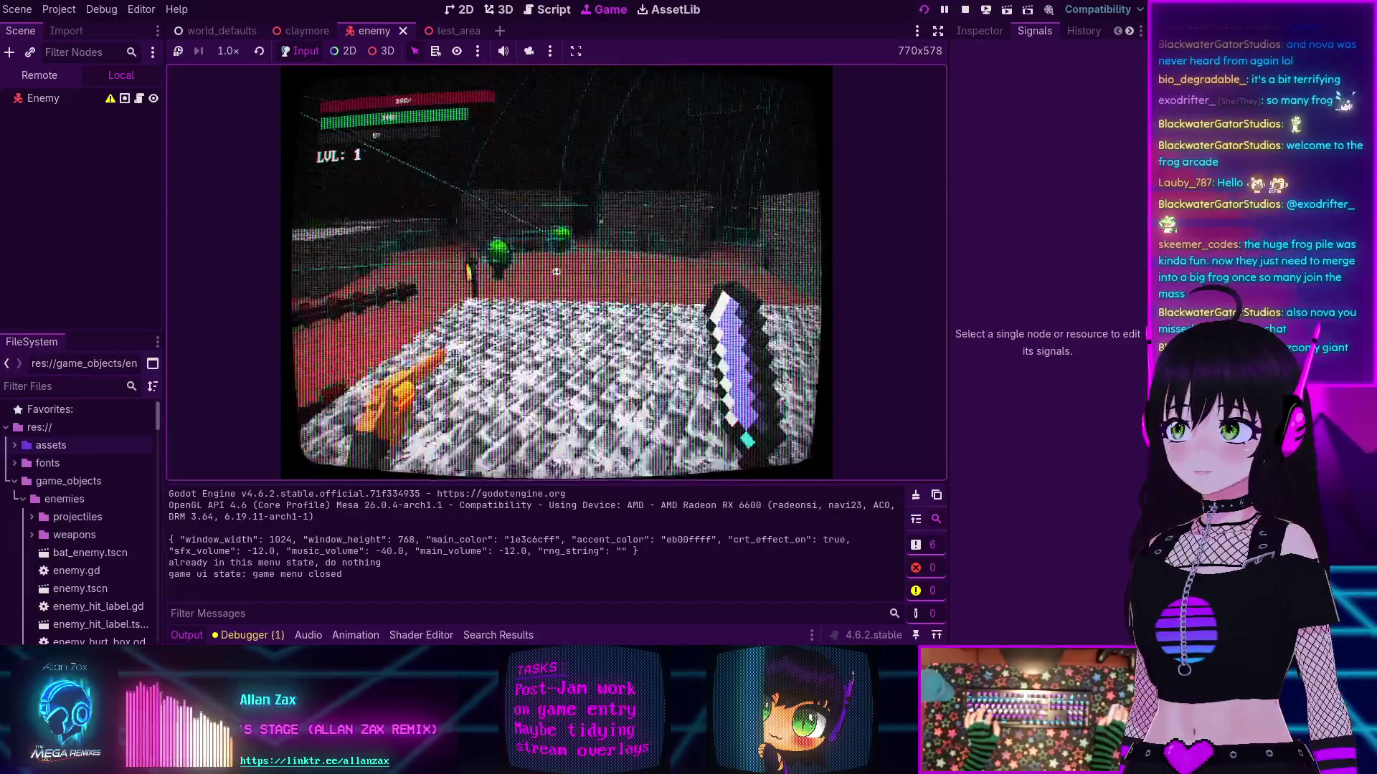
key("w")
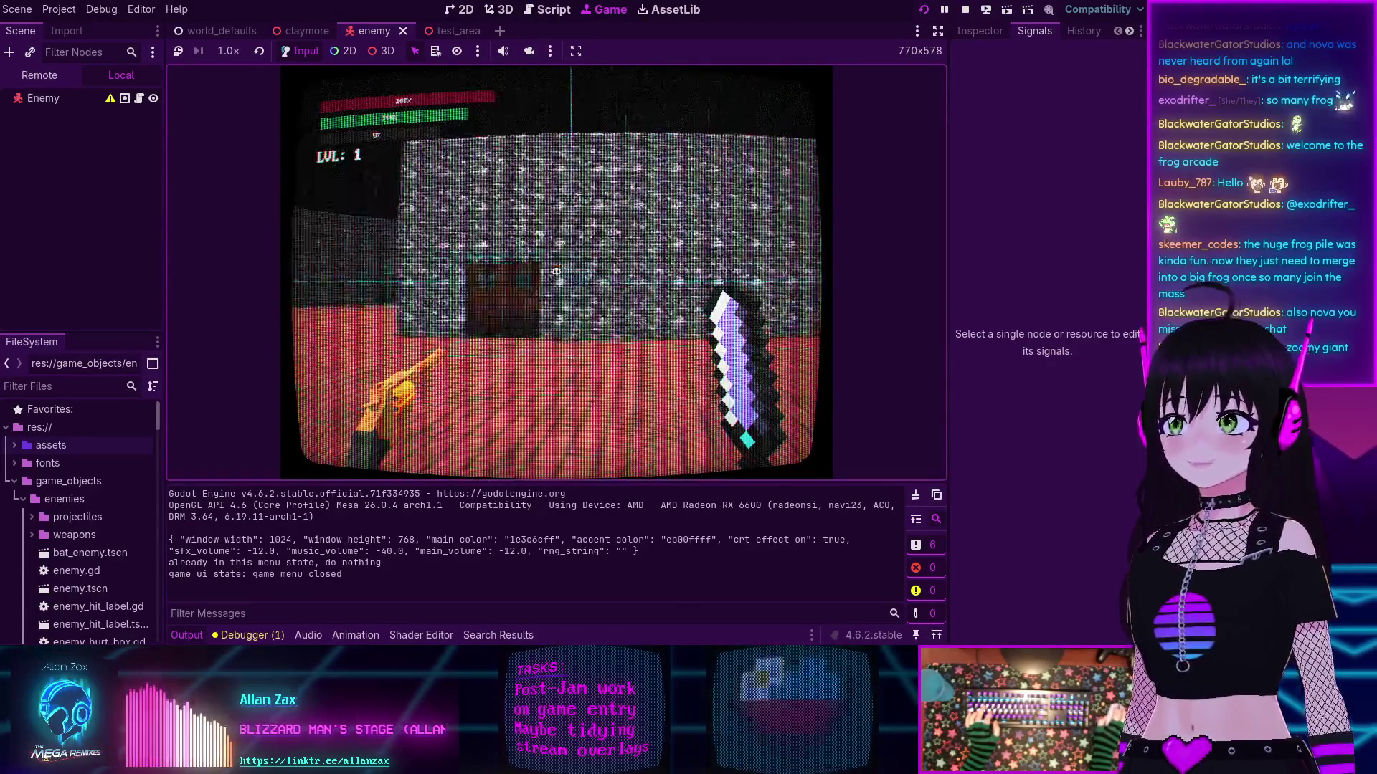
key("s")
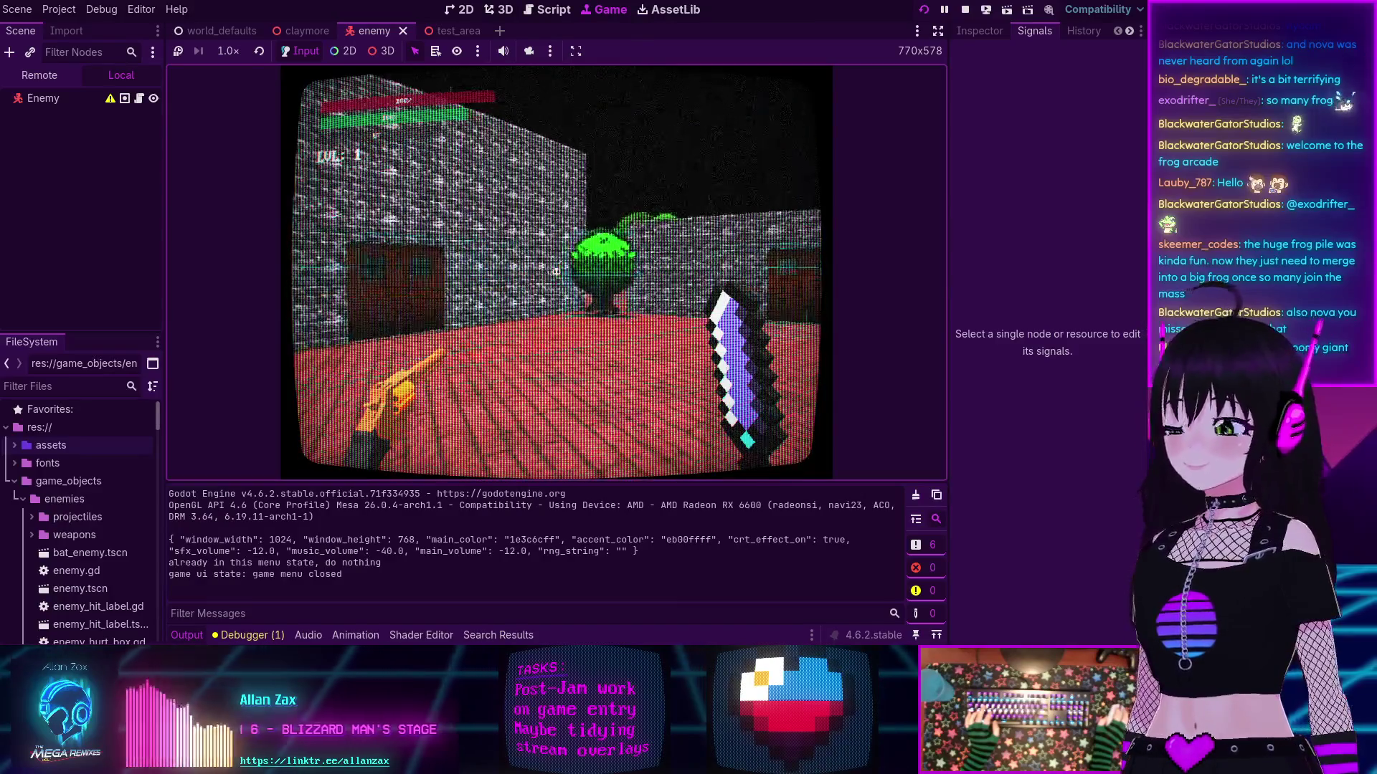
key("w")
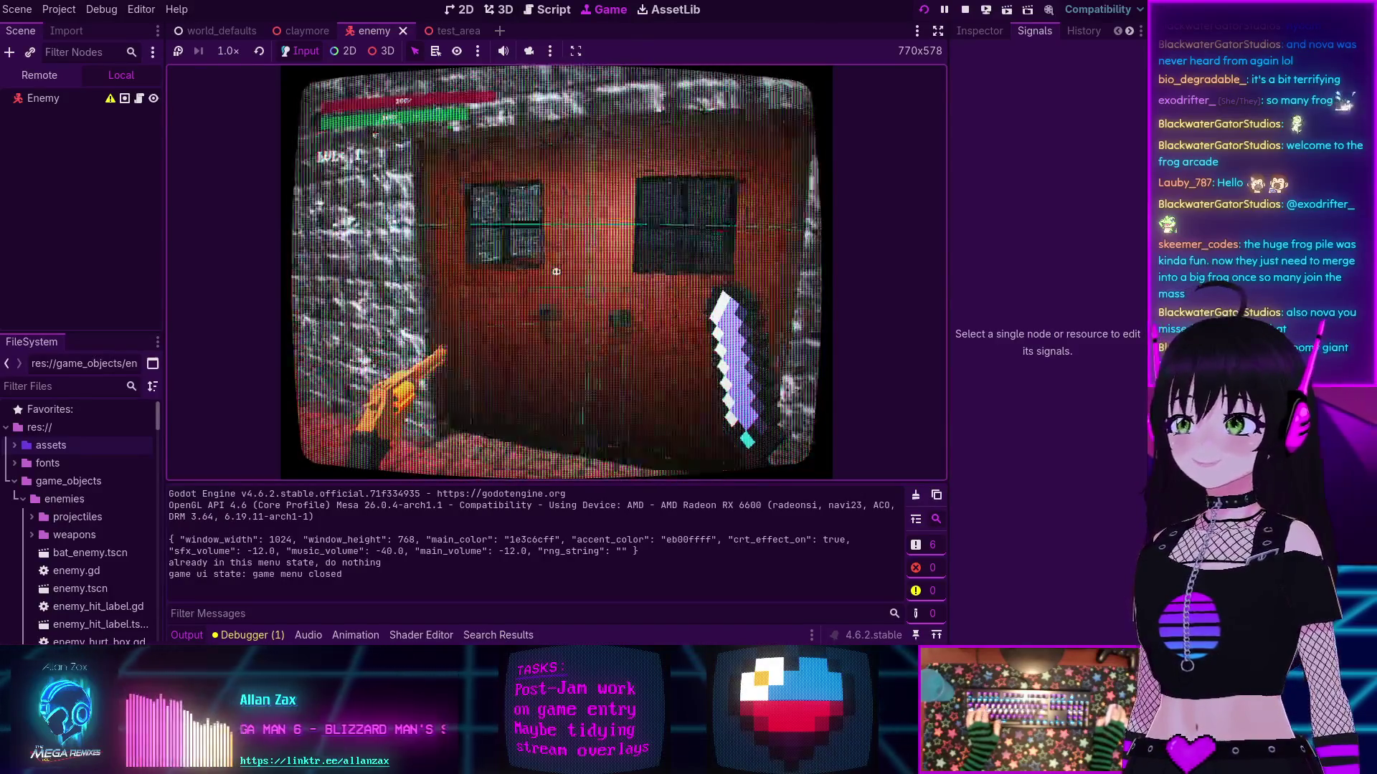
key("s")
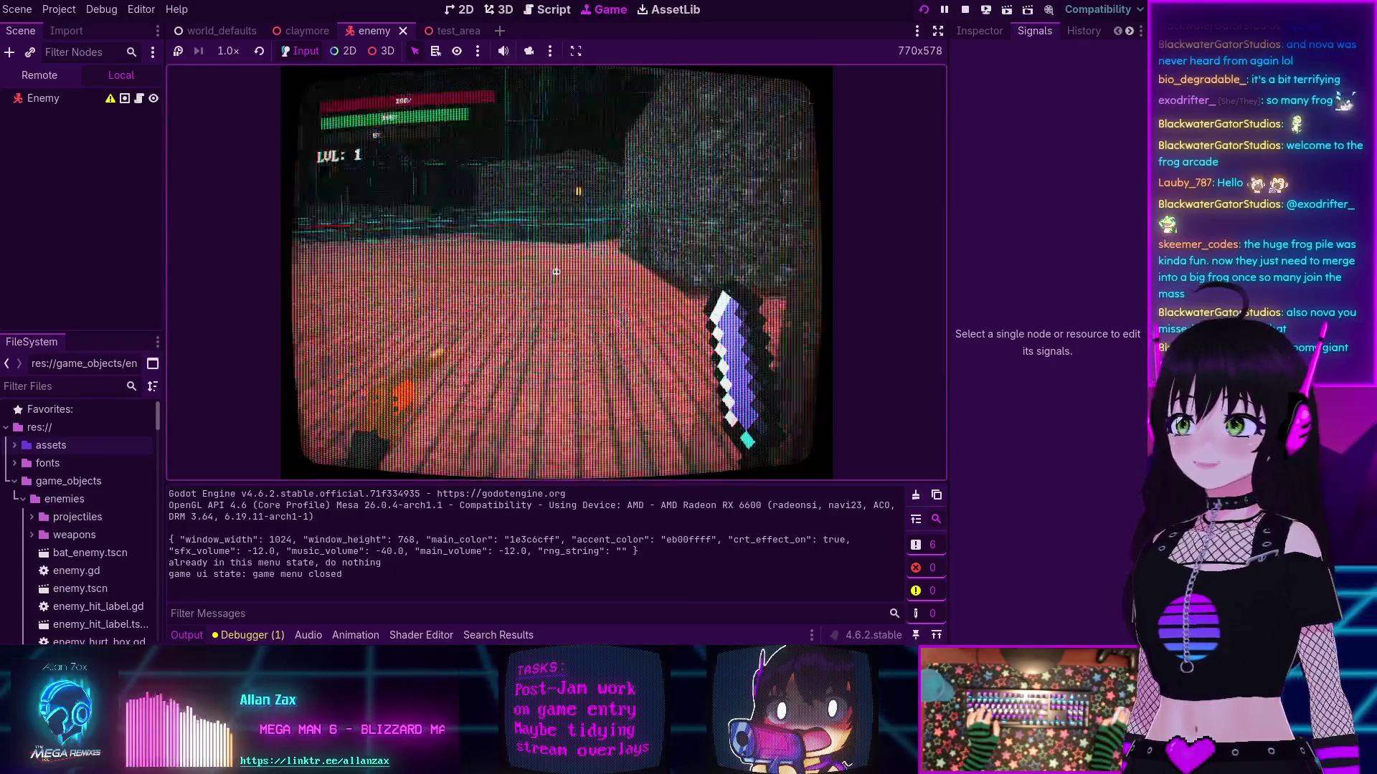
key("w")
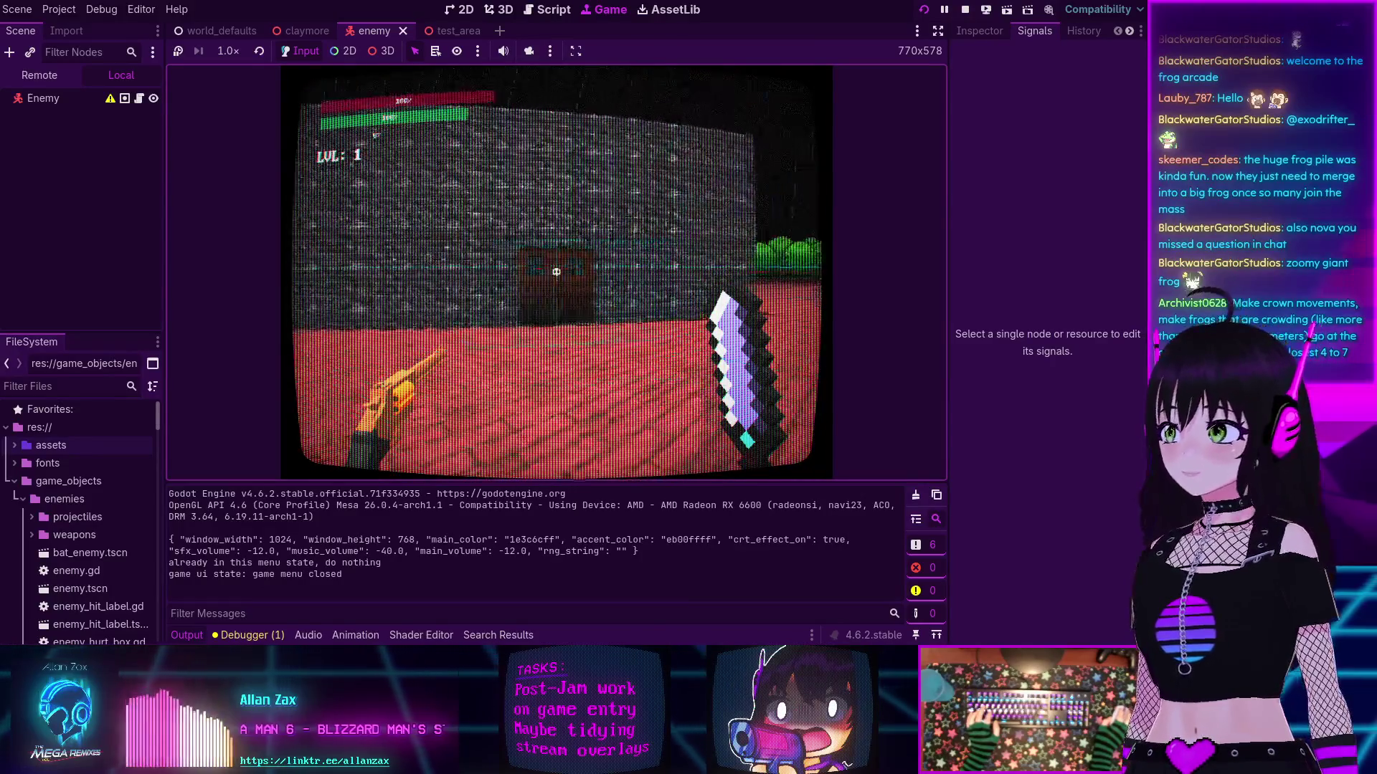
key("w")
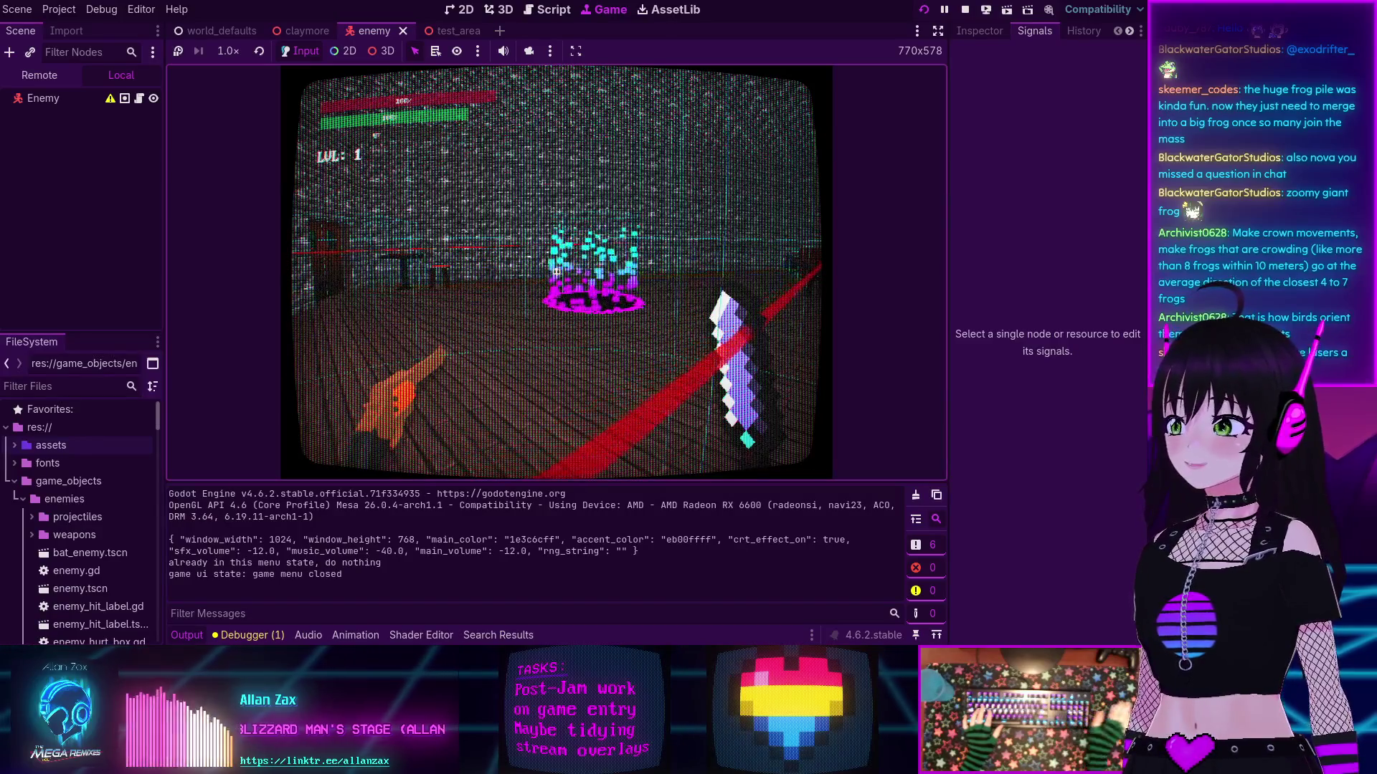
Step: Walk into the red courtyard and approach the green frog enemies
key("Right")
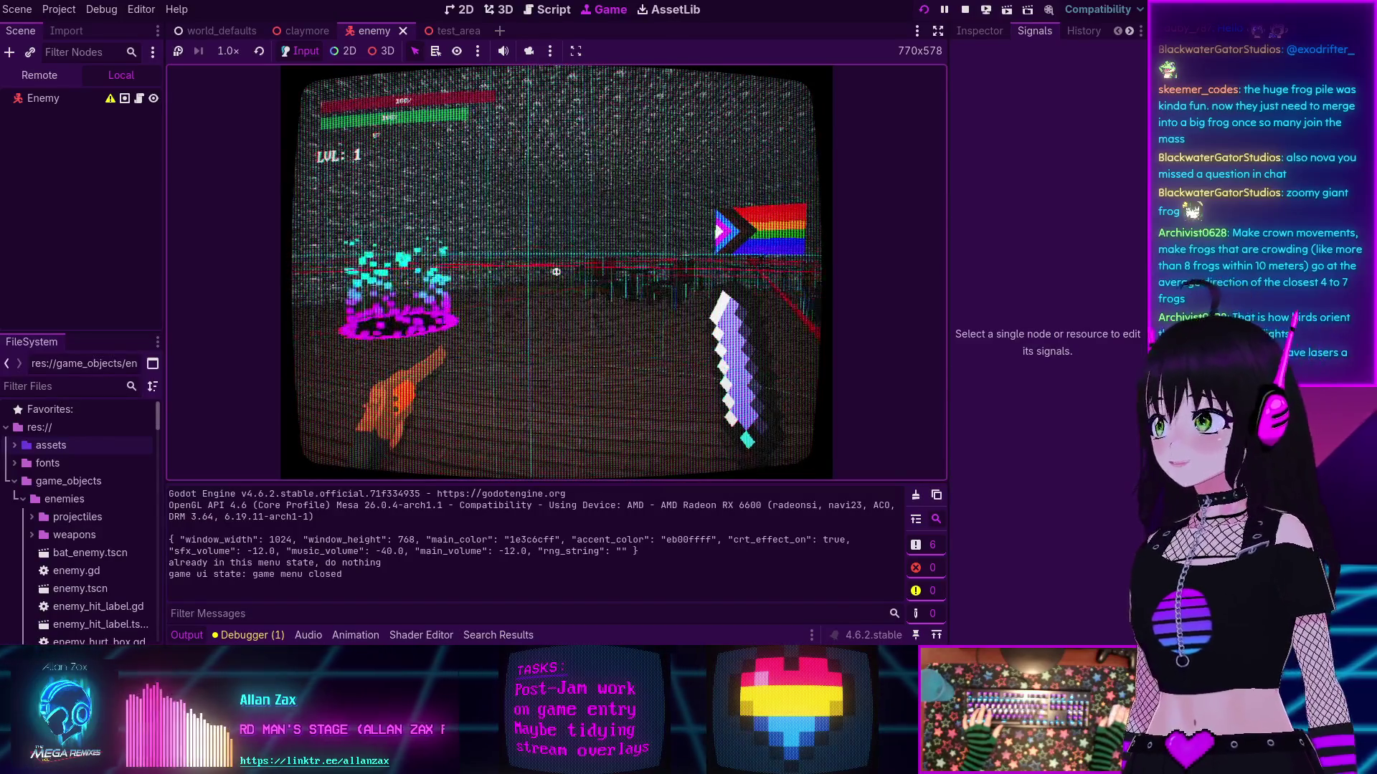
key("Right")
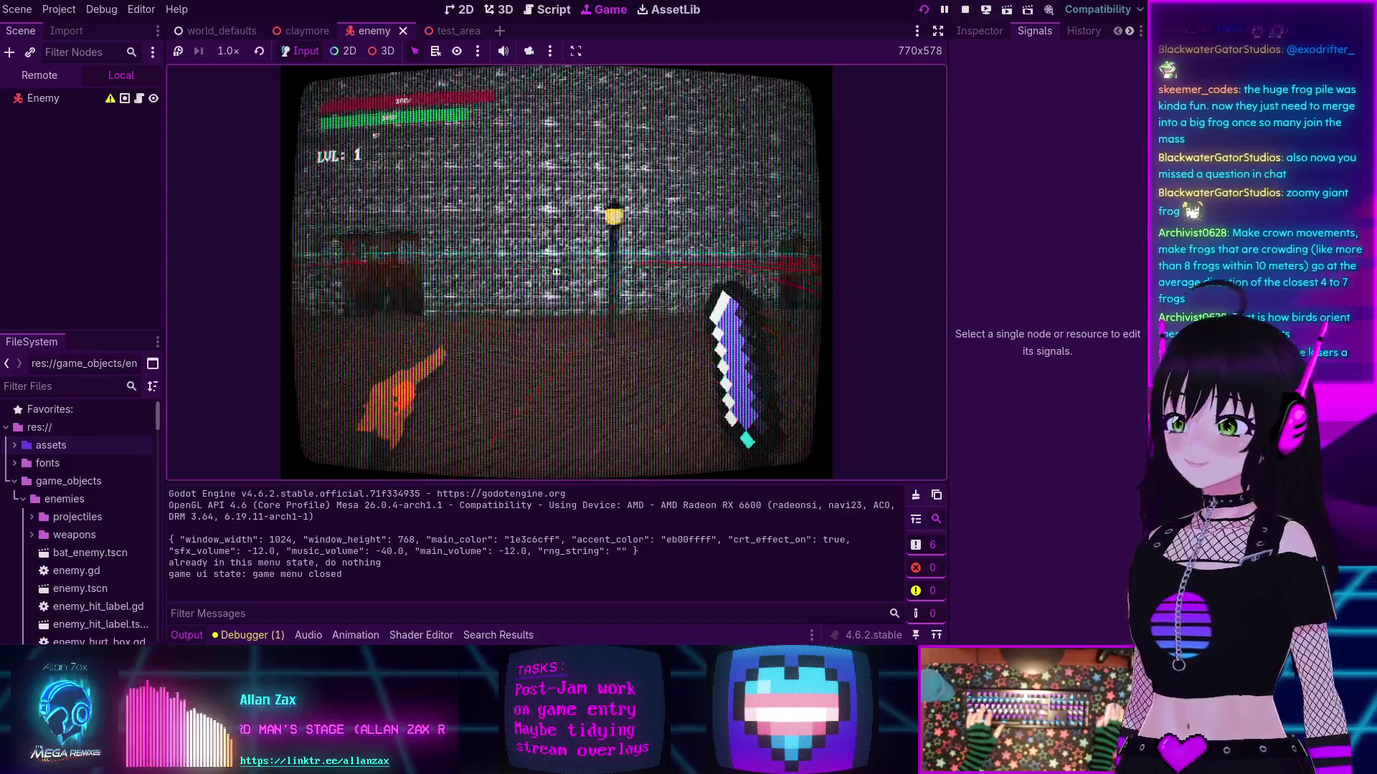
key("w")
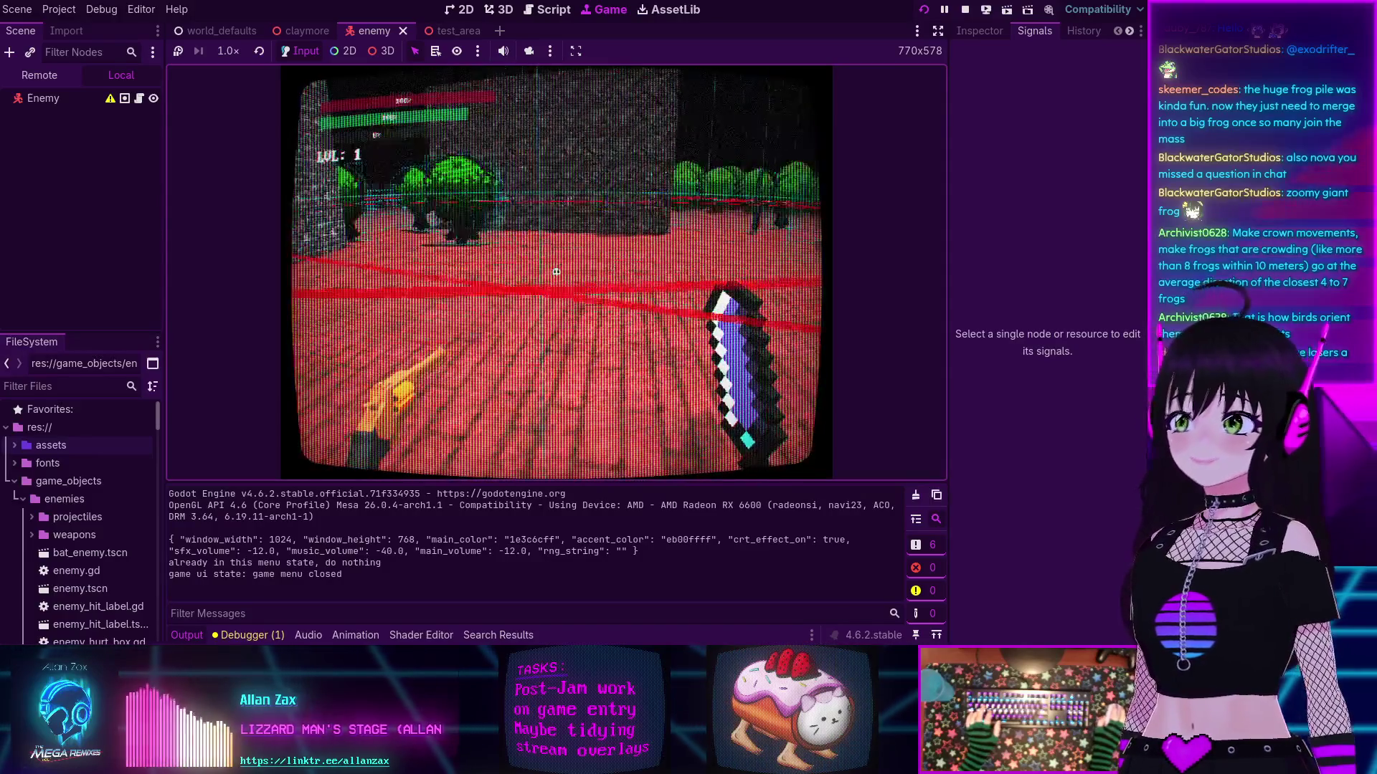
key("Right")
key("w")
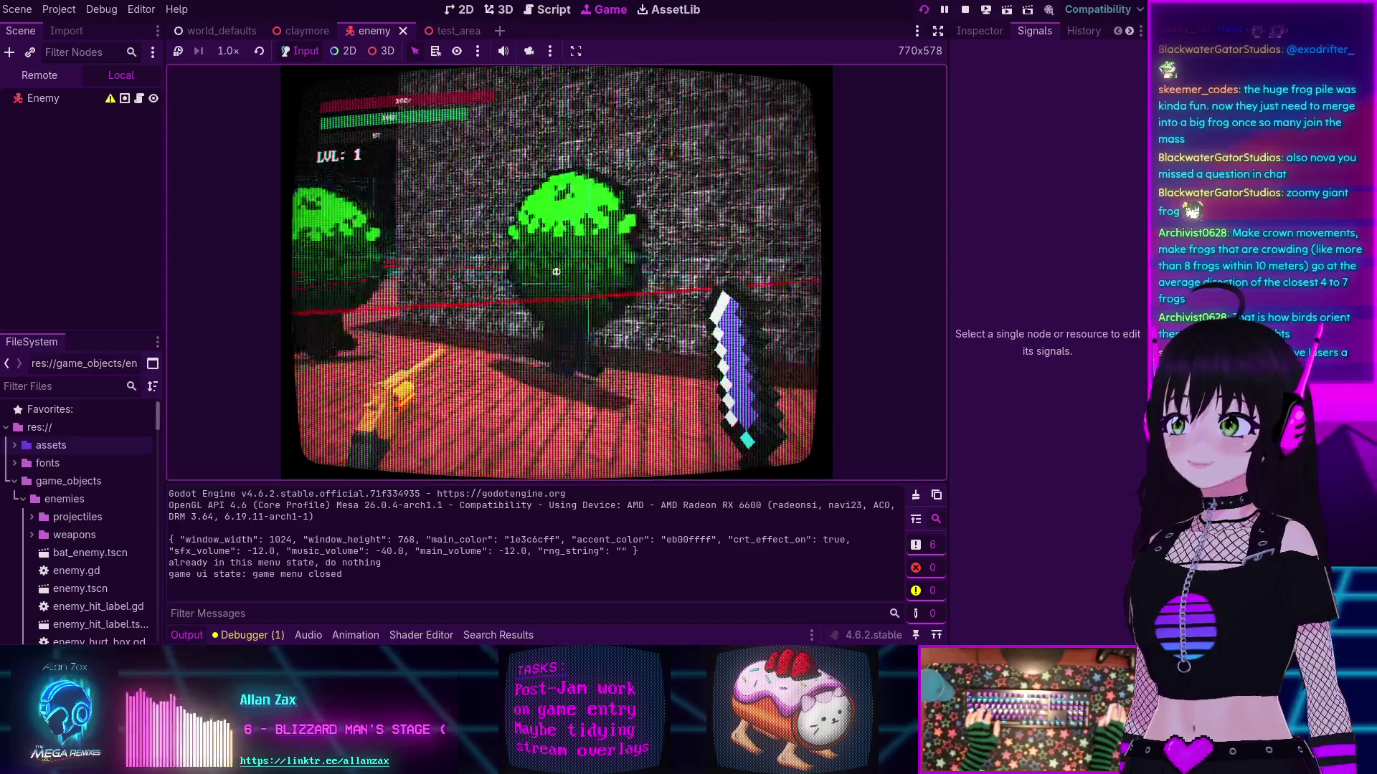
key("Left")
key("w")
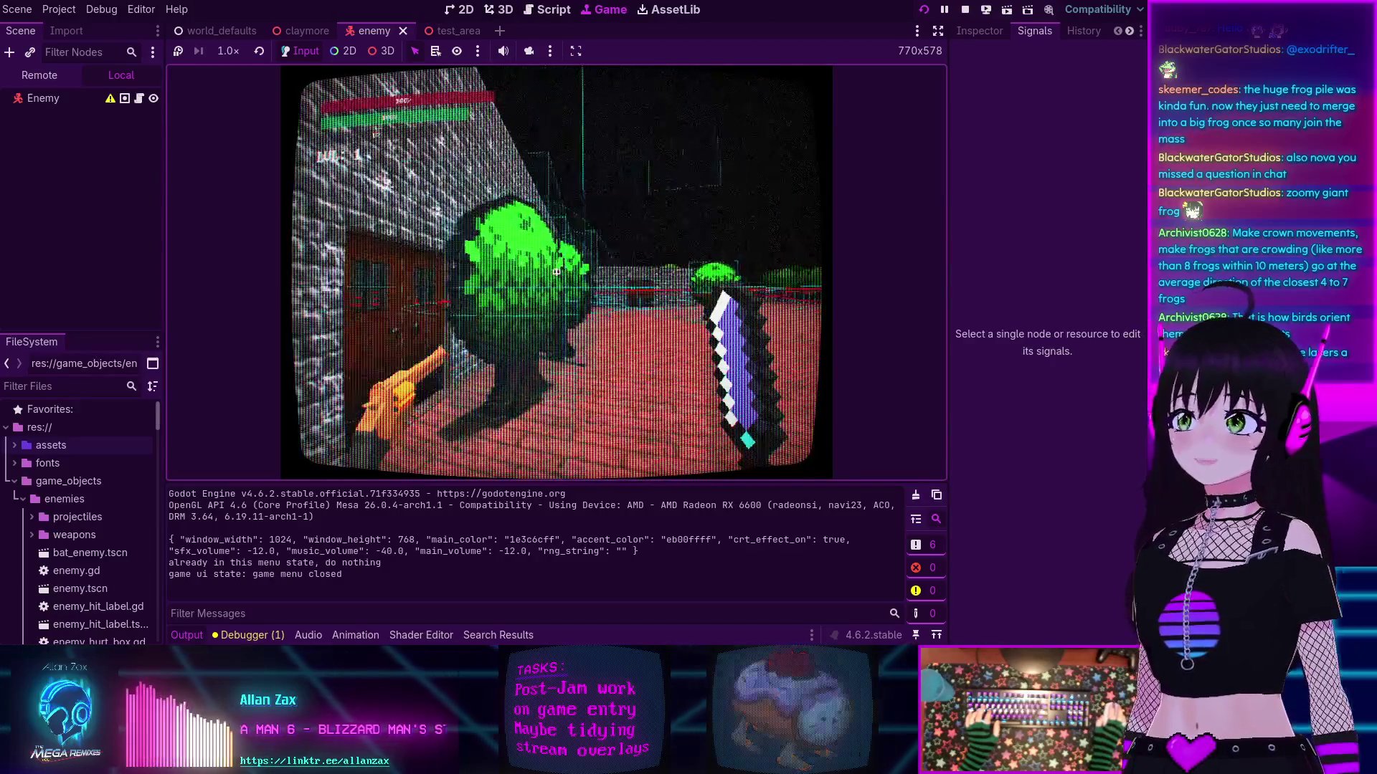
key("Left")
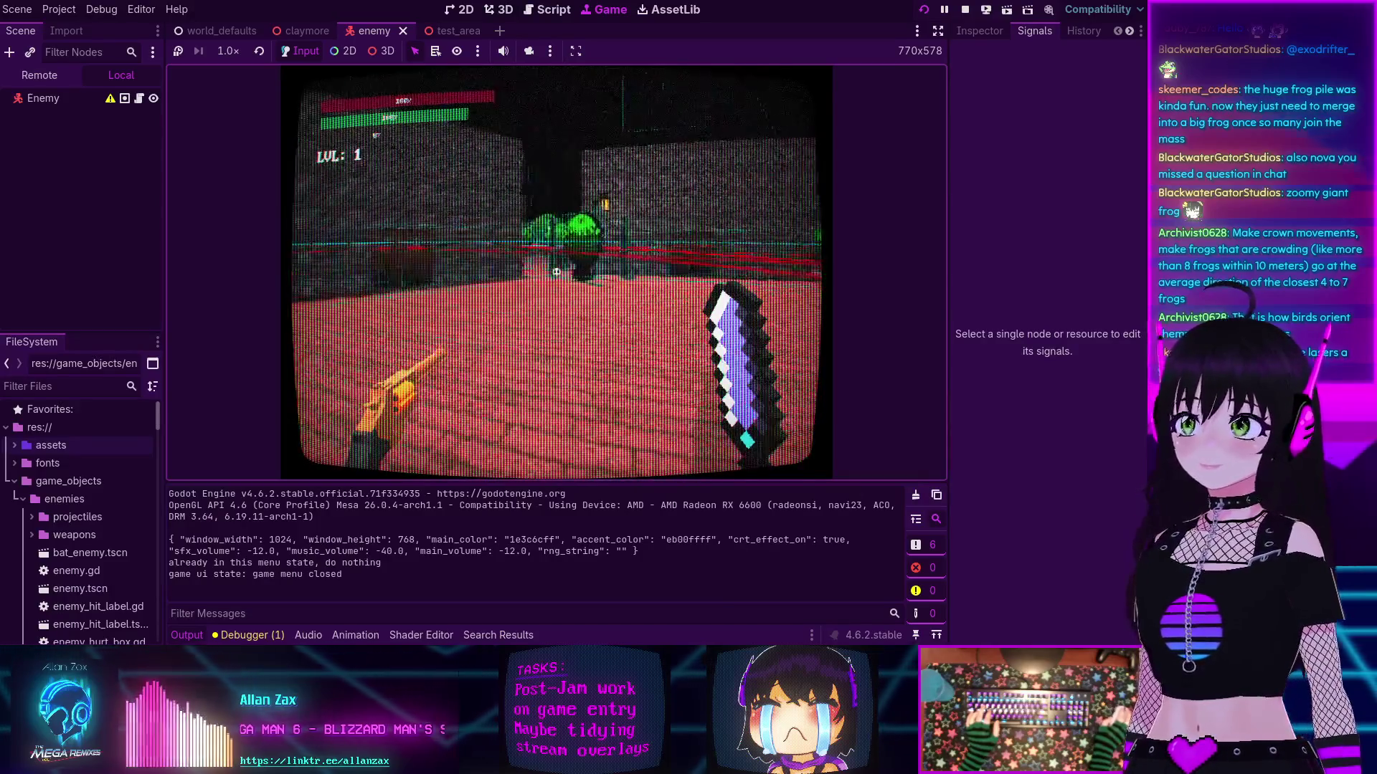
key("w")
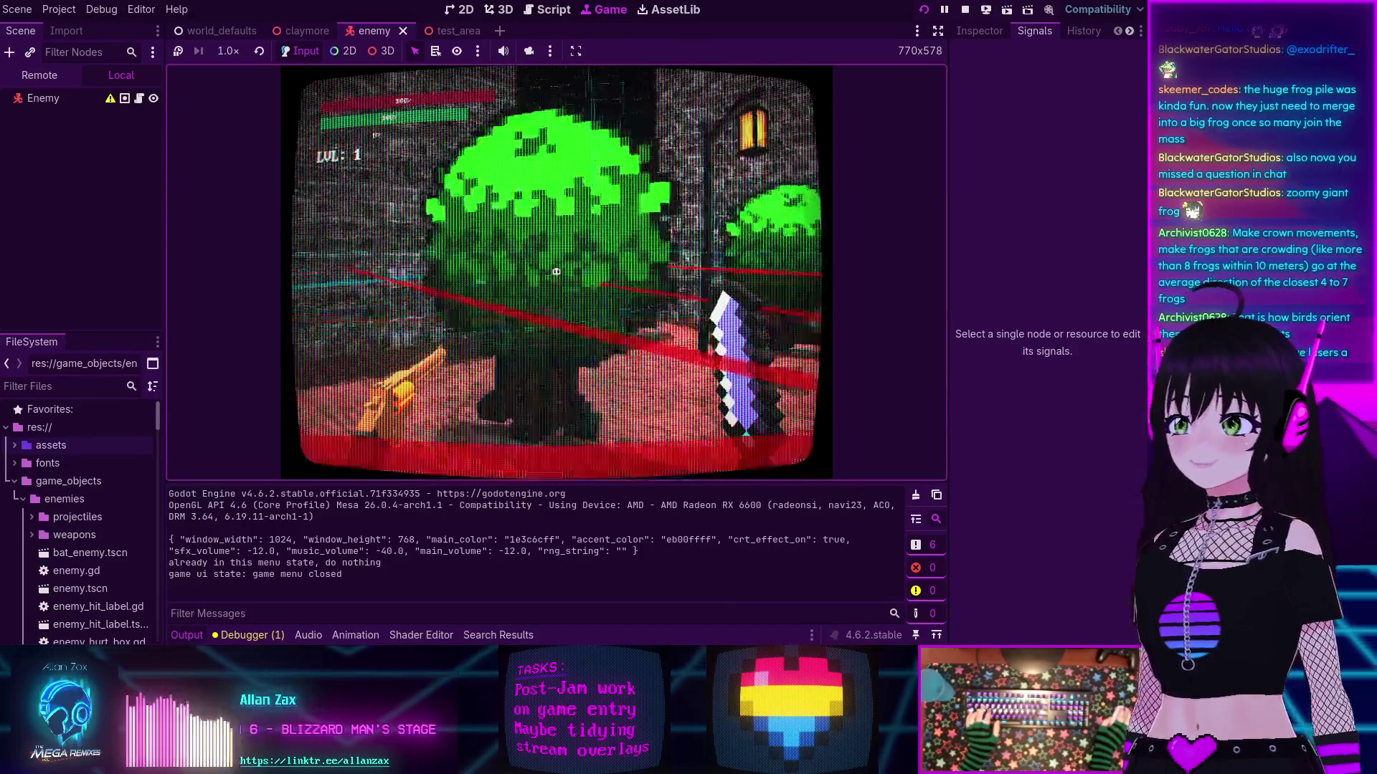
Step: Turn across the arena to view the frogs by the stone wall, then stop the game
key("Left")
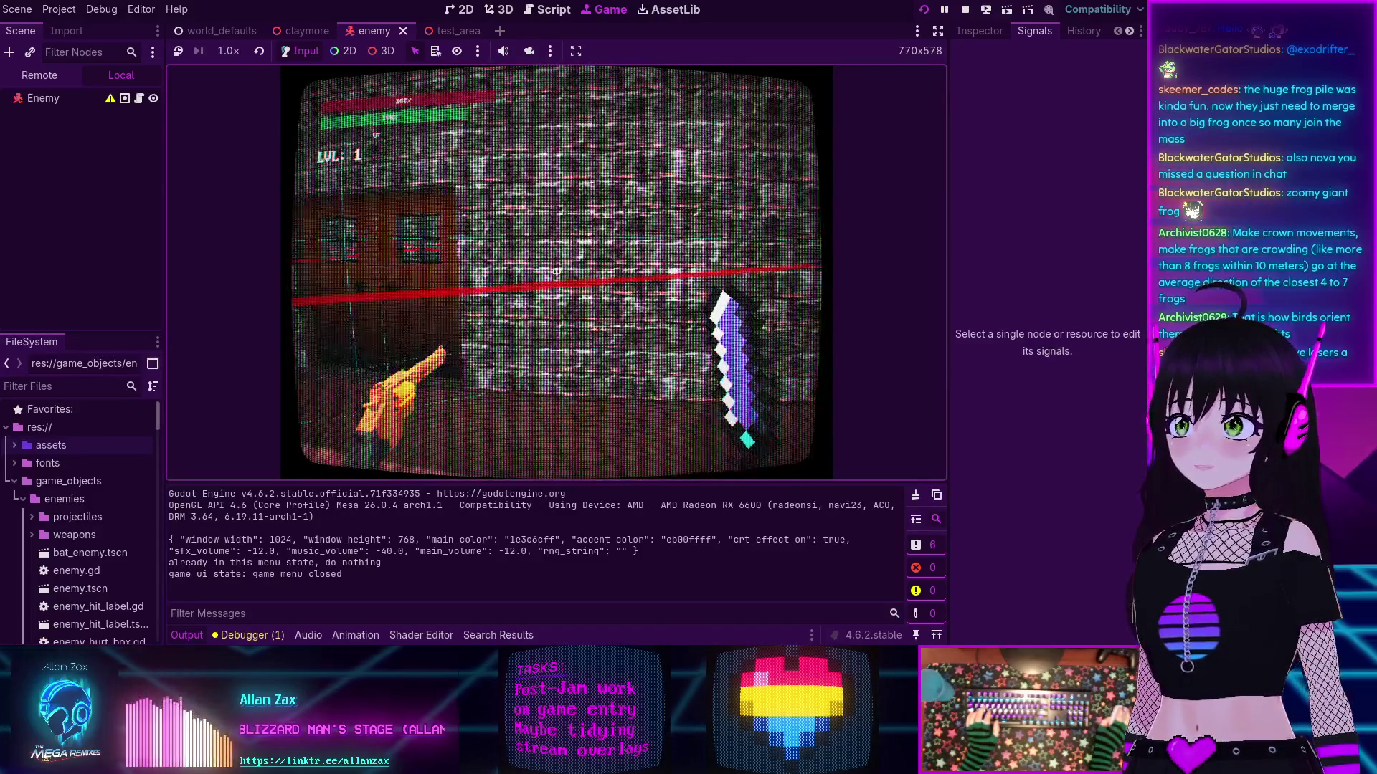
key("Left")
key("Left")
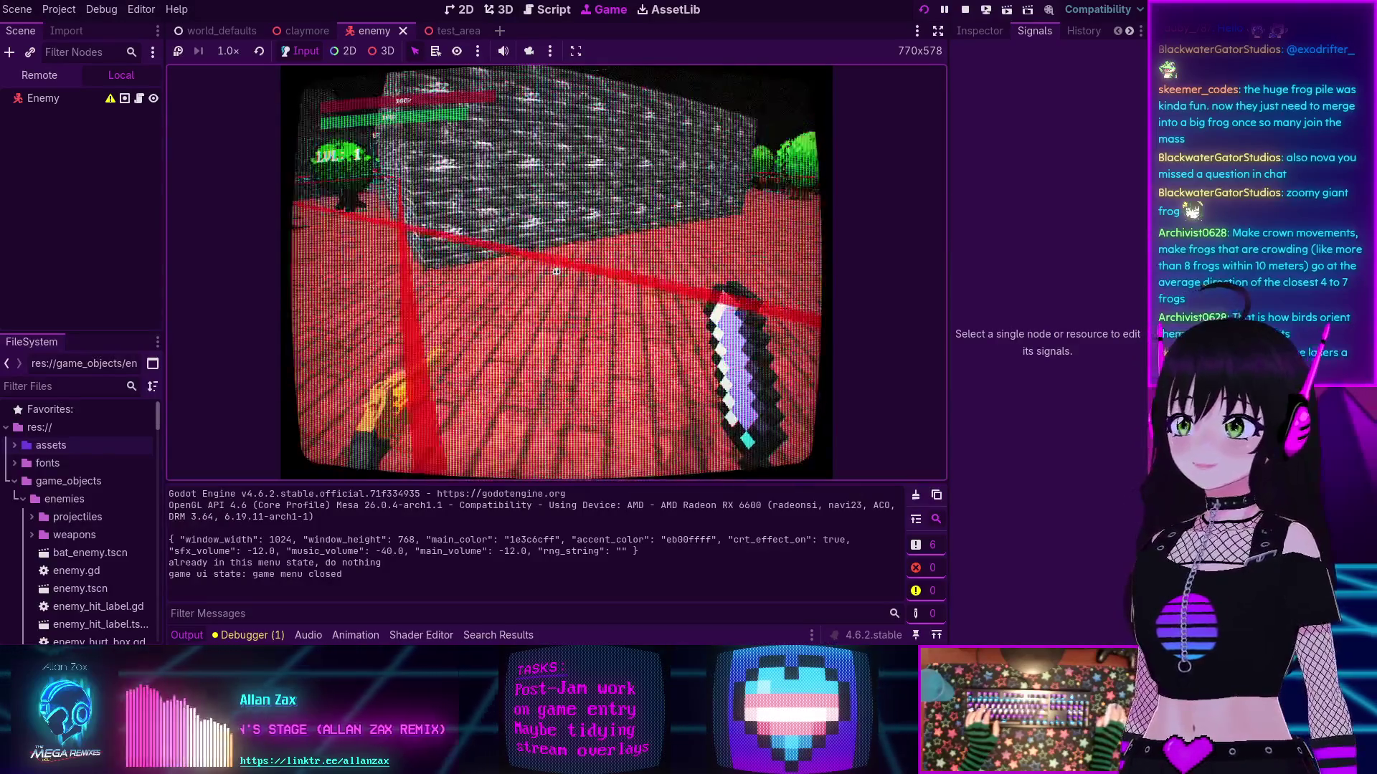
key("Left")
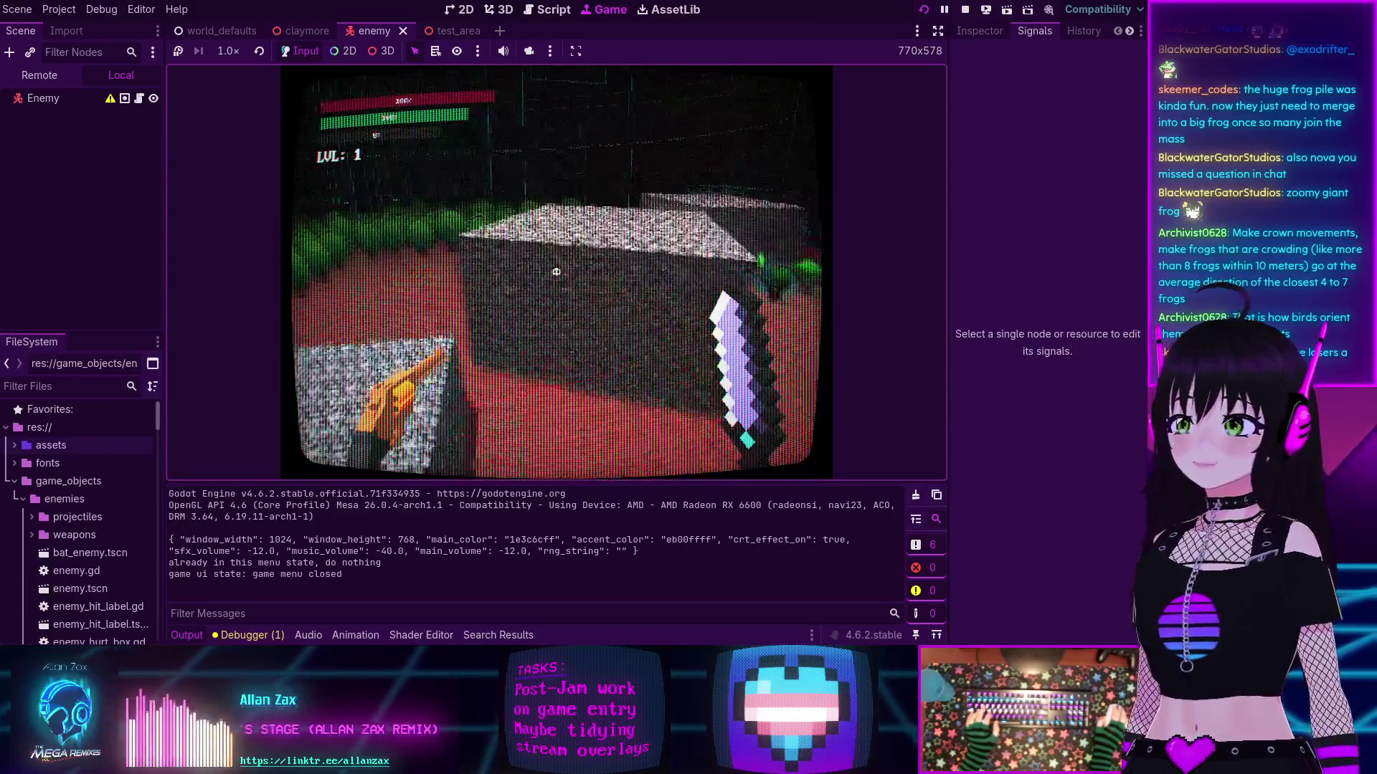
key("Left")
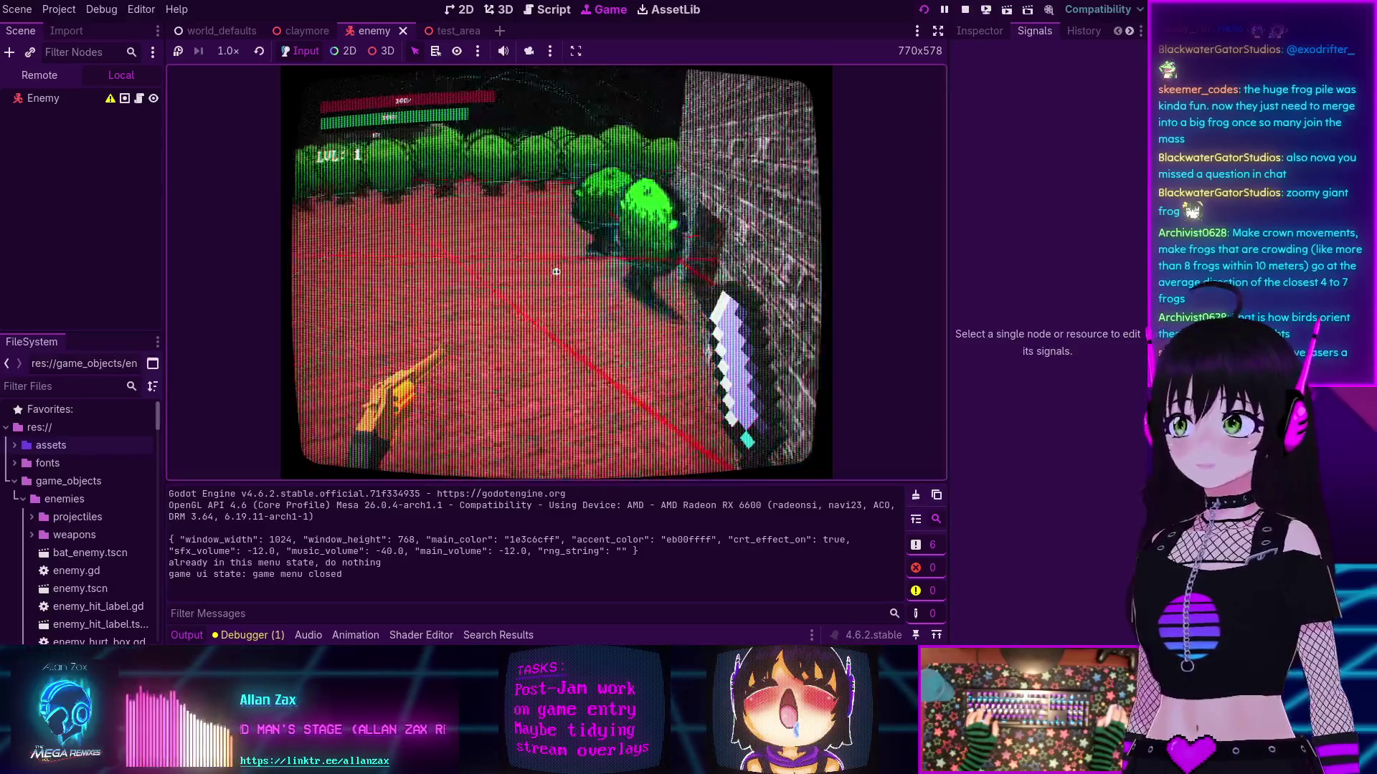
key("Left")
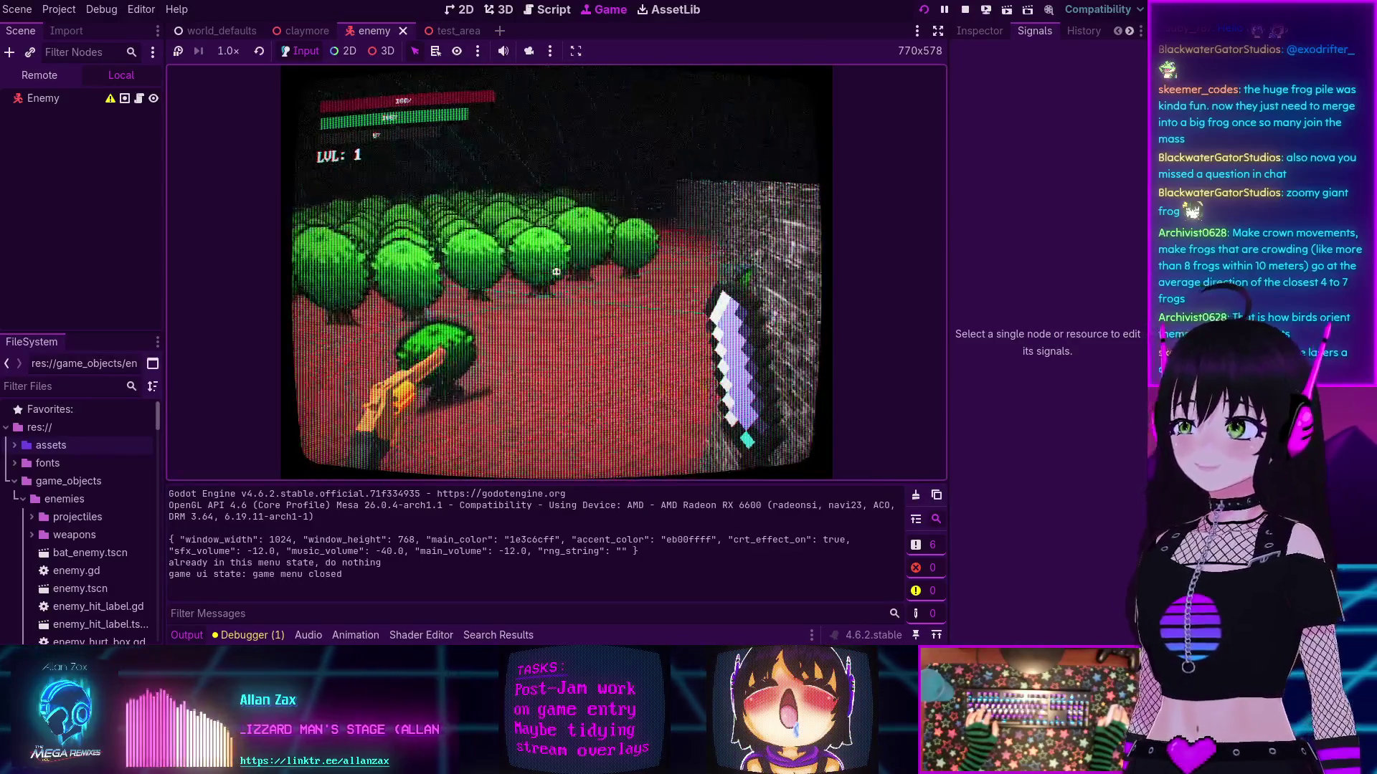
key("F8")
left_click(43, 75)
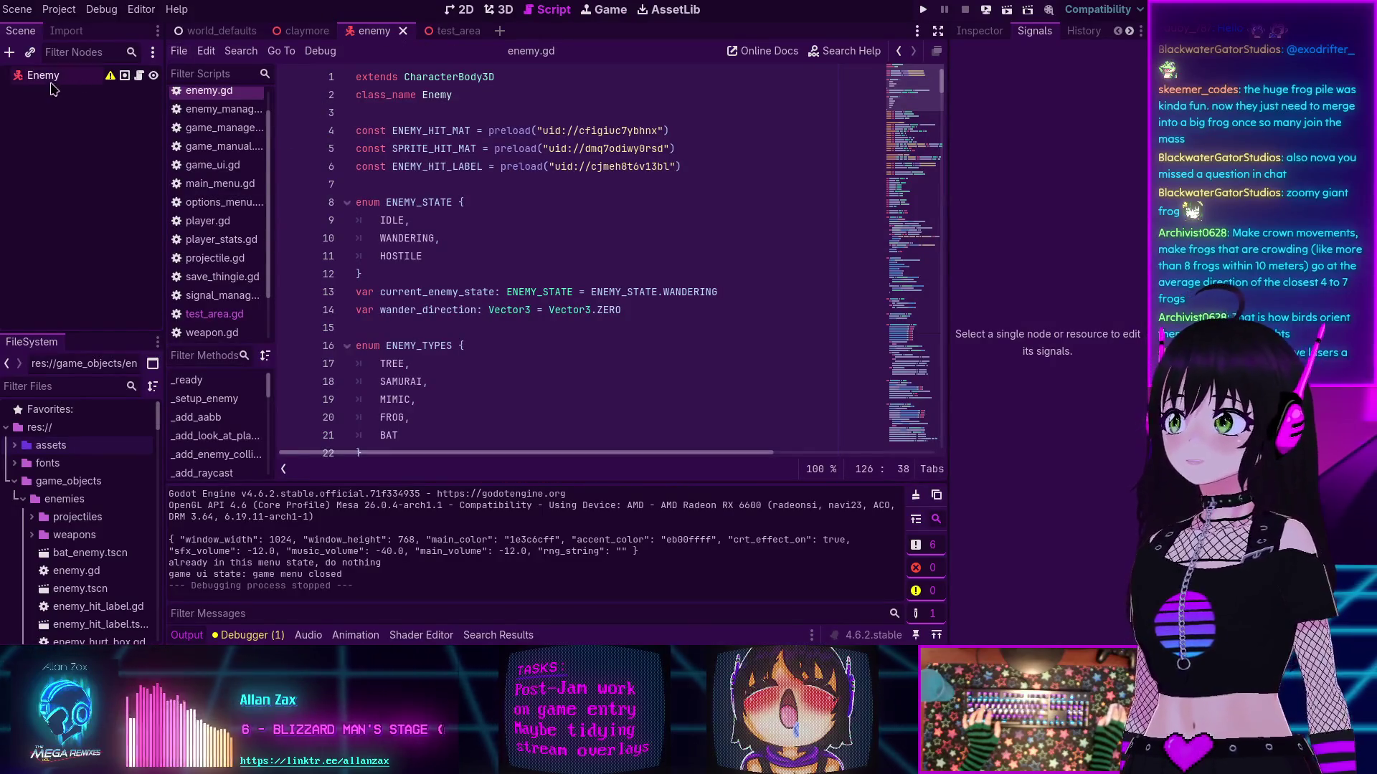
Step: Show the Enemy Inspector (Move Speed 250, Turn Speed 2) and scroll through enemy.gd's wandering code
left_click(966, 30)
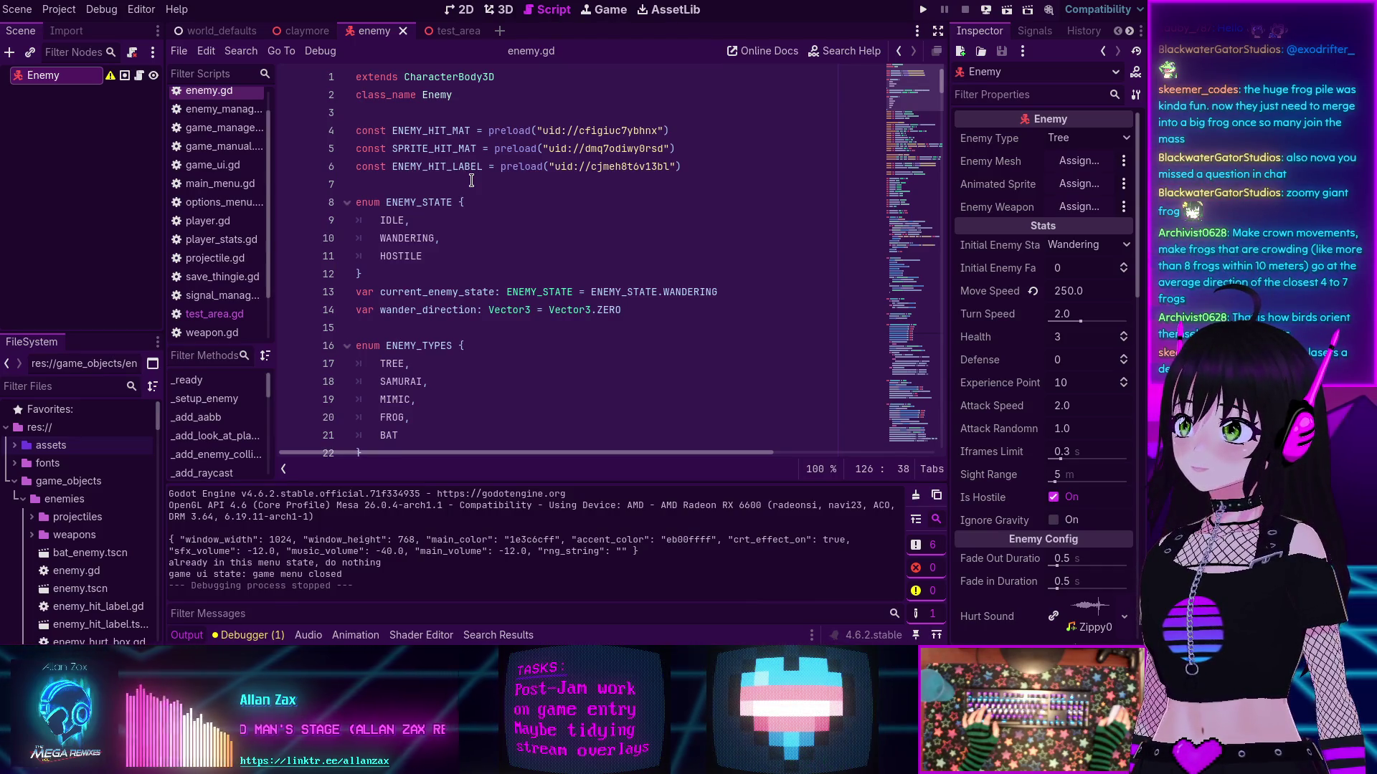
scroll(471, 180, "down", 9)
scroll(471, 180, "down", 14)
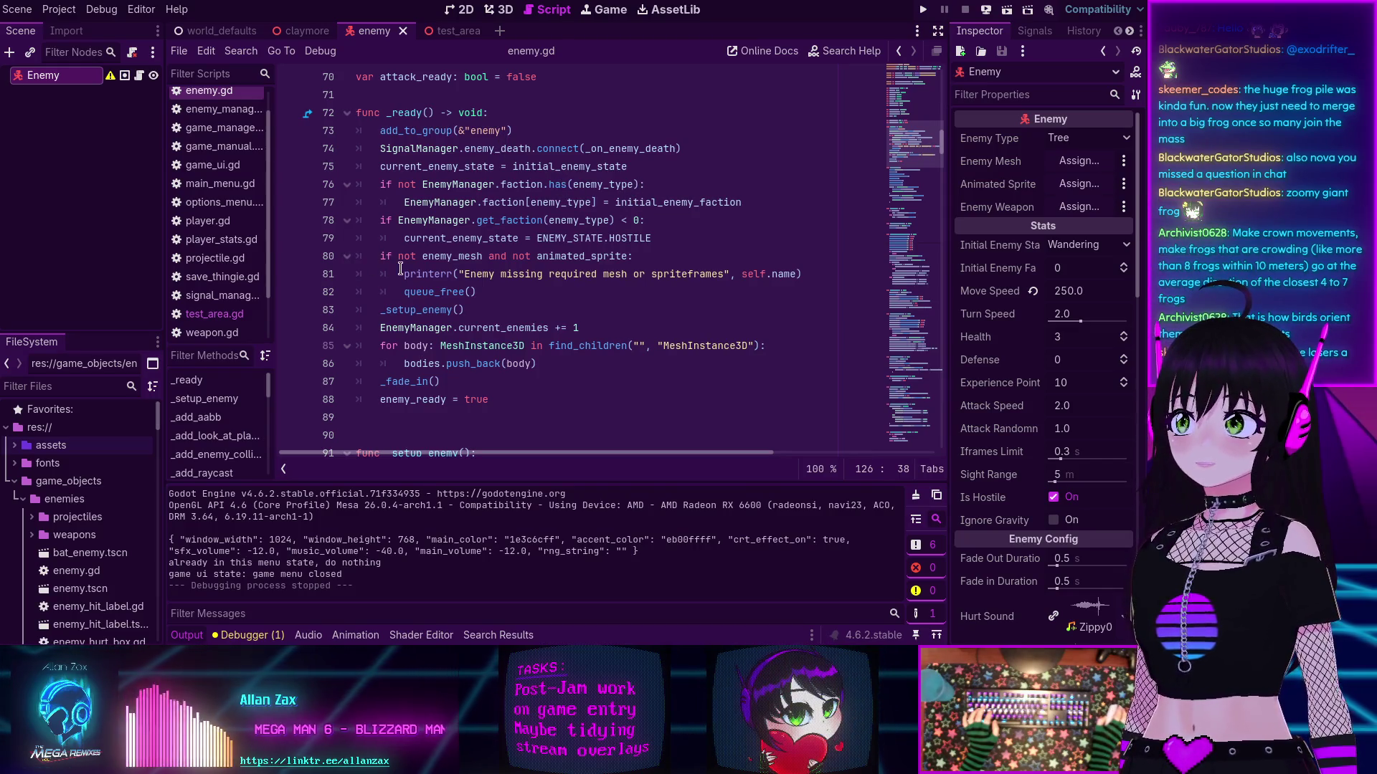
scroll(907, 259, "down", 14)
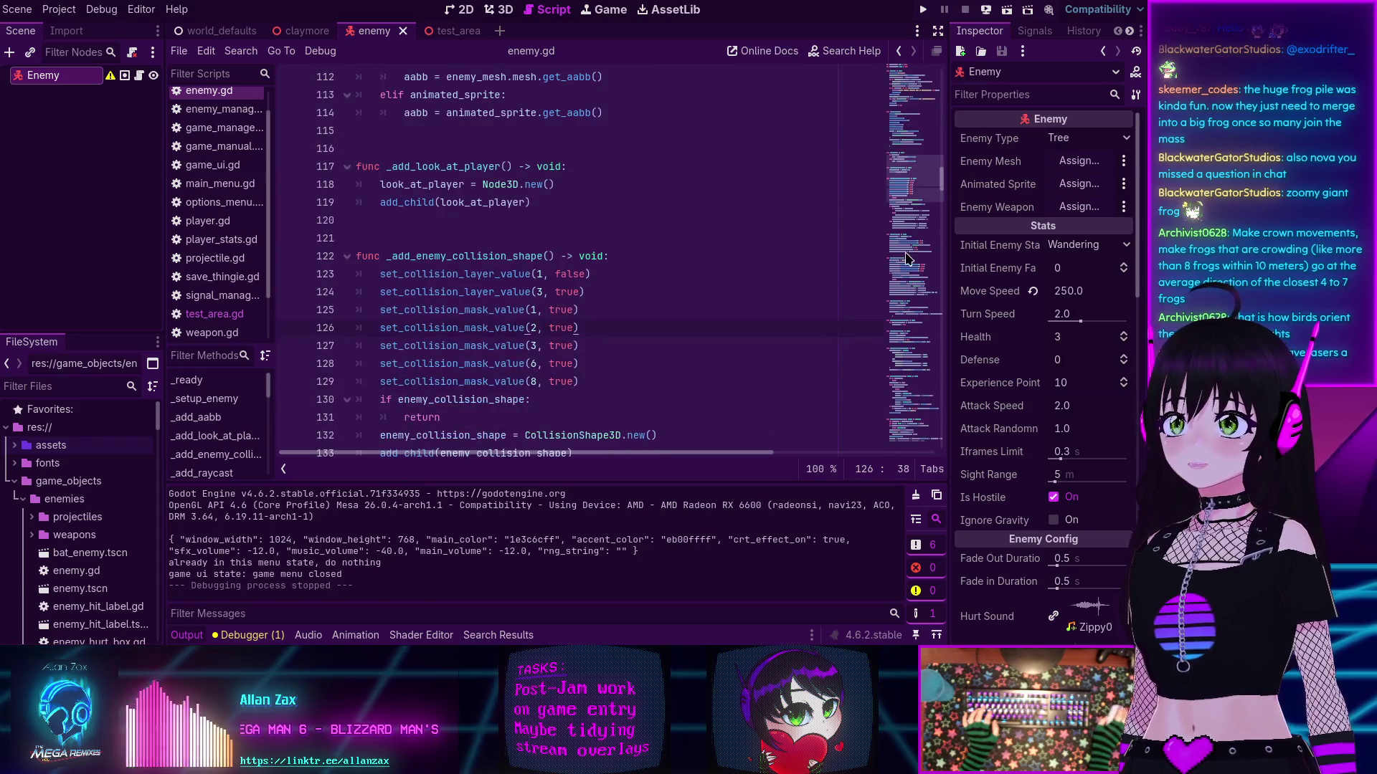
scroll(907, 258, "down", 20)
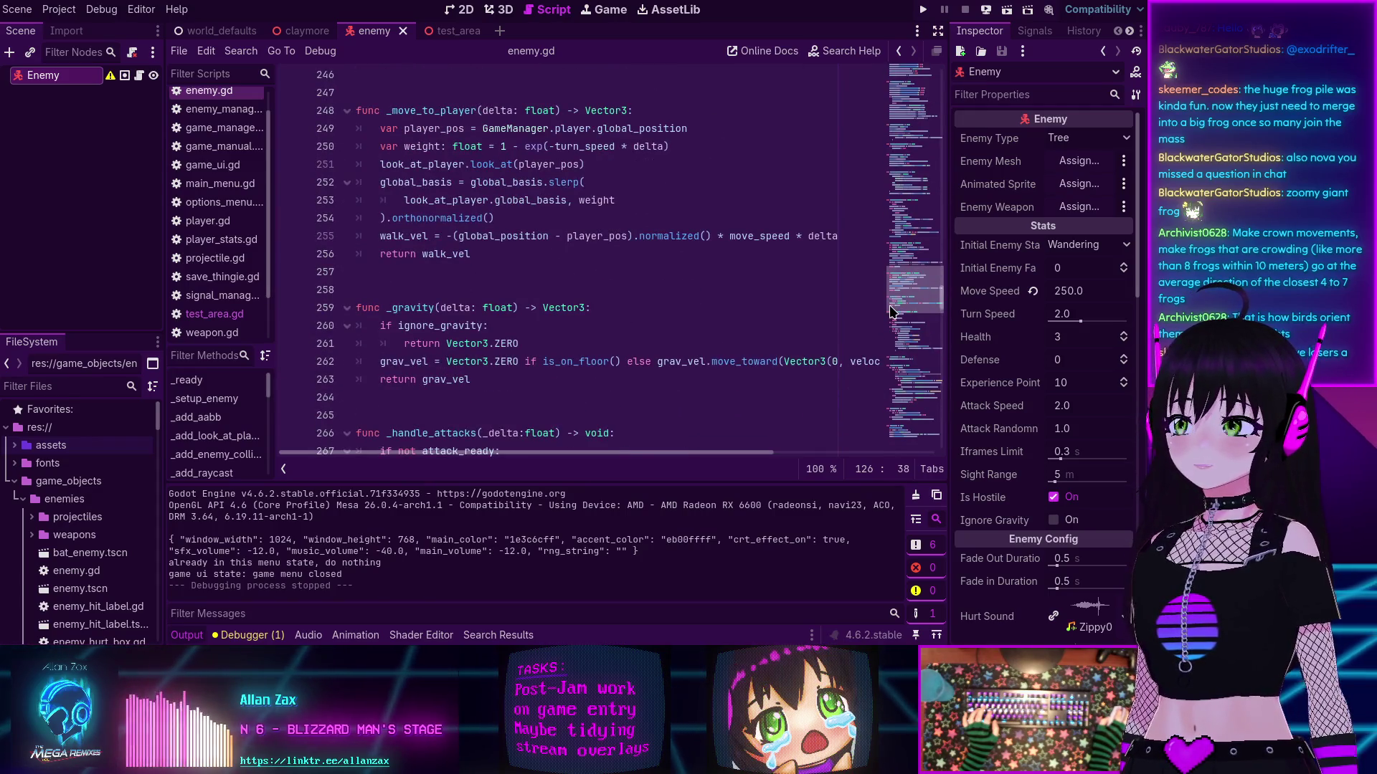
scroll(717, 262, "up", 6)
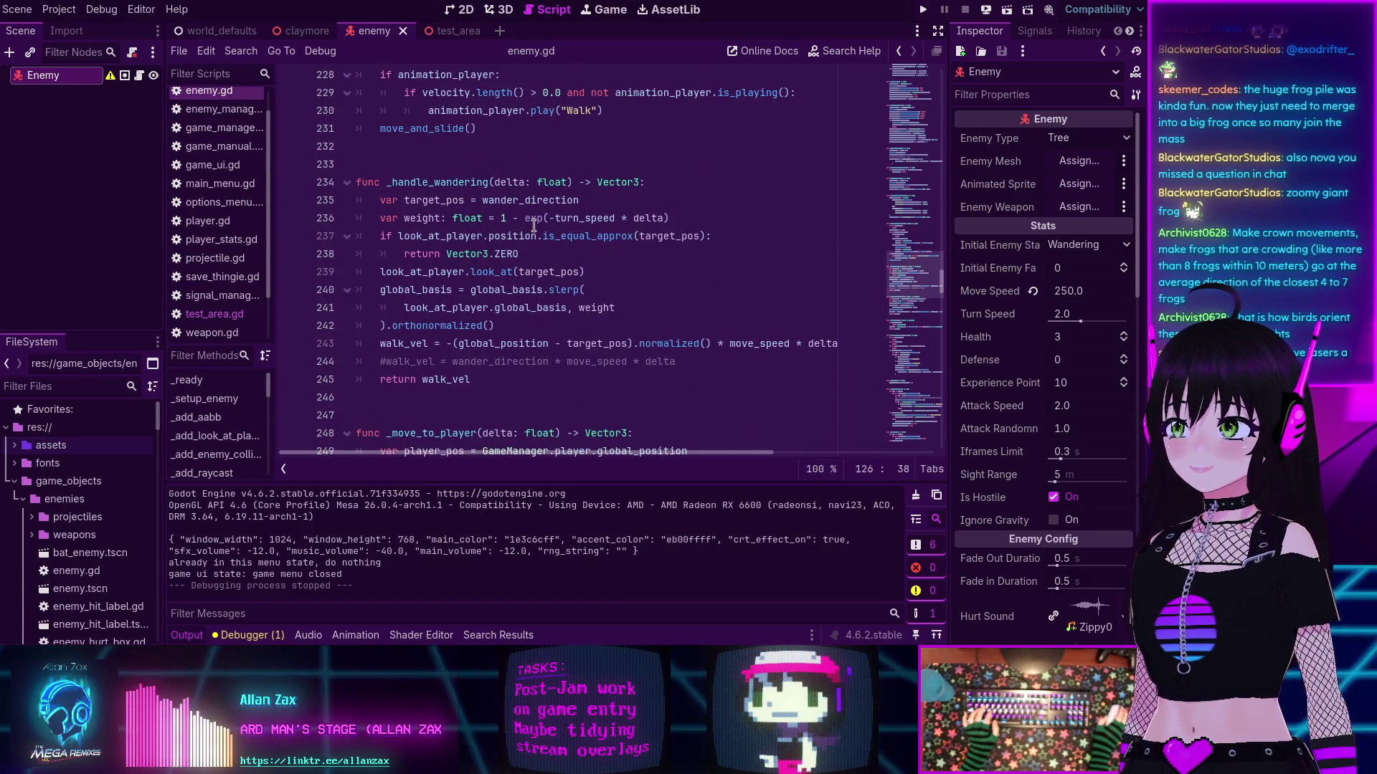
double_click(590, 217)
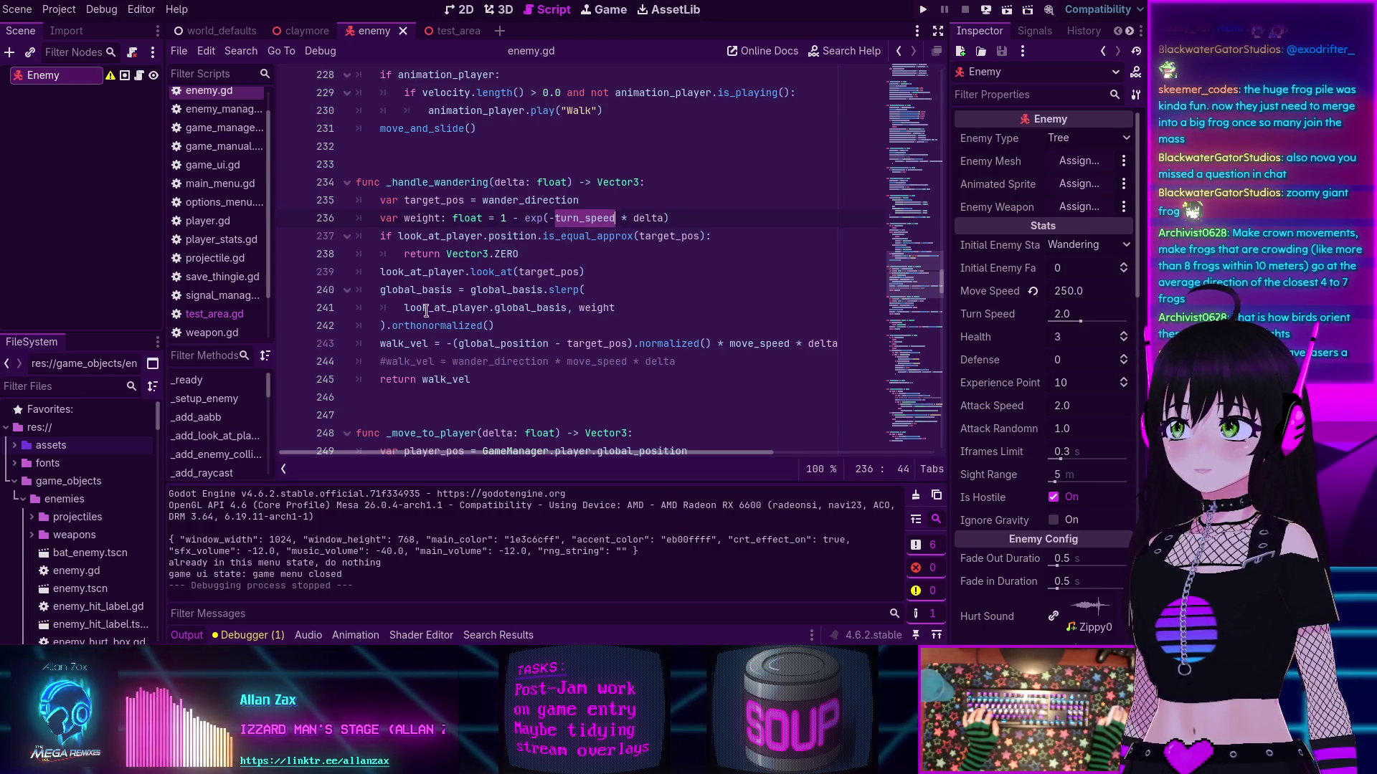
double_click(406, 343)
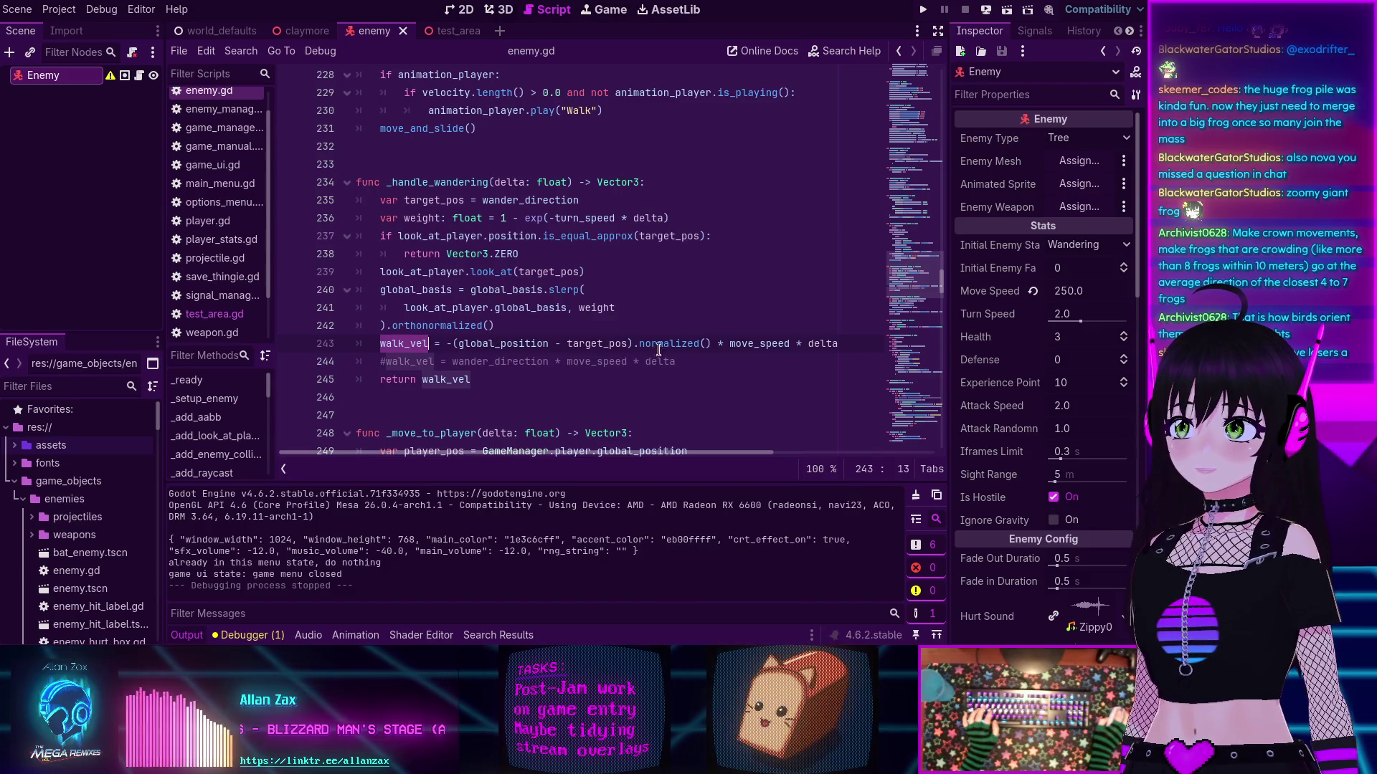
double_click(758, 345)
mouse_move(759, 345)
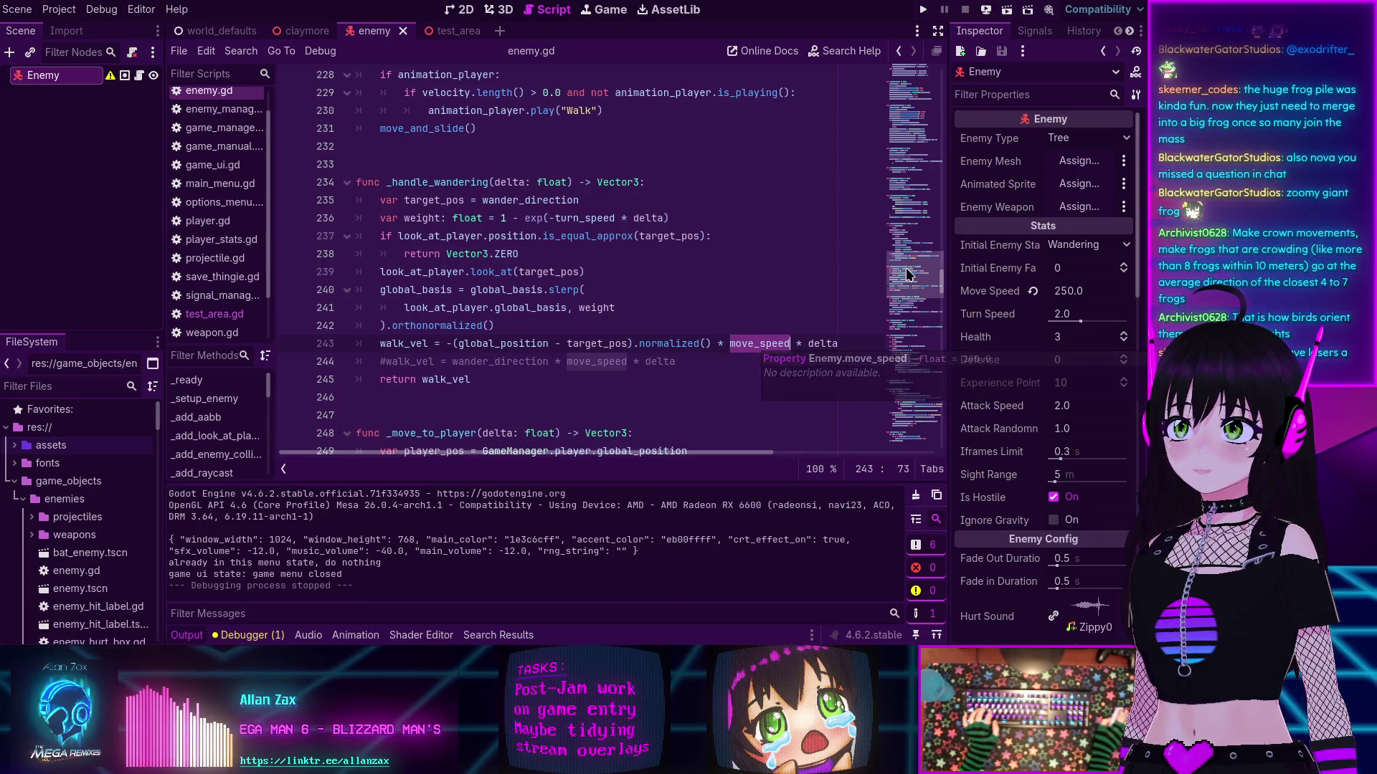
left_click_drag(907, 274, 905, 78)
scroll(566, 225, "down", 9)
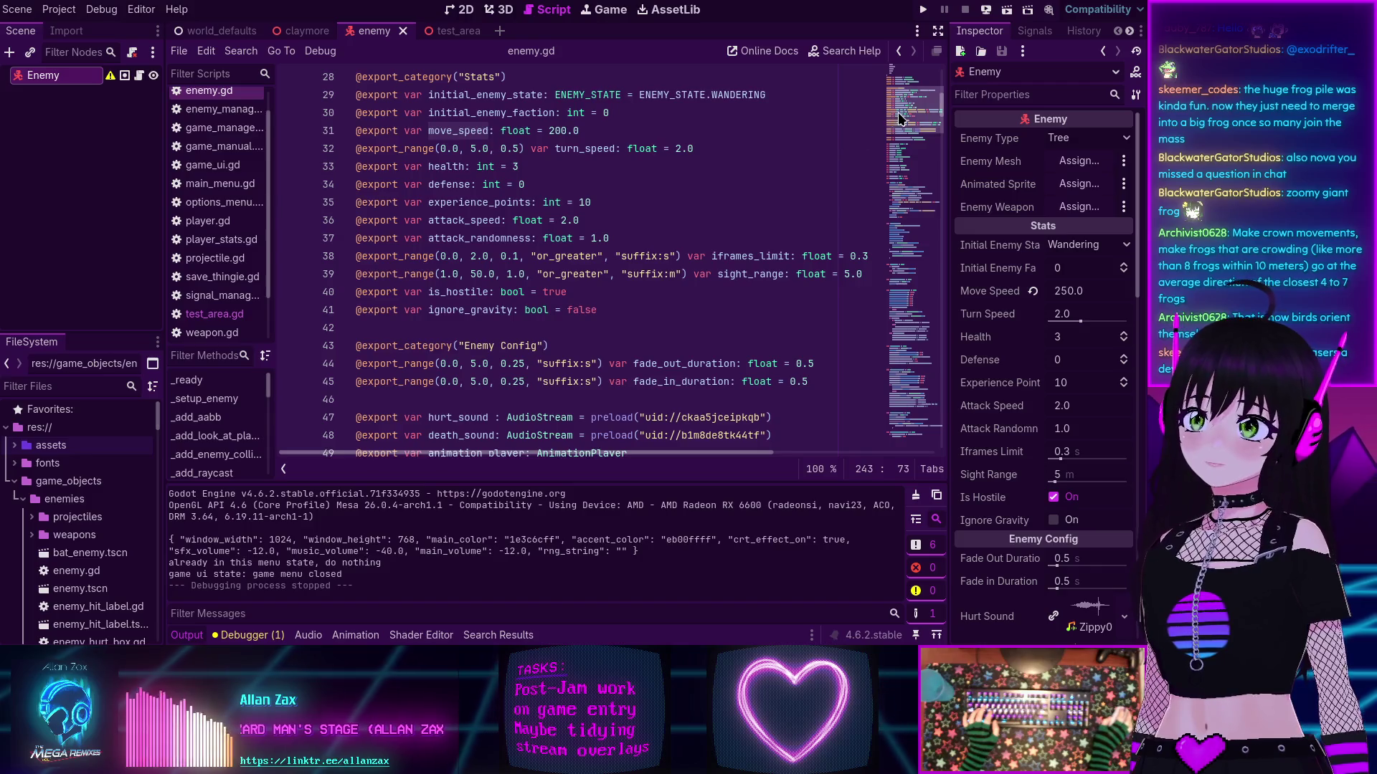
left_click_drag(900, 129, 889, 304)
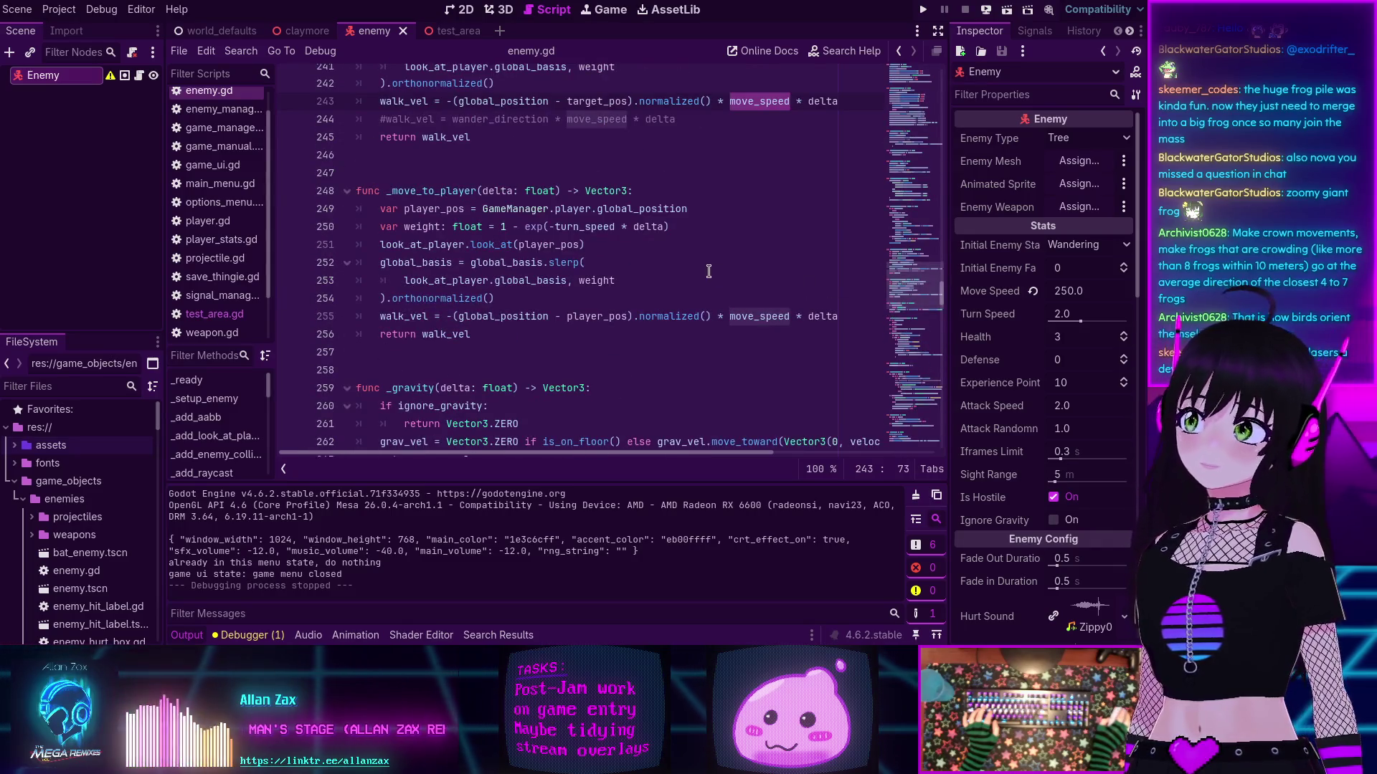
scroll(708, 270, "down", 5)
scroll(708, 269, "up", 9)
scroll(708, 268, "up", 7)
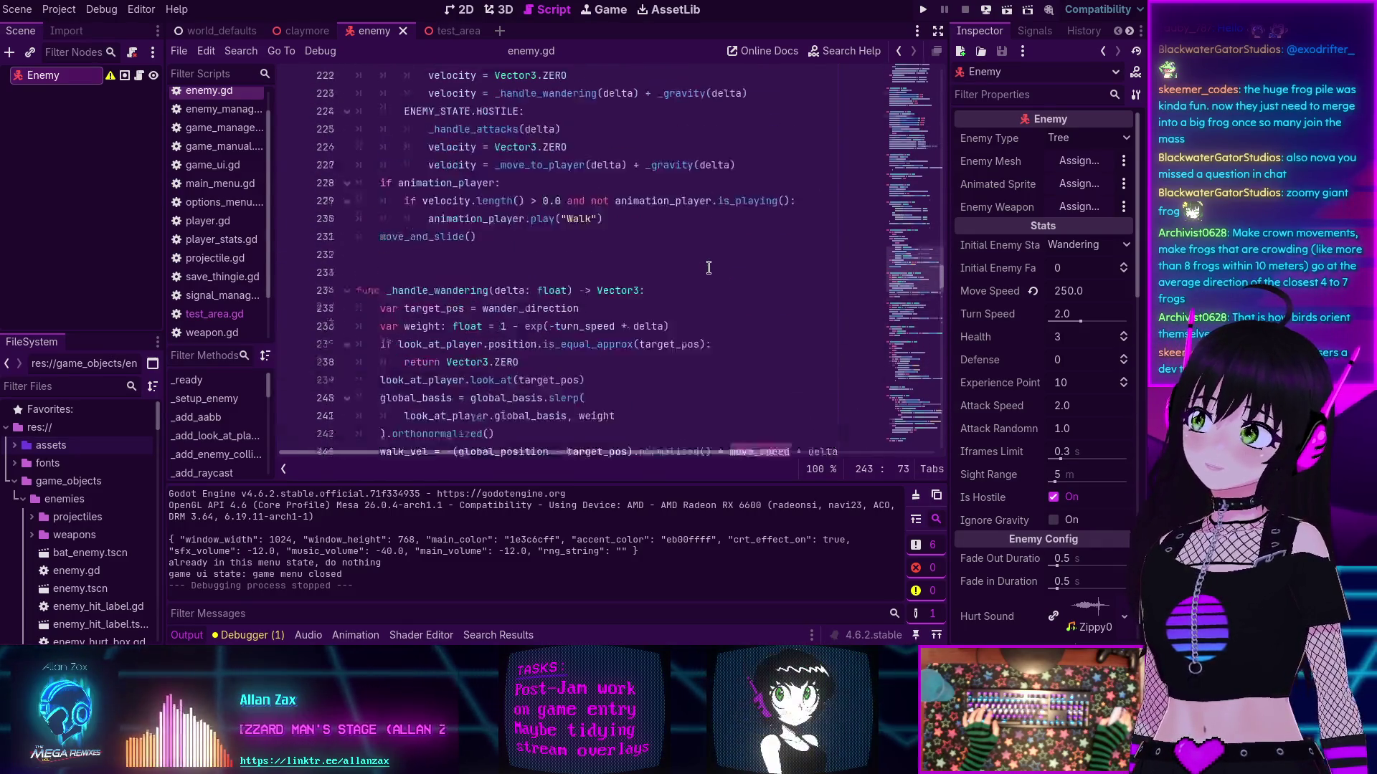
scroll(708, 267, "down", 3)
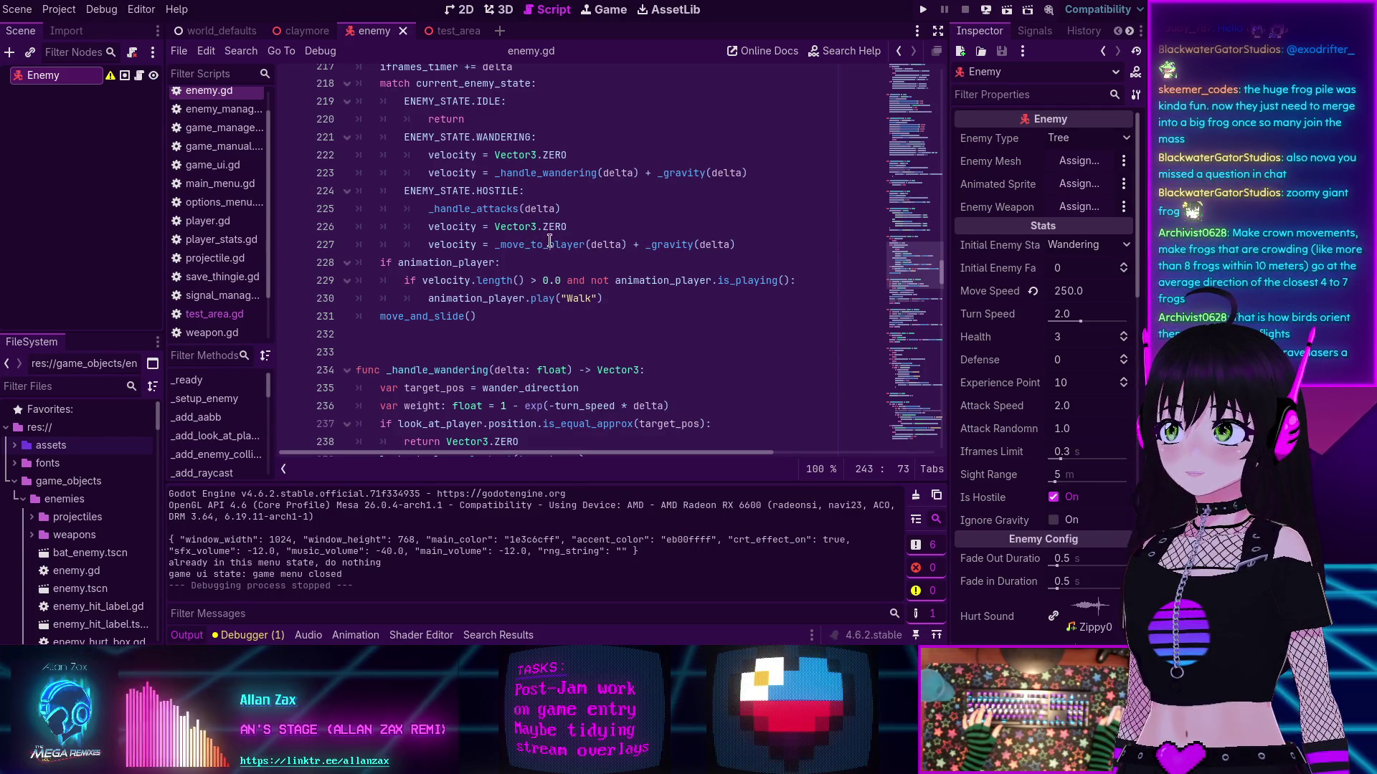
left_click(608, 244)
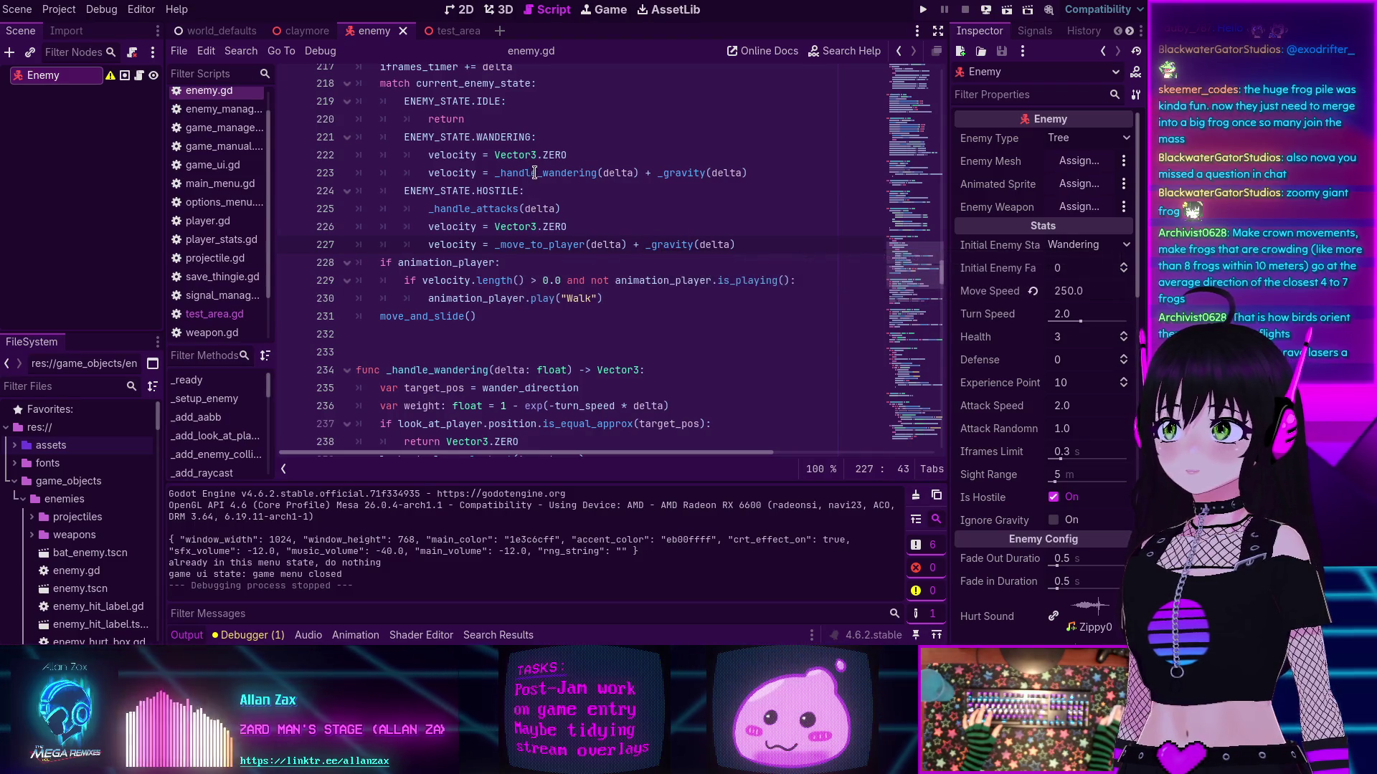
mouse_move(536, 173)
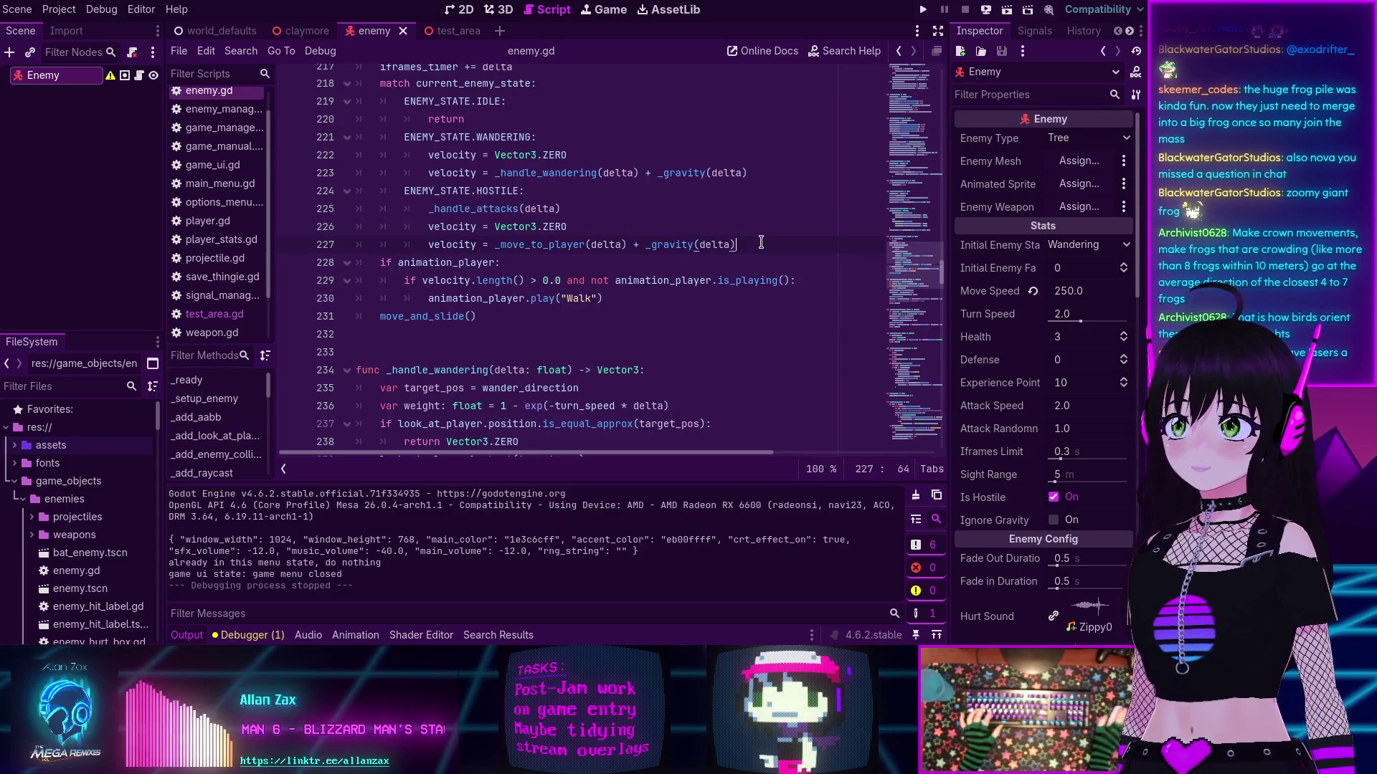
key("Return")
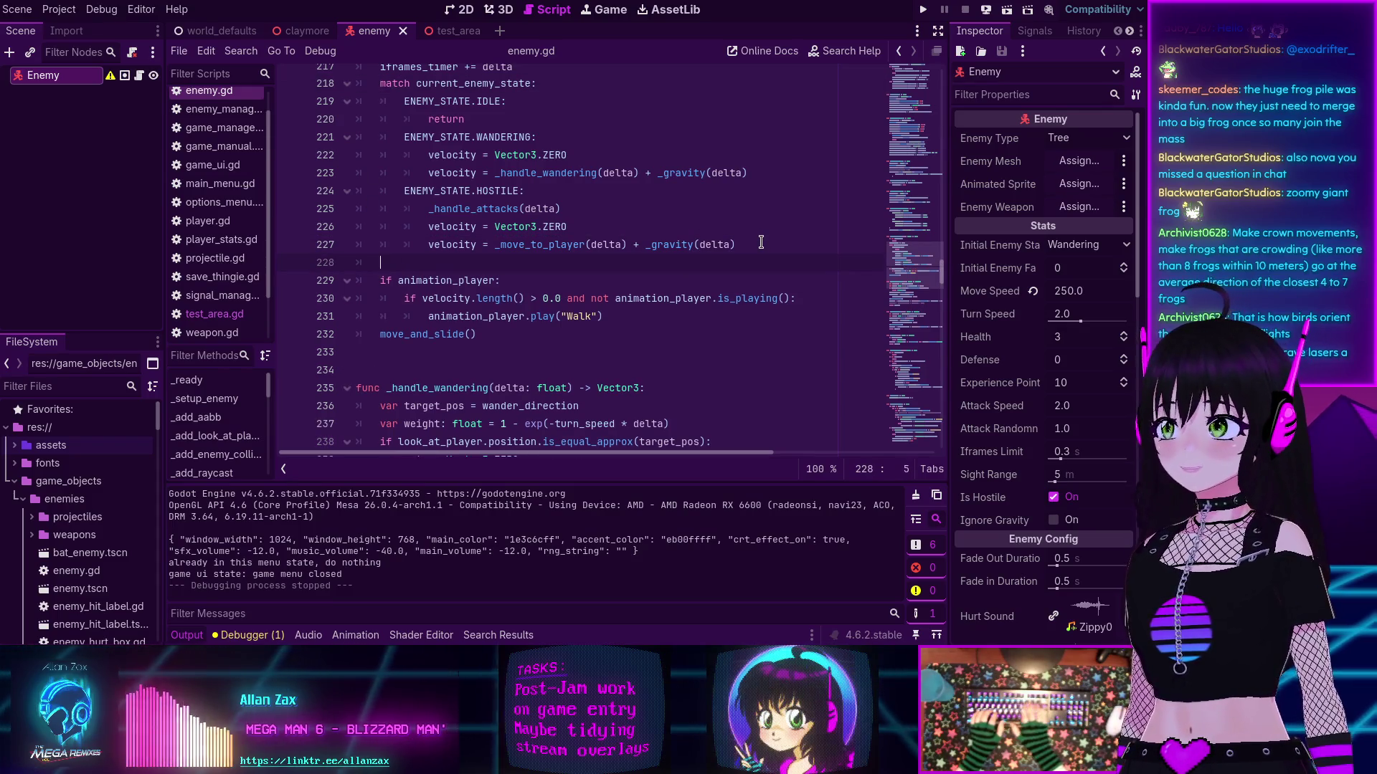
Step: Start line 228 as 'velocity *= PhysicsServer3D.fps' using autocomplete, then open the help search
type("velocit")
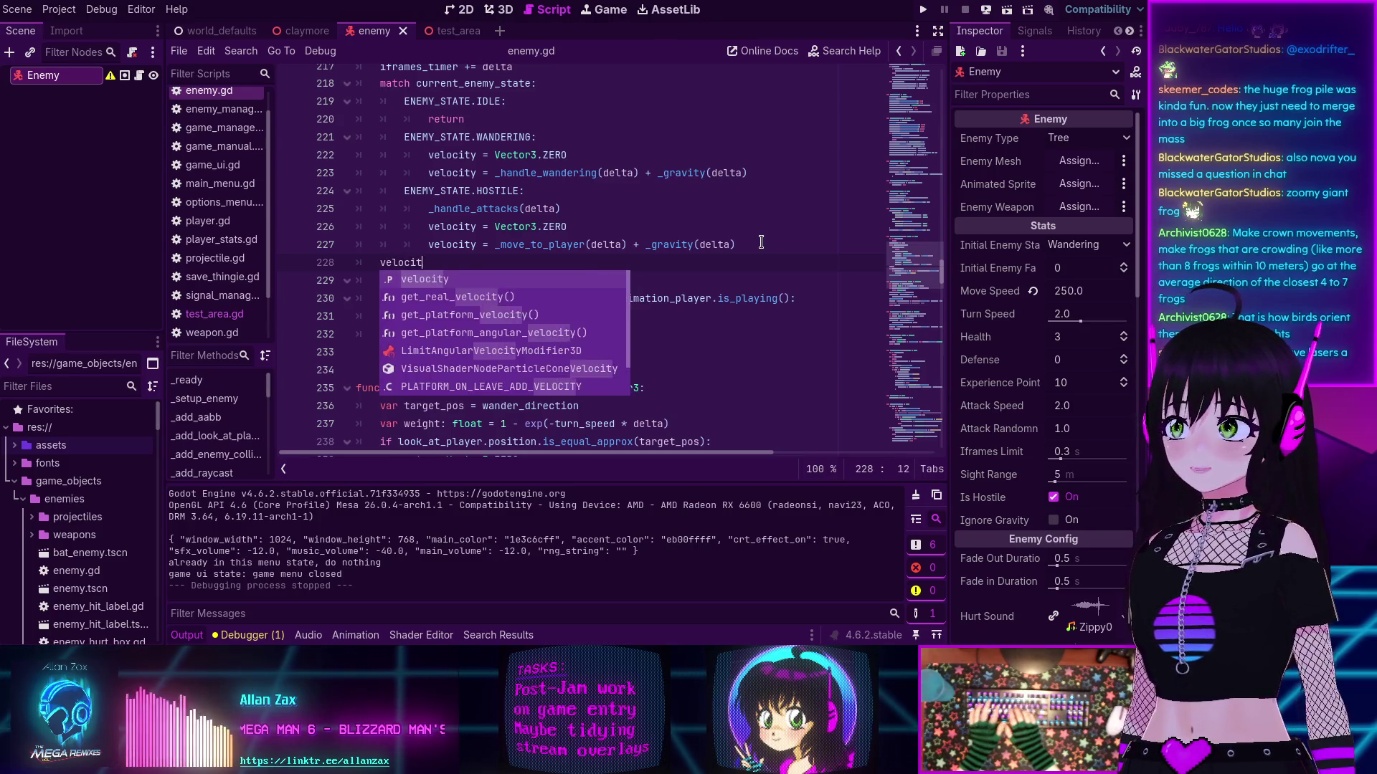
type("y *")
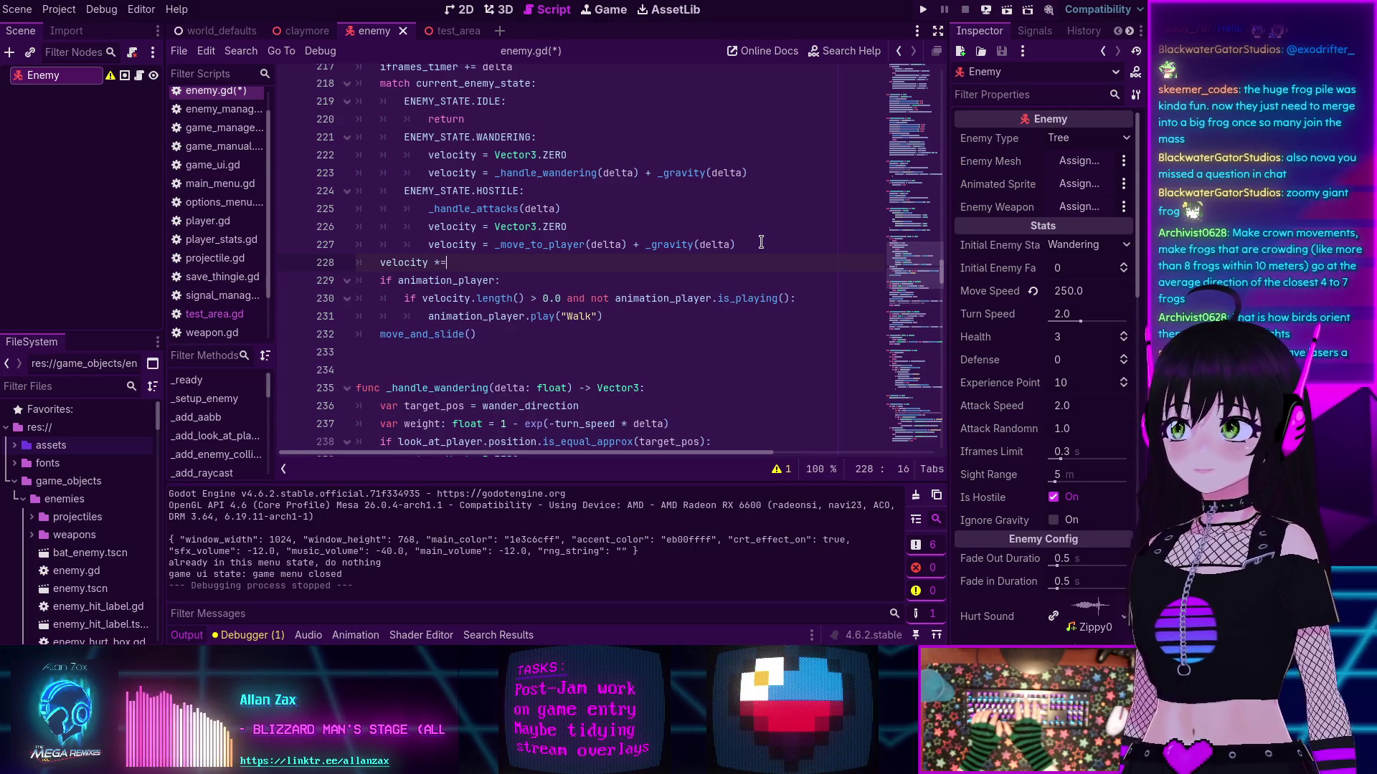
type("=")
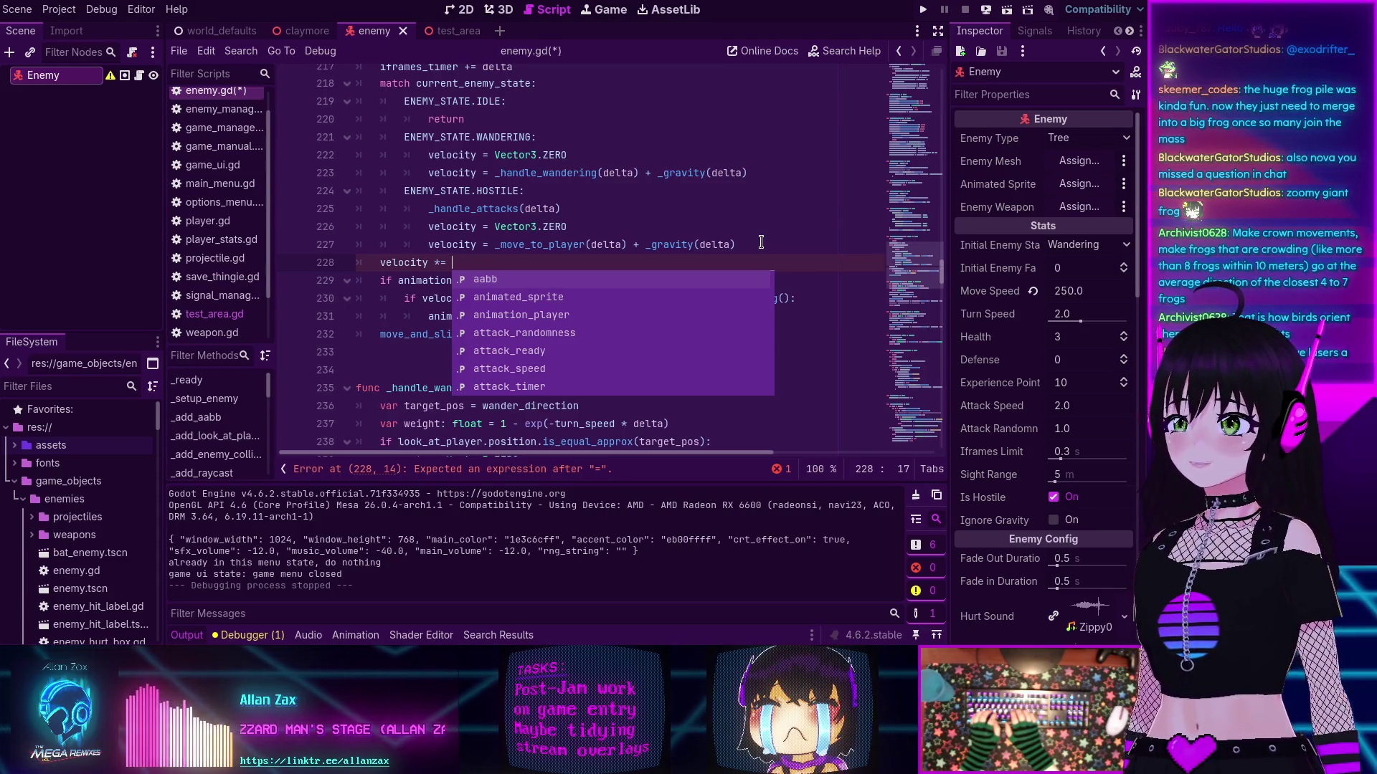
type("Phy")
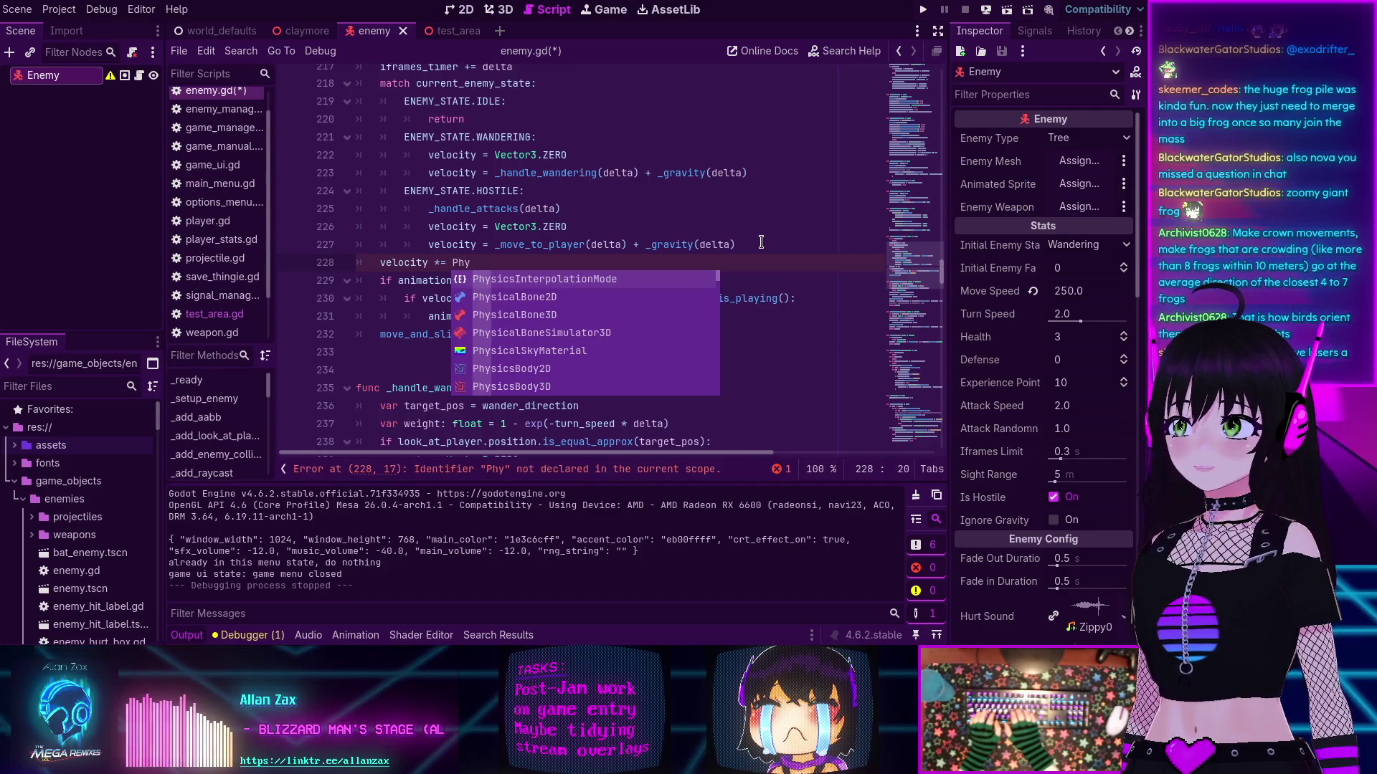
type("sicsS")
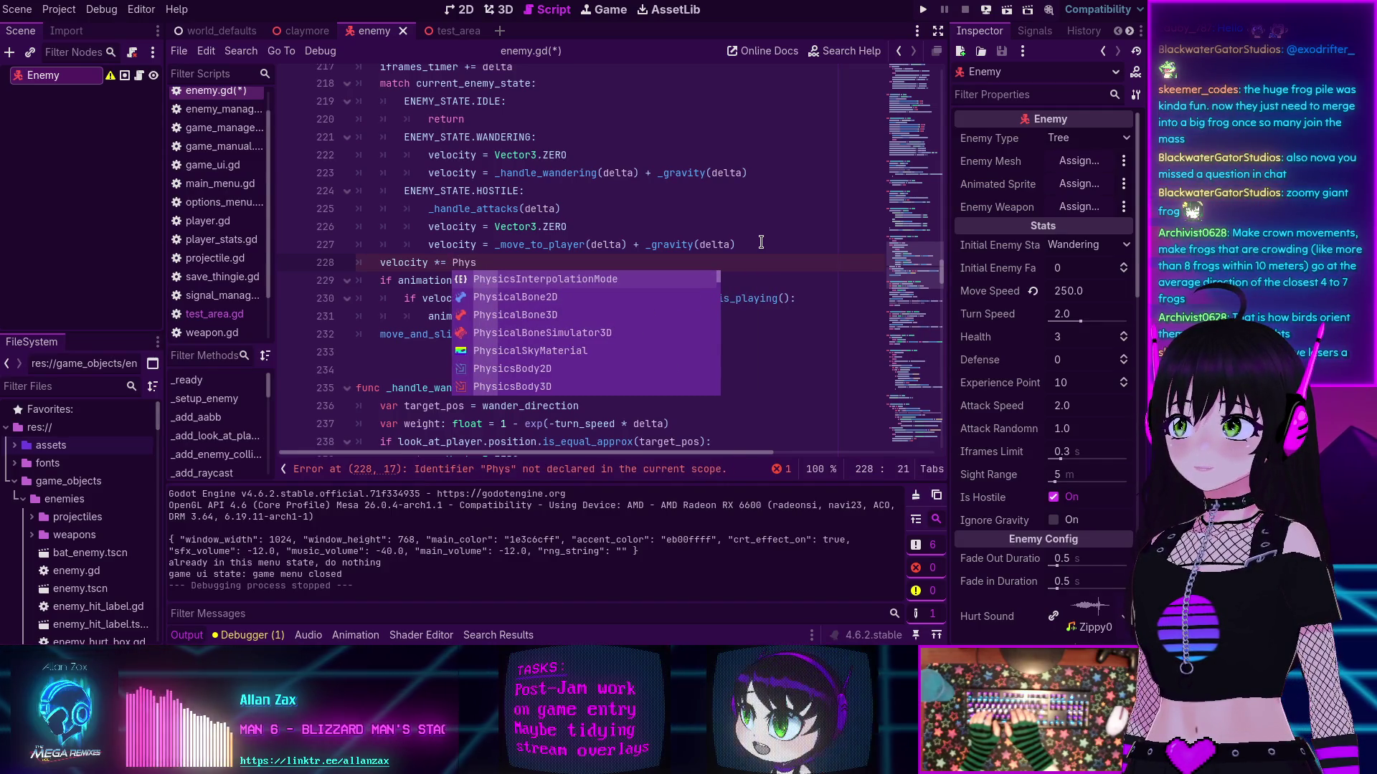
key("Down")
key("Down")
key("Down")
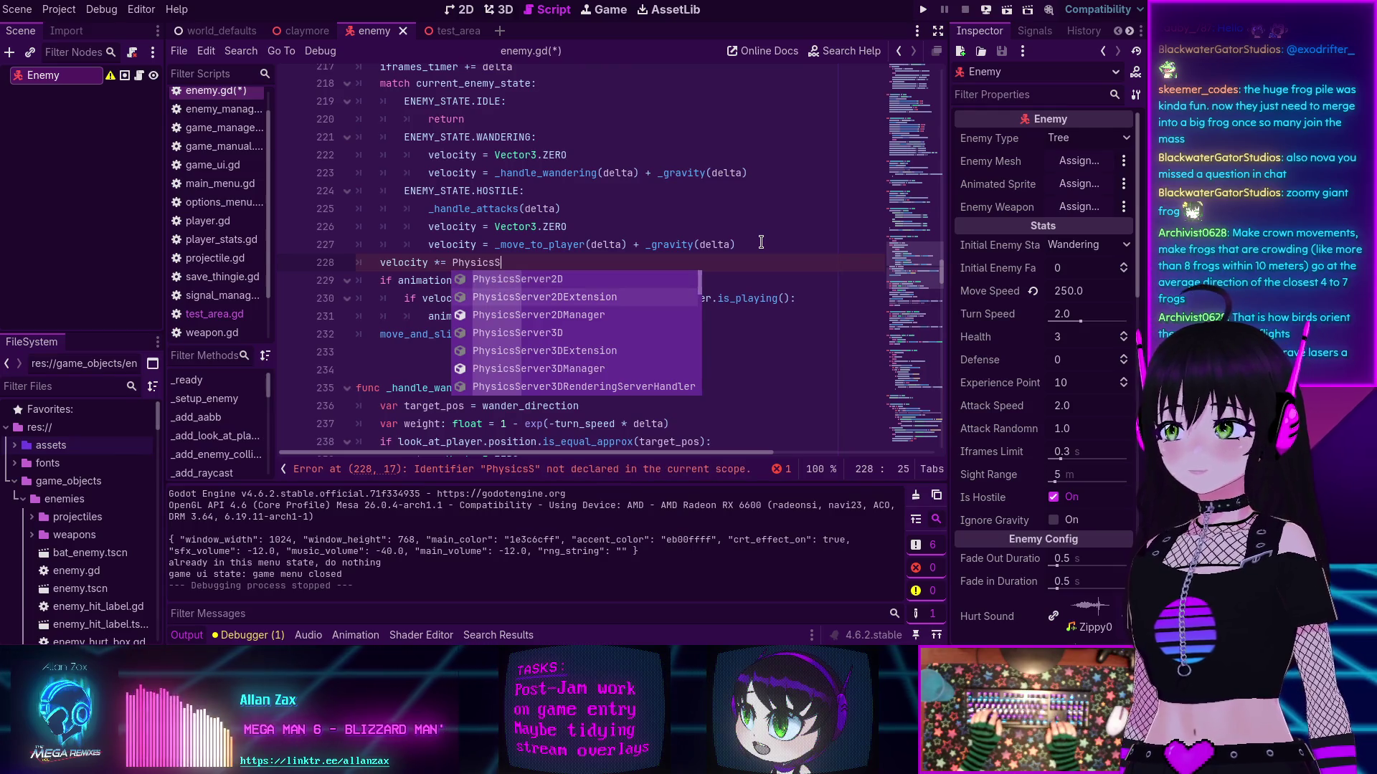
key("Return")
type(".")
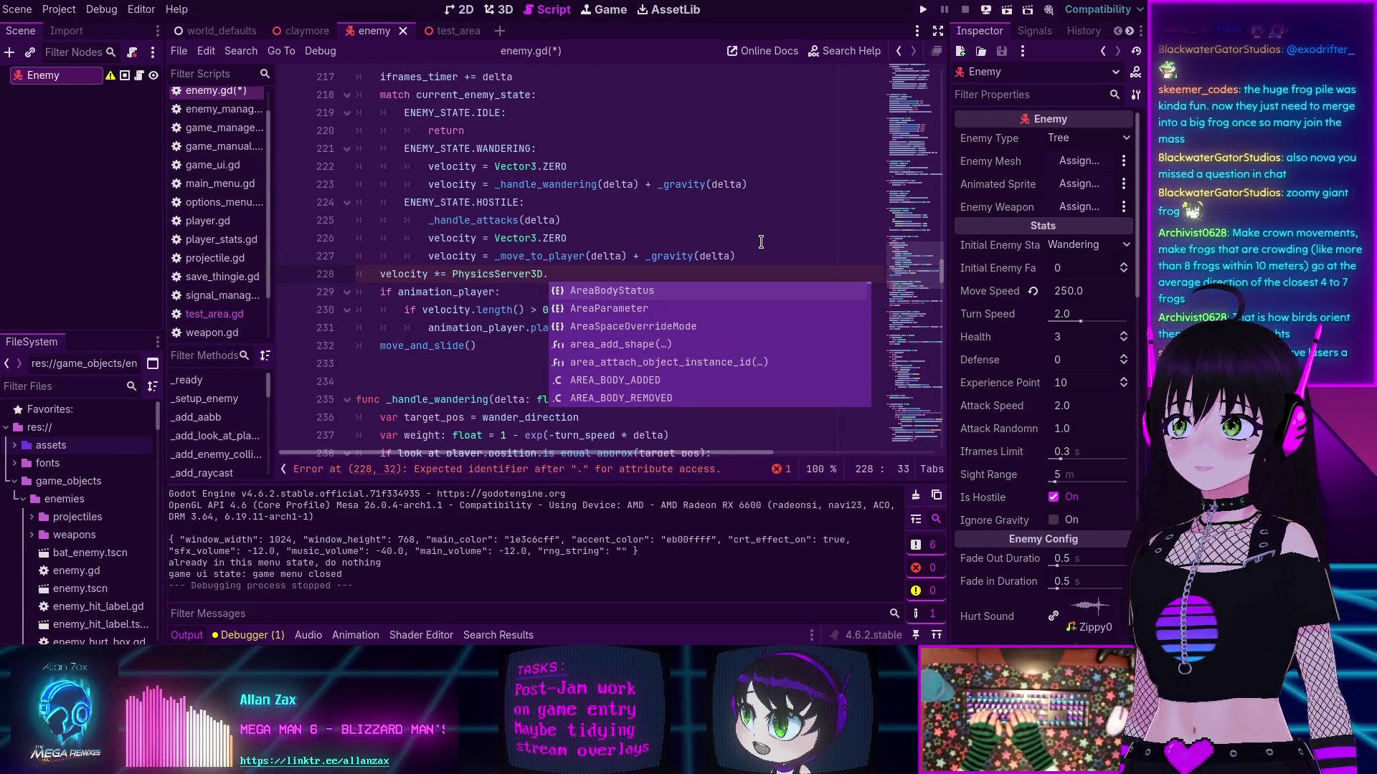
type("fps")
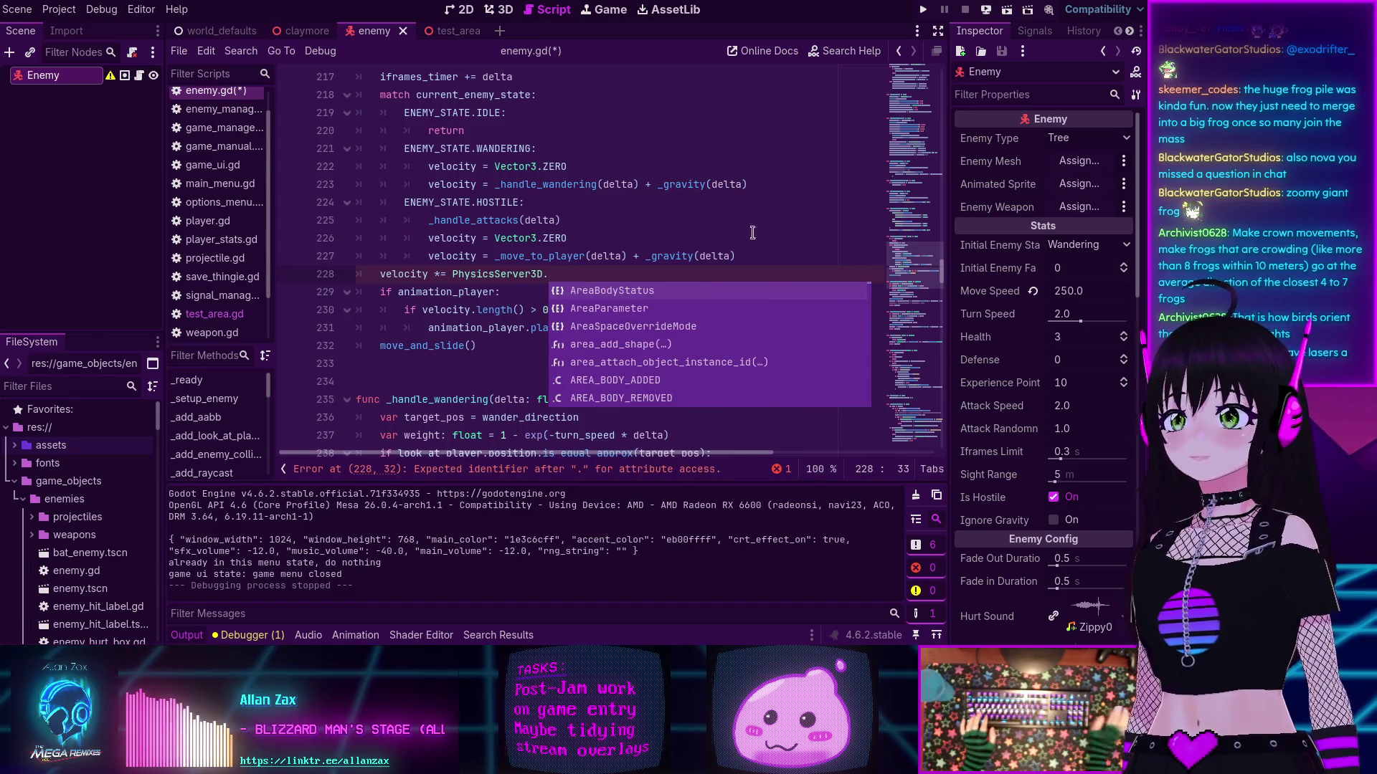
left_click(817, 51)
type("distance_to")
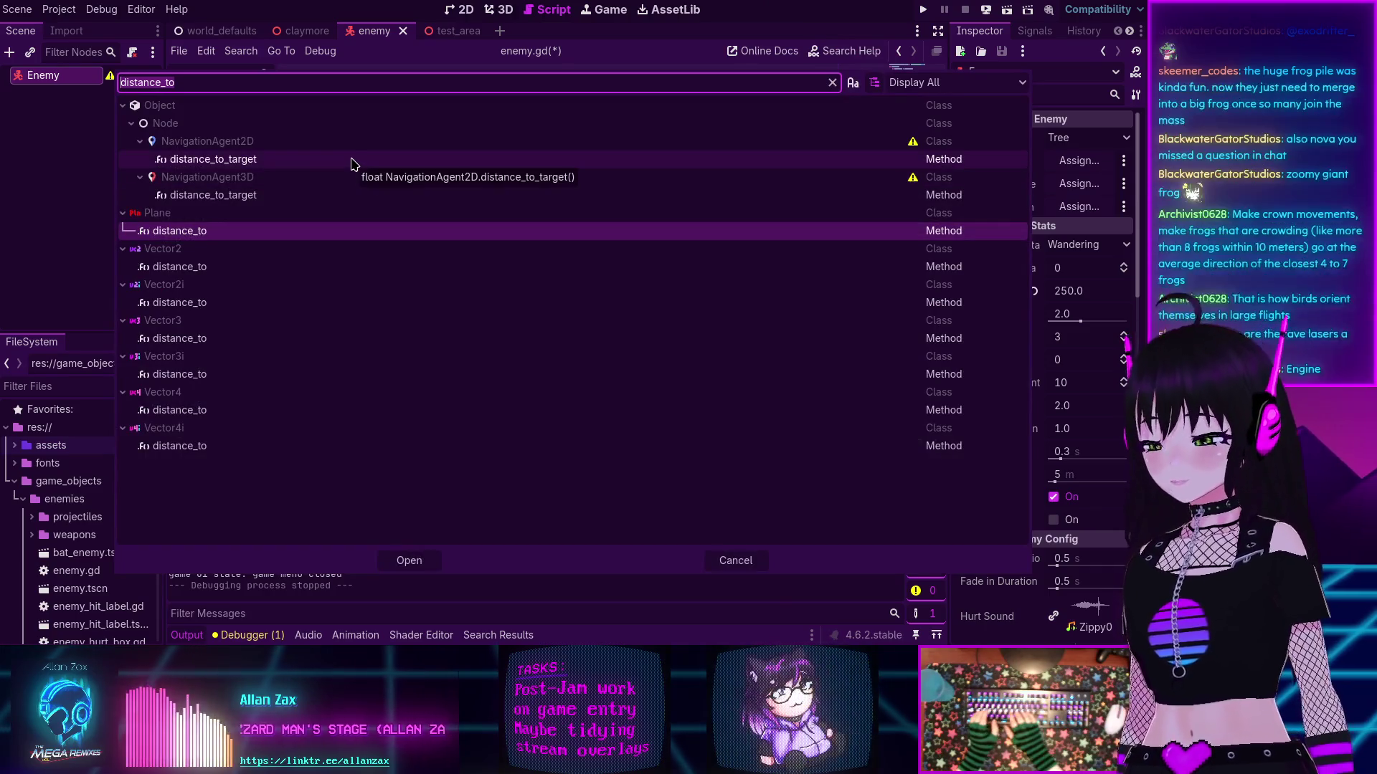
Step: Search the docs for 'fps' and check max_fps, then replace PhysicsServer3D with Engine on line 228
type("fps")
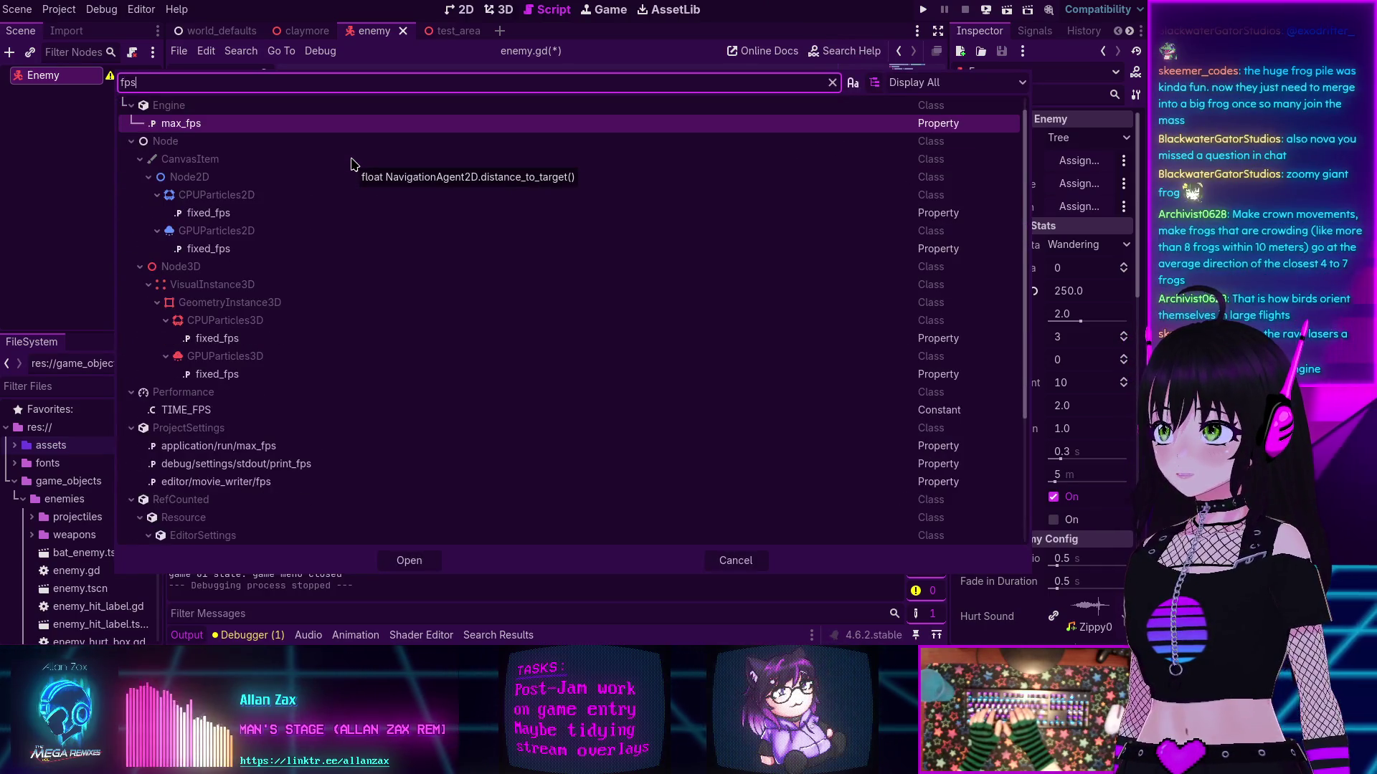
left_click(183, 125)
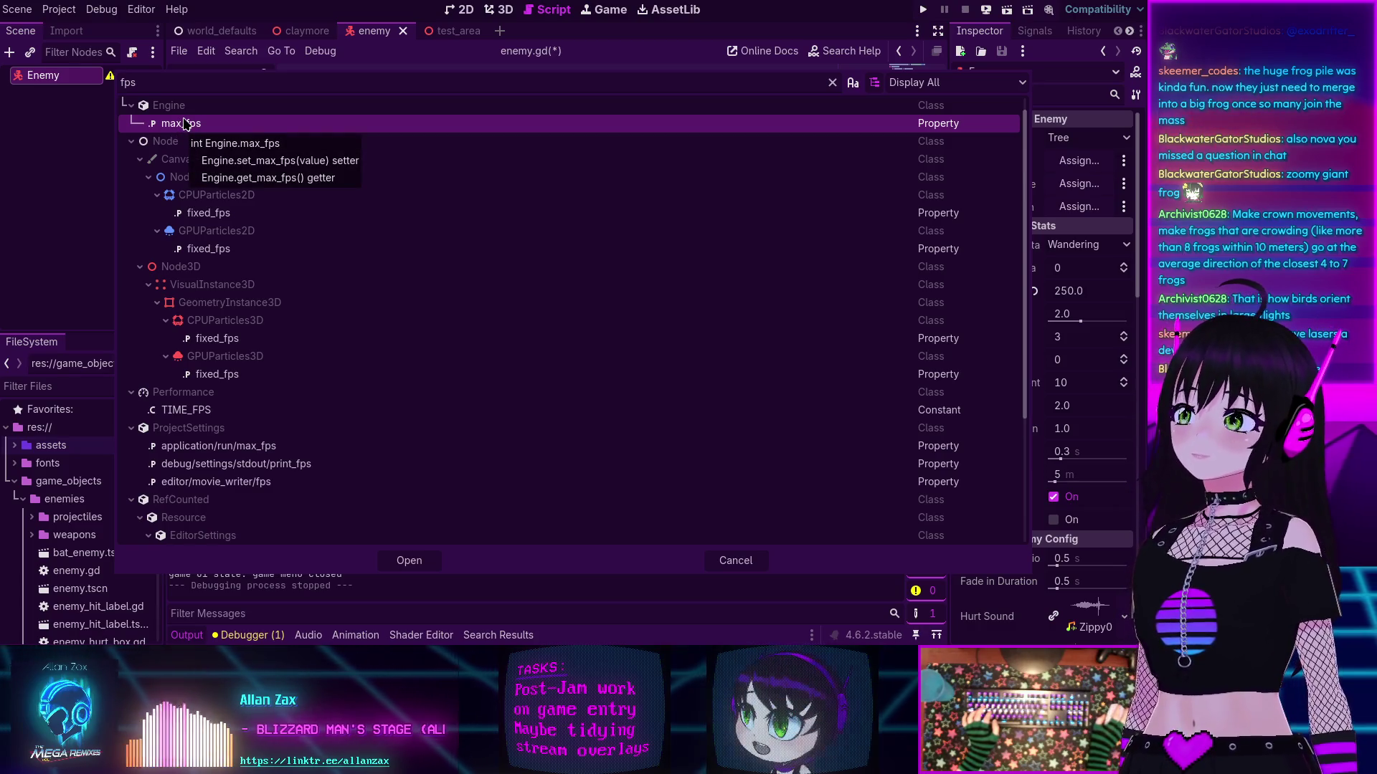
scroll(183, 126, "up", 1)
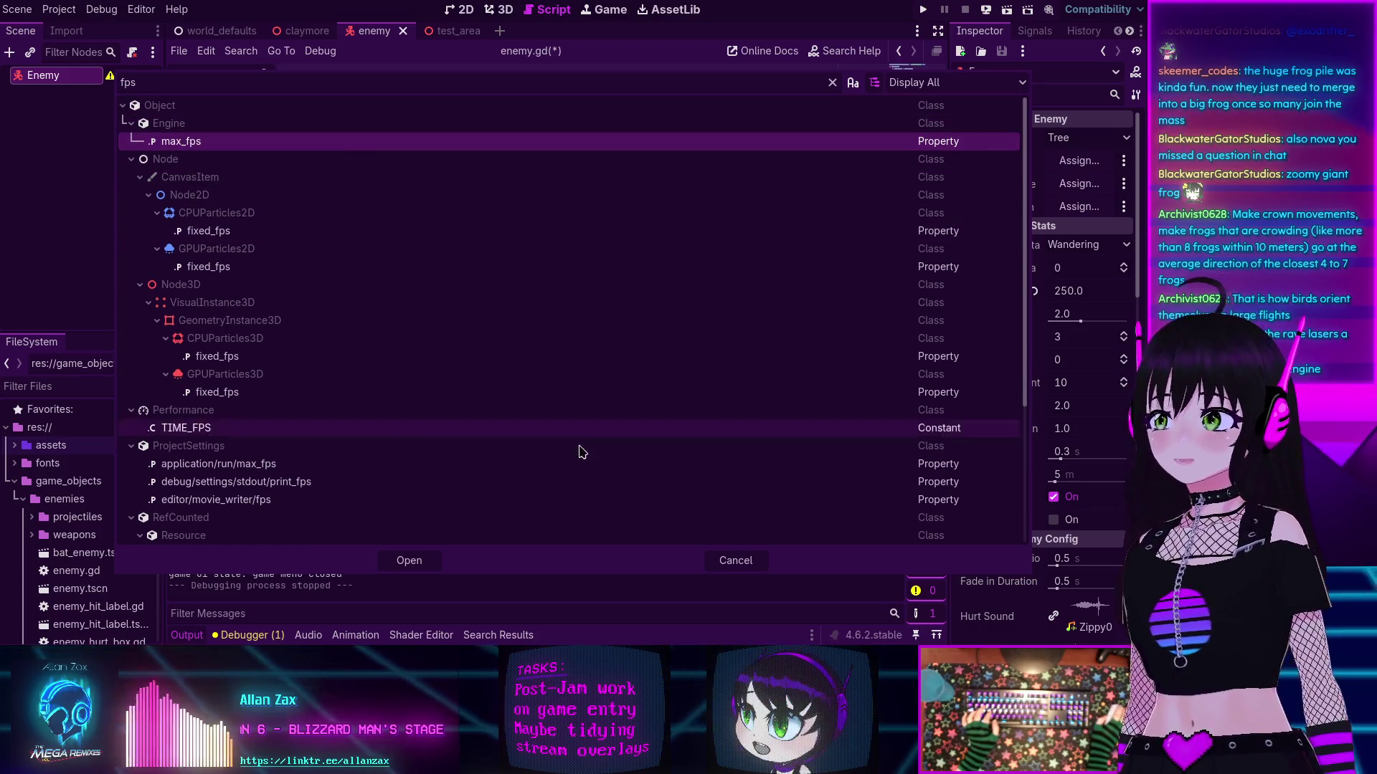
left_click(714, 566)
type("velocity *= PhysicsServer3D.")
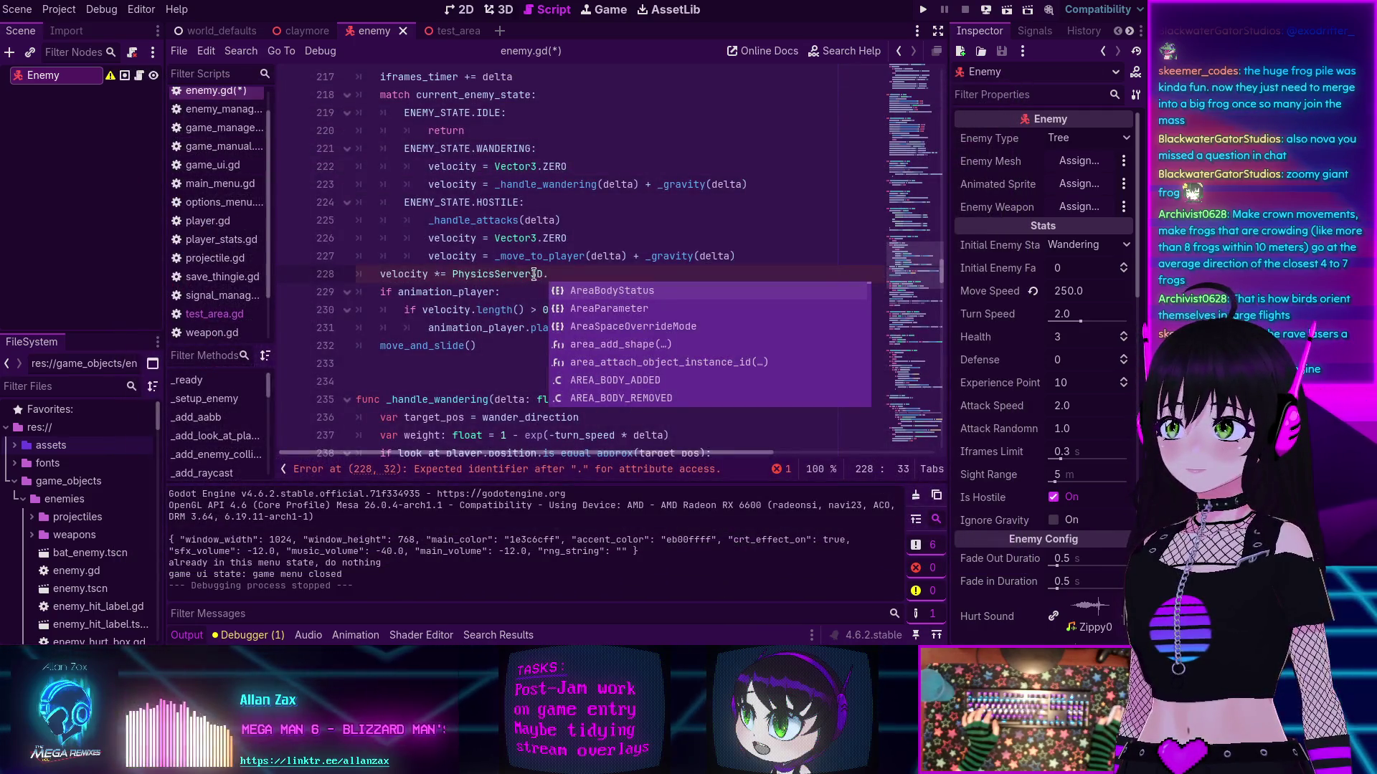
double_click(535, 274)
type("Eng")
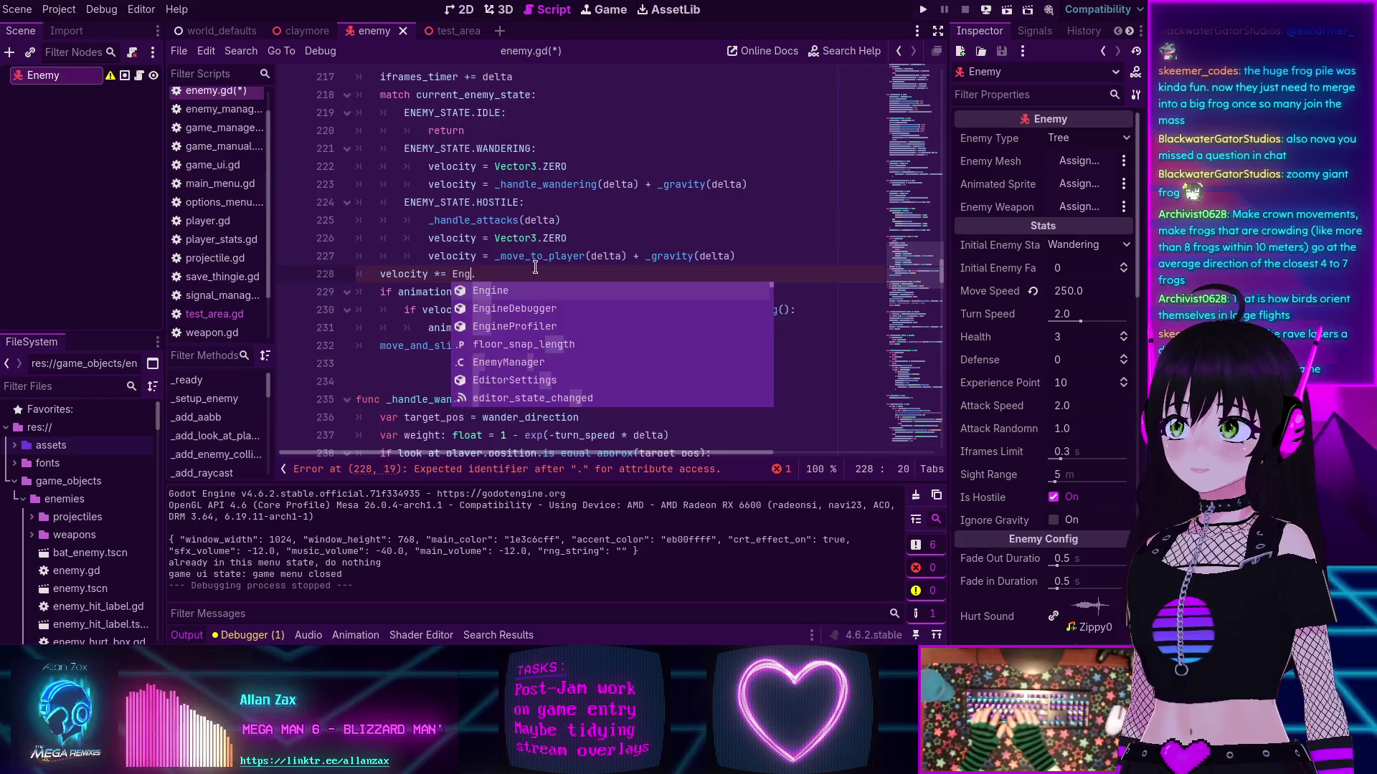
type("i")
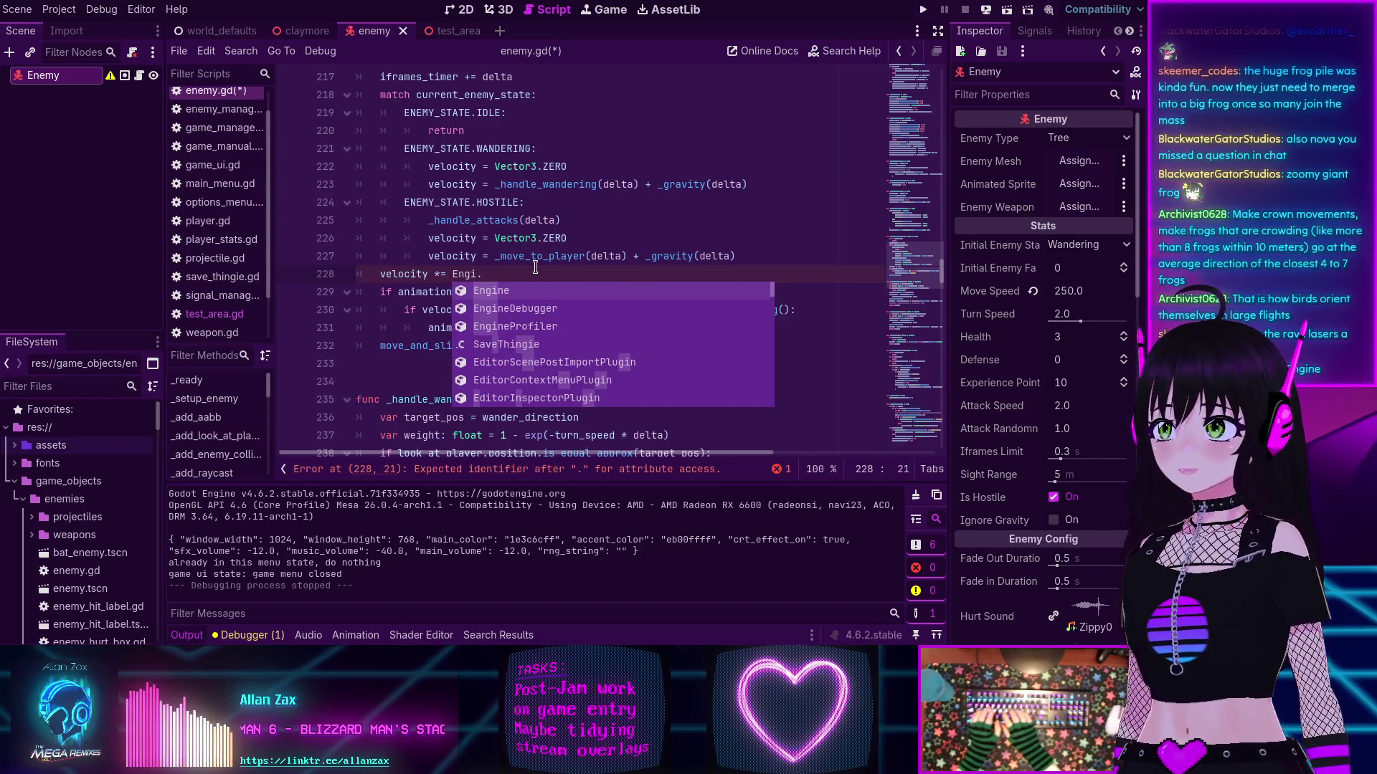
type("ne")
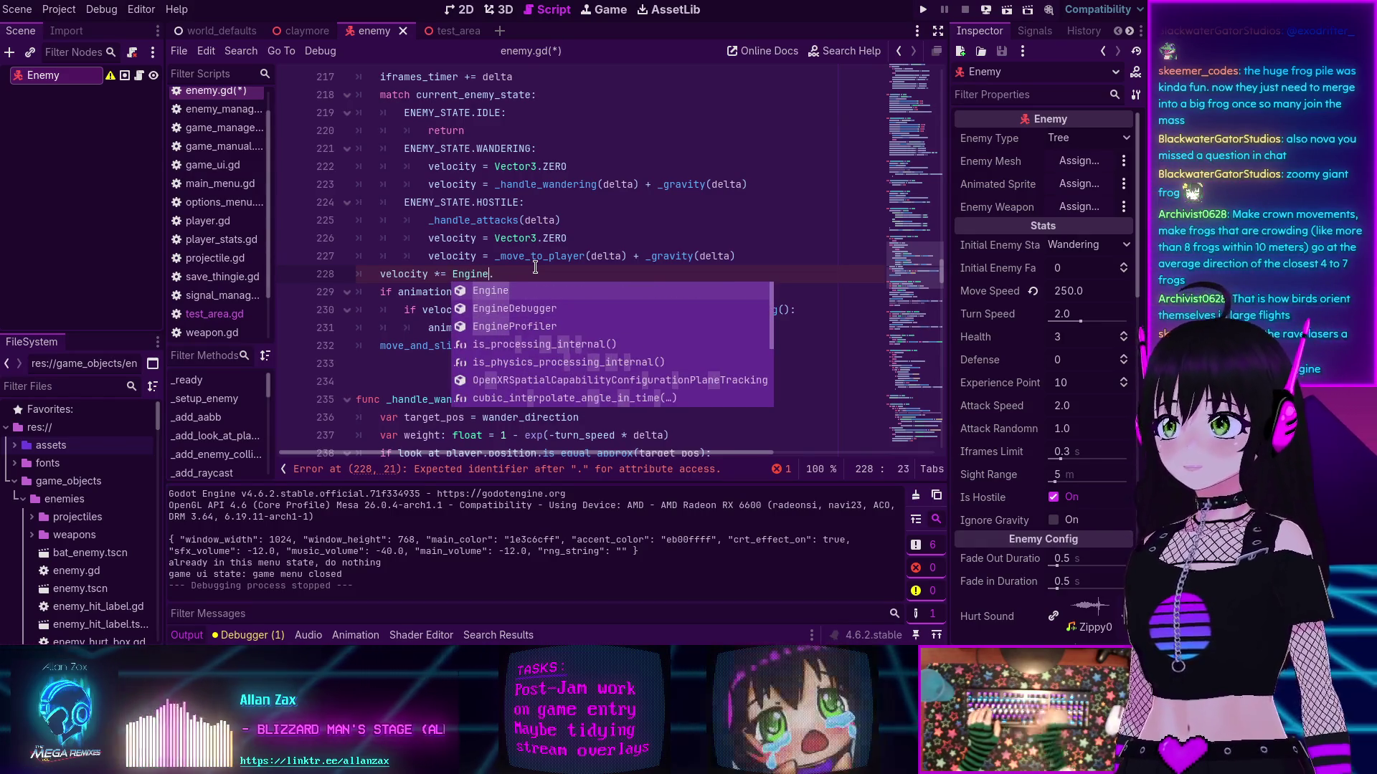
Step: Read the Engine class's physics_ticks_per_second docs, then return to enemy.gd
left_click(843, 51)
type("fps")
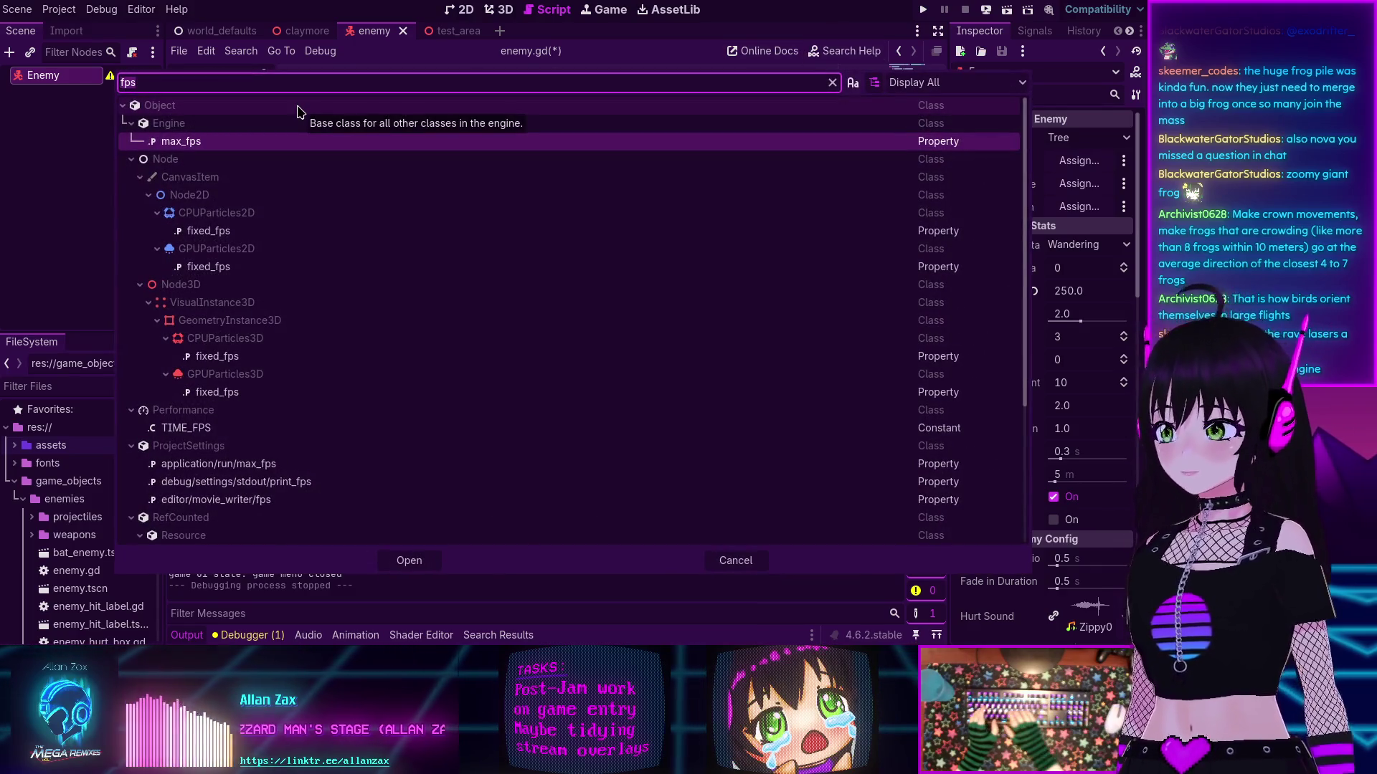
type("engine")
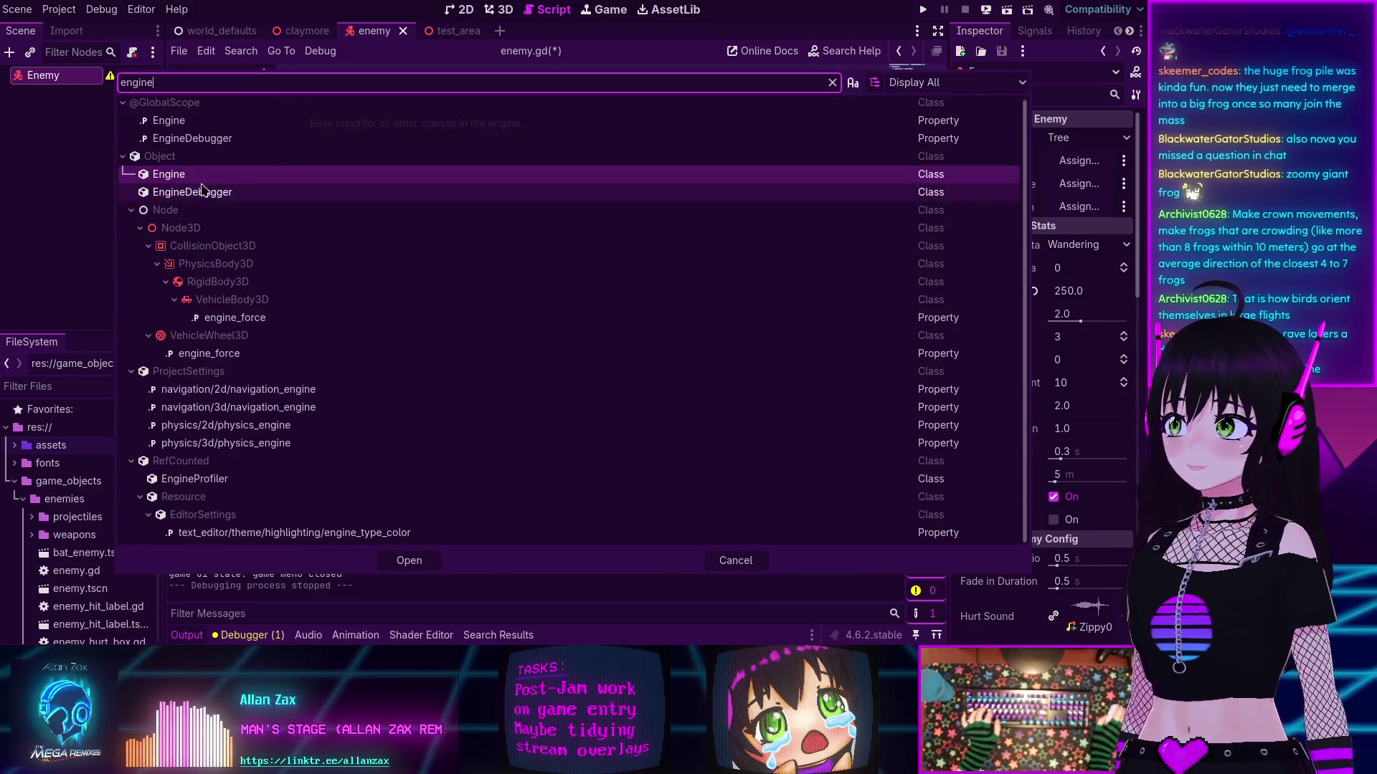
double_click(191, 179)
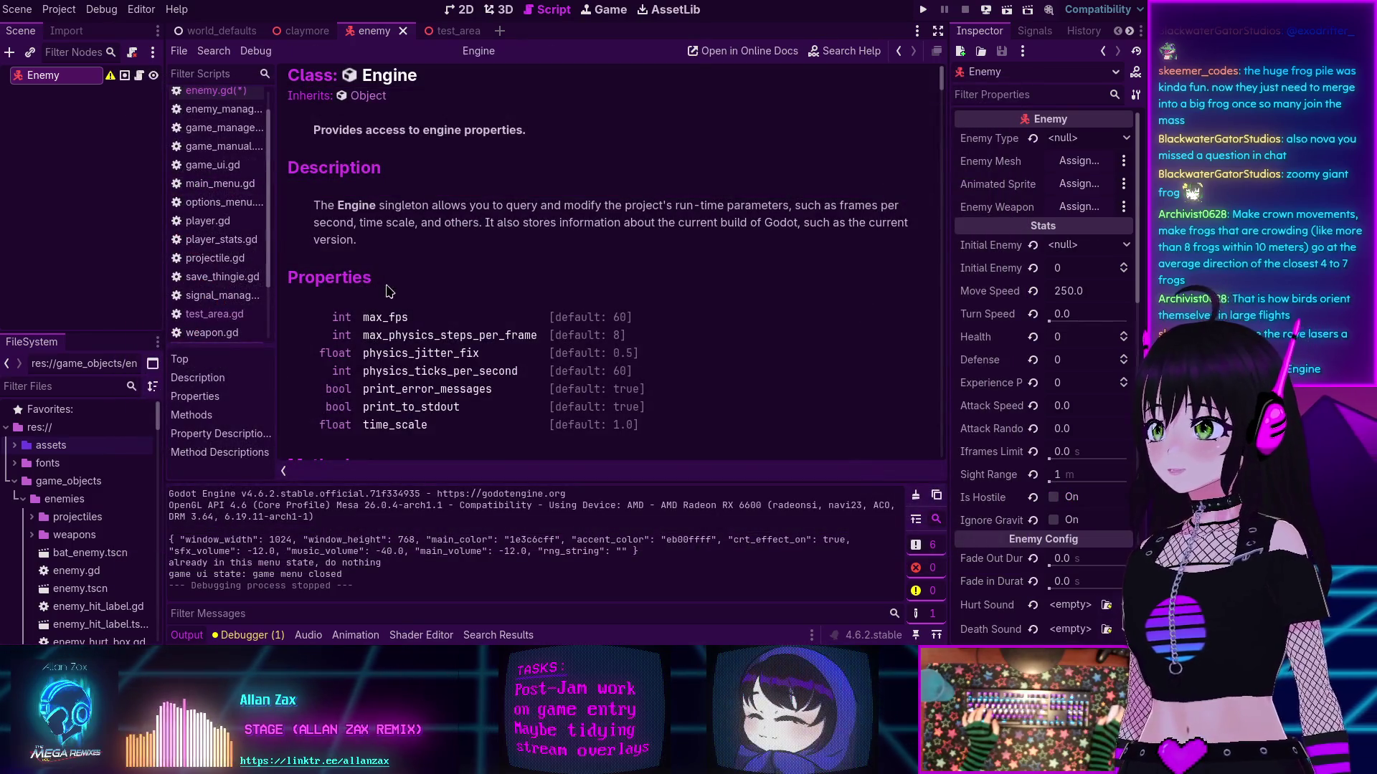
scroll(477, 305, "down", 1)
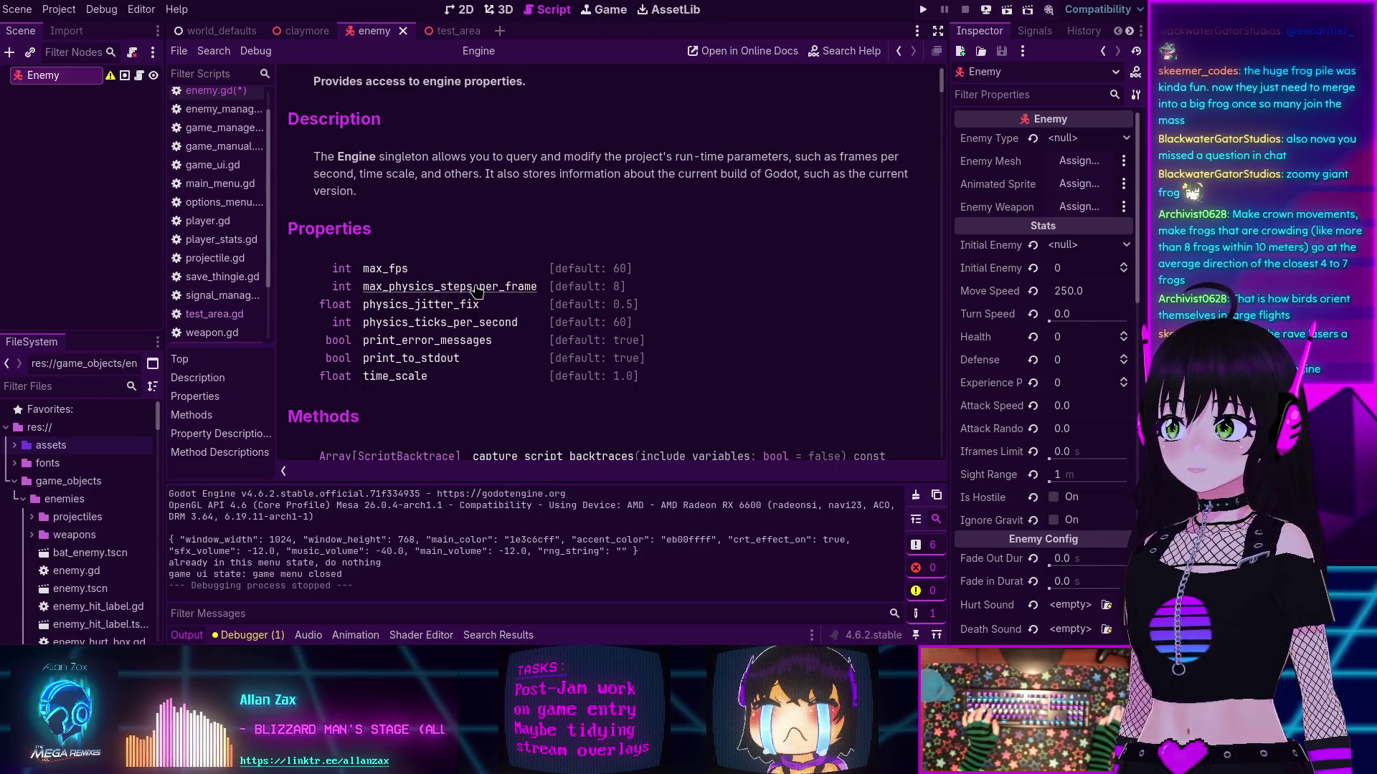
left_click(429, 324)
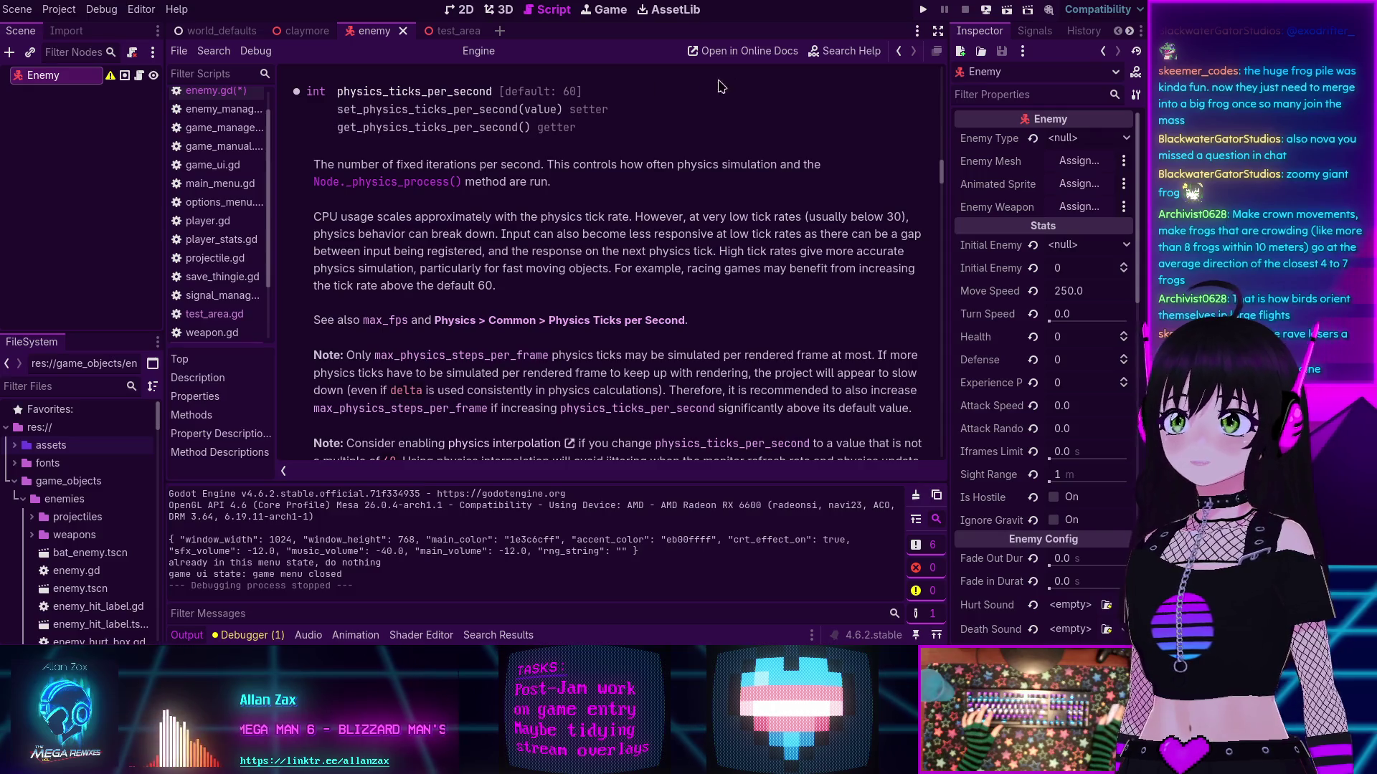
key("alt+Left")
Step: Finish line 228 as 'velocity *= Engine.physics_ticks_per_second / 60.0', save, and switch to test_area
type("phy")
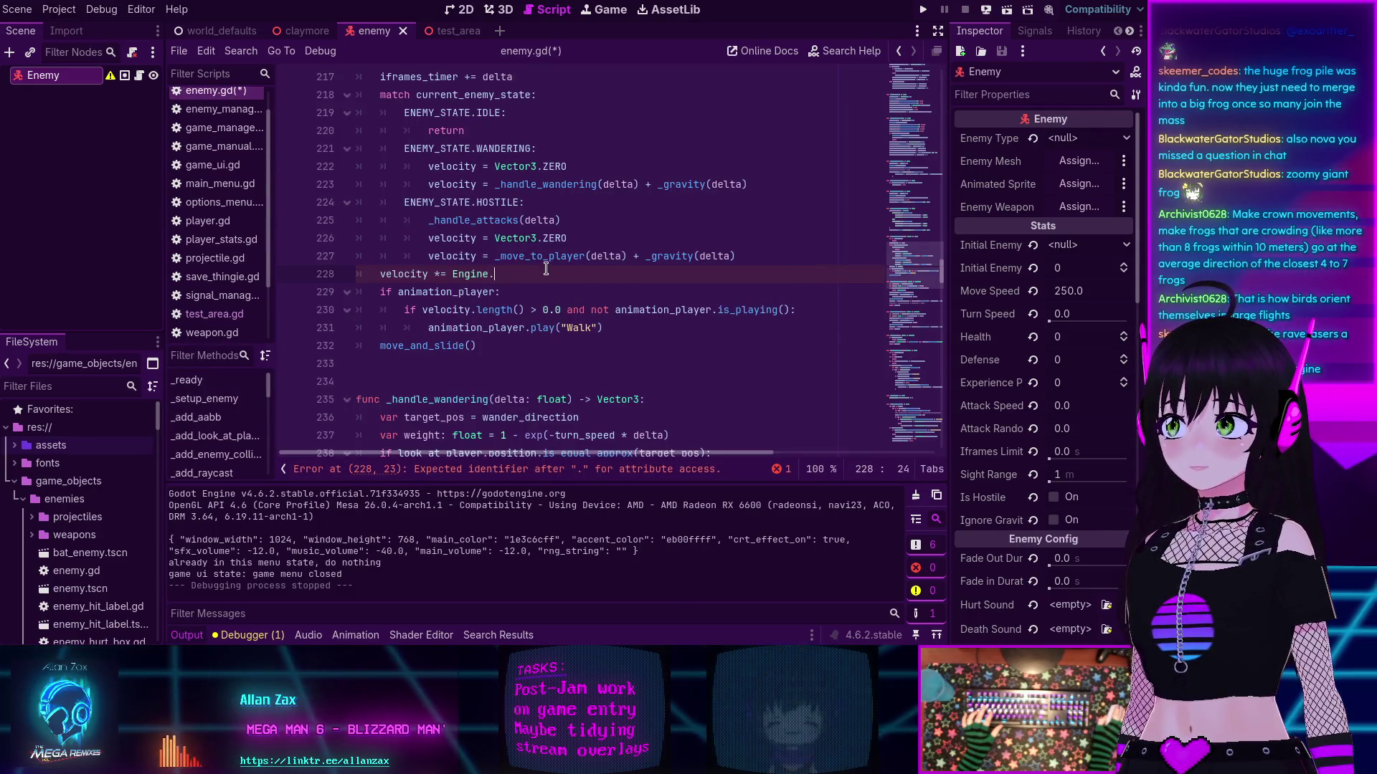
type("sics_t")
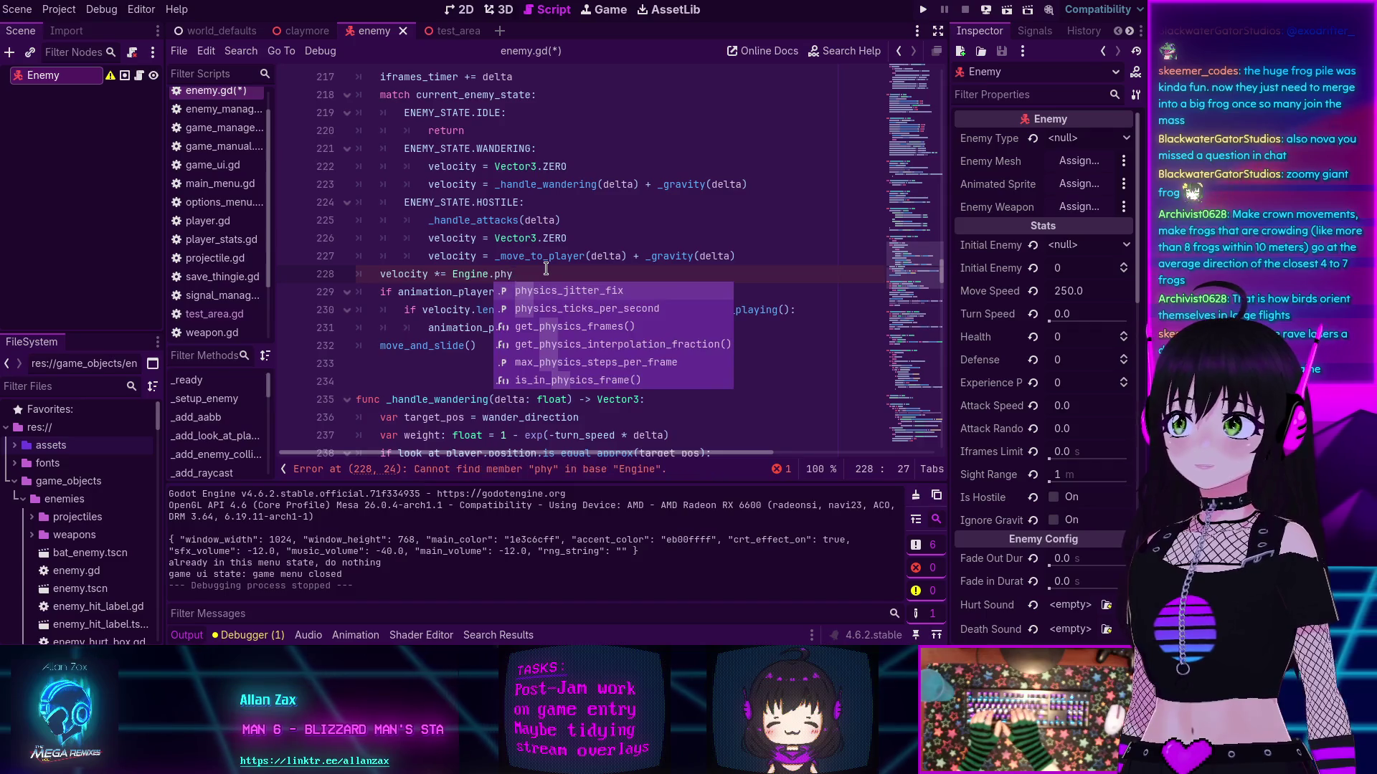
key("Return")
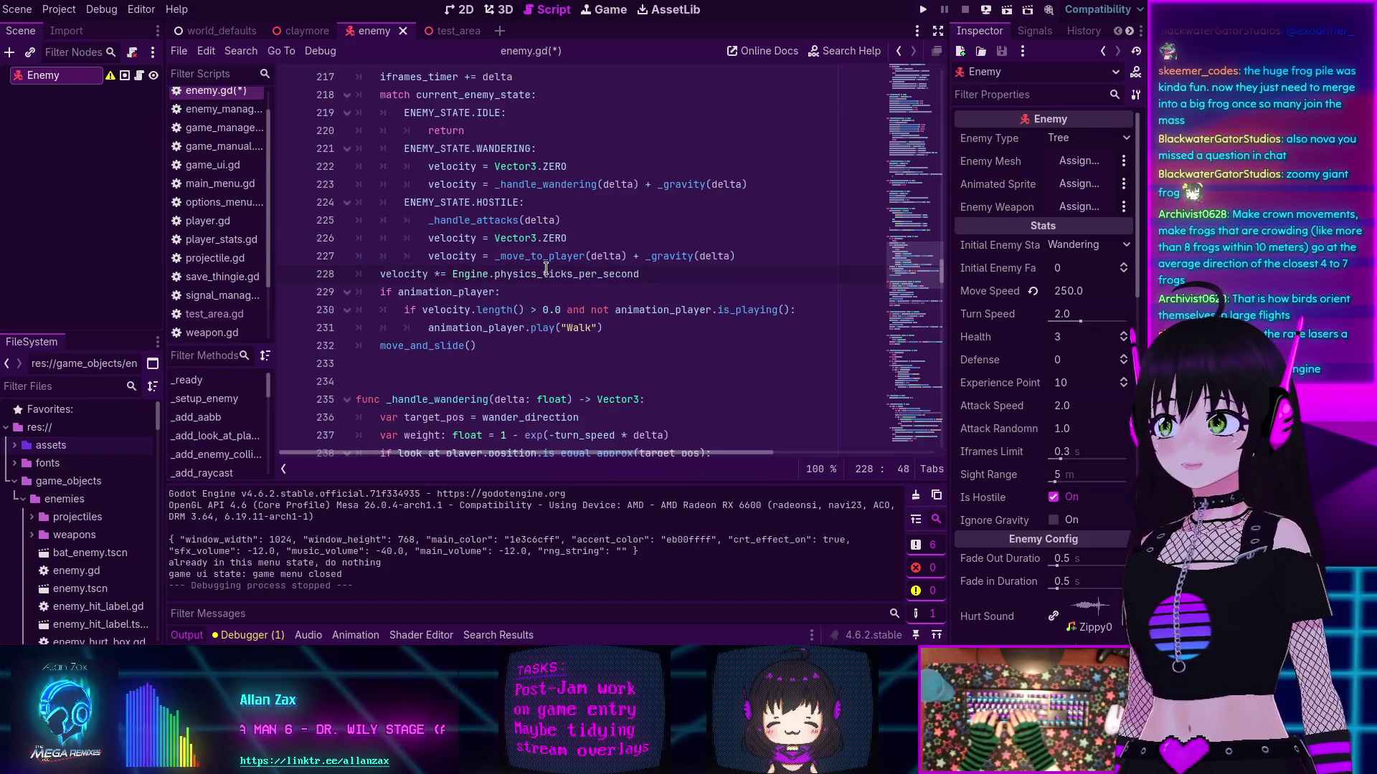
type(" / ")
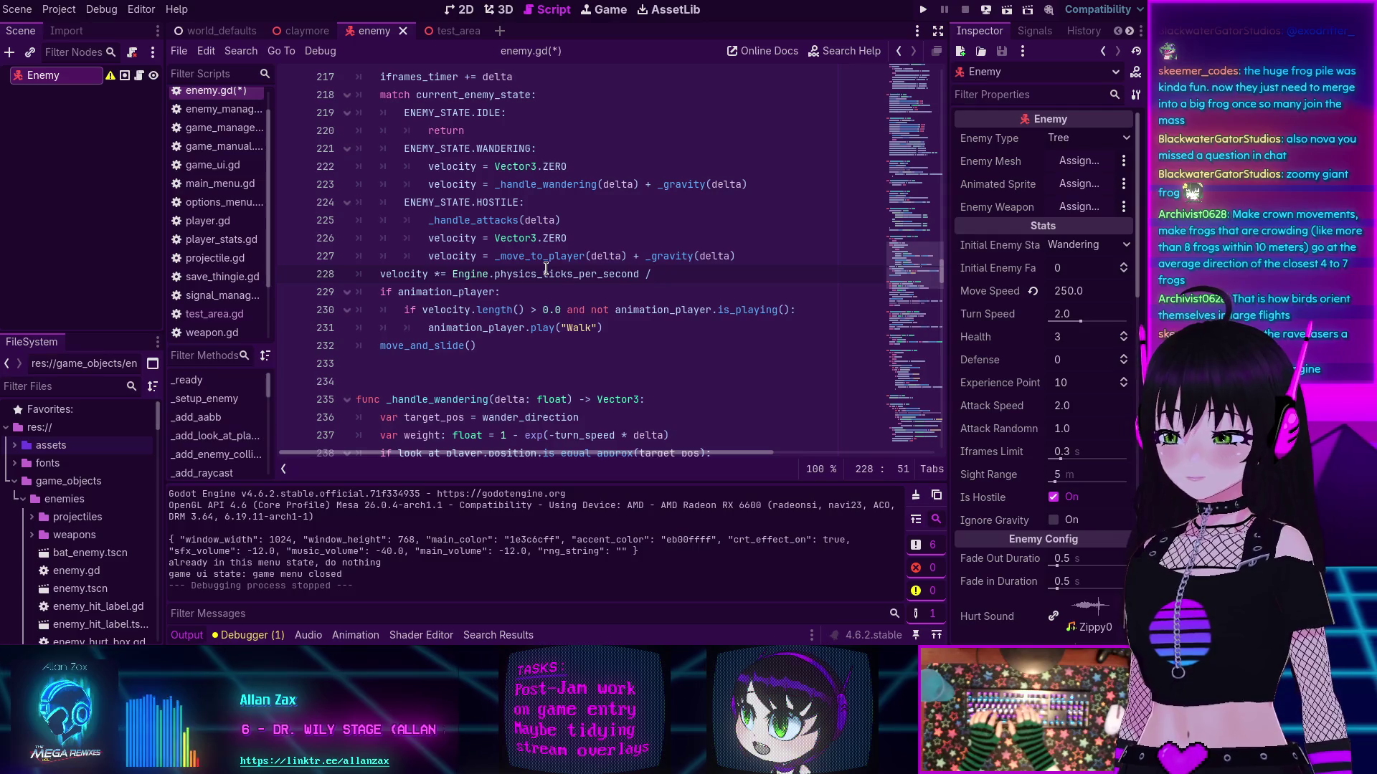
type("60.0")
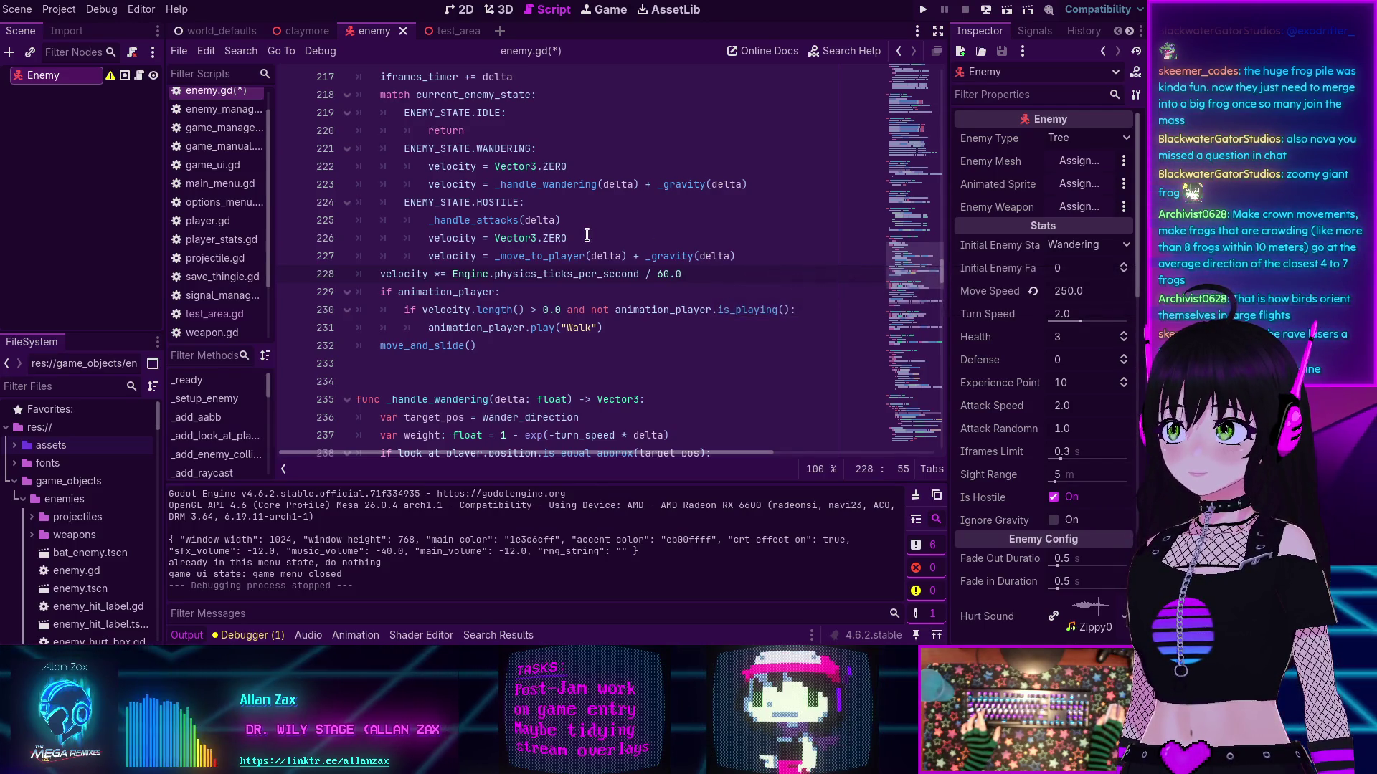
key("ctrl+s")
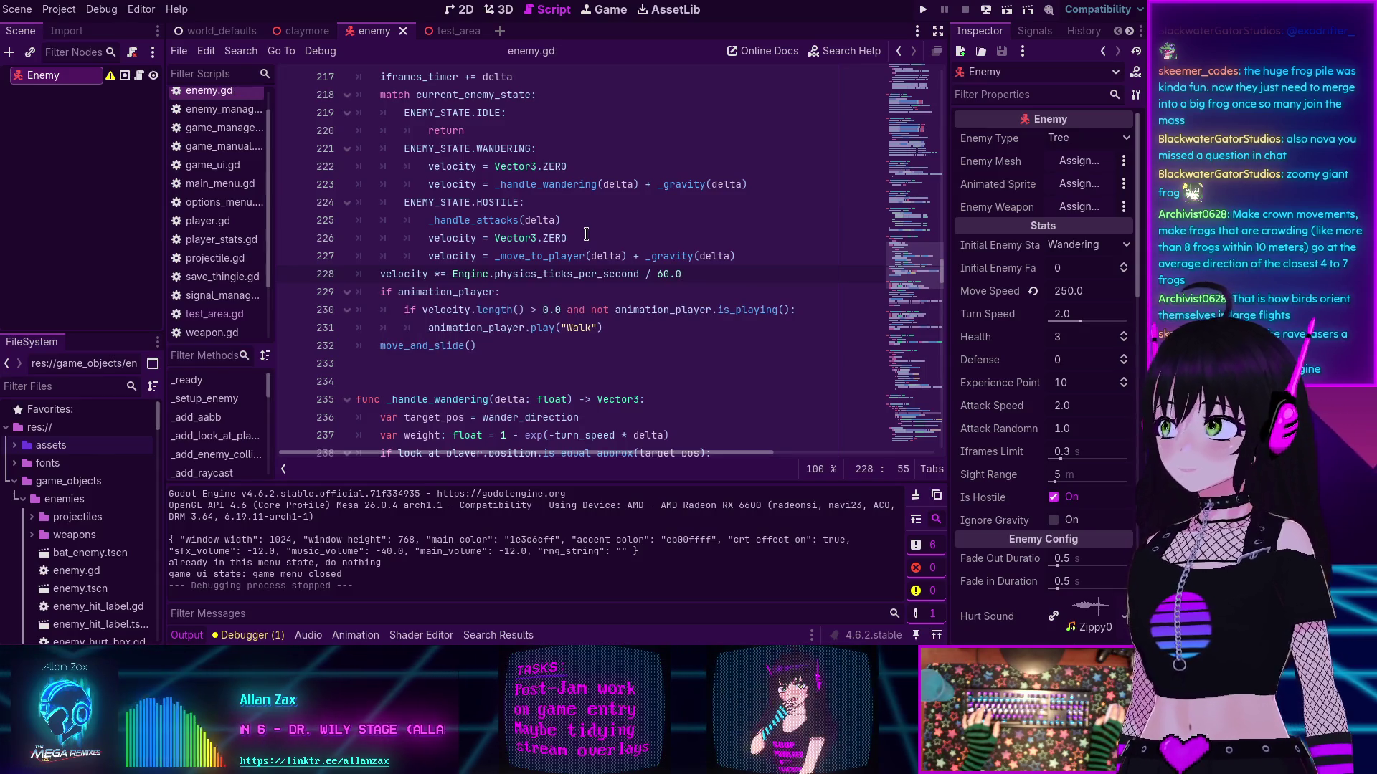
left_click(452, 31)
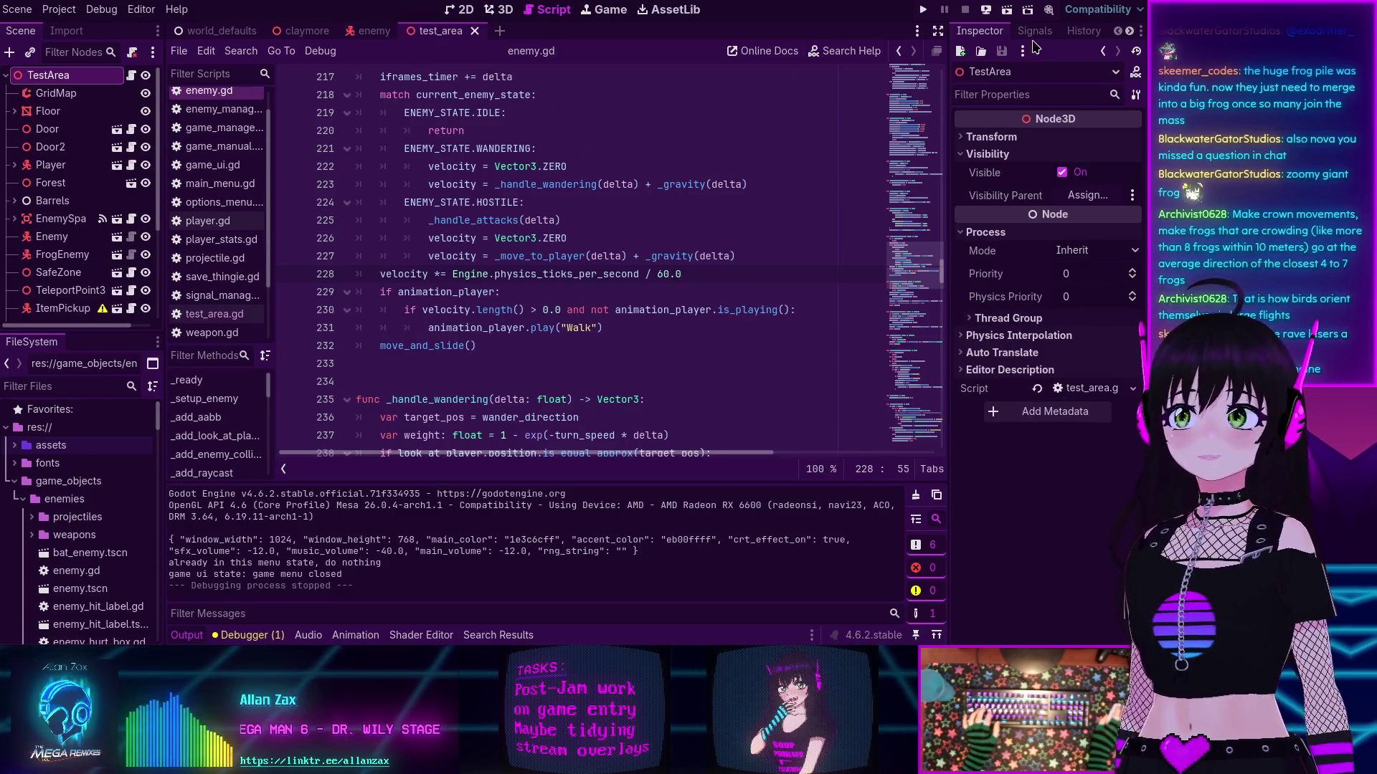
left_click(1006, 11)
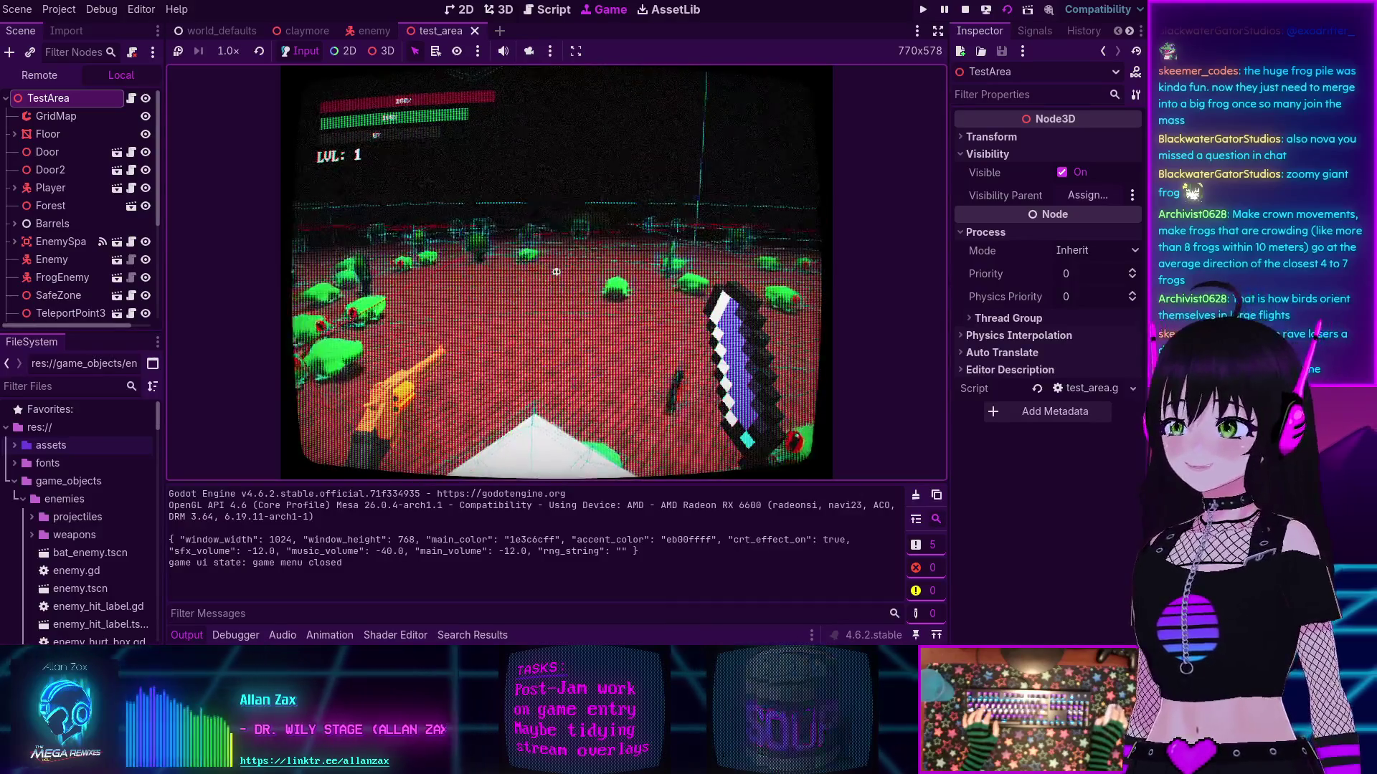
key("F8")
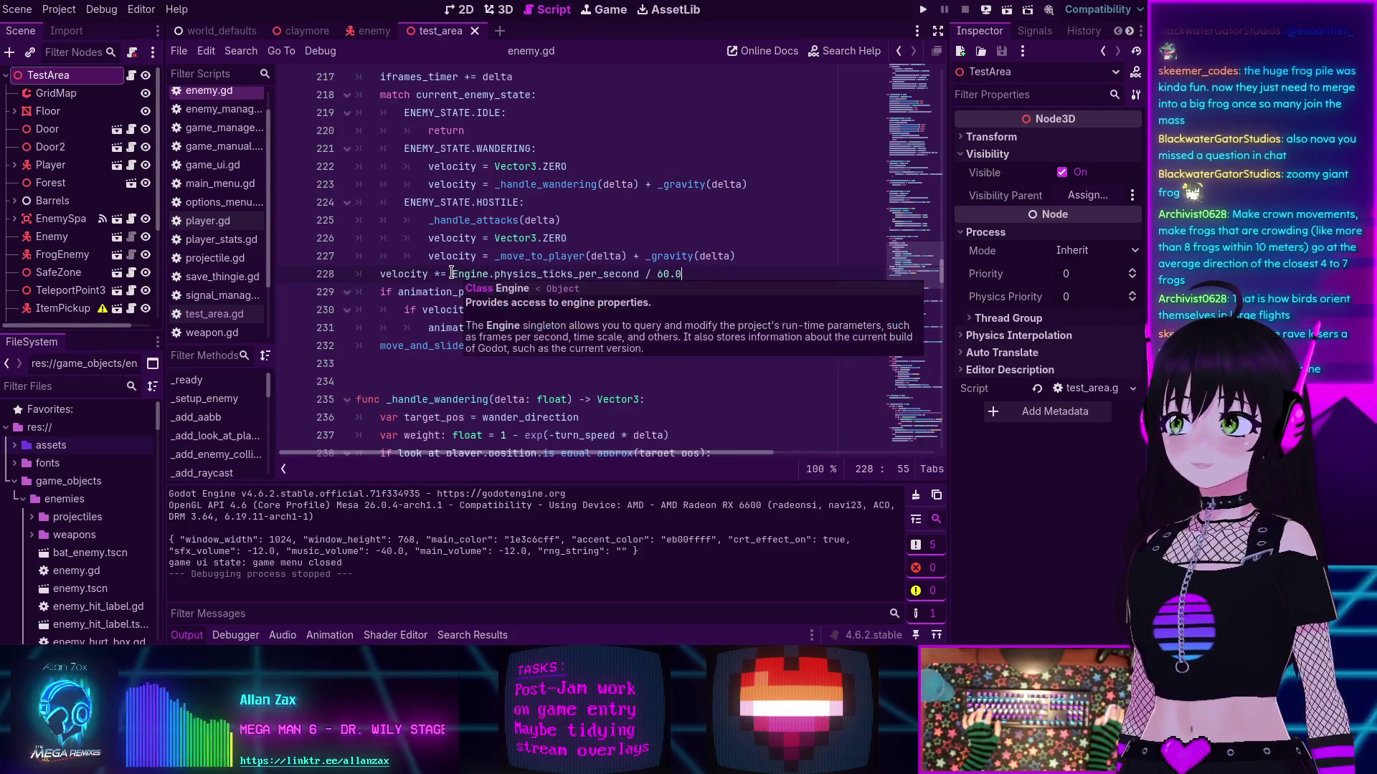
Step: Remove the velocity scaling line and add 'walk_vel *= Engine.physics_ticks_per_second / 60.0' in _move_to_player, then save
left_click(447, 274, "shift")
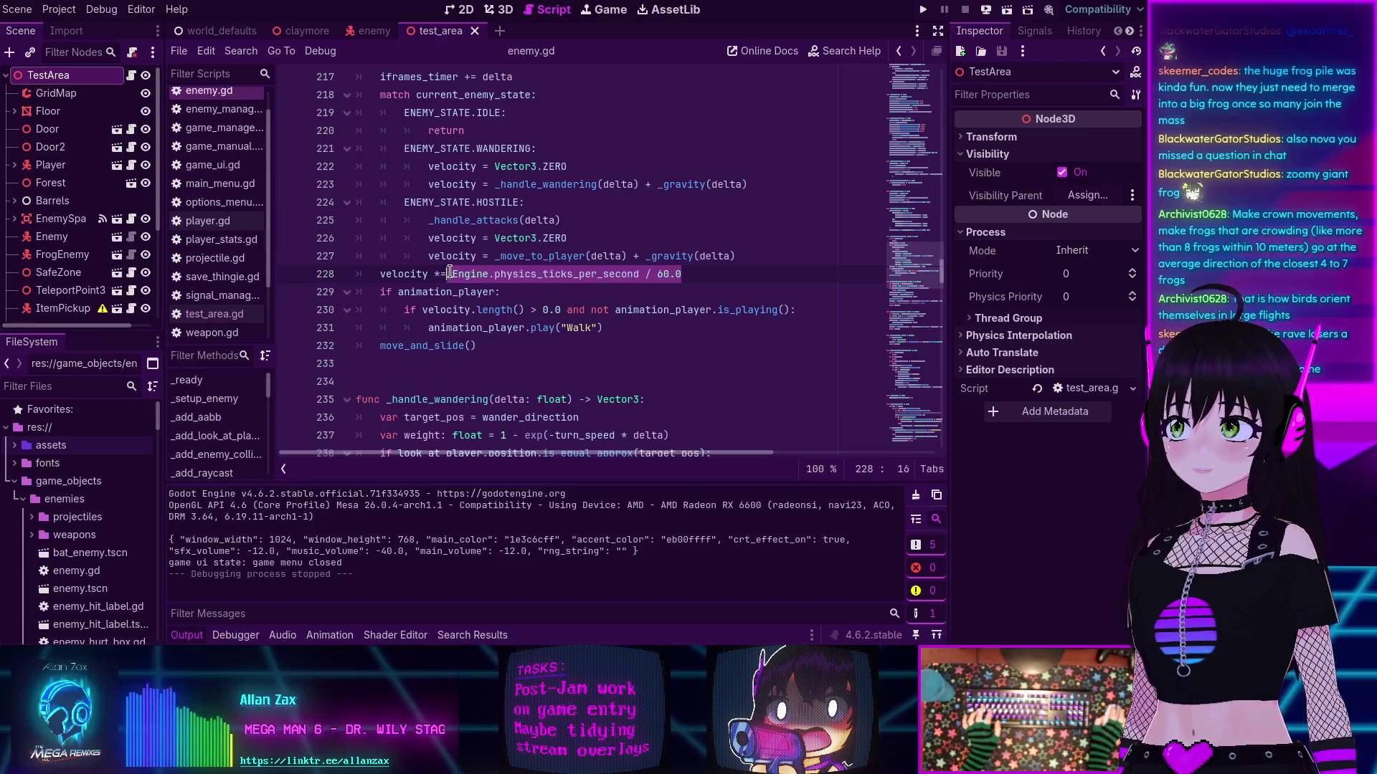
key("BackSpace")
key("BackSpace")
key("BackSpace")
key("BackSpace")
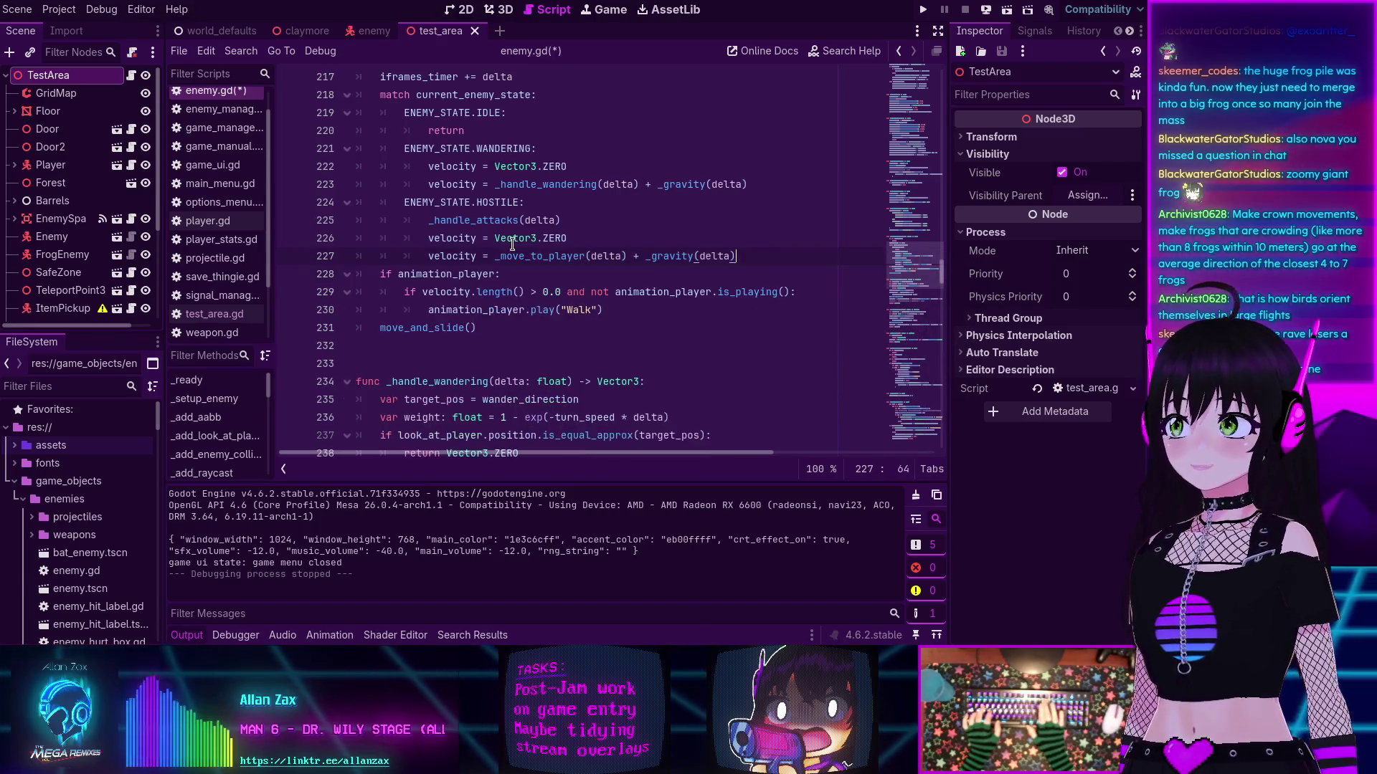
left_click(545, 256, "ctrl")
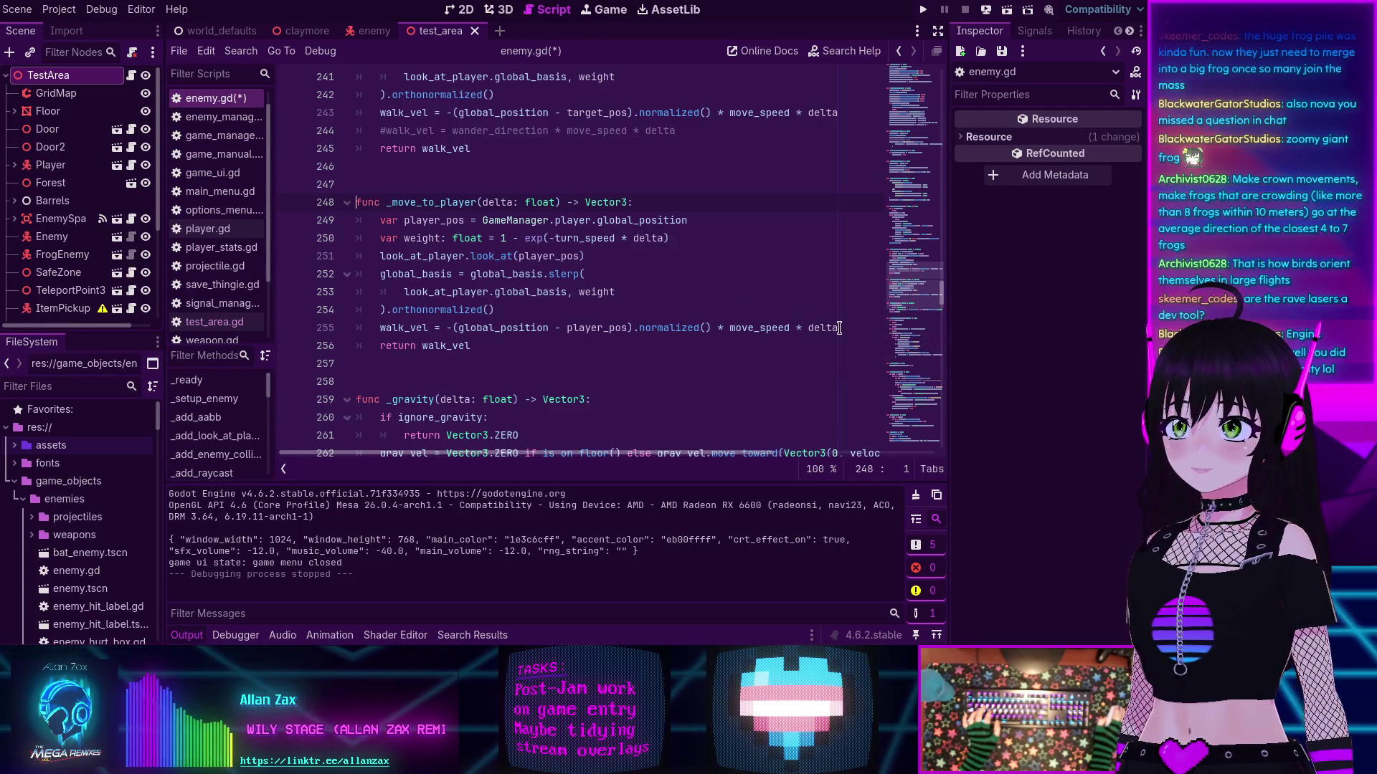
key("Return")
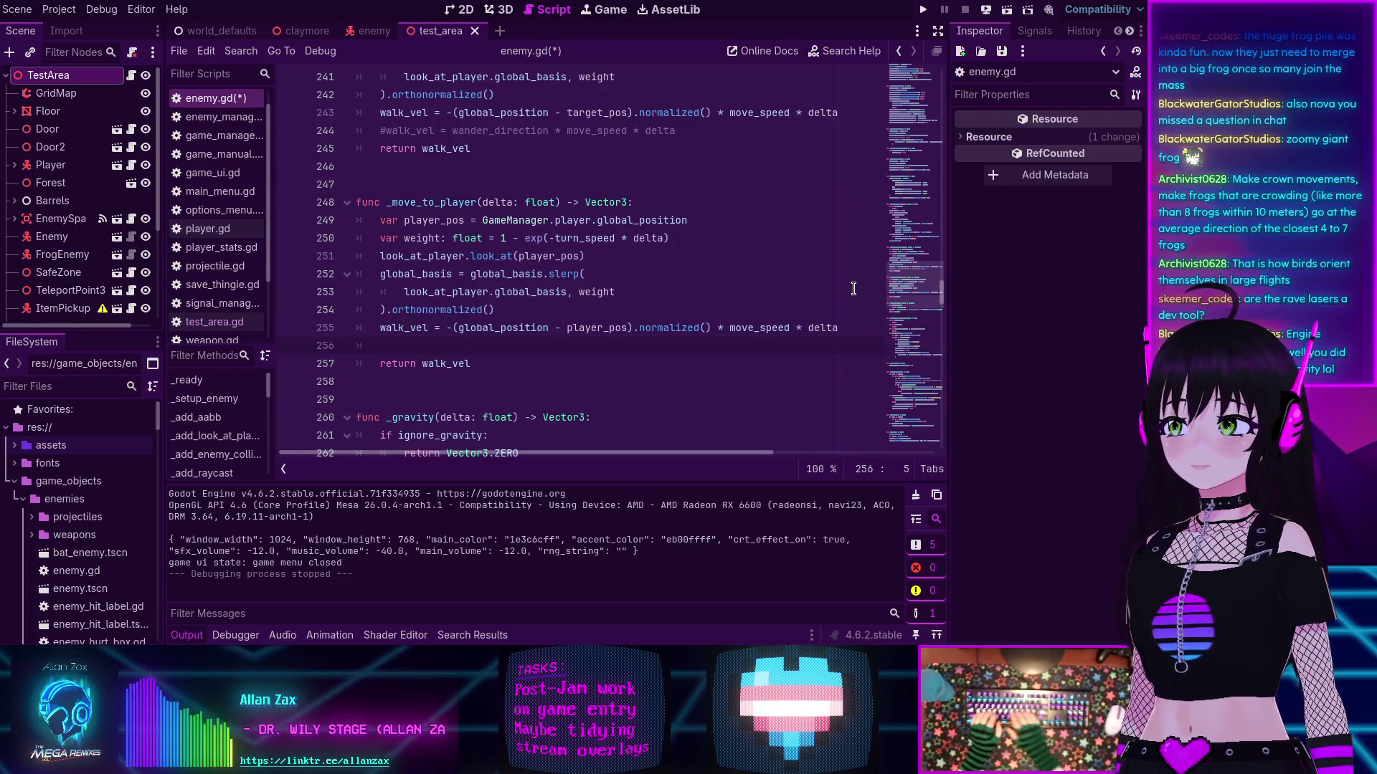
type("walk_vel ")
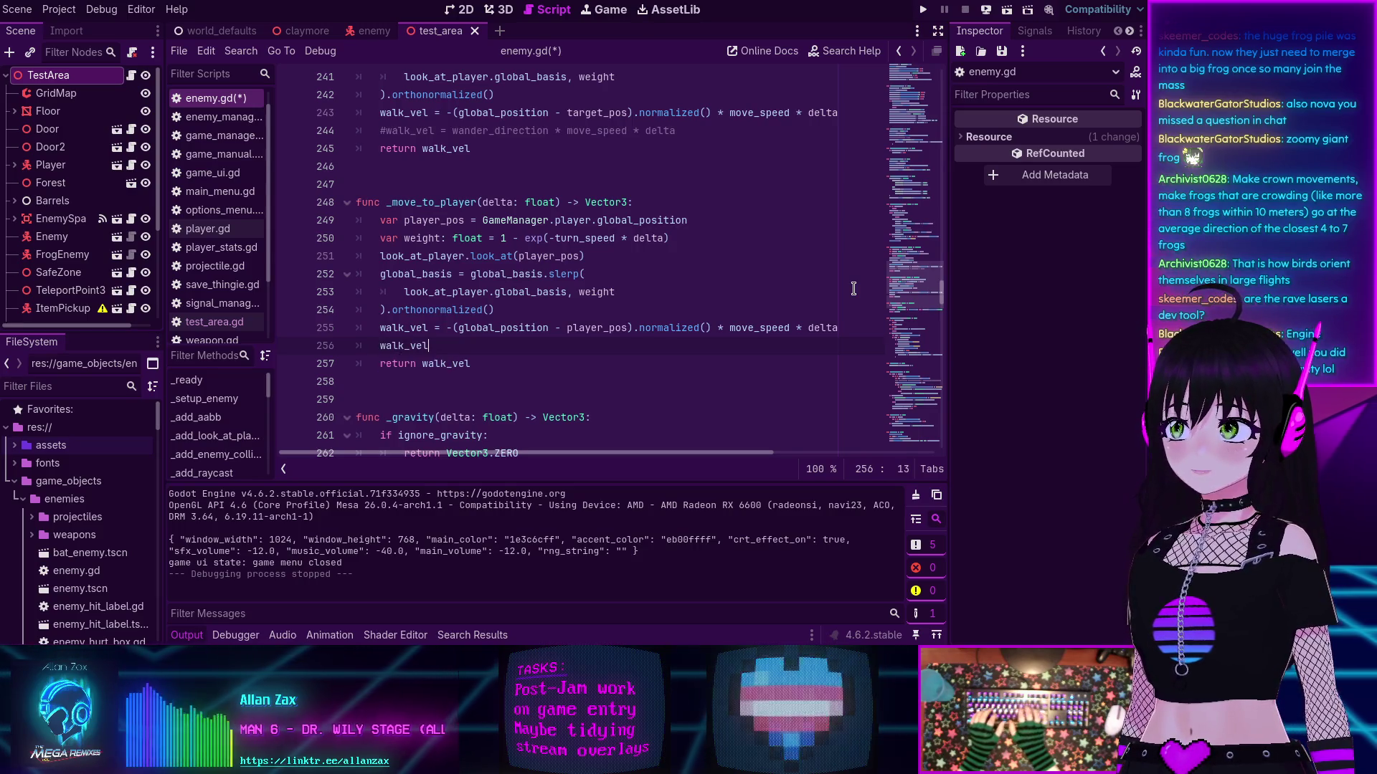
type("*= Engine.physics_ticks_per_second / 60.0")
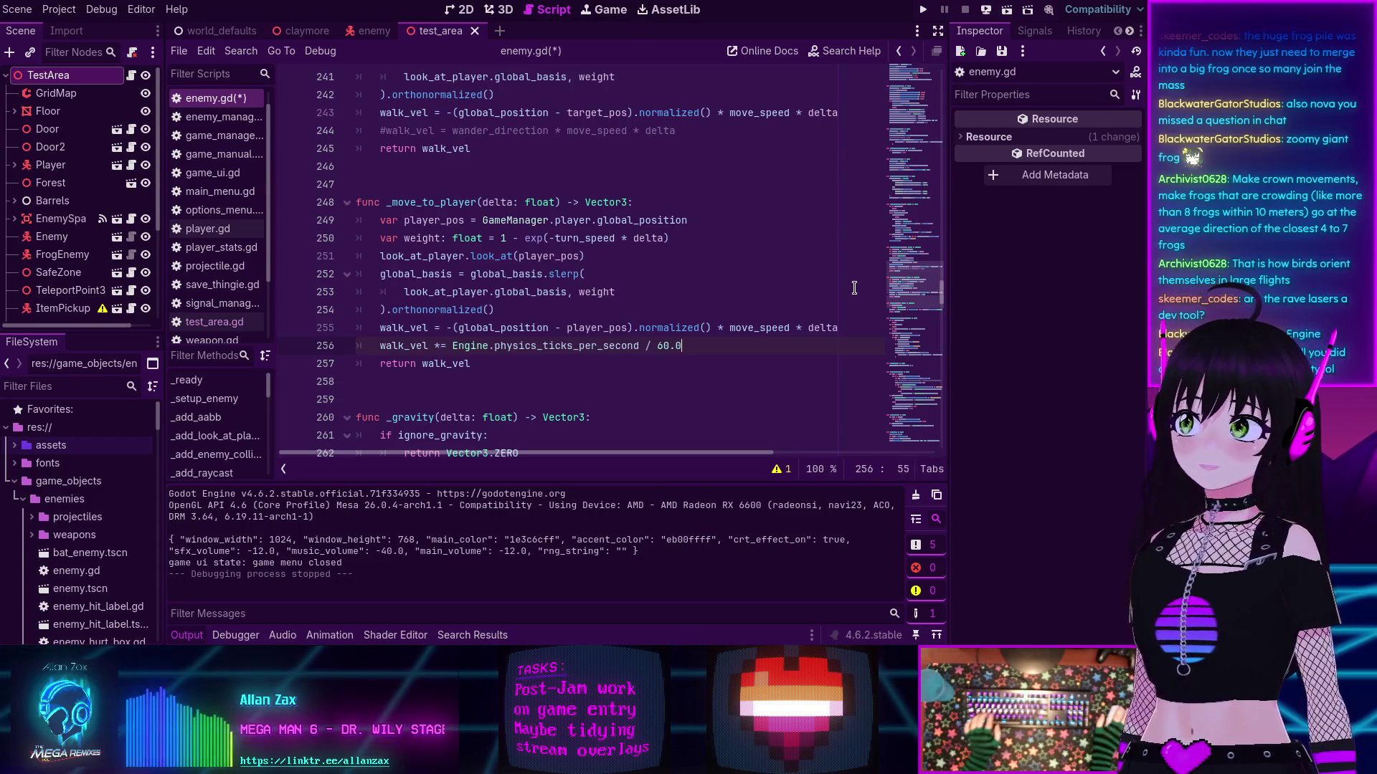
key("ctrl+s")
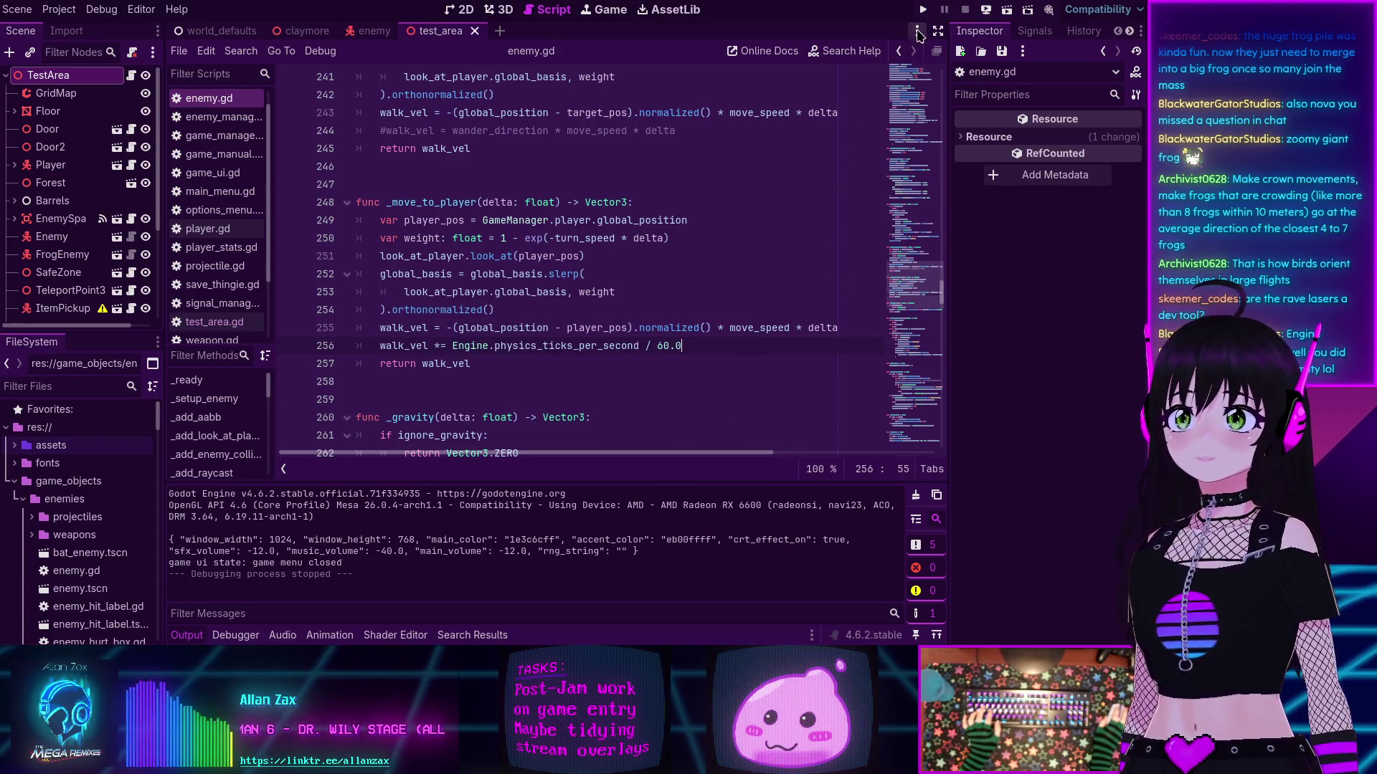
Step: Add the same walk_vel scaling line to _handle_wandering and run the scene
scroll(583, 208, "up", 3)
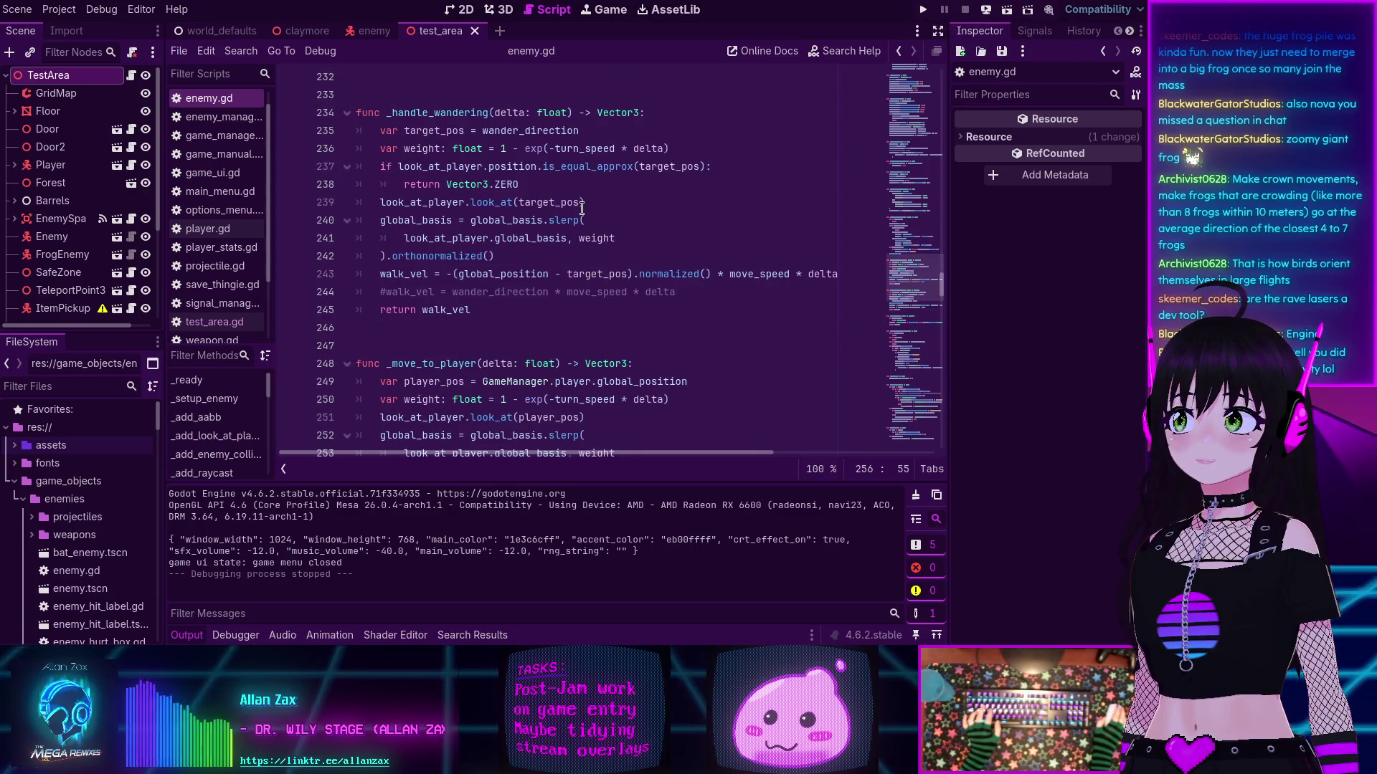
scroll(582, 208, "down", 3)
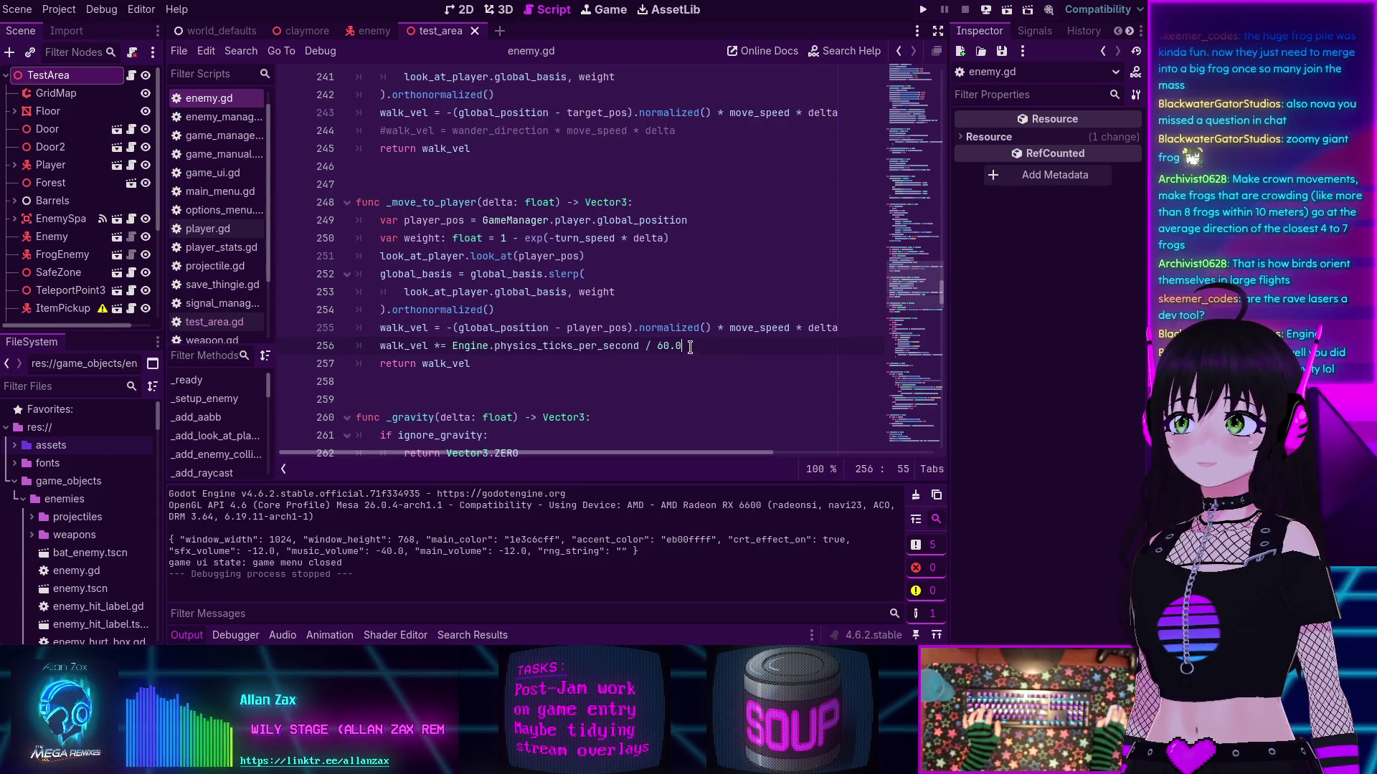
key("ctrl+shift+Left")
key("ctrl+shift+Left")
key("ctrl+shift+Left")
scroll(599, 228, "up", 3)
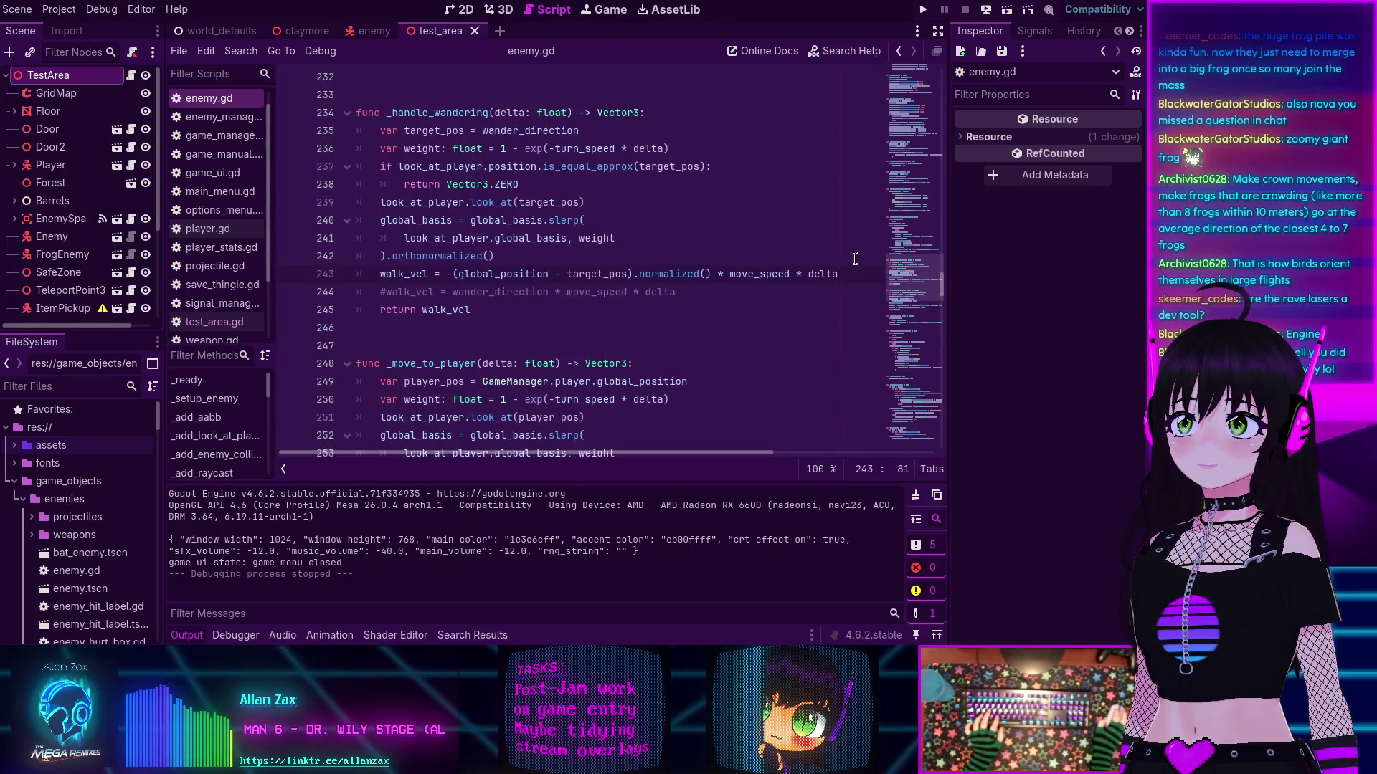
key("Return")
type("walk_vel *= Engine.physics_ticks_per_second / 60.0")
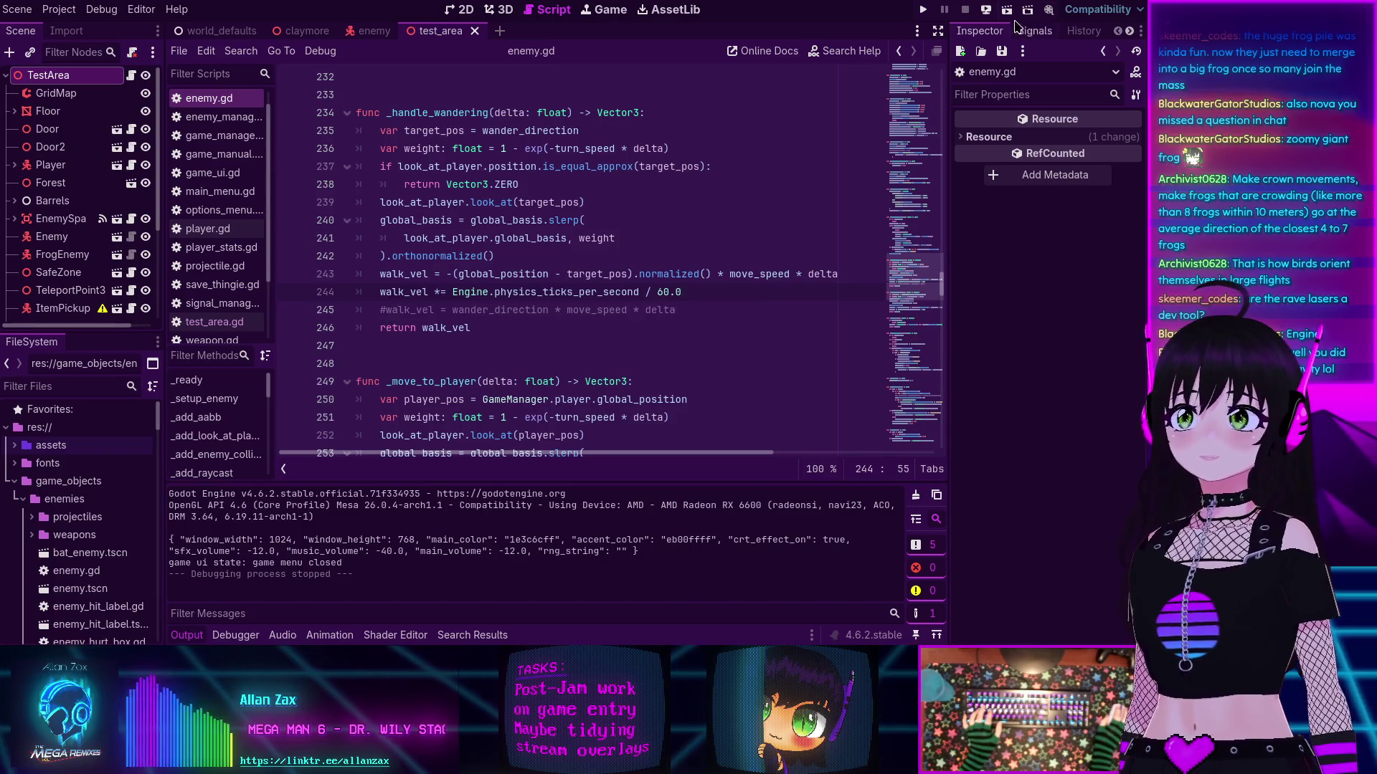
left_click(1007, 10)
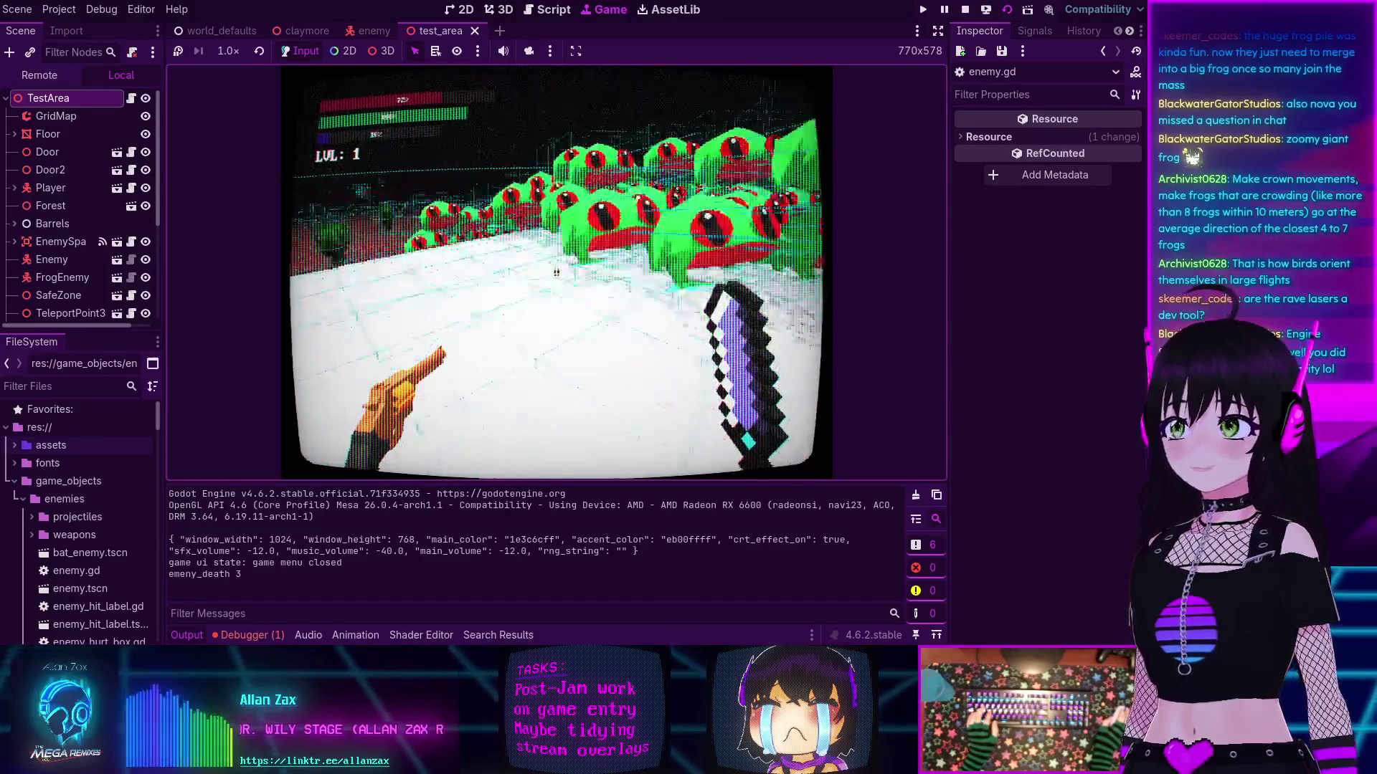
Step: Open the in-game stats menu and inspect the runtime errors in the Debugger's Errors list
key("Escape")
key("Escape")
key("Escape")
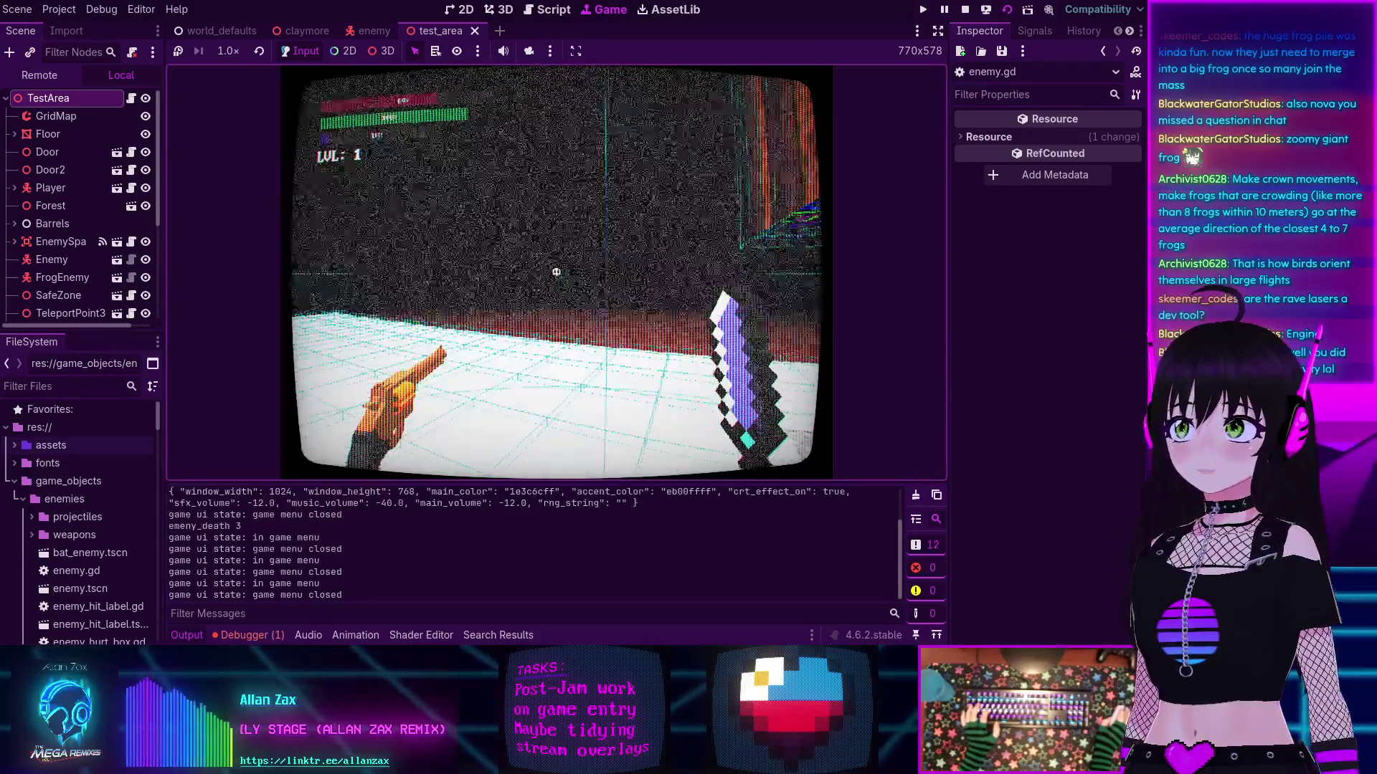
key("Escape")
key("Escape")
key("Escape")
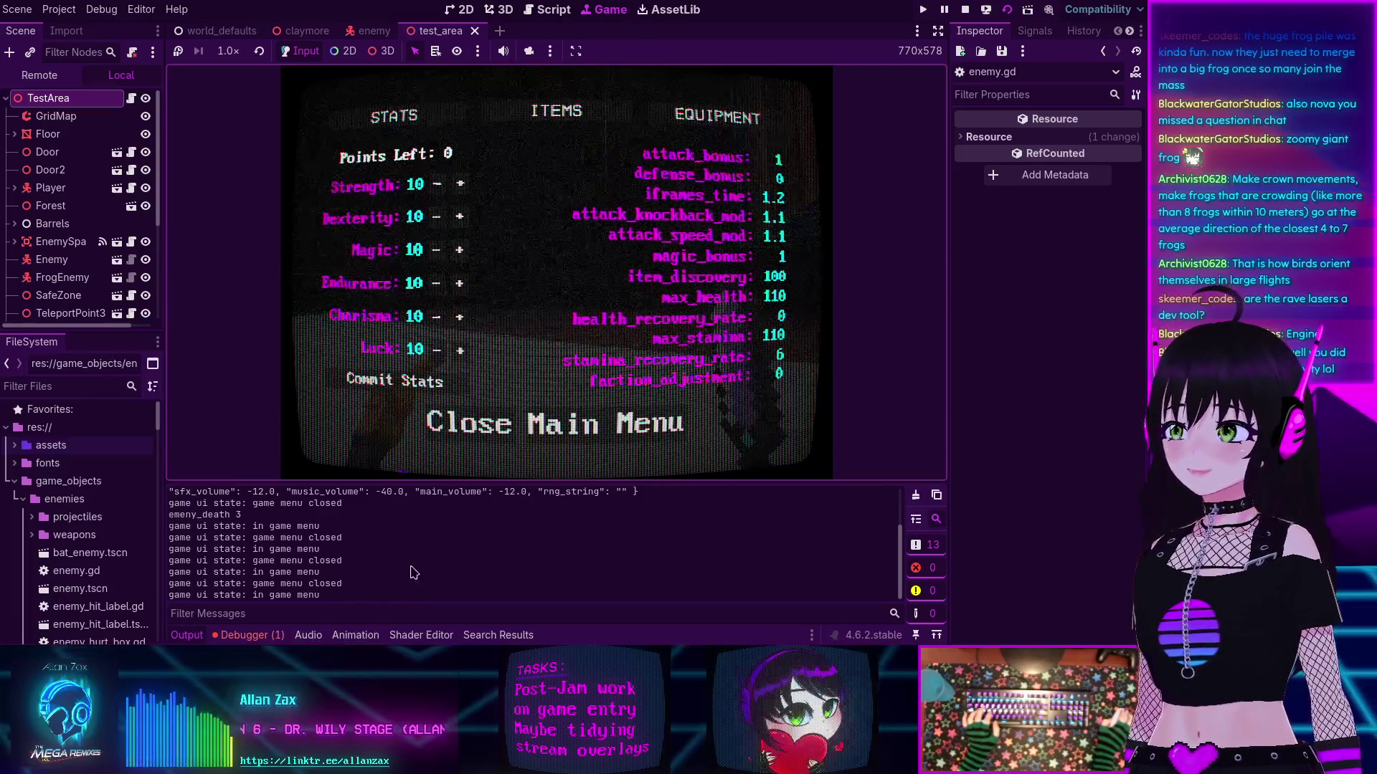
left_click(252, 636)
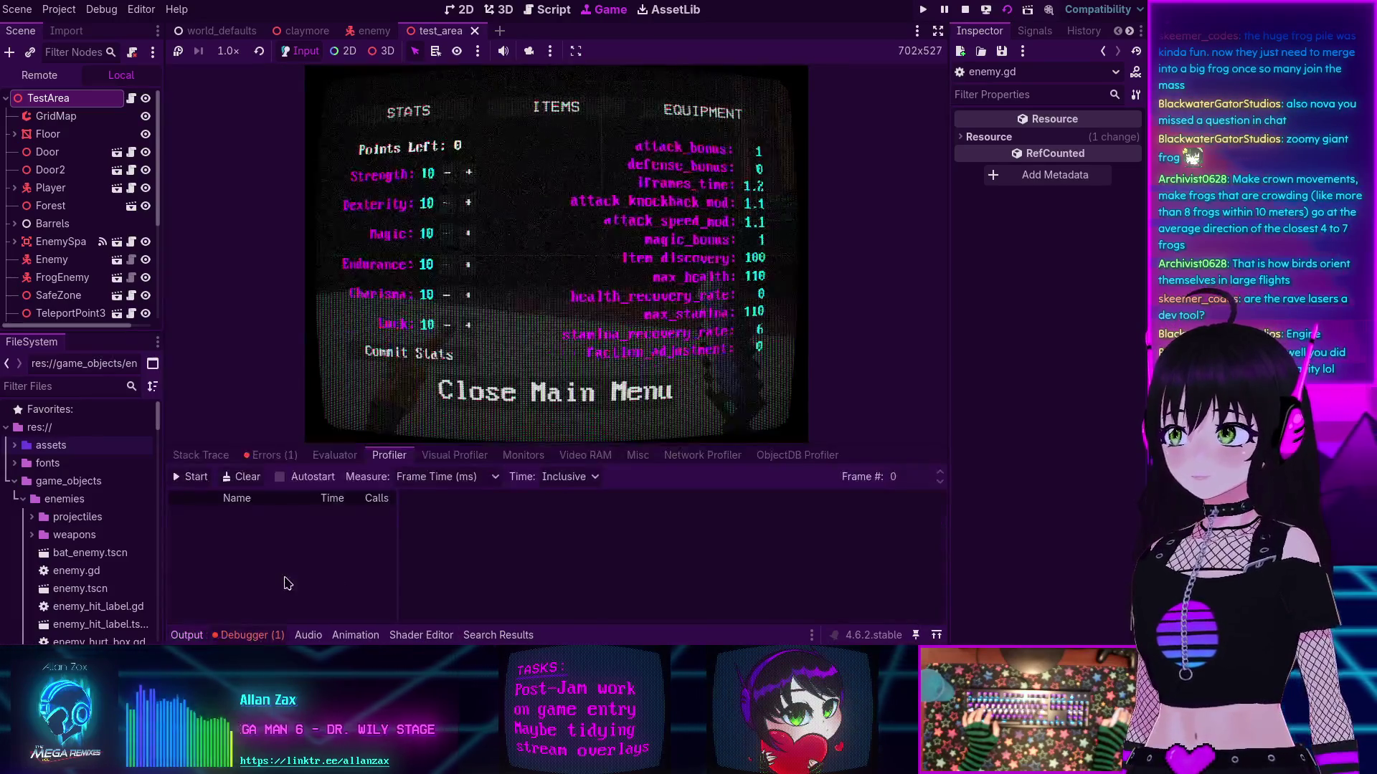
left_click(270, 456)
left_click(364, 501)
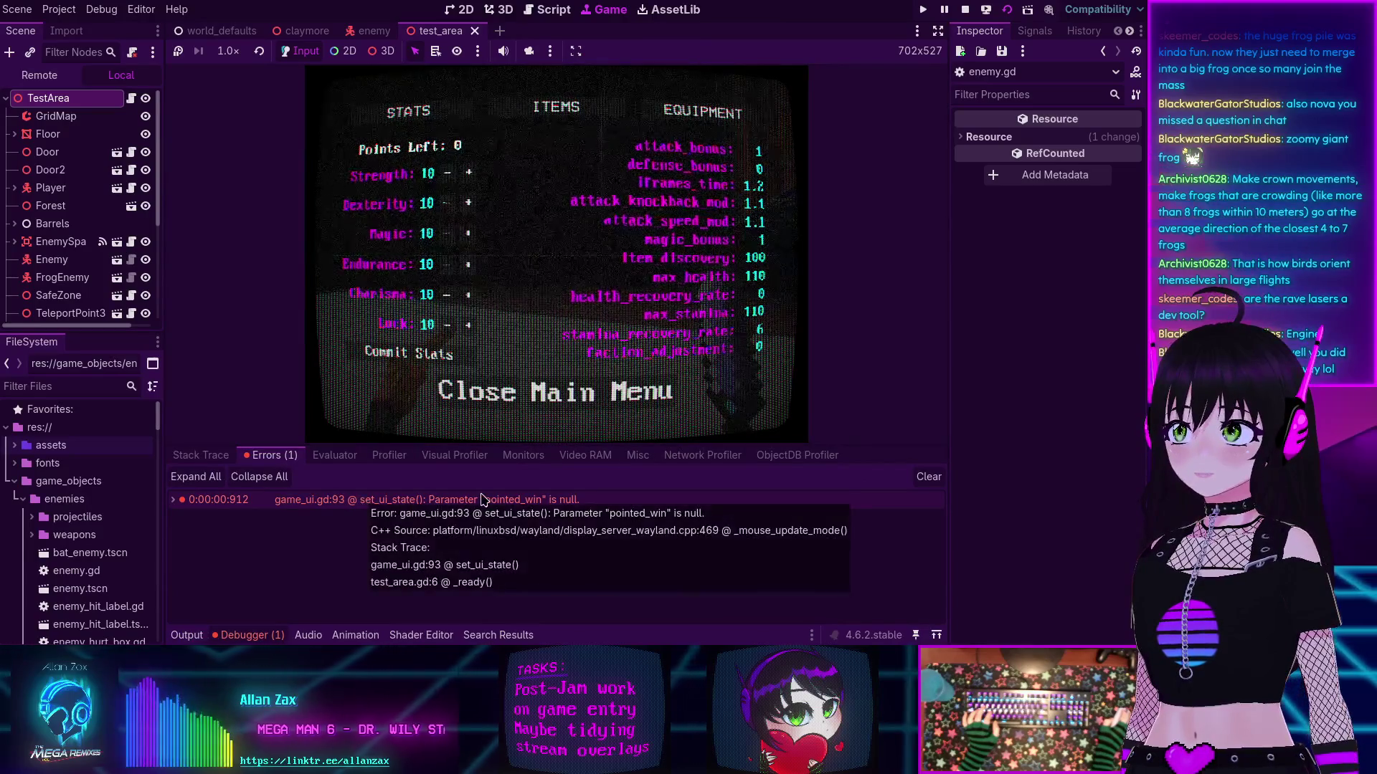
left_click(509, 500)
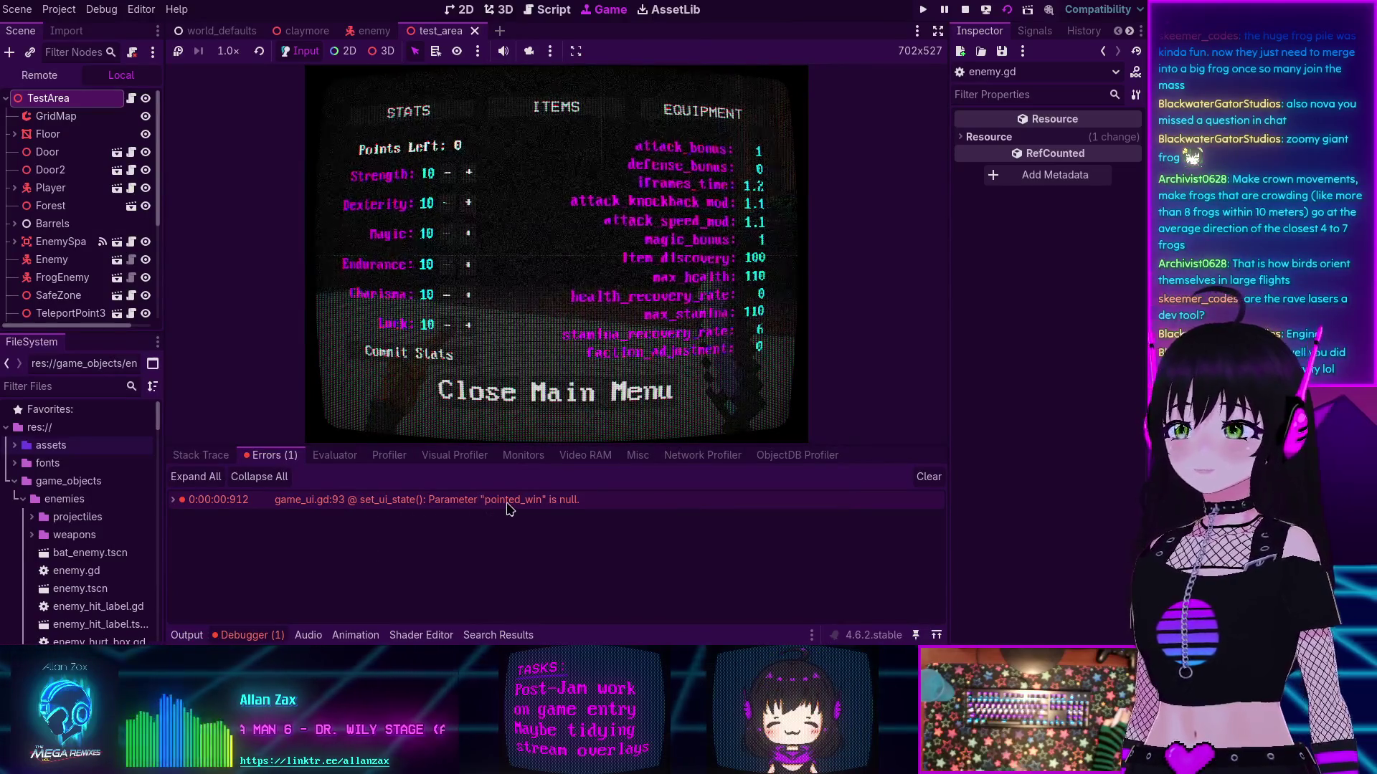
Step: Jump to the null 'pointed_win' error at game_ui.gd line 93, then show the Profiler
mouse_move(511, 508)
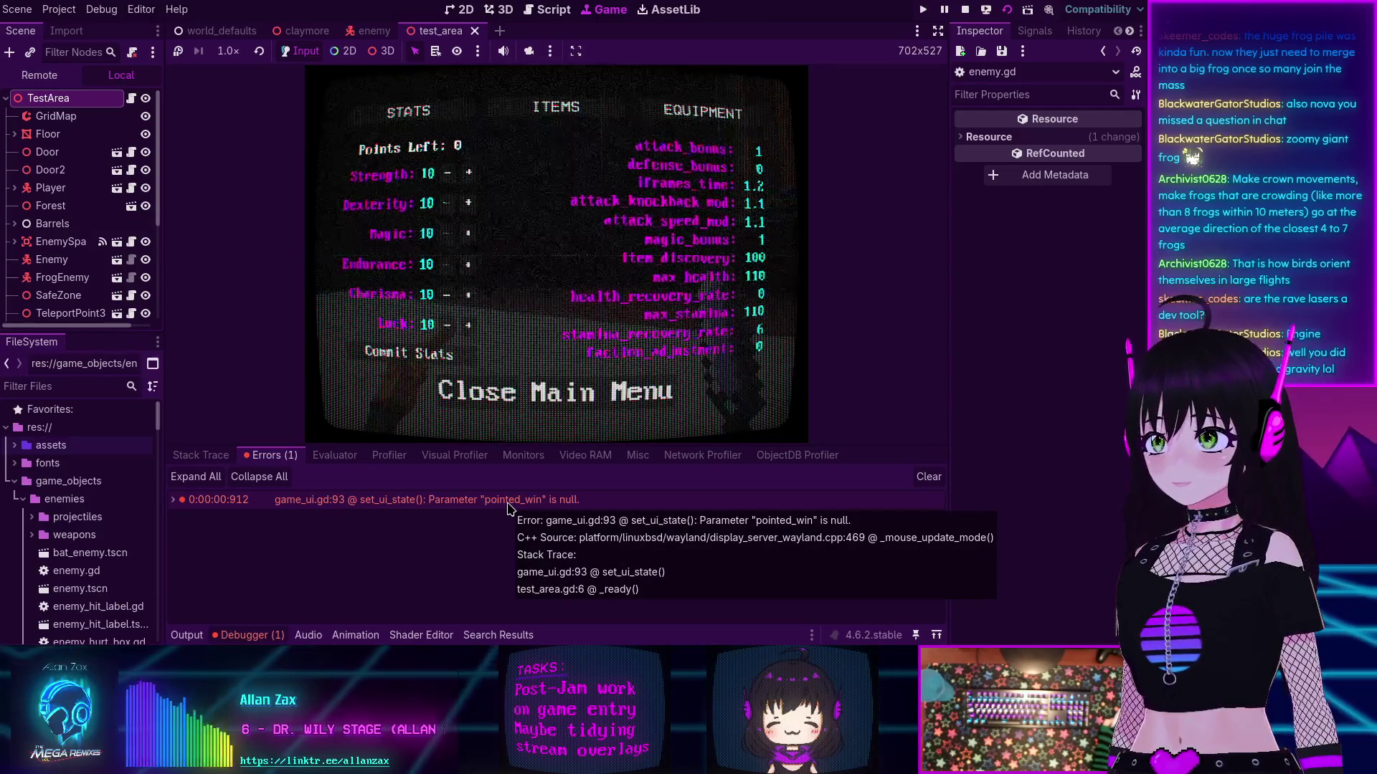
double_click(508, 506)
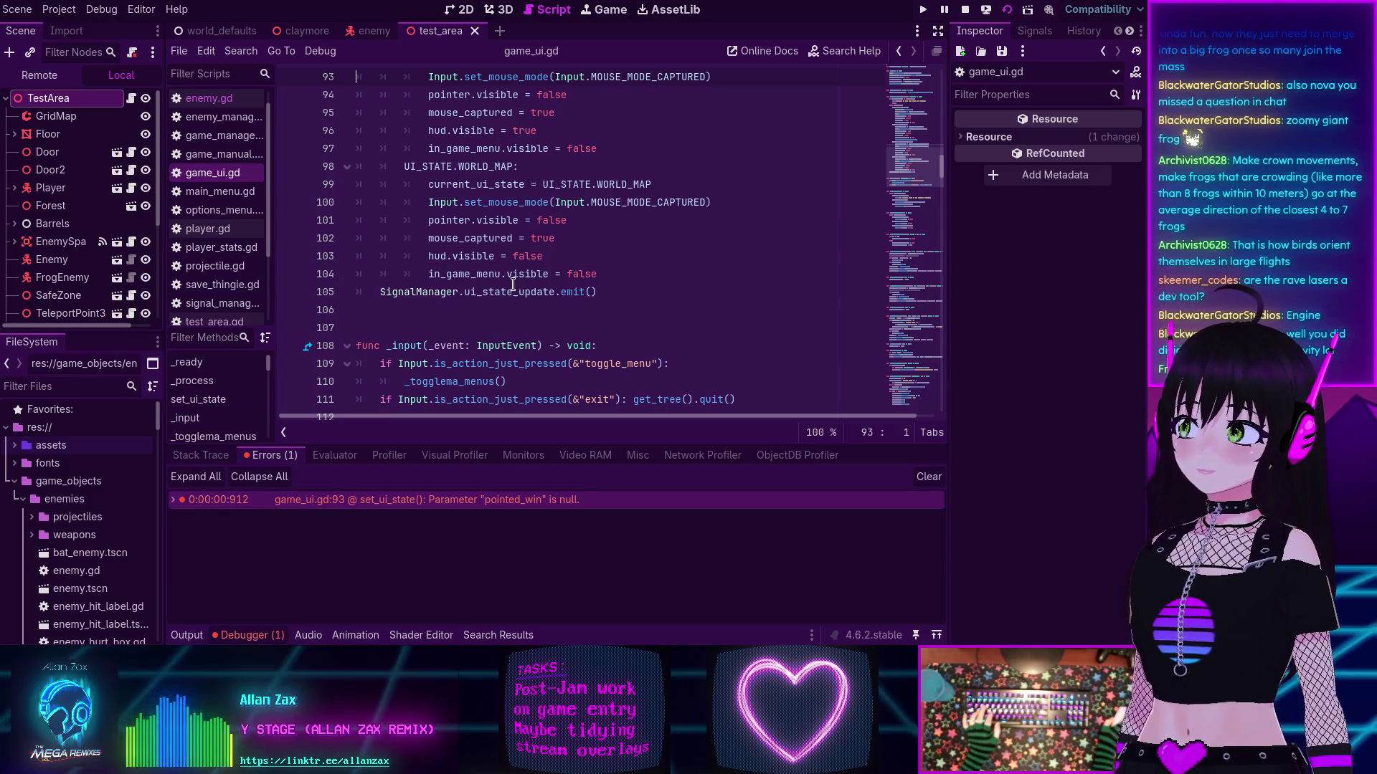
mouse_move(514, 284)
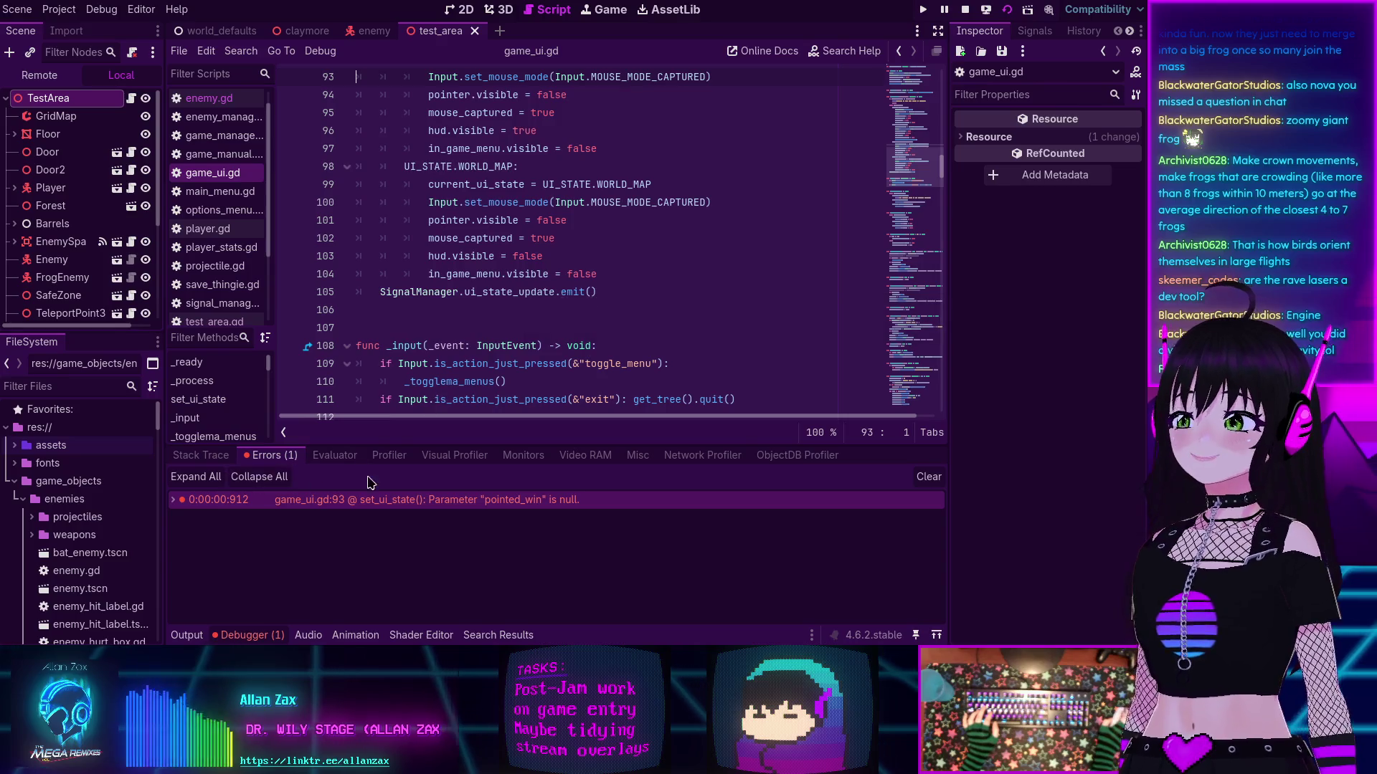
left_click(387, 456)
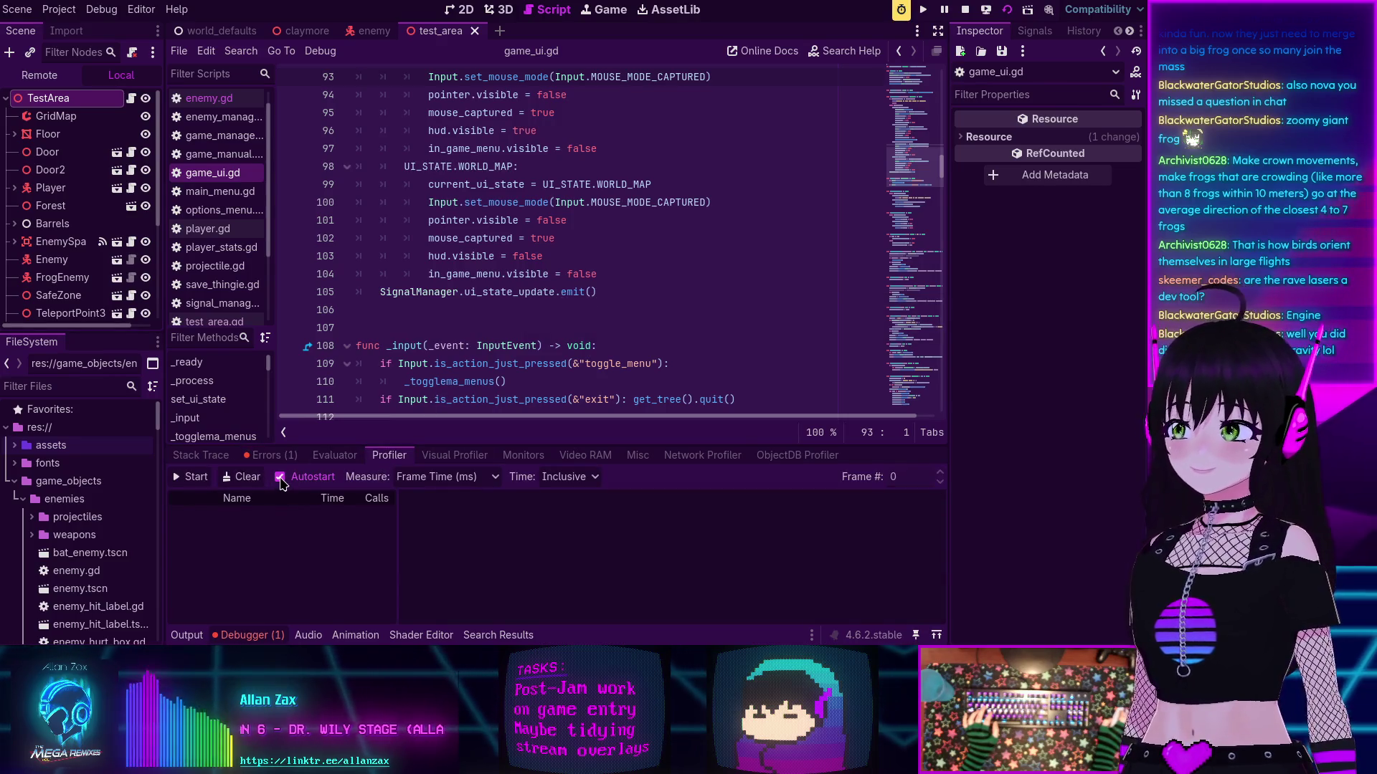
Step: Record profiler data while playing against the frog horde, then stop the game
left_click(188, 477)
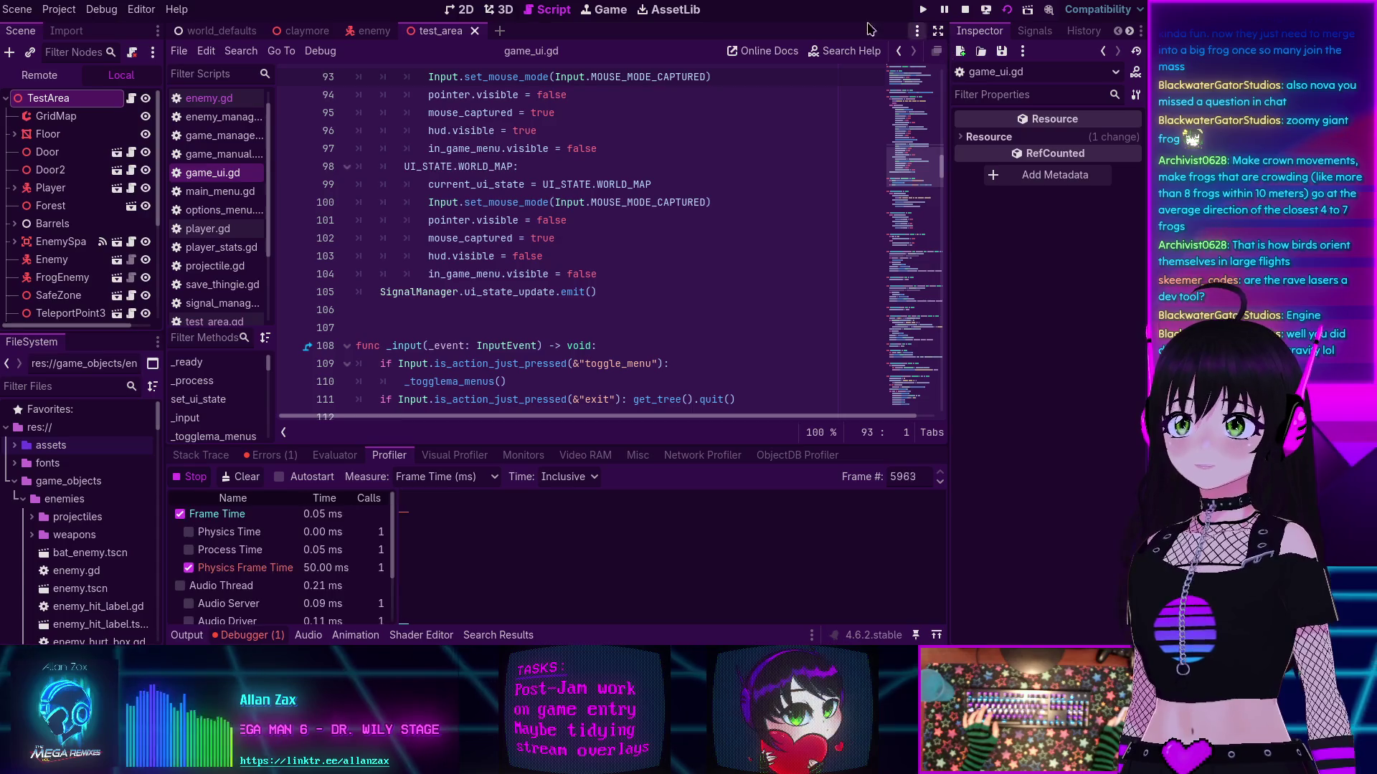
left_click(608, 10)
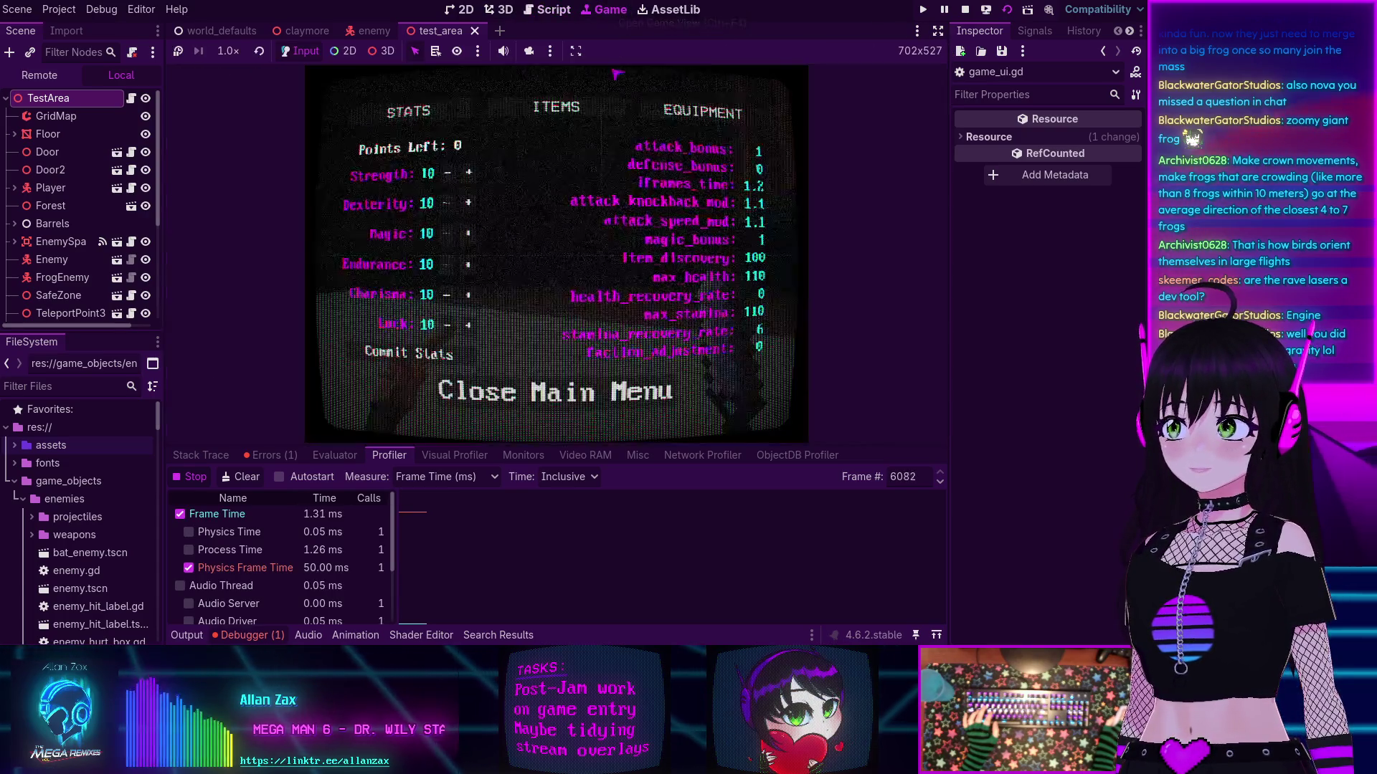
left_click(476, 410)
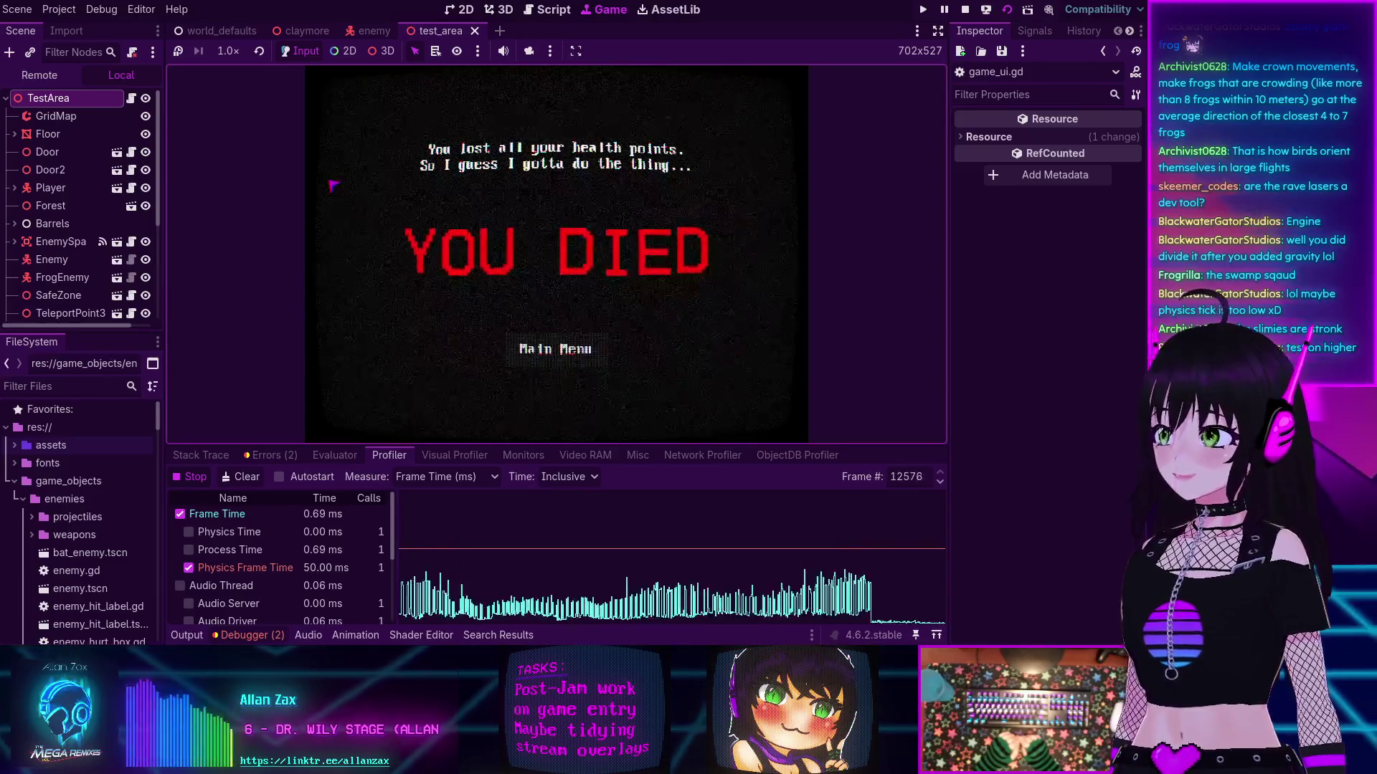
left_click(964, 9)
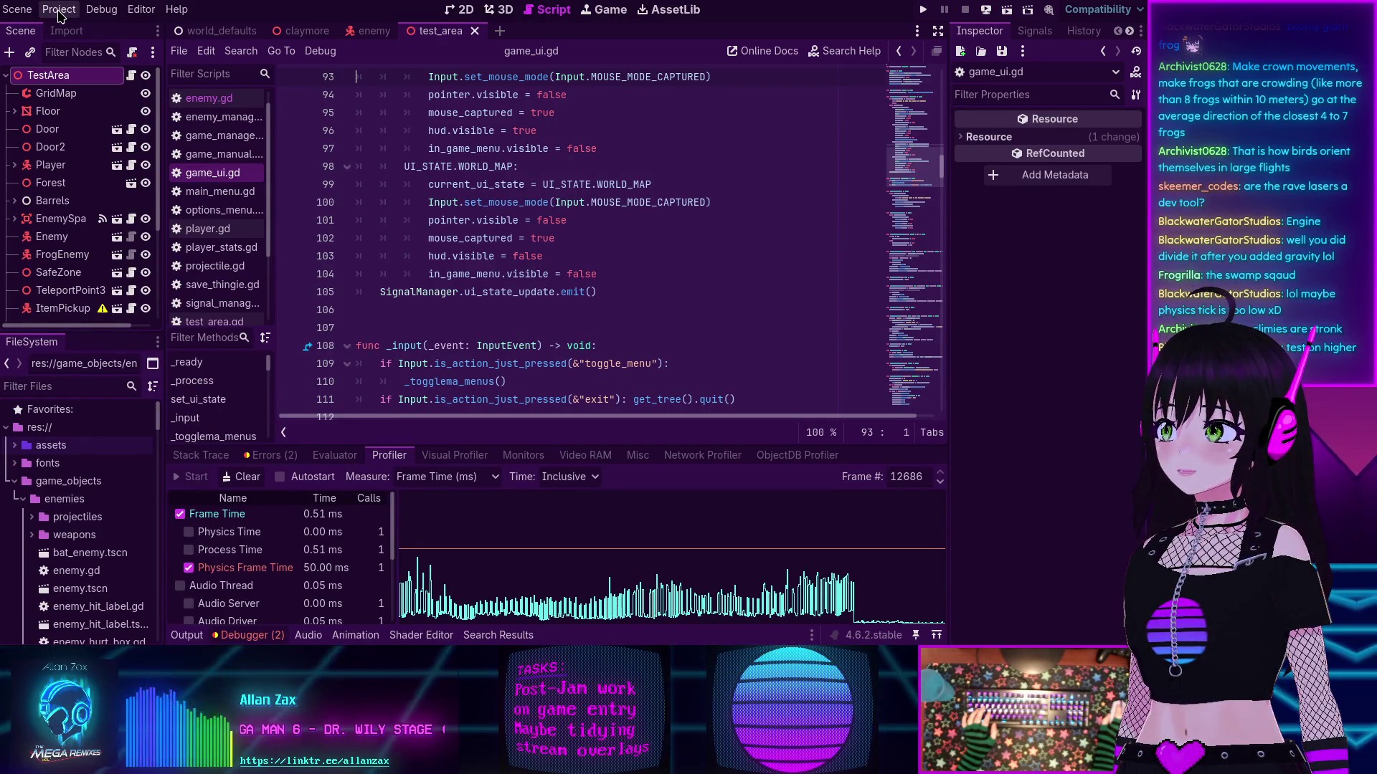
Step: Raise Physics Ticks per Second from 20 to 40 in Project Settings and rerun the scene
left_click(59, 11)
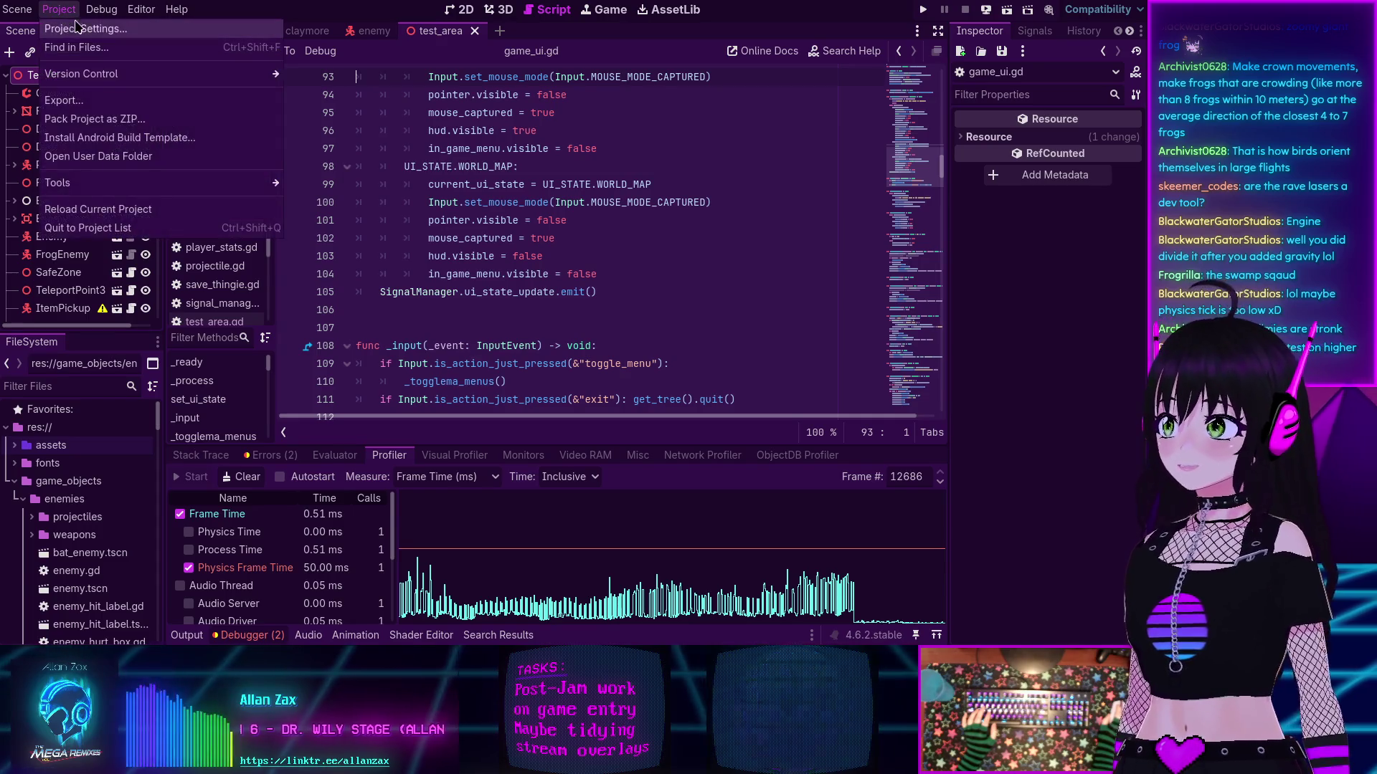
left_click(58, 11)
left_click(58, 13)
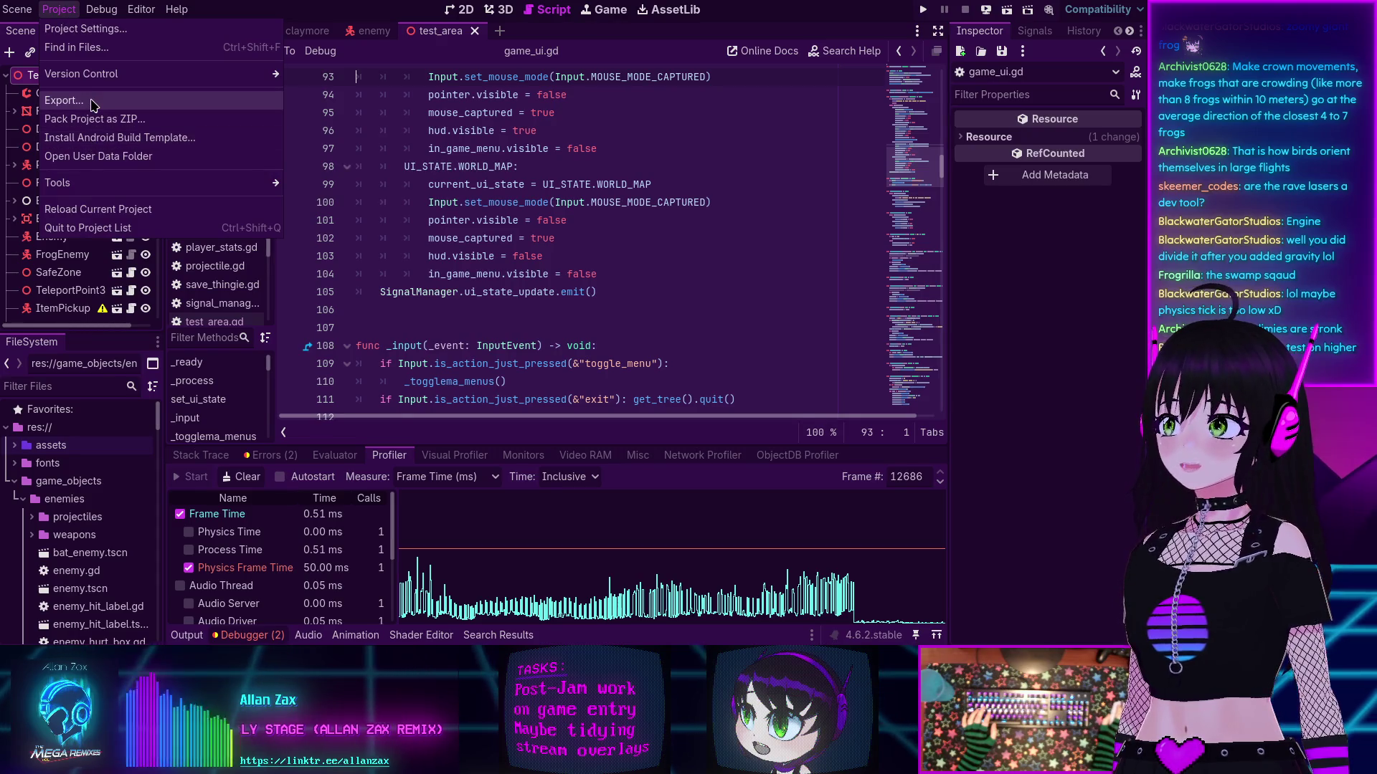
left_click(85, 28)
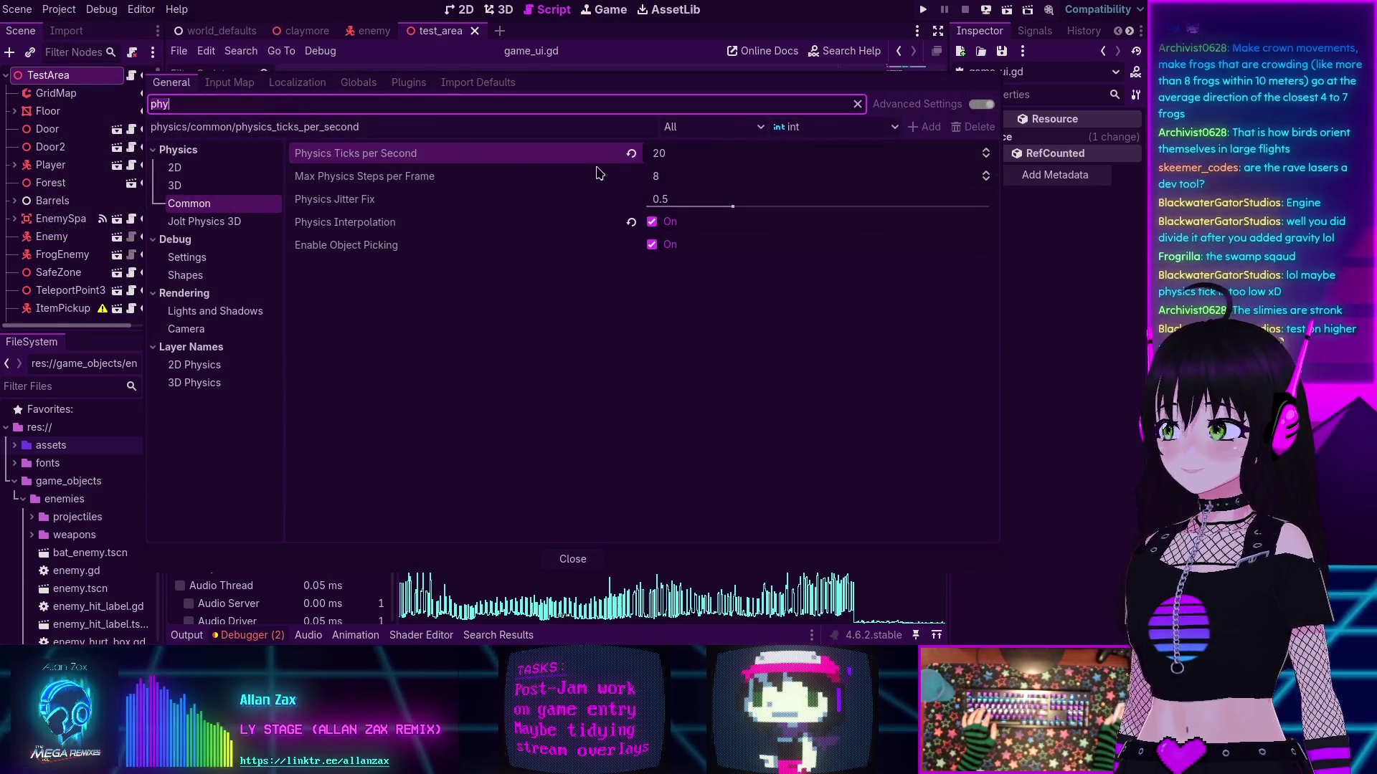
left_click(671, 159)
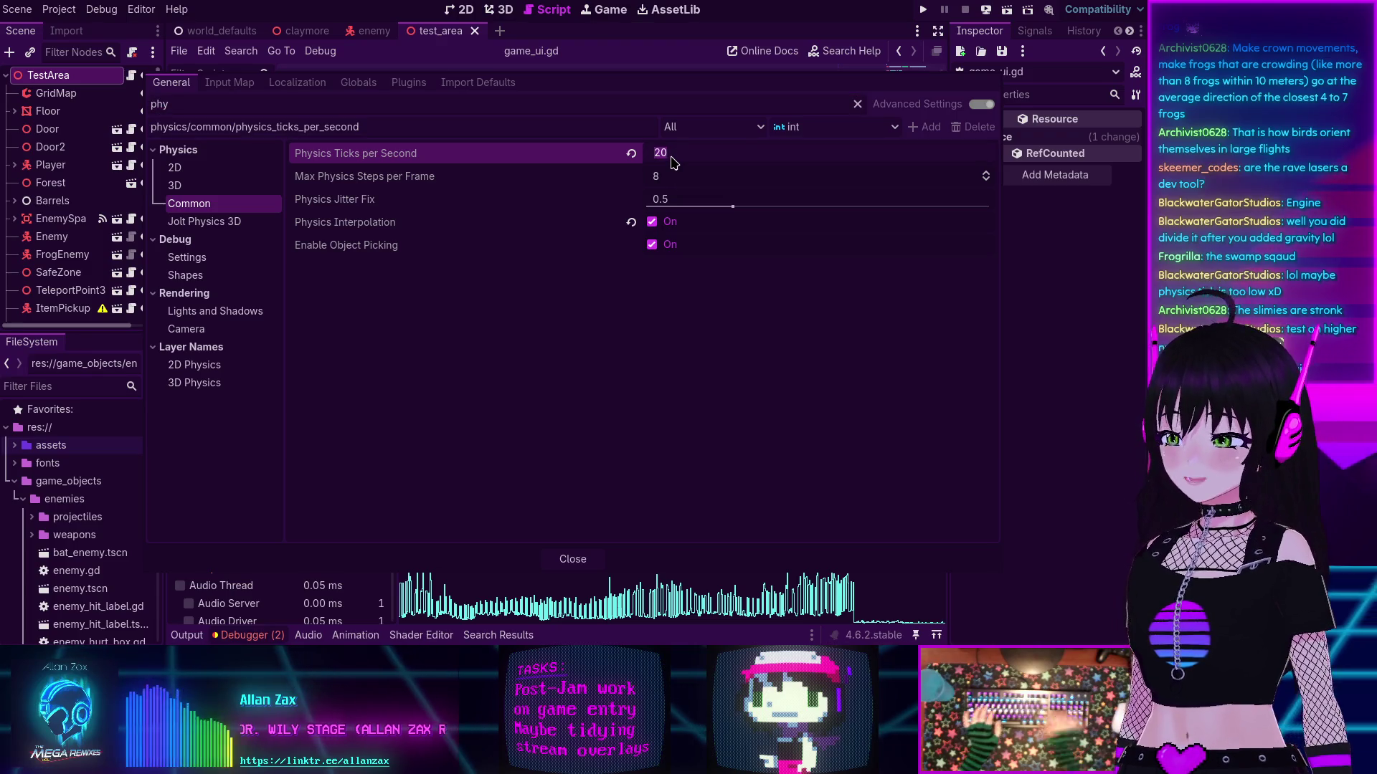
type("40")
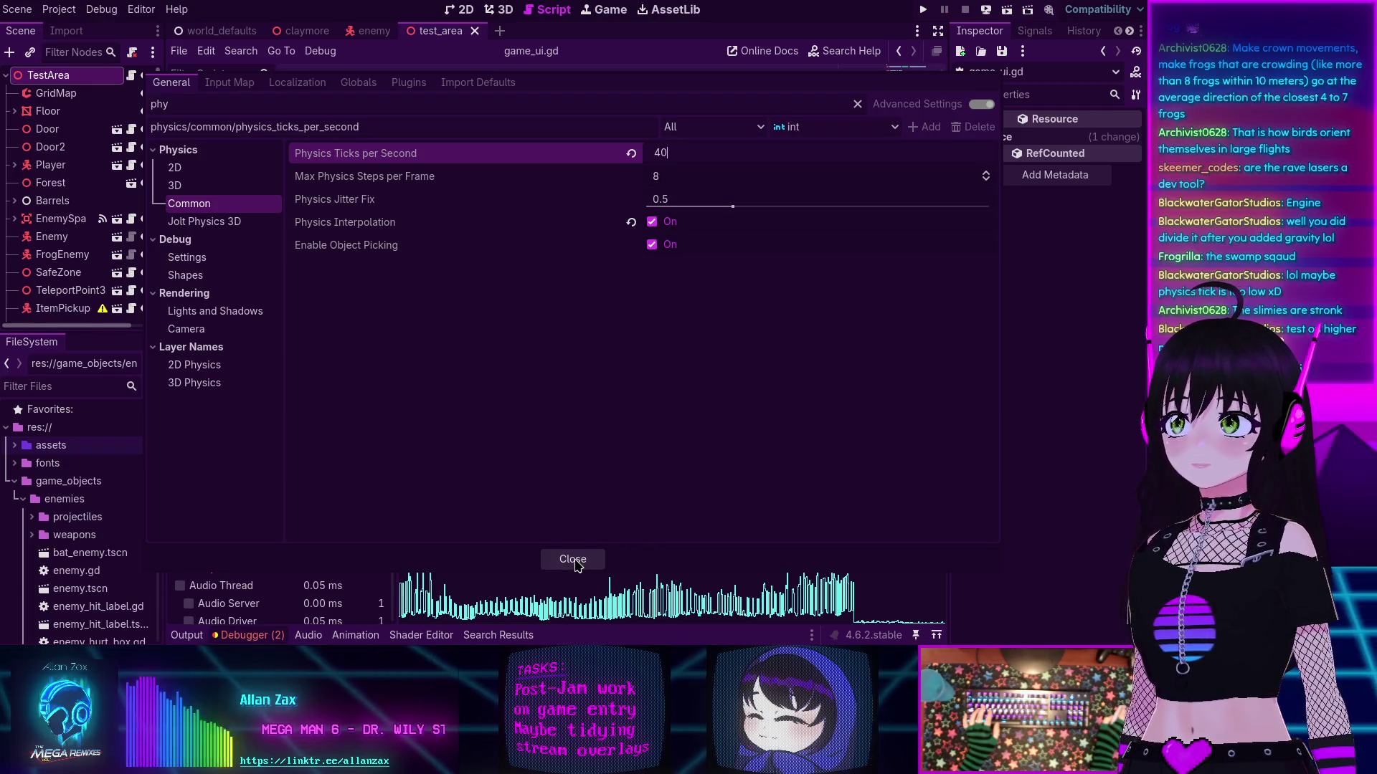
key("Return")
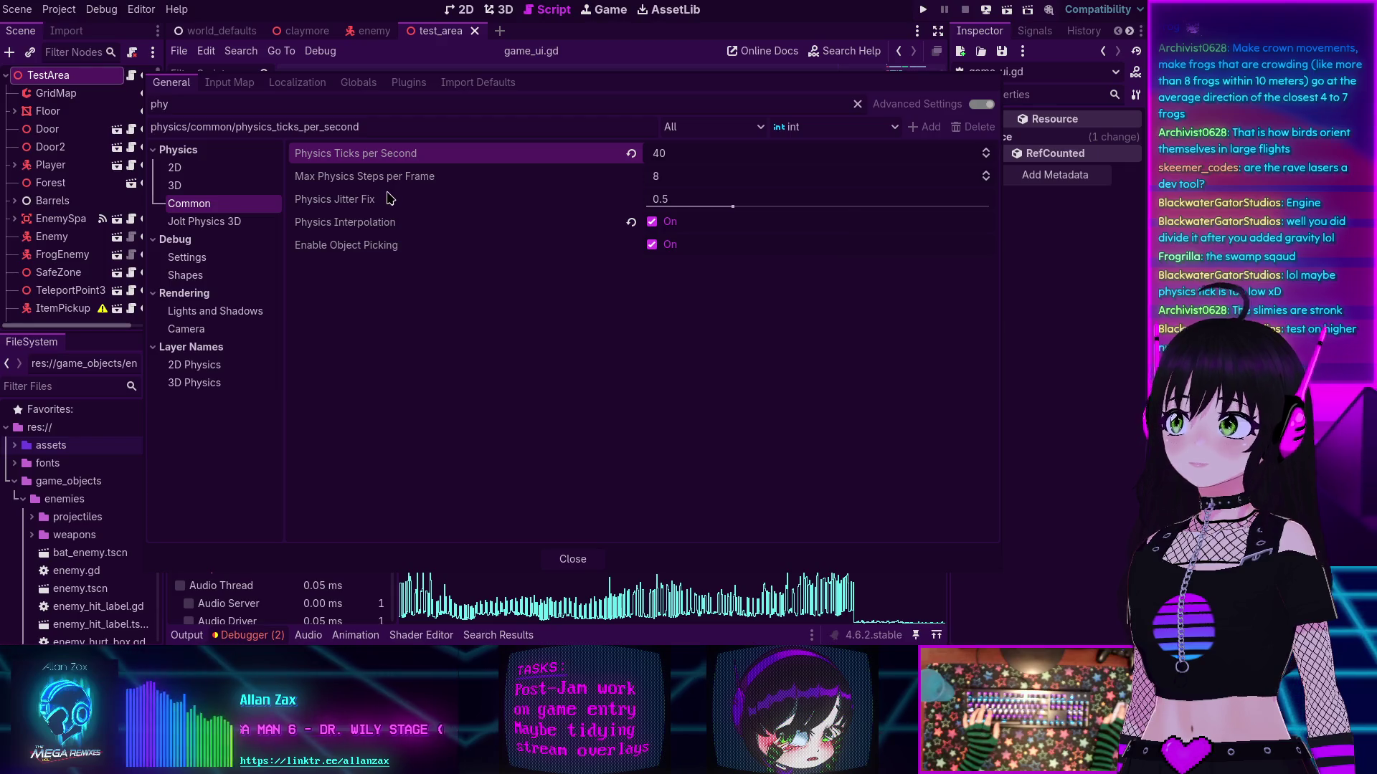
left_click(570, 567)
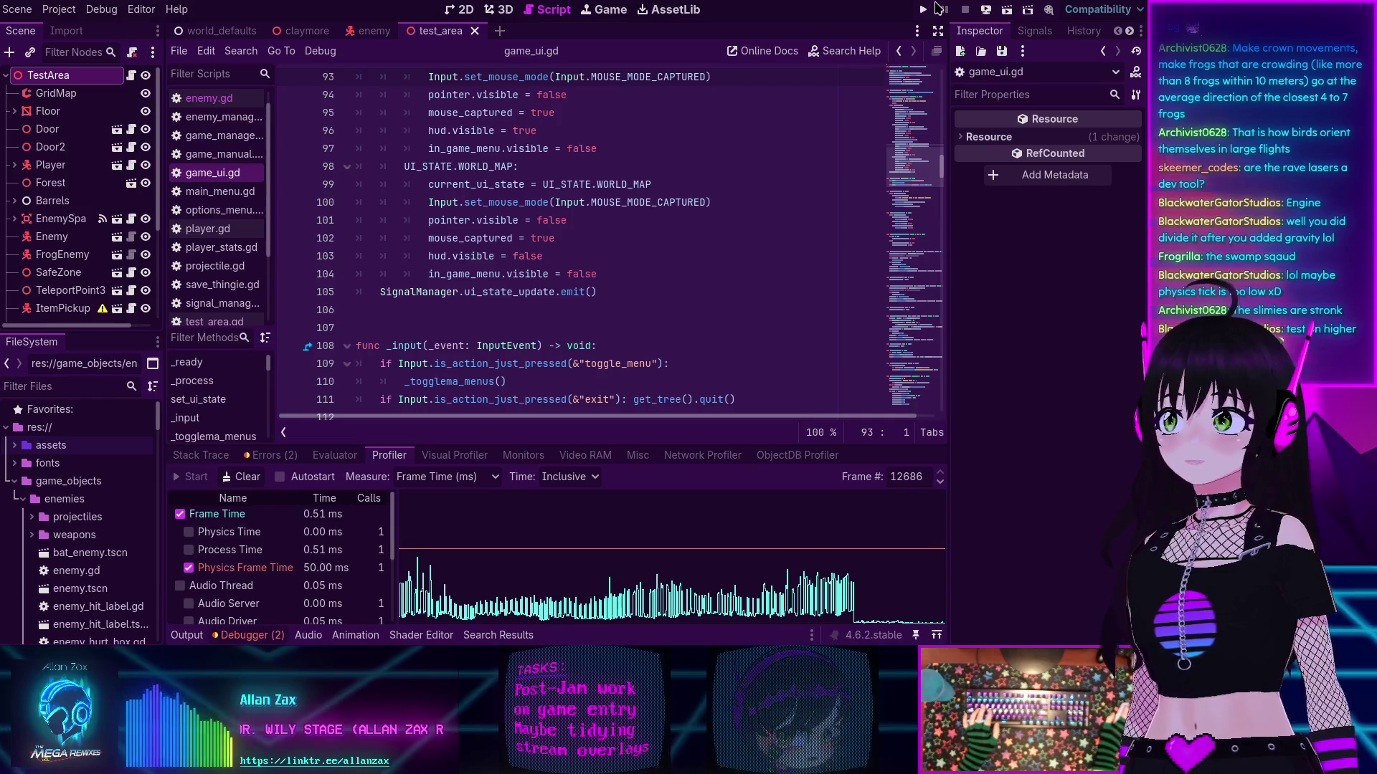
left_click(1007, 9)
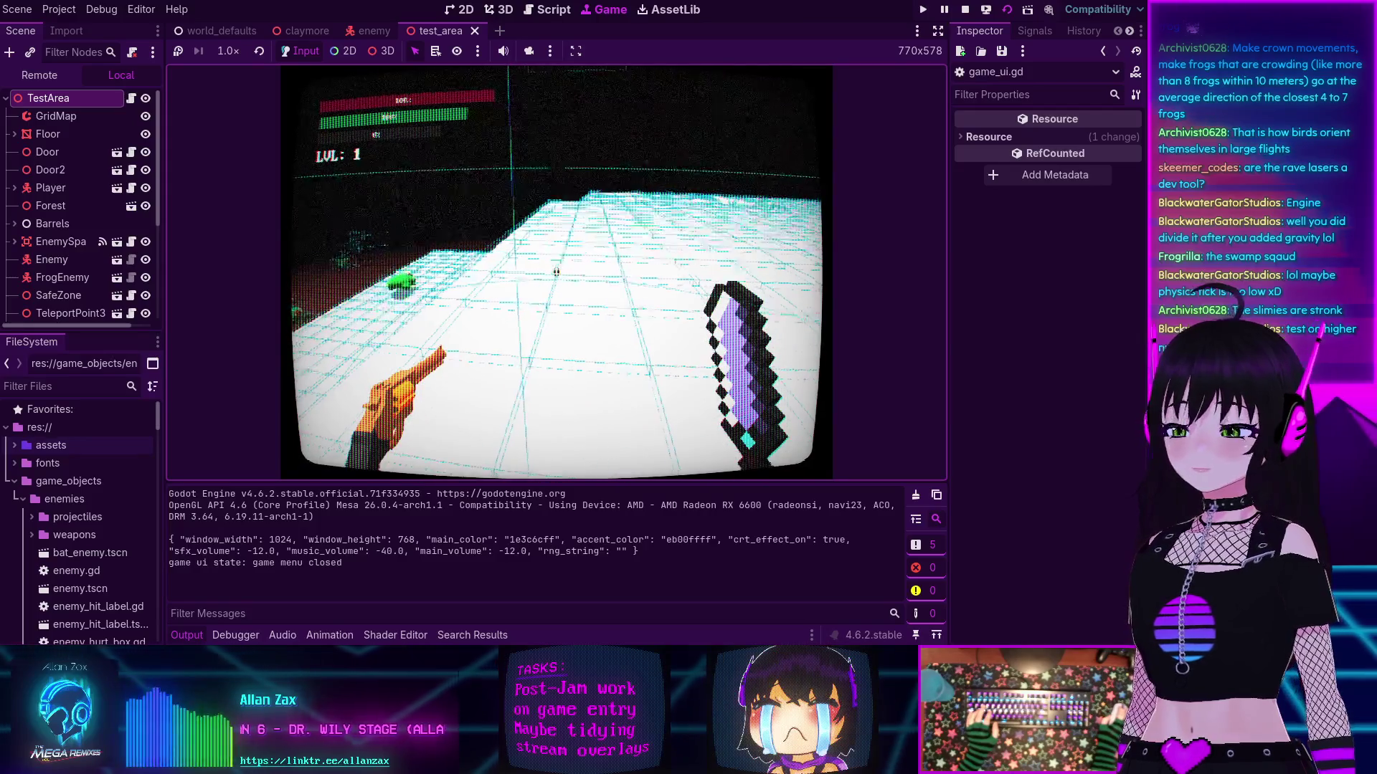
Step: Start a Profiler recording of the 40-tick run and close the stats menu to resume play
key("Escape")
left_click(258, 635)
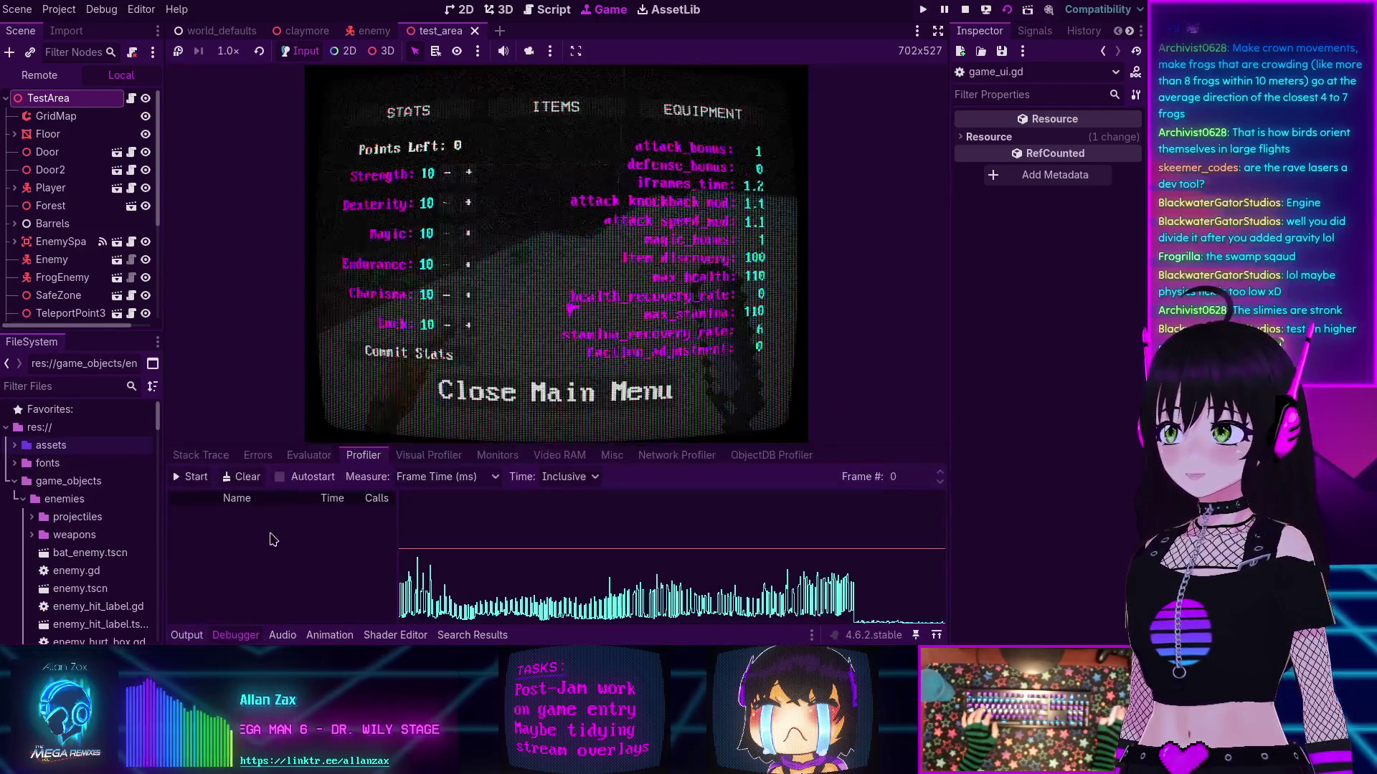
left_click(190, 477)
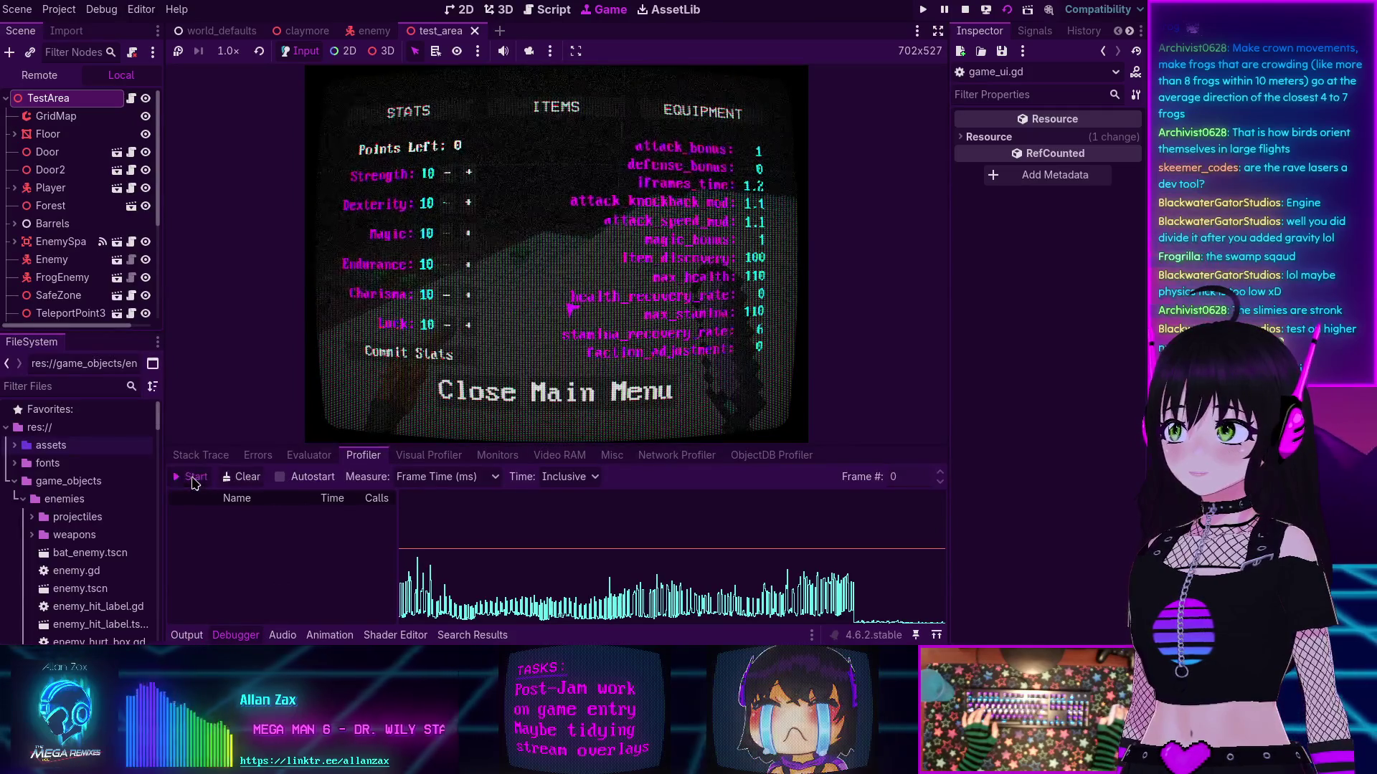
left_click(518, 263)
key("Escape")
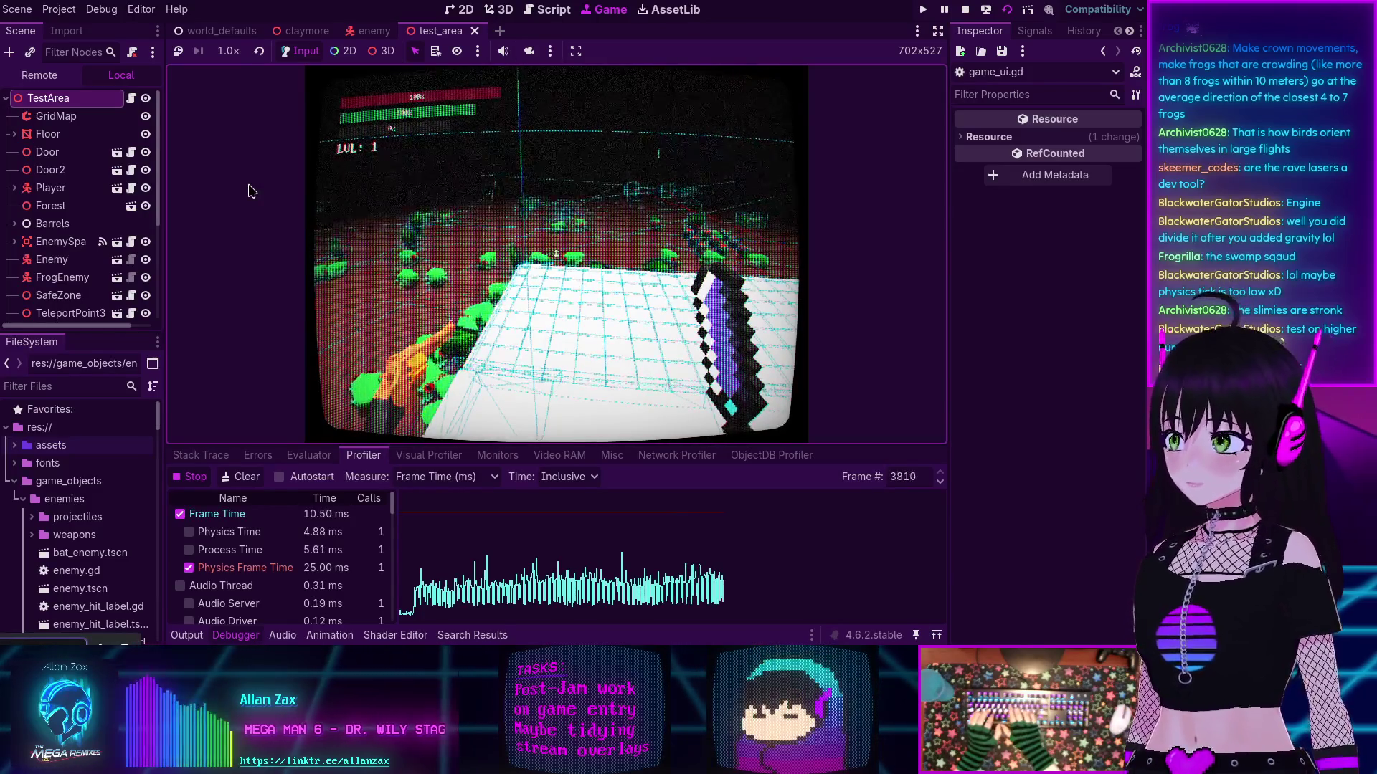
Step: Calculate 16 × 60 ÷ 40 = 24 in KCalc, then quit it
key("XF86Calculator")
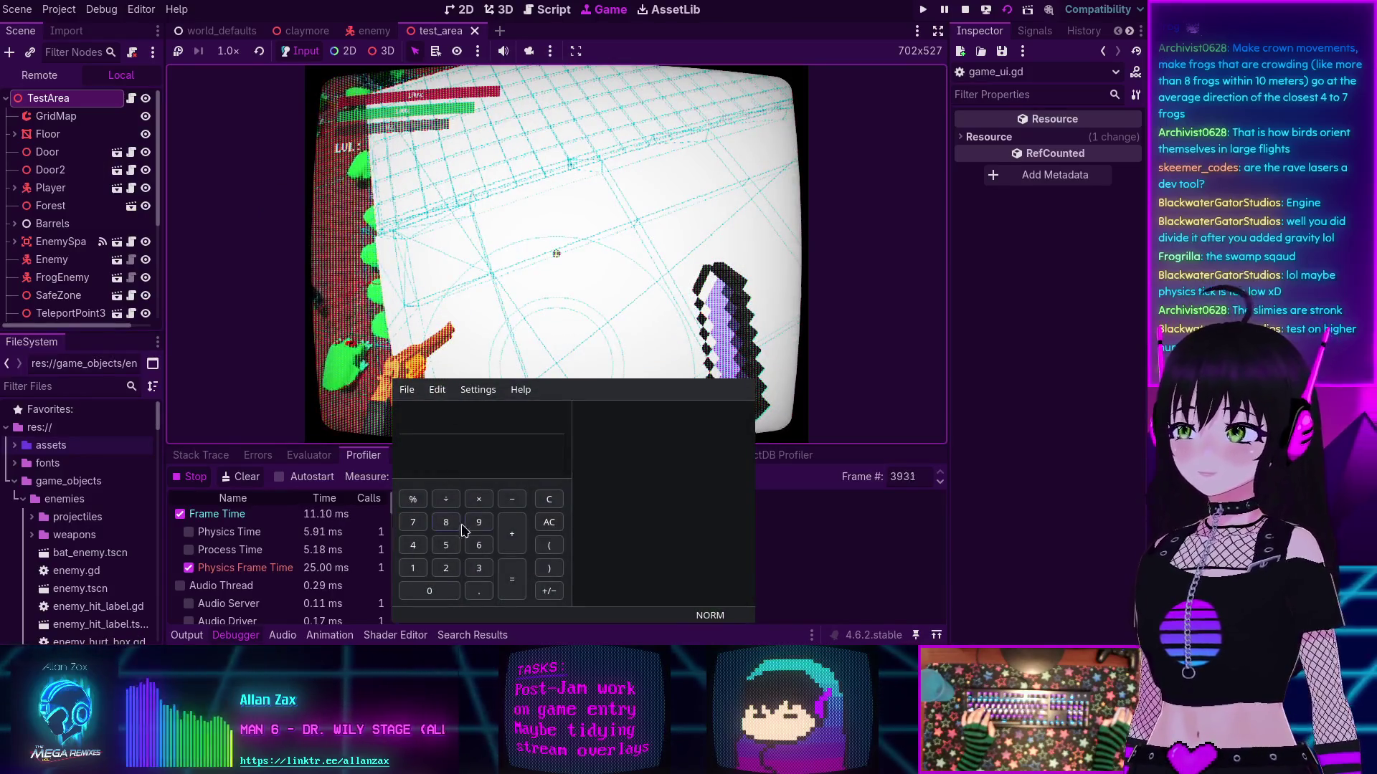
left_click(417, 571)
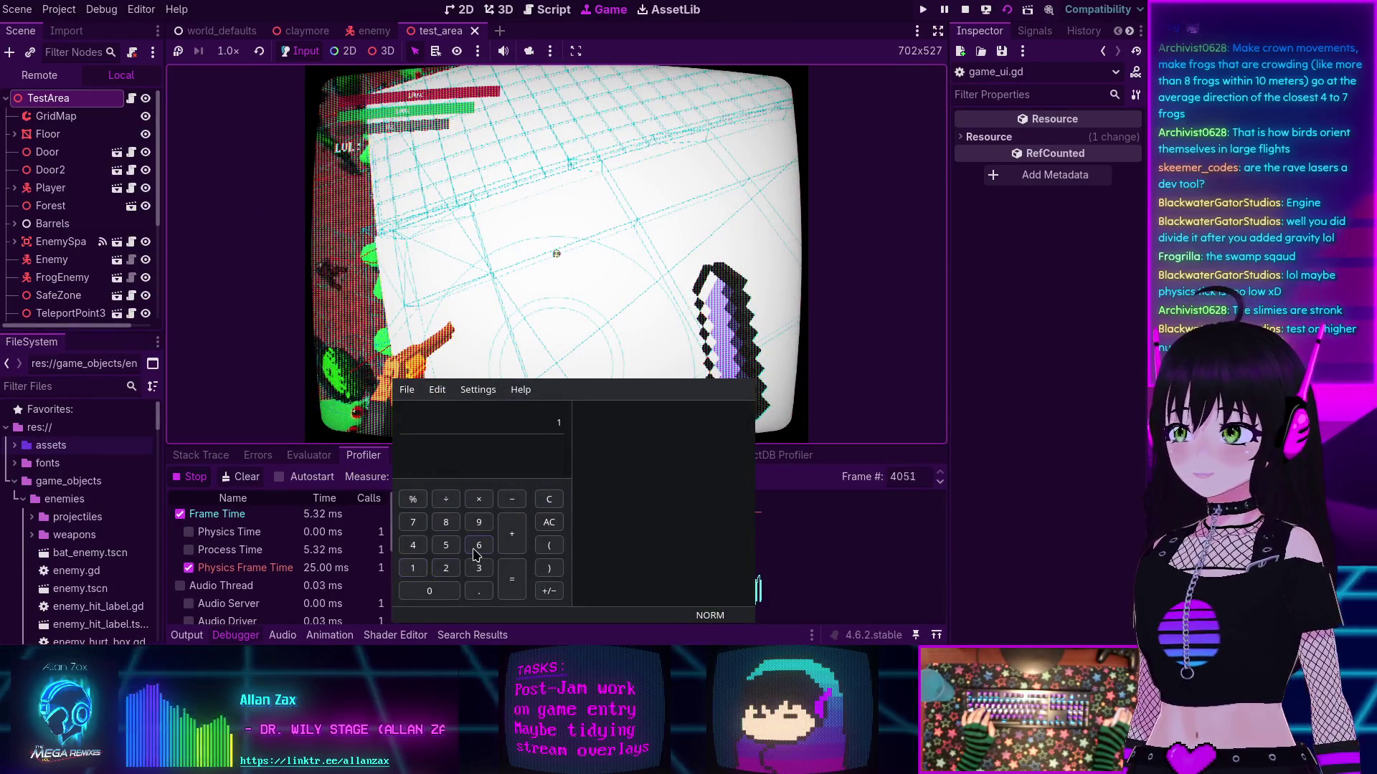
left_click(479, 547)
left_click(479, 502)
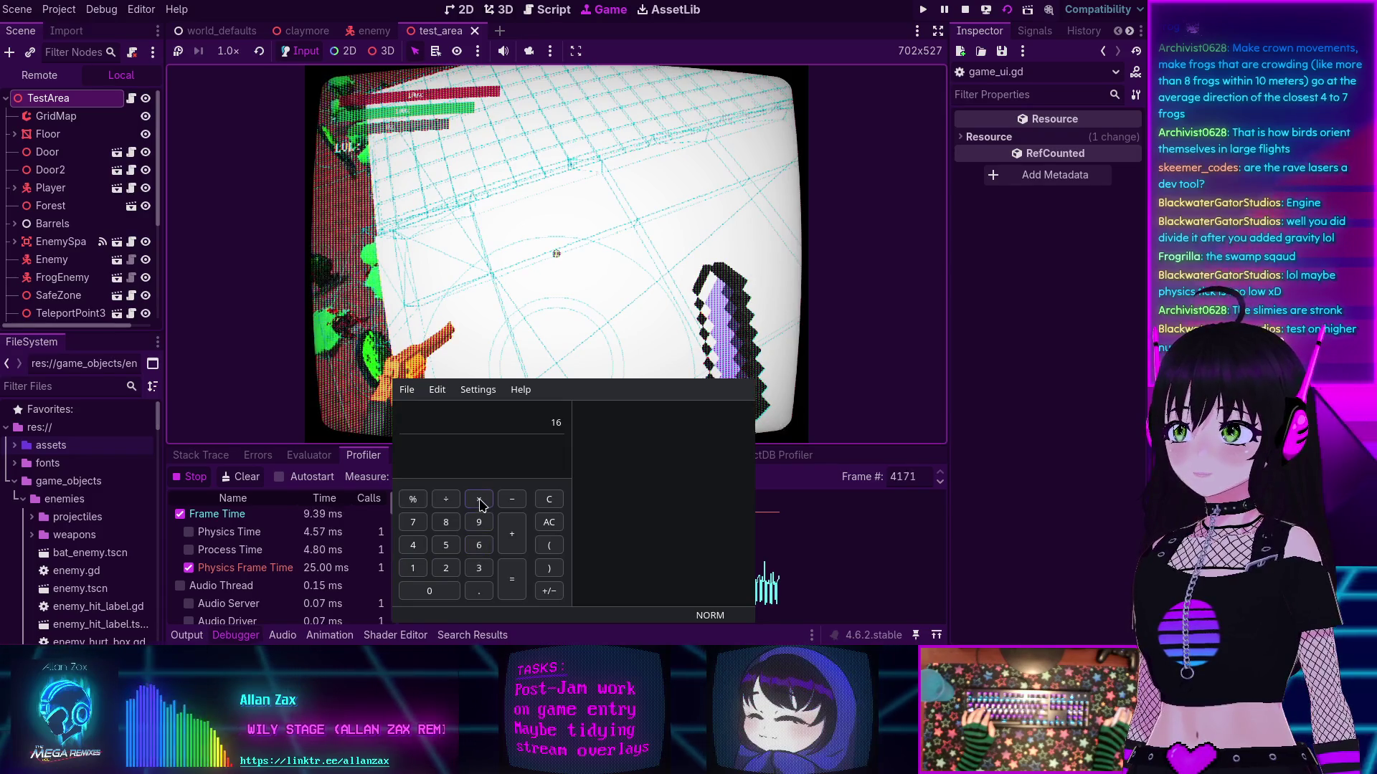
left_click(479, 545)
left_click(429, 591)
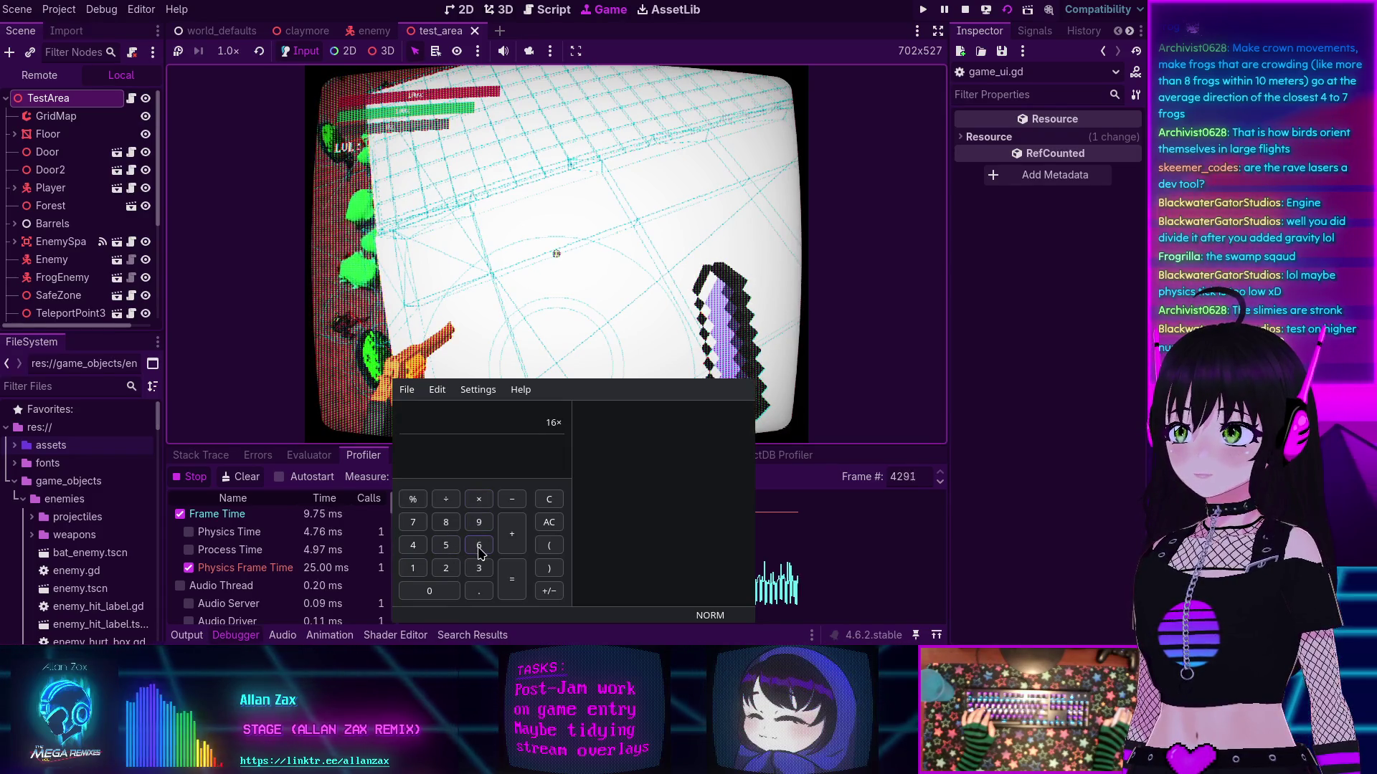
key("Return")
left_click(445, 499)
left_click(413, 545)
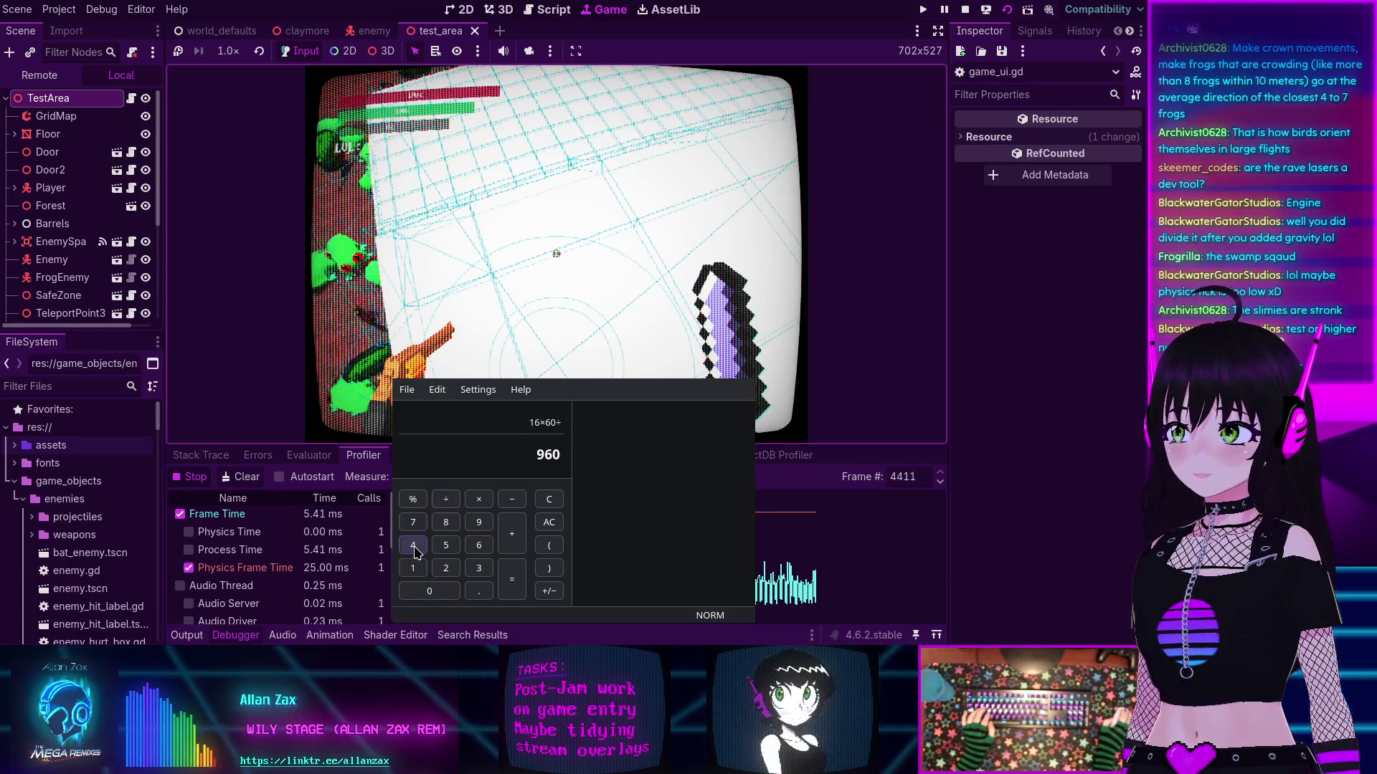
left_click(429, 591)
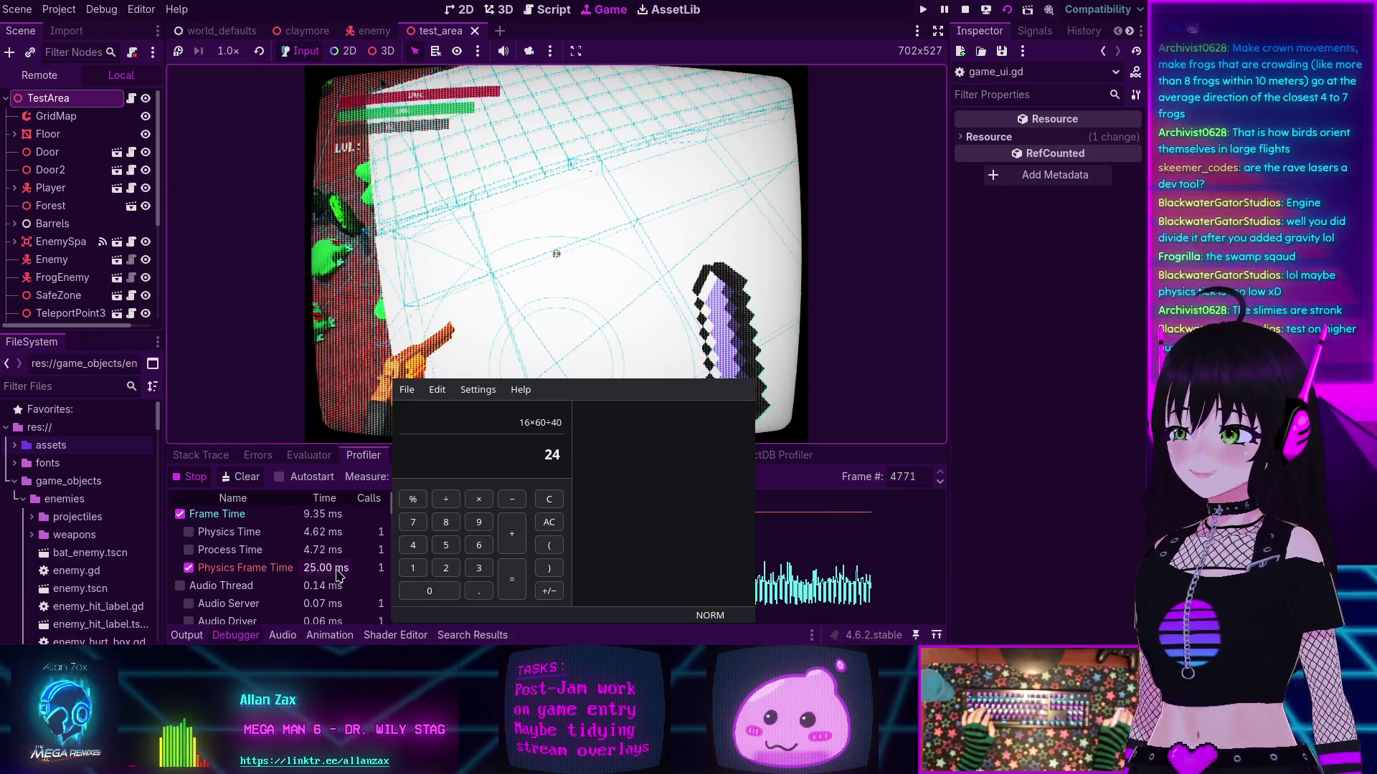
key("ctrl")
key("ctrl+q")
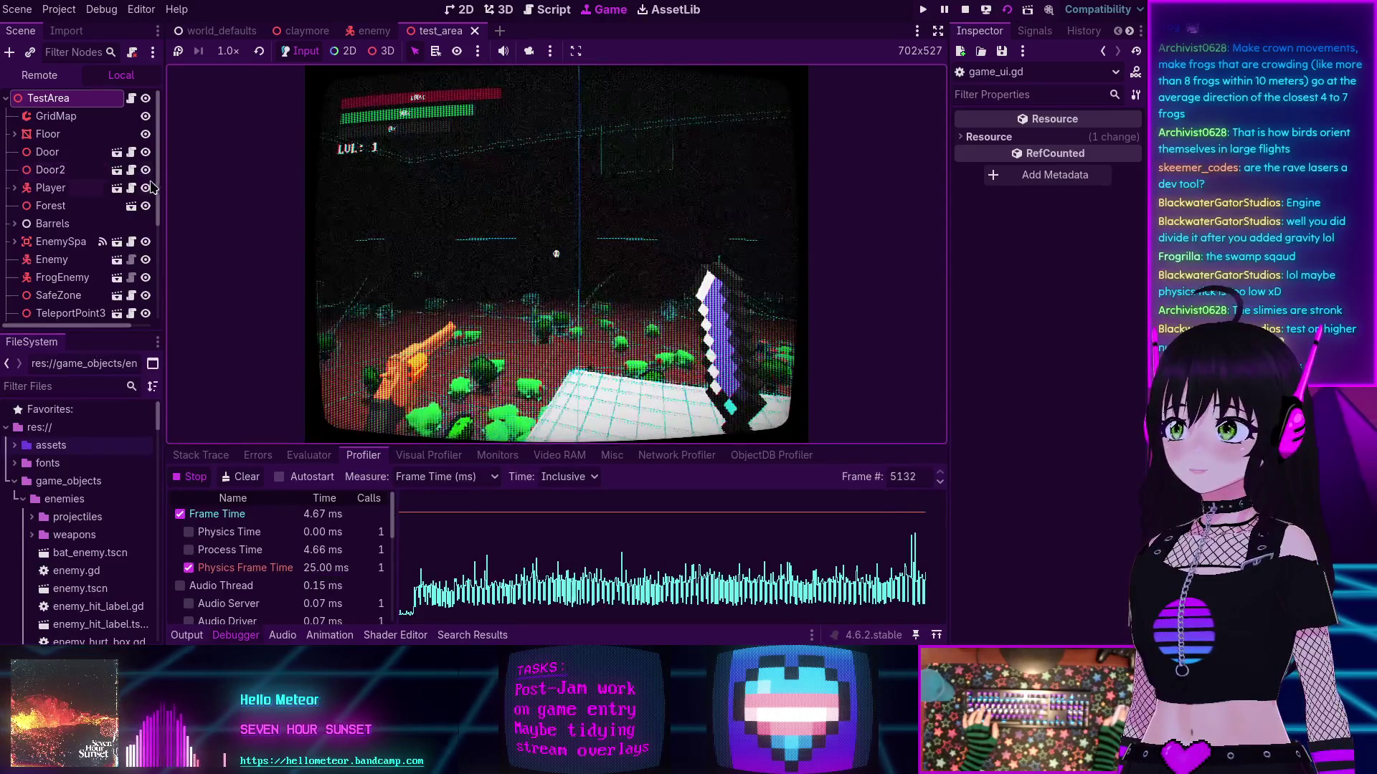
Step: Play the 40-tick frog arena while the profiler records, then stop the game
key("Escape")
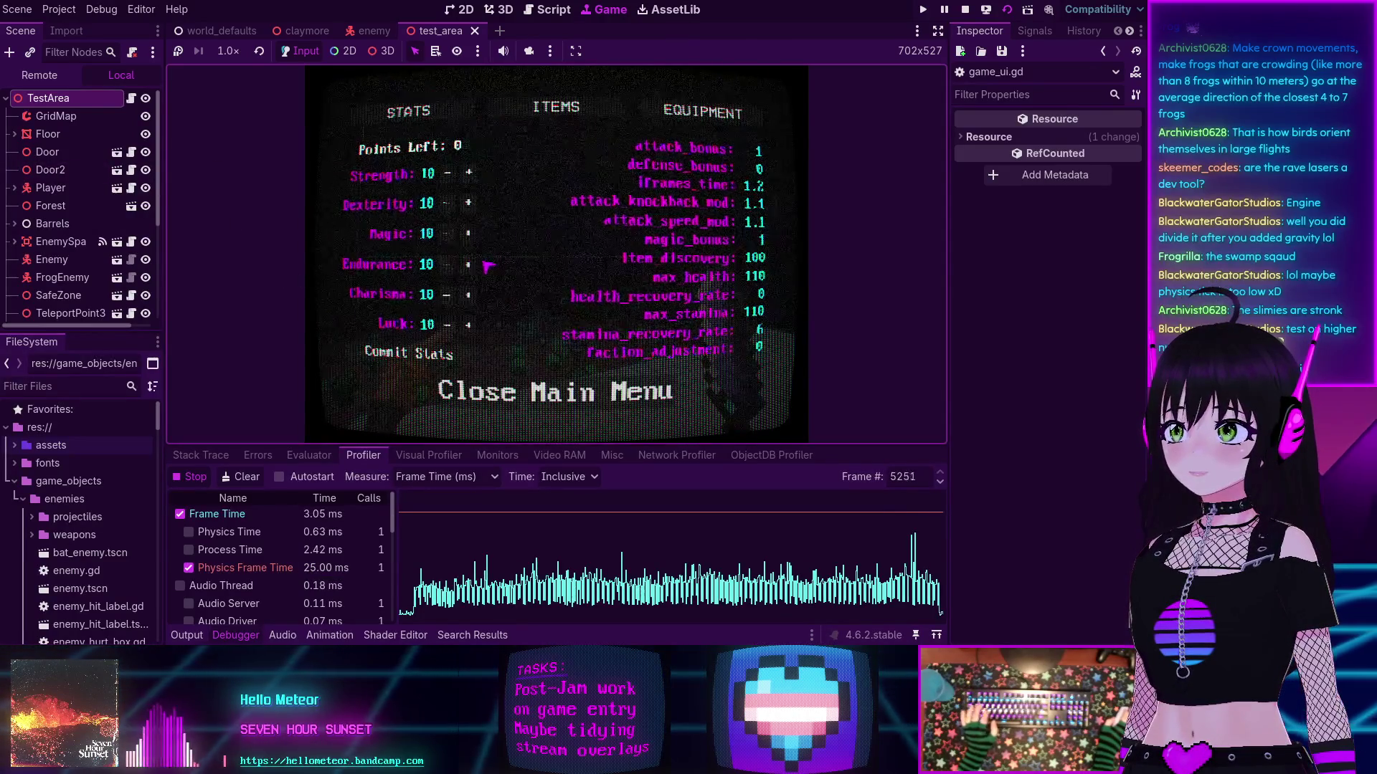
key("Escape")
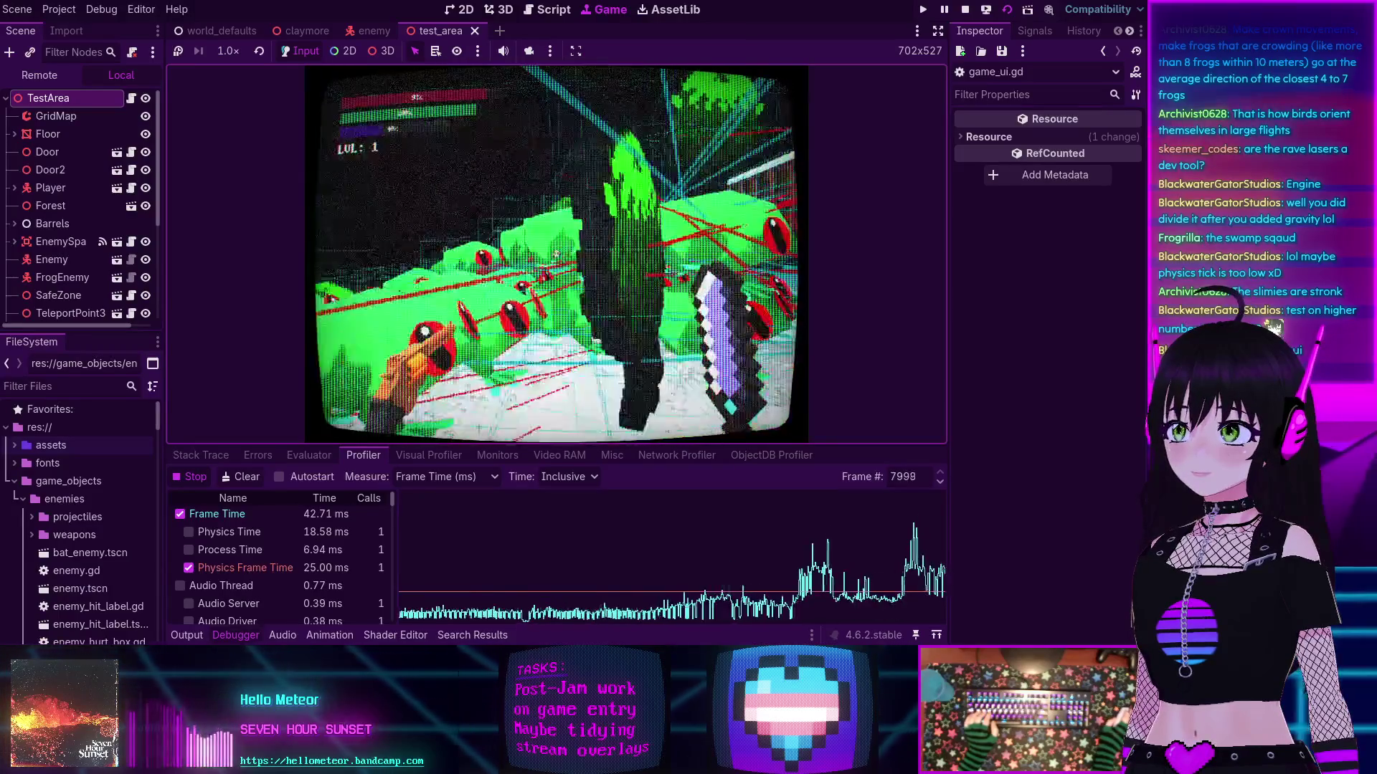
key("Escape")
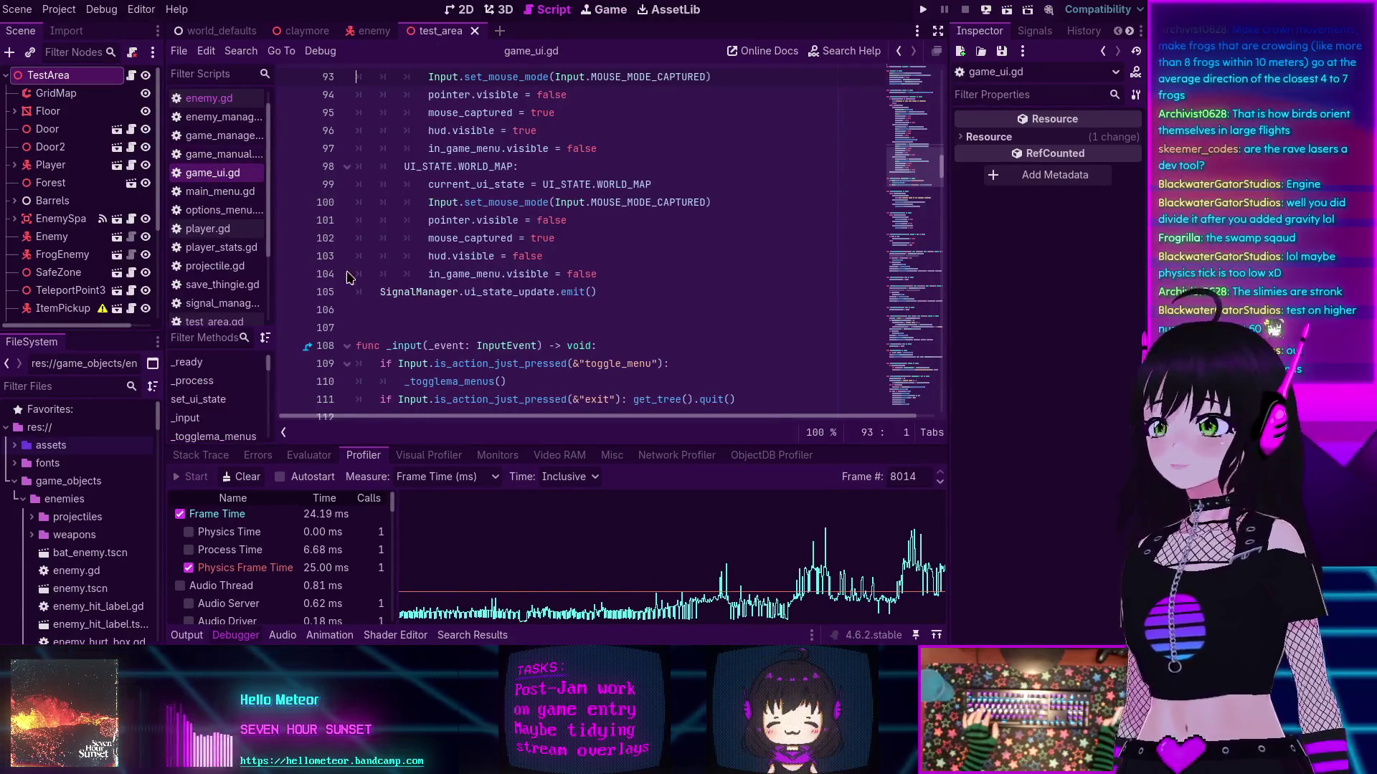
left_click(572, 293)
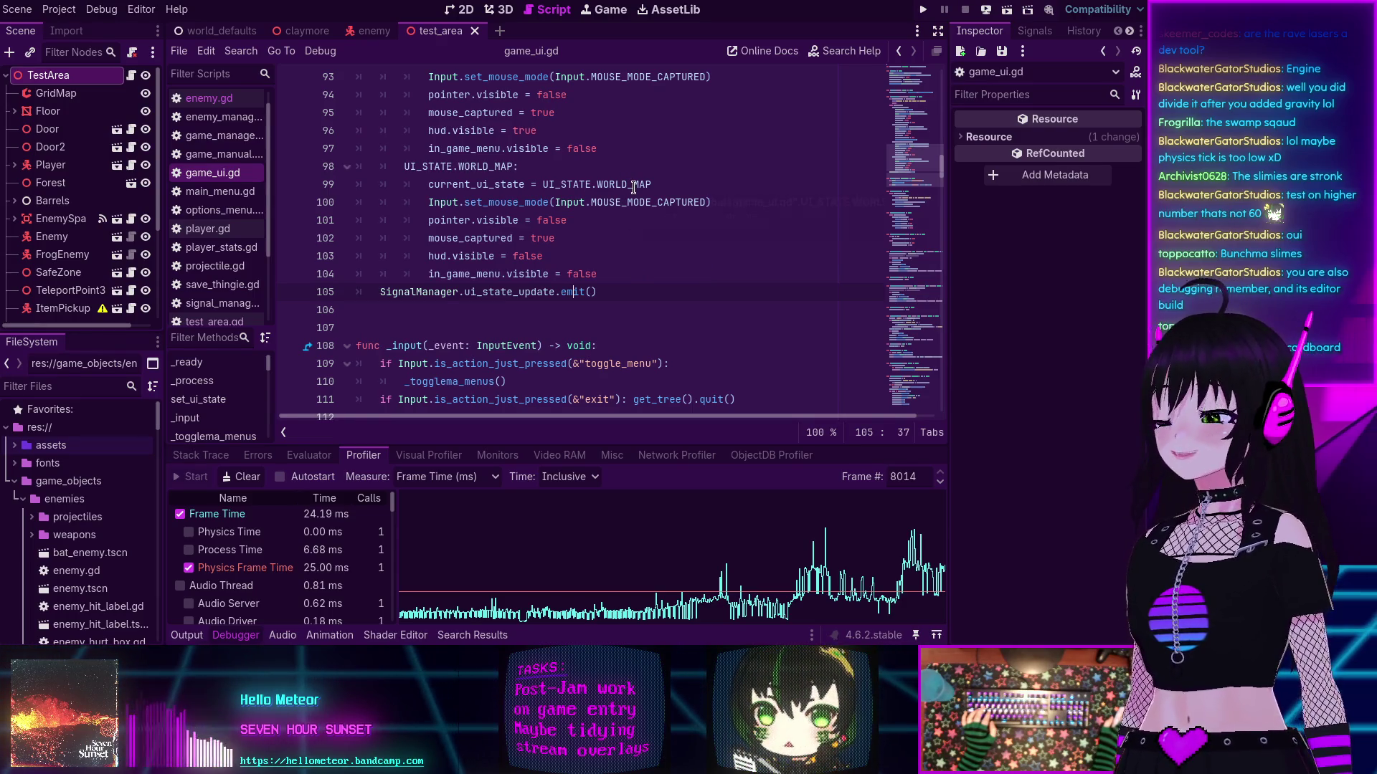
mouse_move(634, 187)
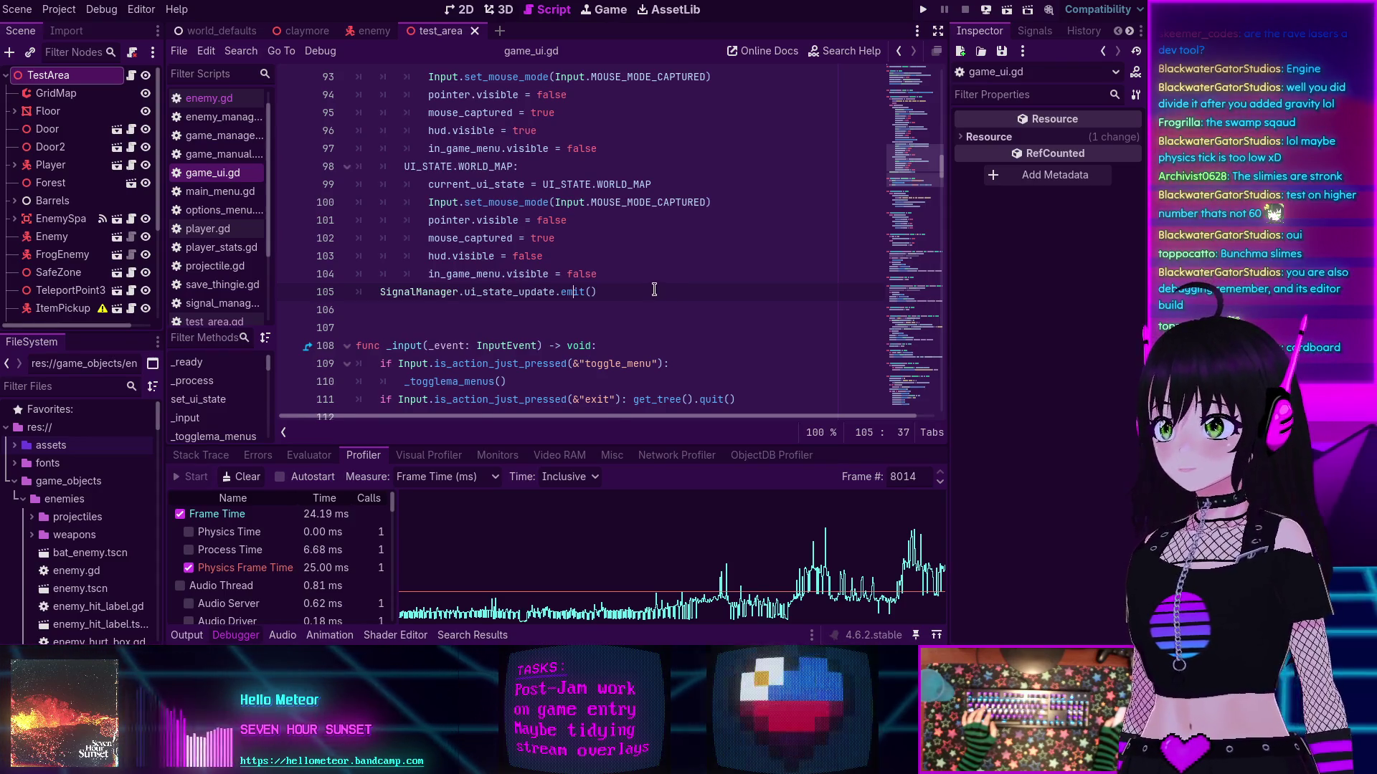
scroll(656, 291, "up", 2)
scroll(655, 289, "down", 2)
scroll(654, 289, "down", 1)
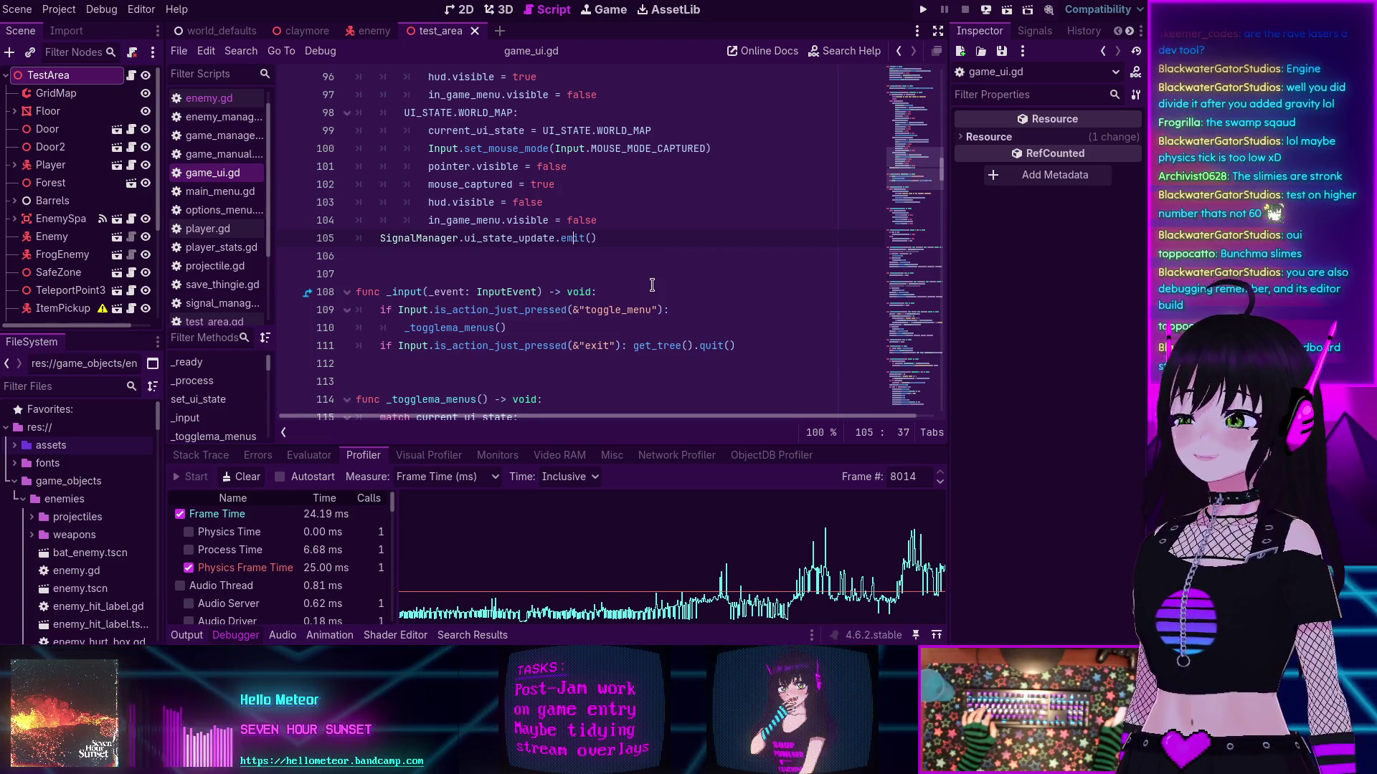
scroll(652, 285, "up", 8)
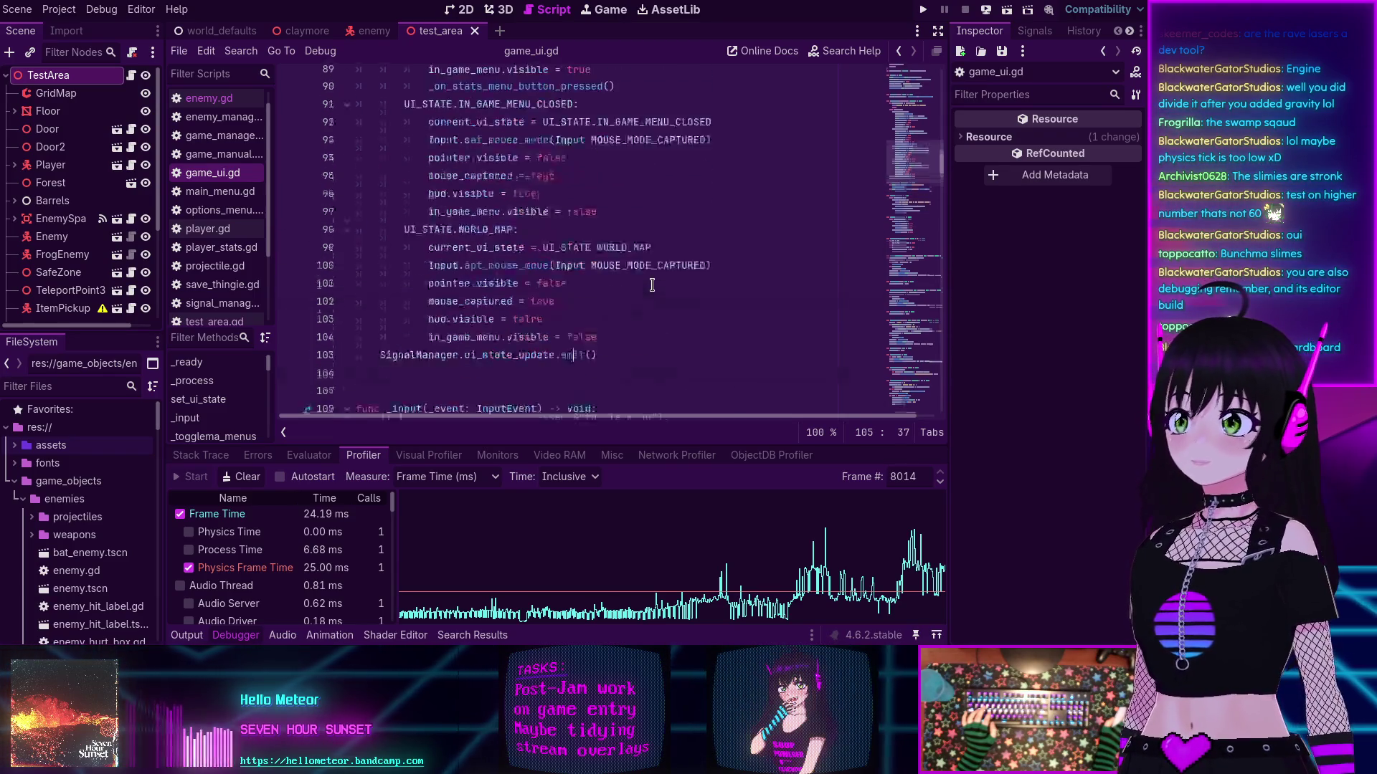
scroll(652, 282, "up", 3)
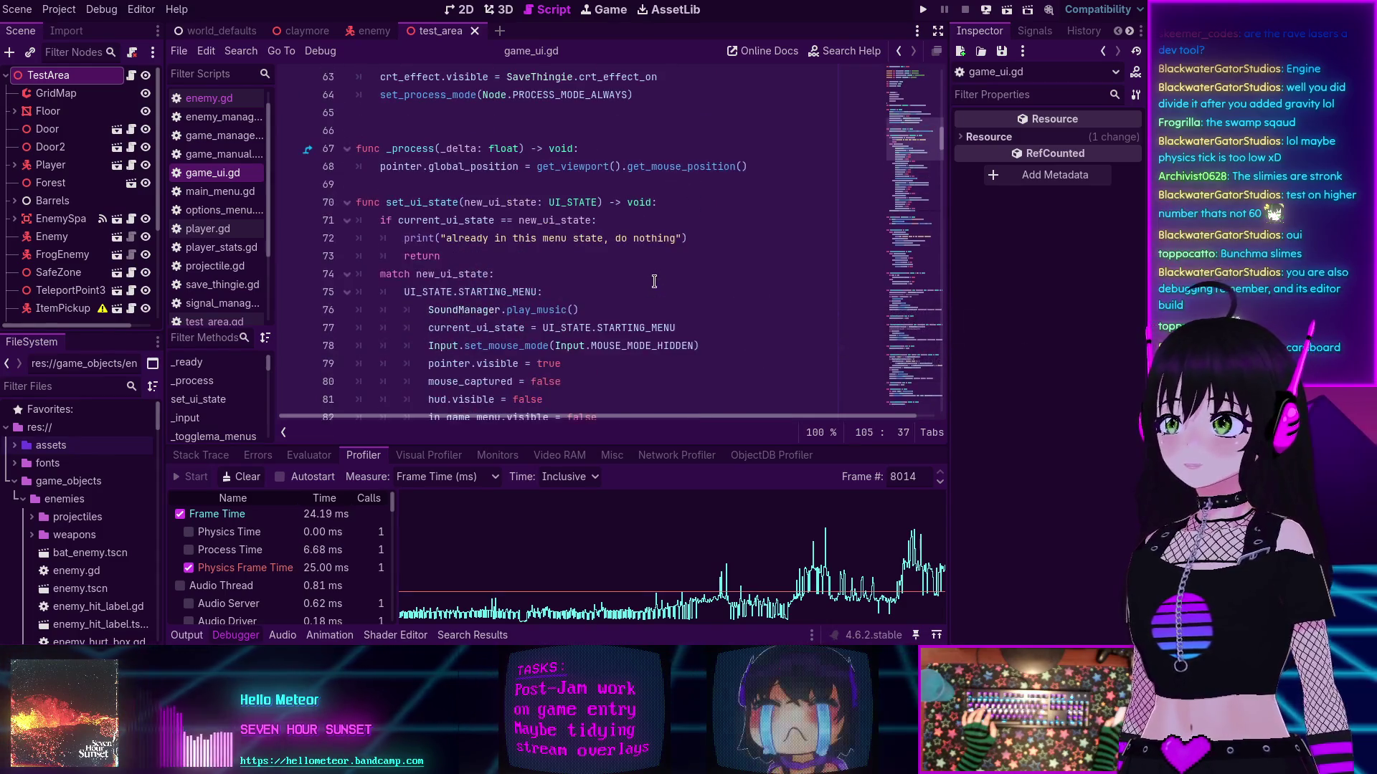
scroll(653, 281, "down", 10)
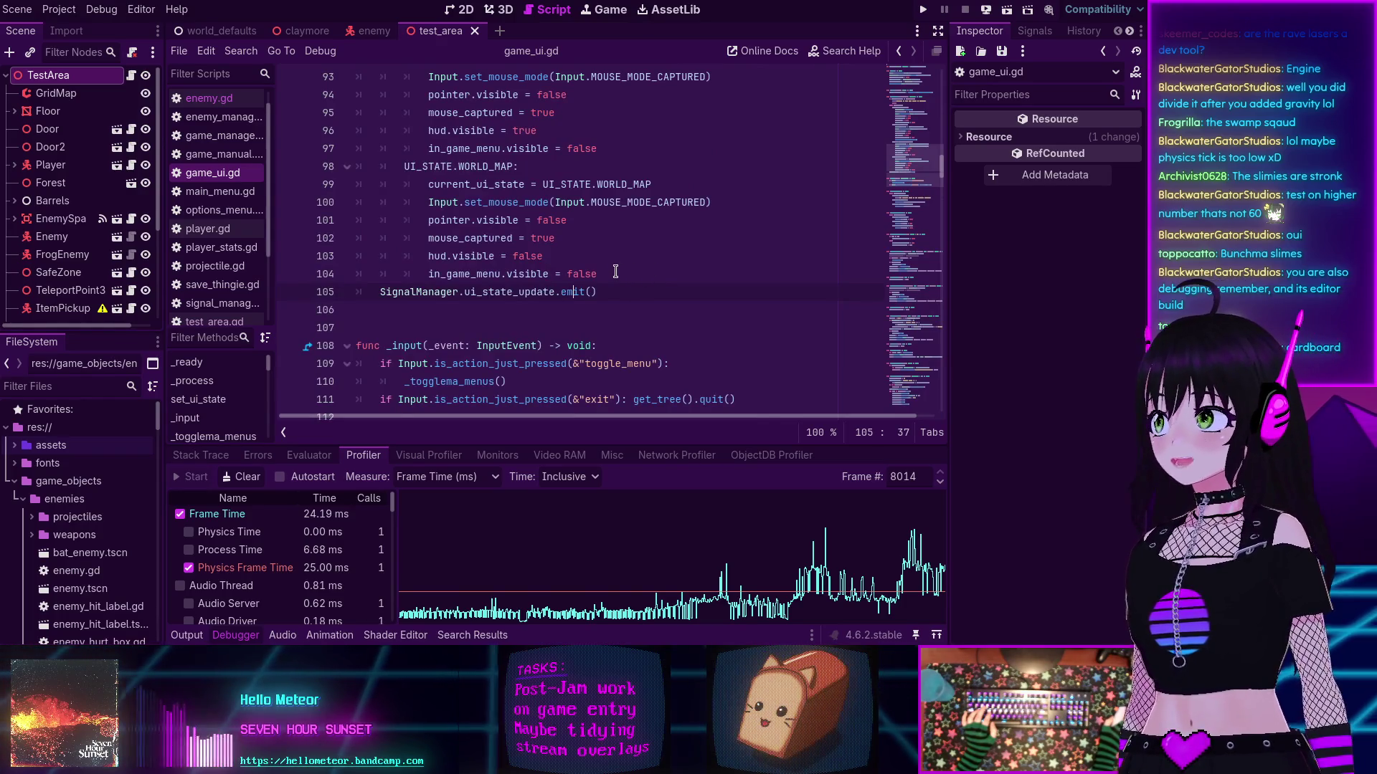
scroll(616, 272, "up", 3)
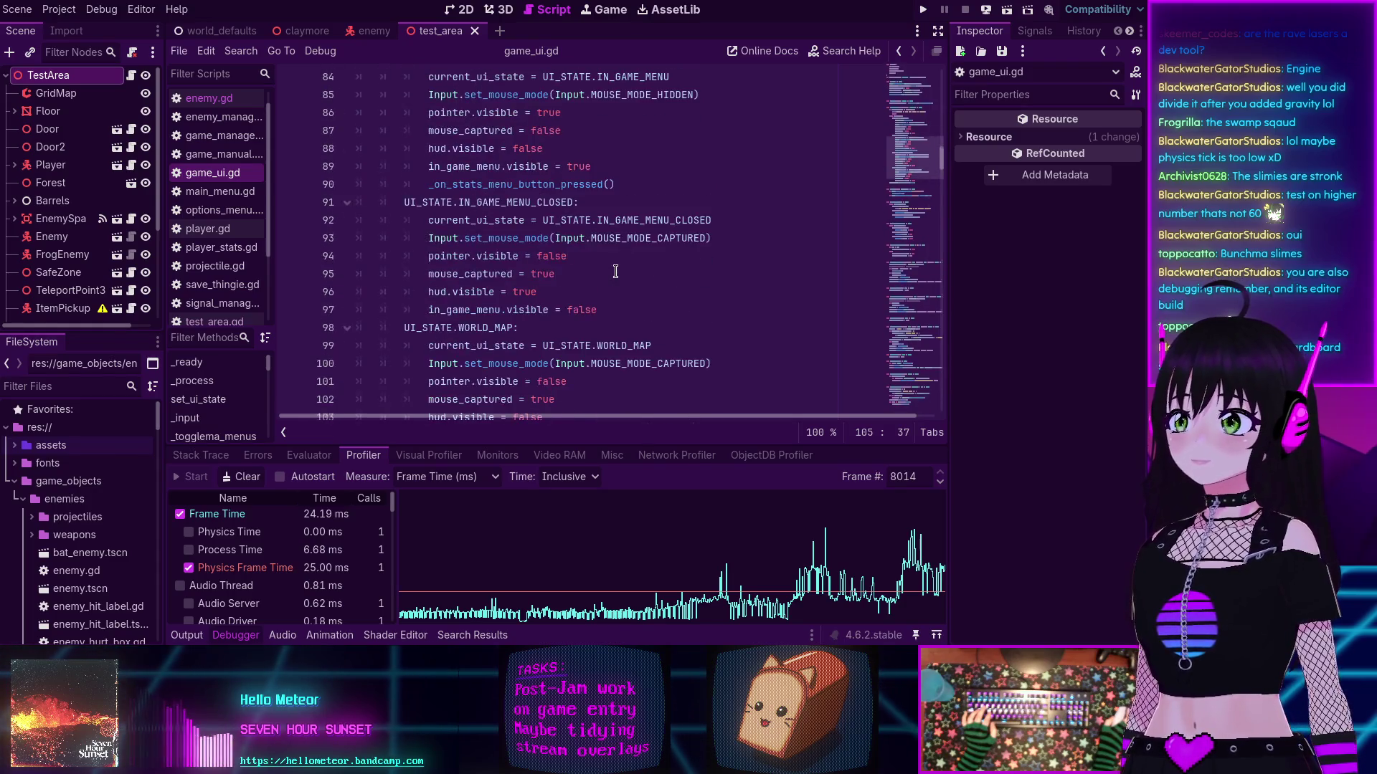
scroll(616, 271, "down", 3)
scroll(616, 272, "up", 3)
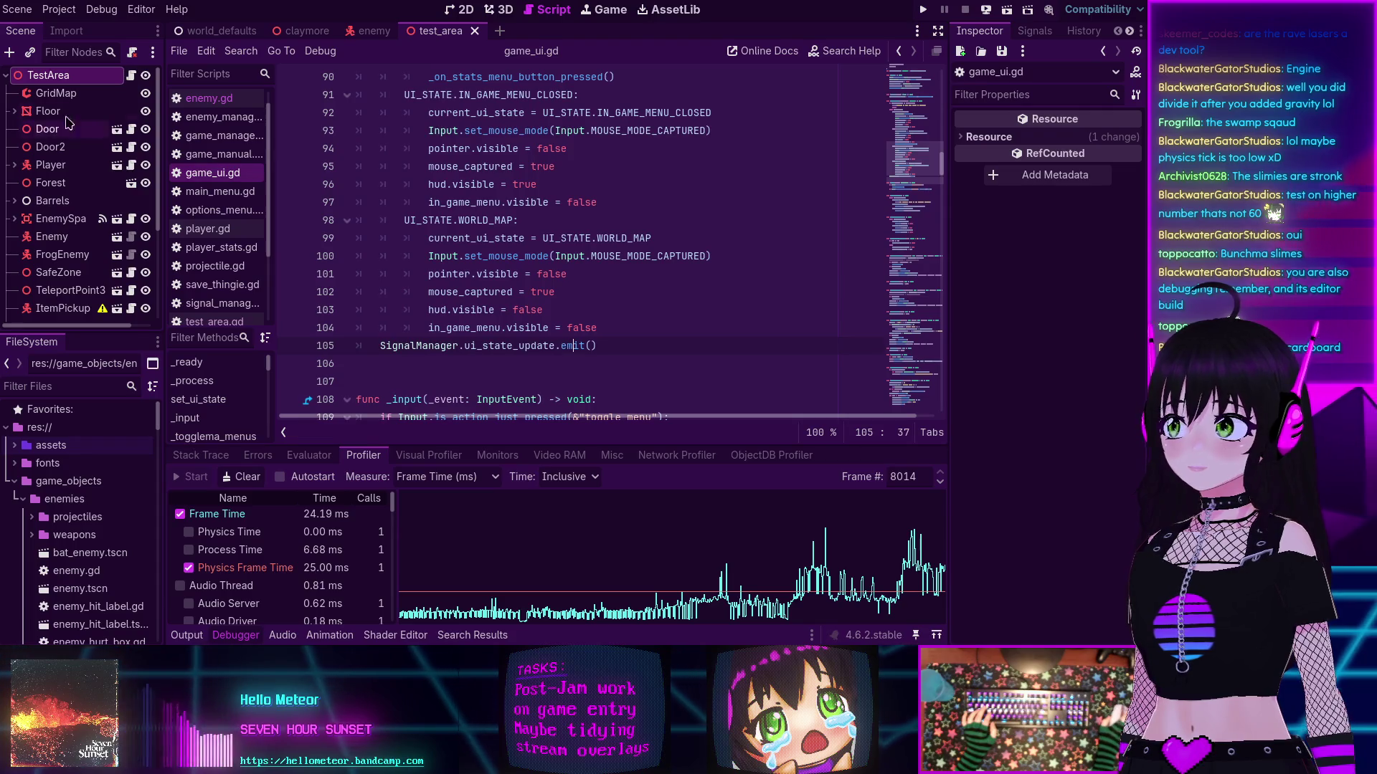
left_click(204, 99)
Step: In enemy_manager.gd, change max_enemies on line 4 from 150 to 50 and save the script
left_click(206, 118)
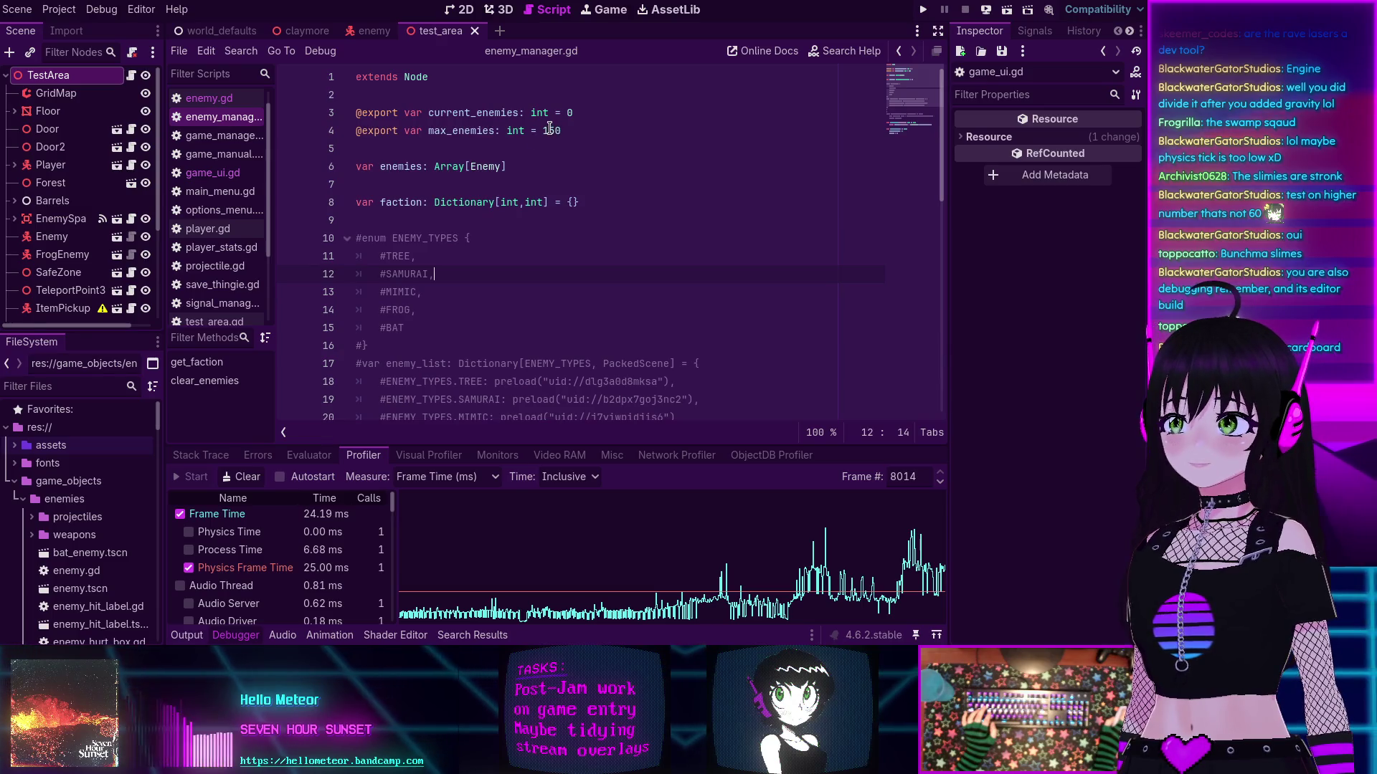
key("BackSpace")
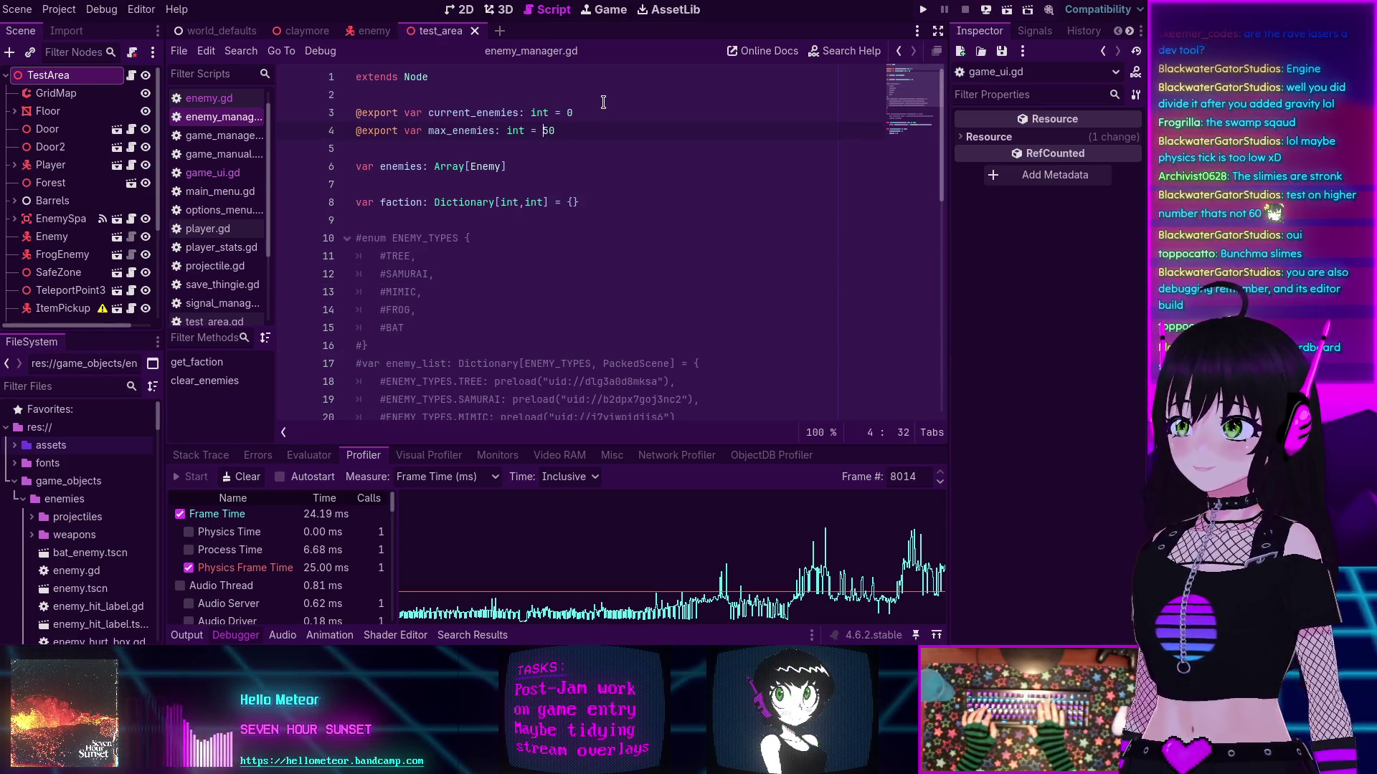
key("ctrl+s")
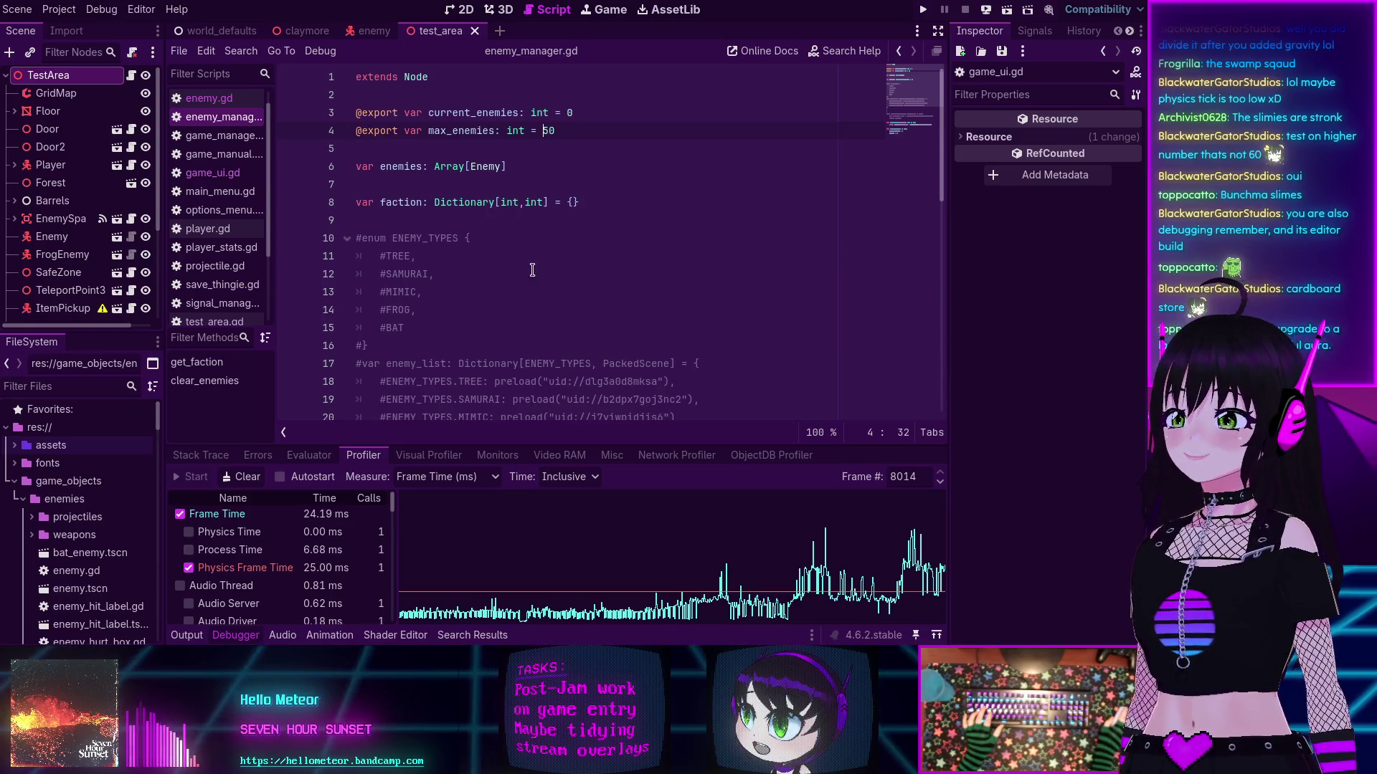
scroll(523, 247, "down", 7)
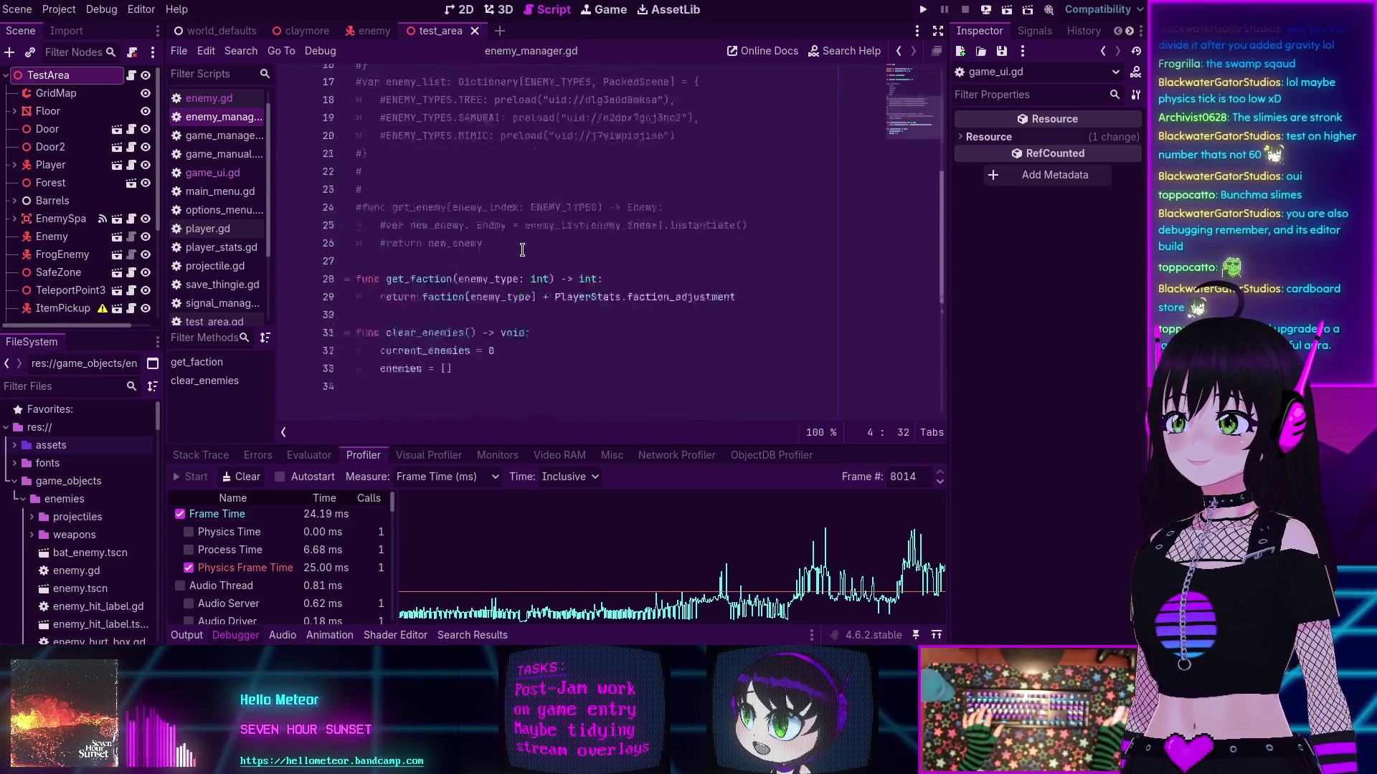
scroll(520, 248, "up", 7)
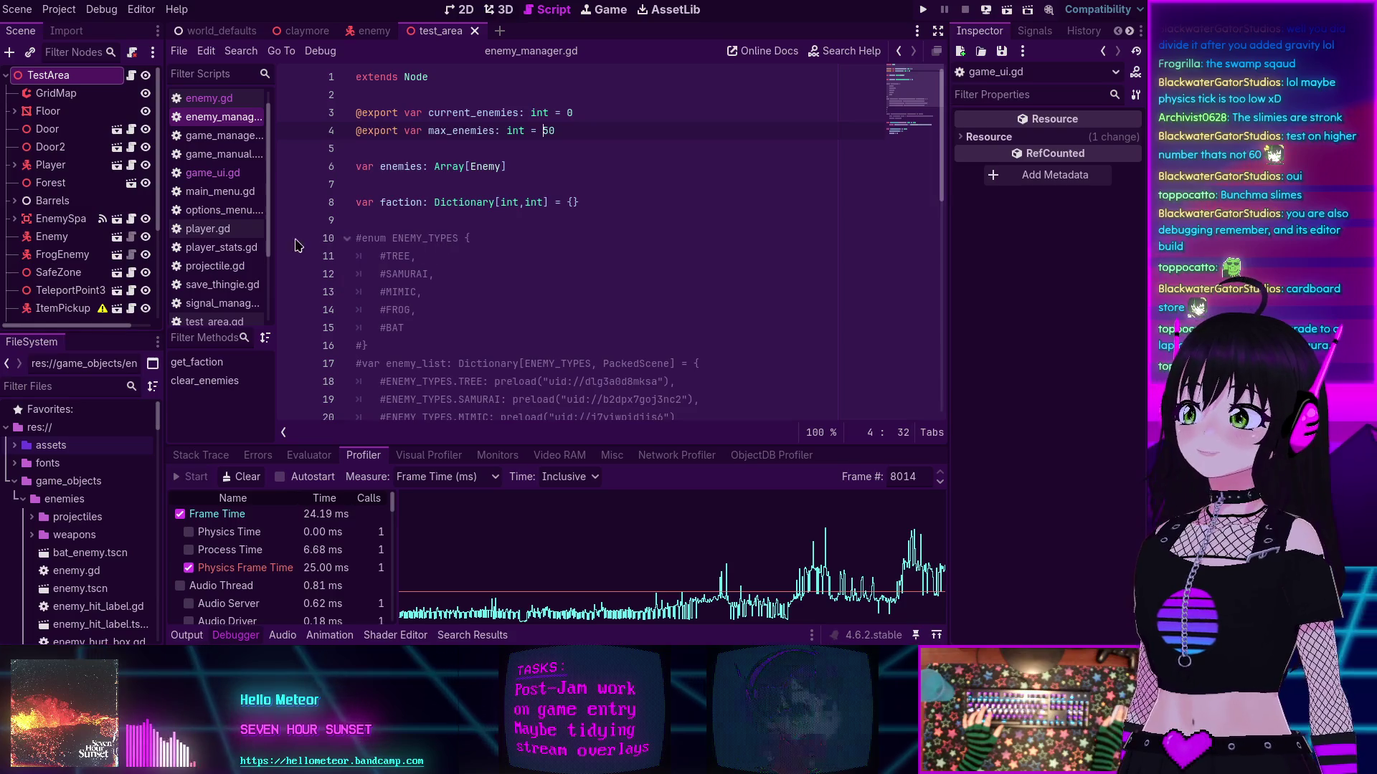
scroll(215, 115, "up", 1)
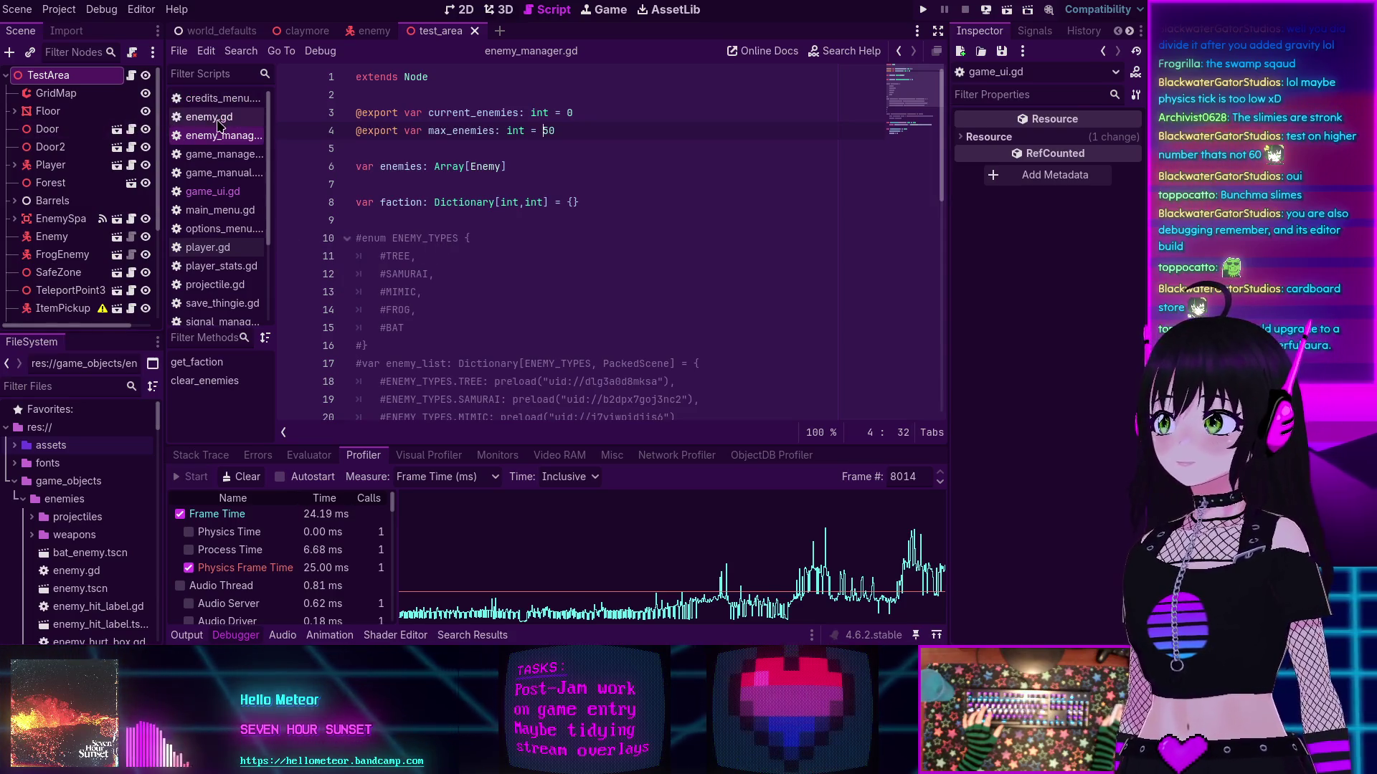
left_click(218, 121)
left_click(215, 137)
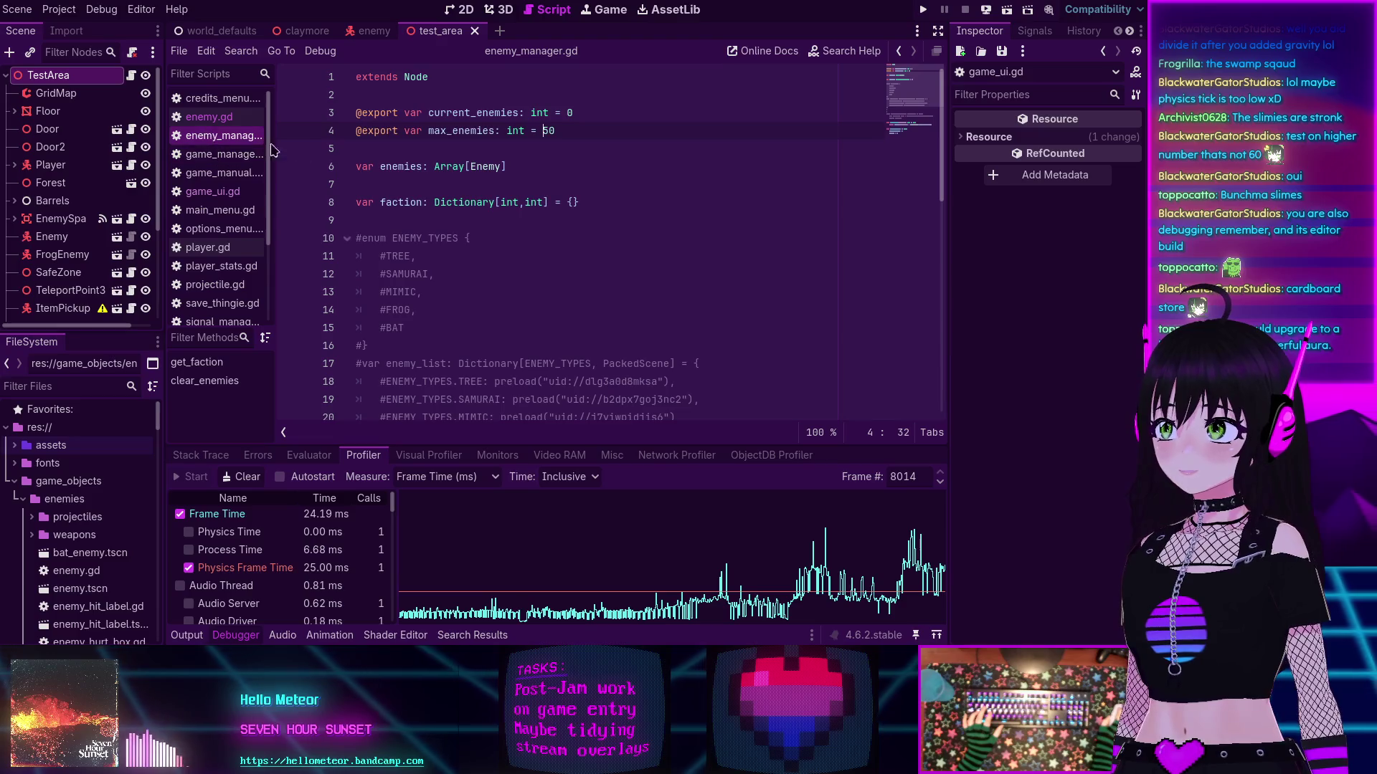
mouse_move(463, 195)
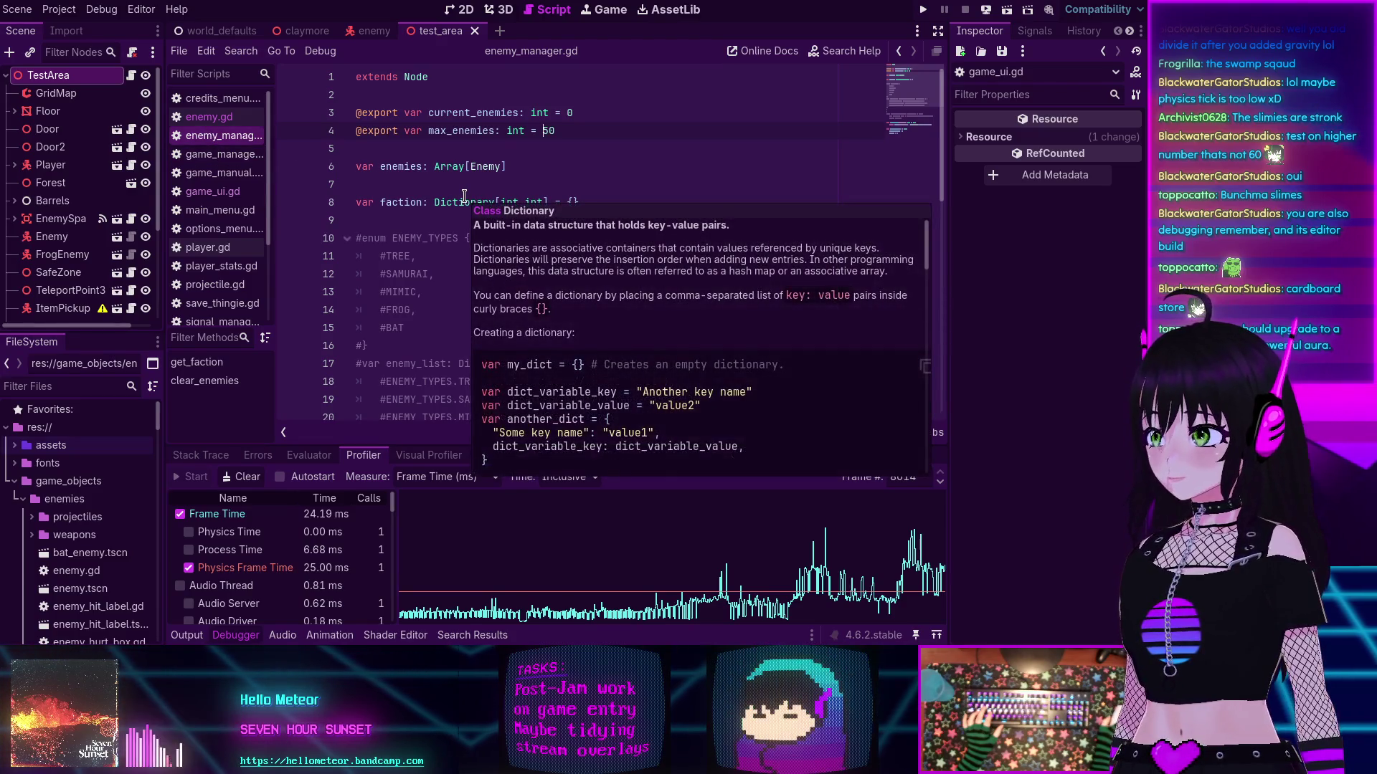
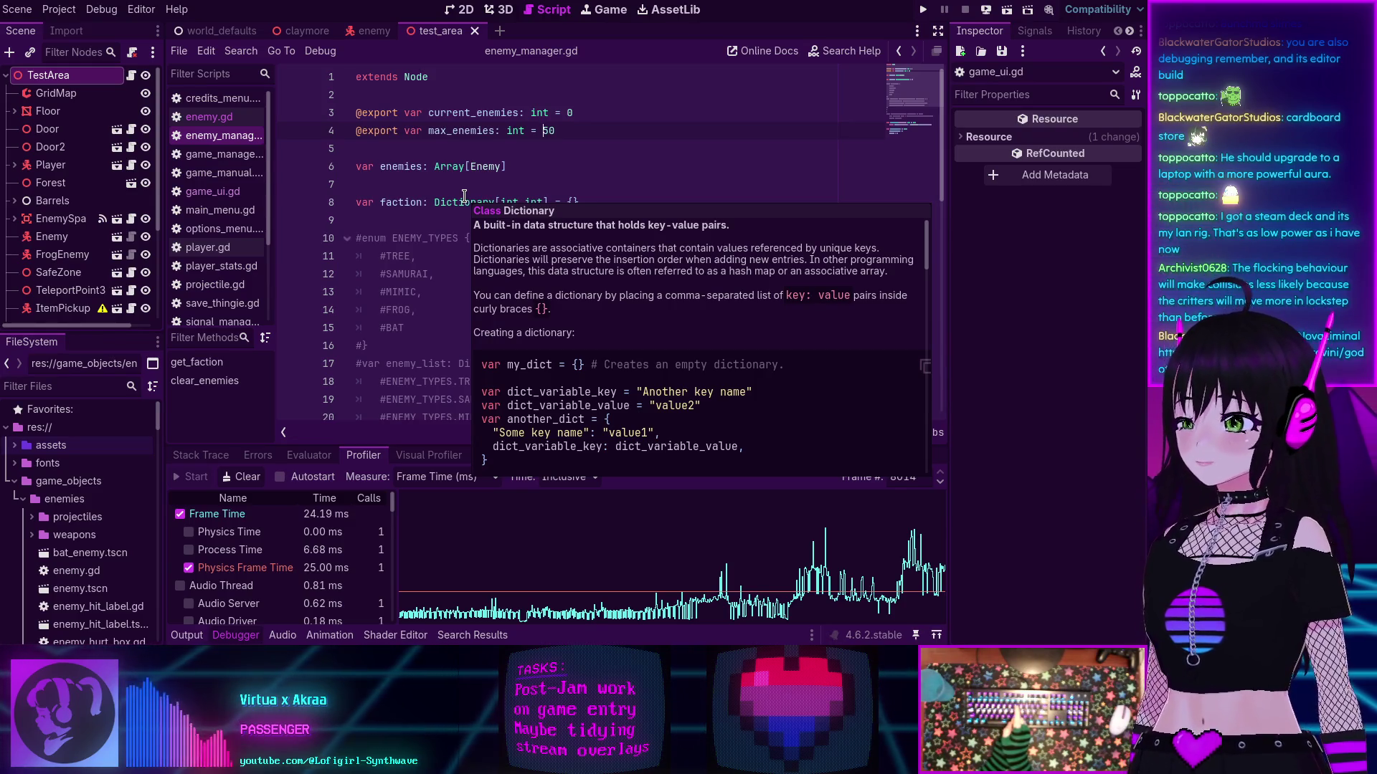
Step: Close the Dictionary tooltip over enemy_manager.gd and switch to the godot-boids browser page
key("Escape")
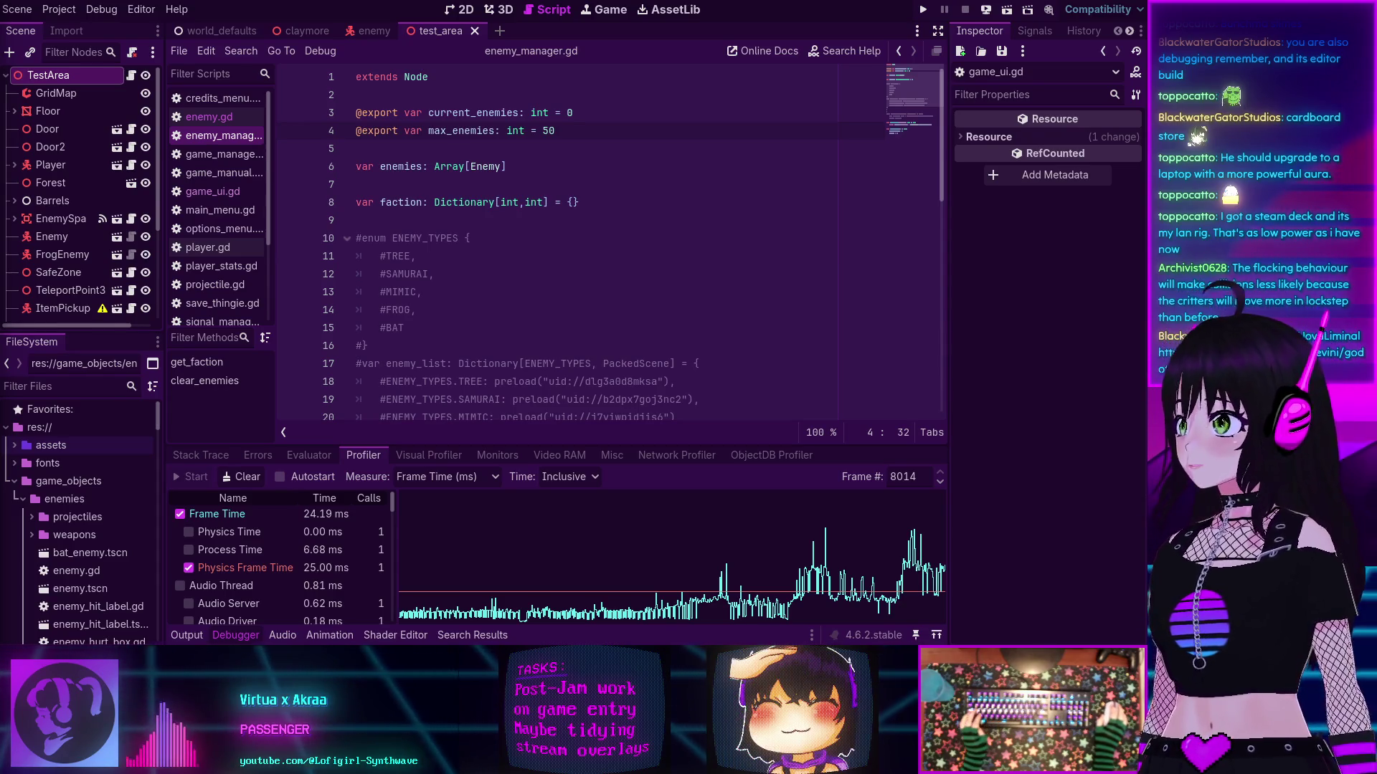
key("alt+Tab")
Step: Scroll through the godot-boids repository README and its flocking demo
scroll(630, 304, "up", 1)
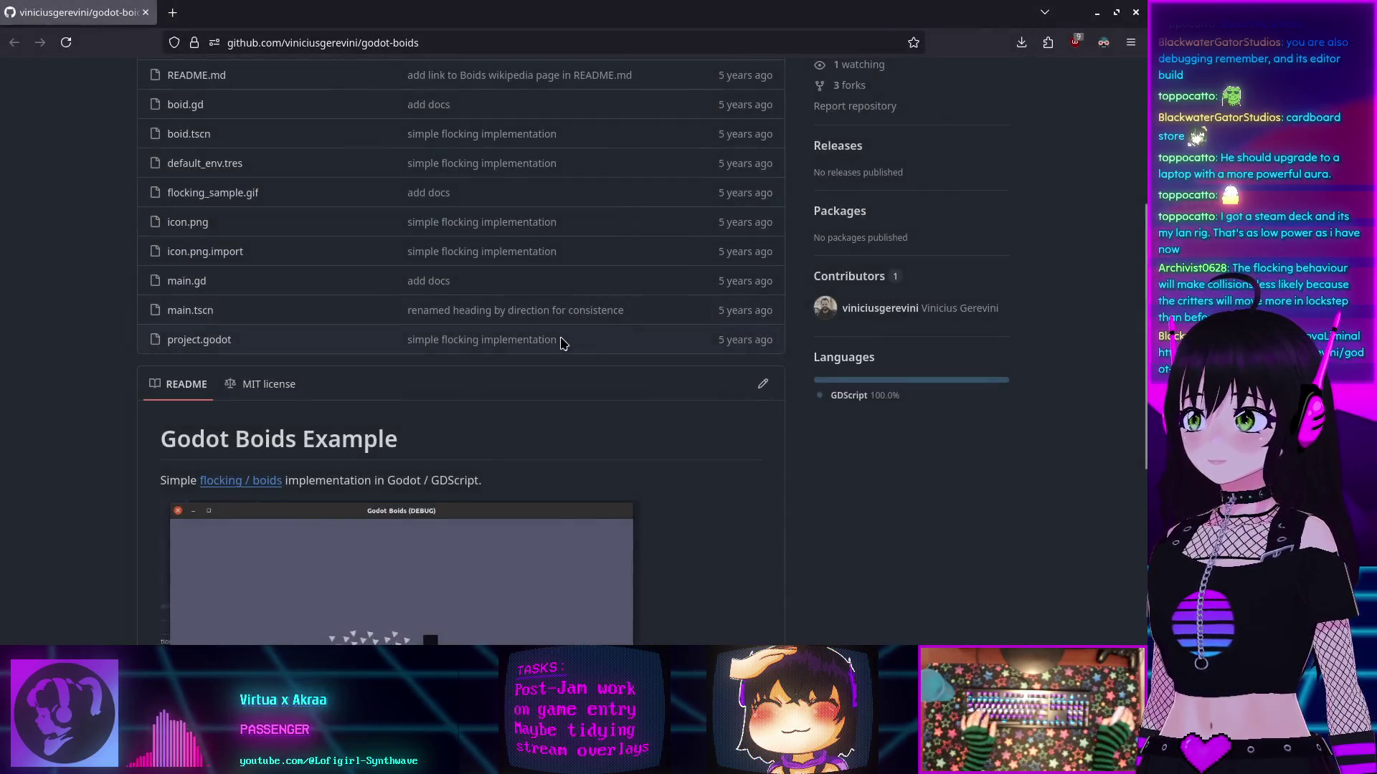
scroll(566, 349, "down", 3)
scroll(567, 349, "down", 3)
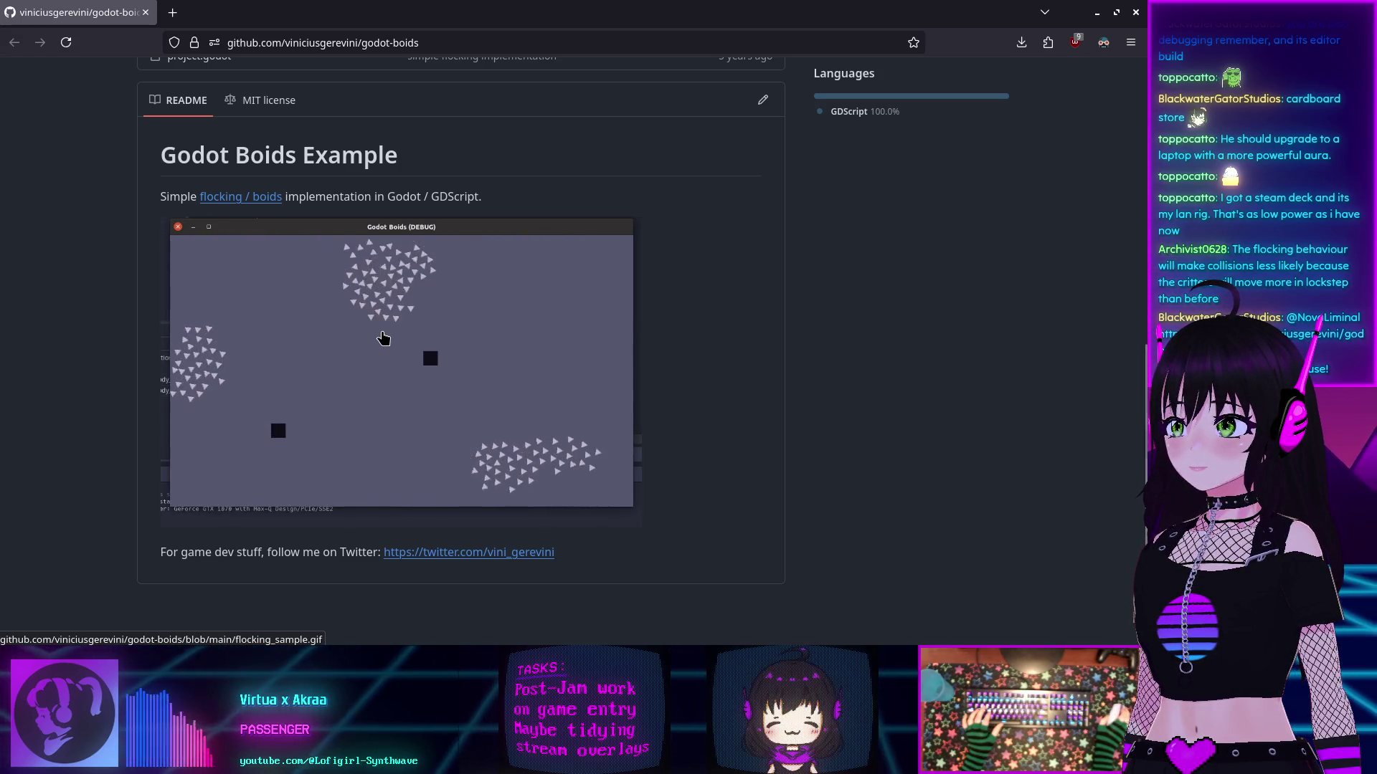
scroll(388, 333, "up", 8)
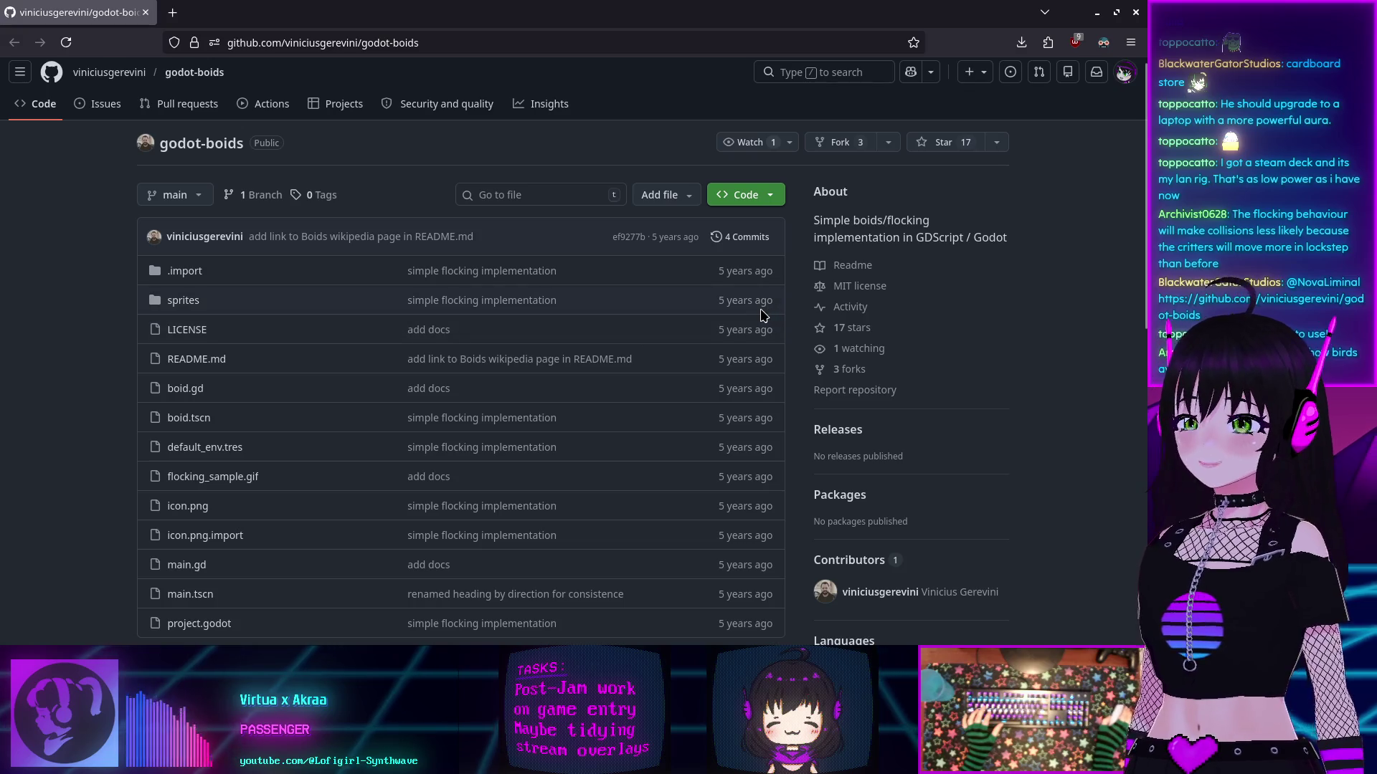
scroll(766, 318, "down", 4)
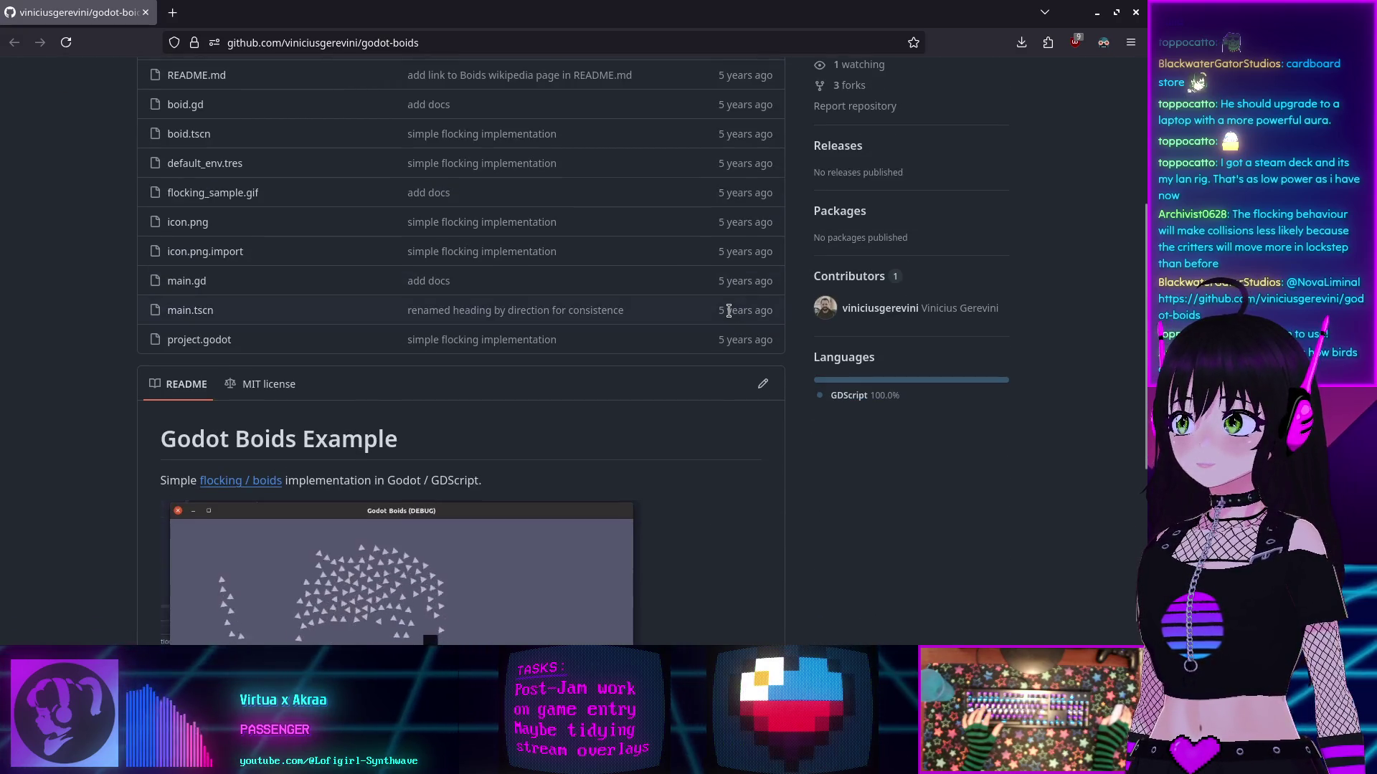
scroll(729, 310, "up", 3)
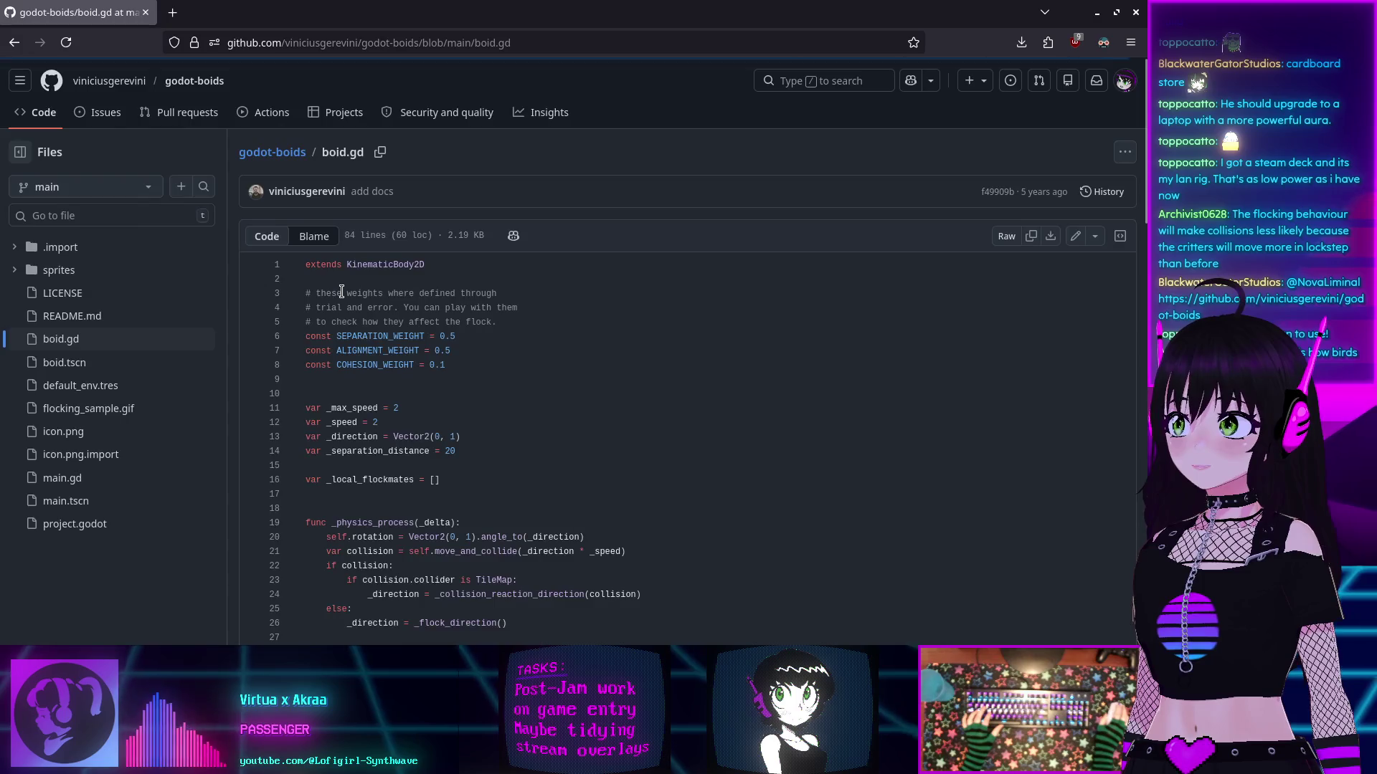
Step: Read through boid.gd's separation, alignment and cohesion code, then go back to the repository page
scroll(576, 330, "down", 3)
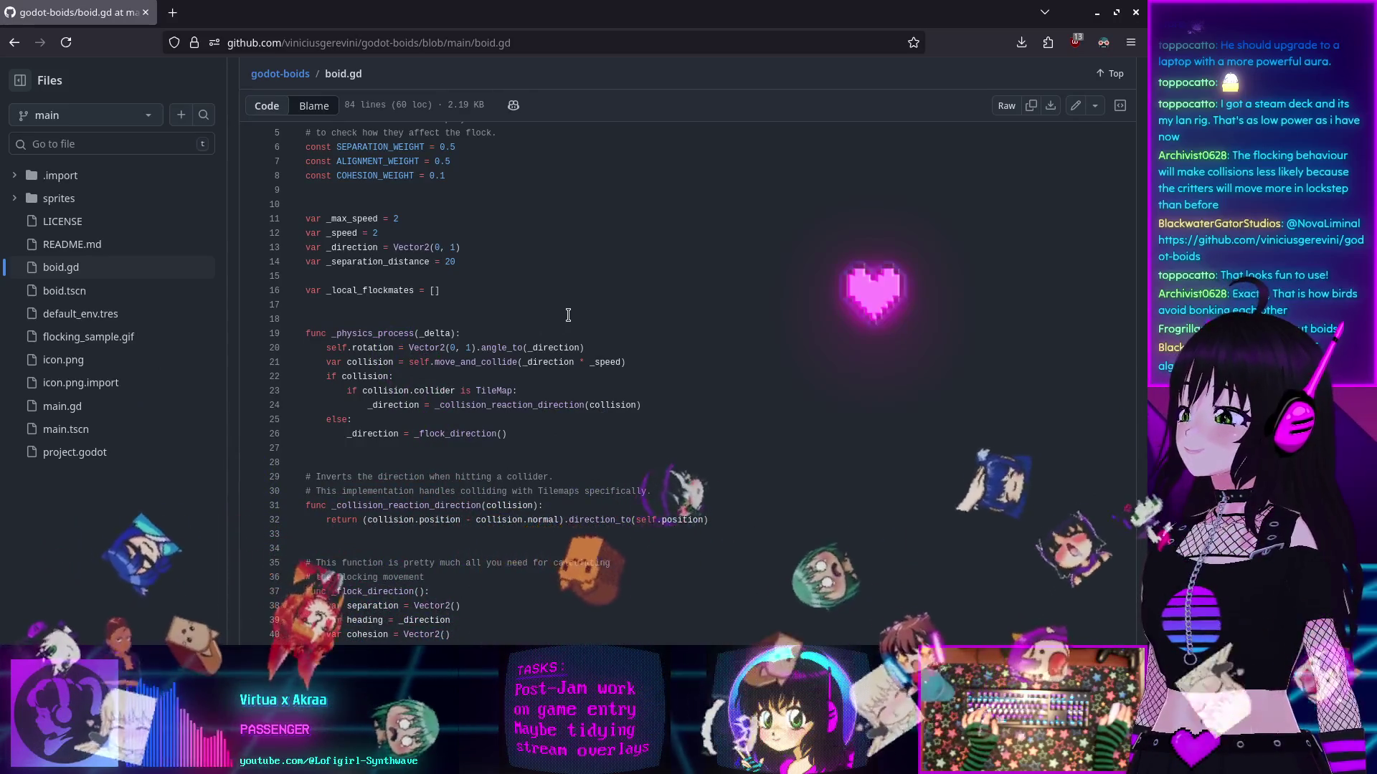
scroll(566, 333, "down", 5)
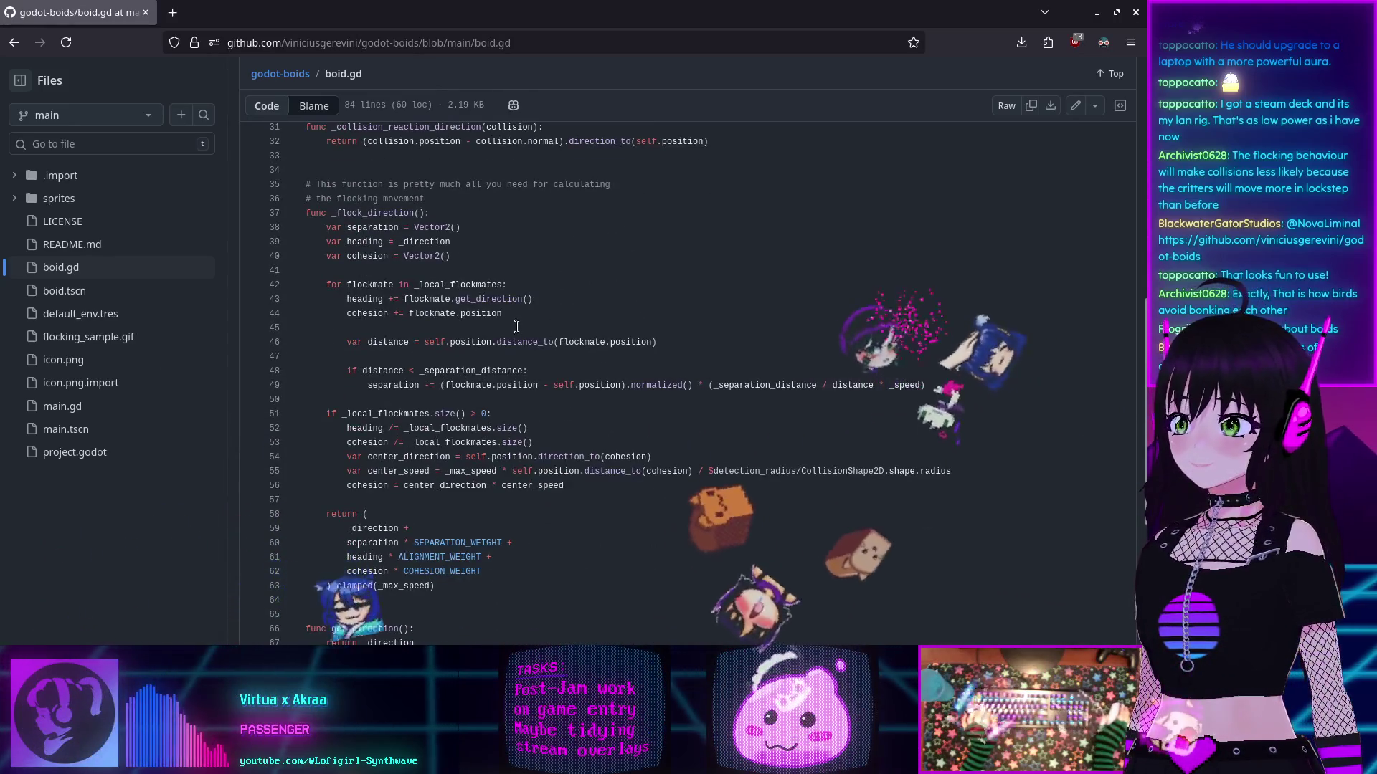
scroll(516, 326, "up", 3)
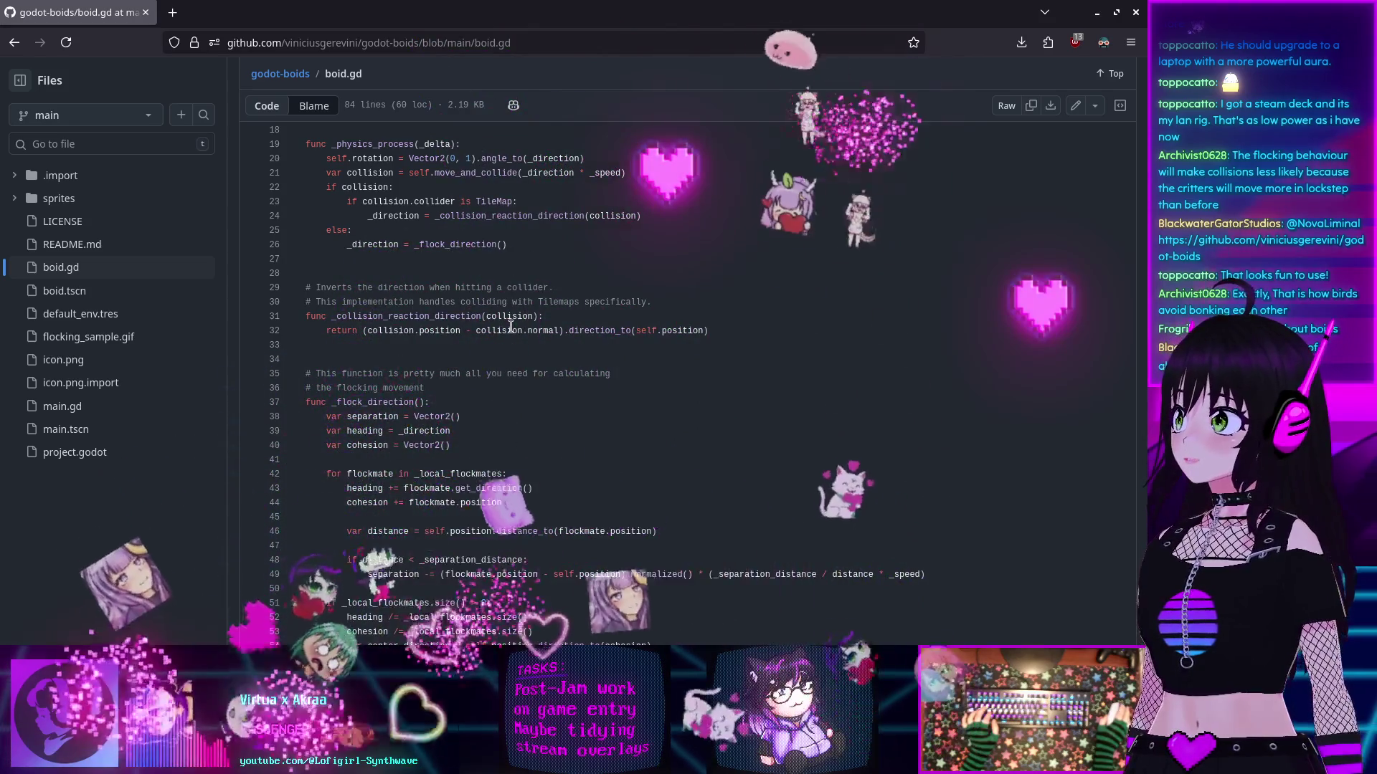
scroll(514, 326, "down", 4)
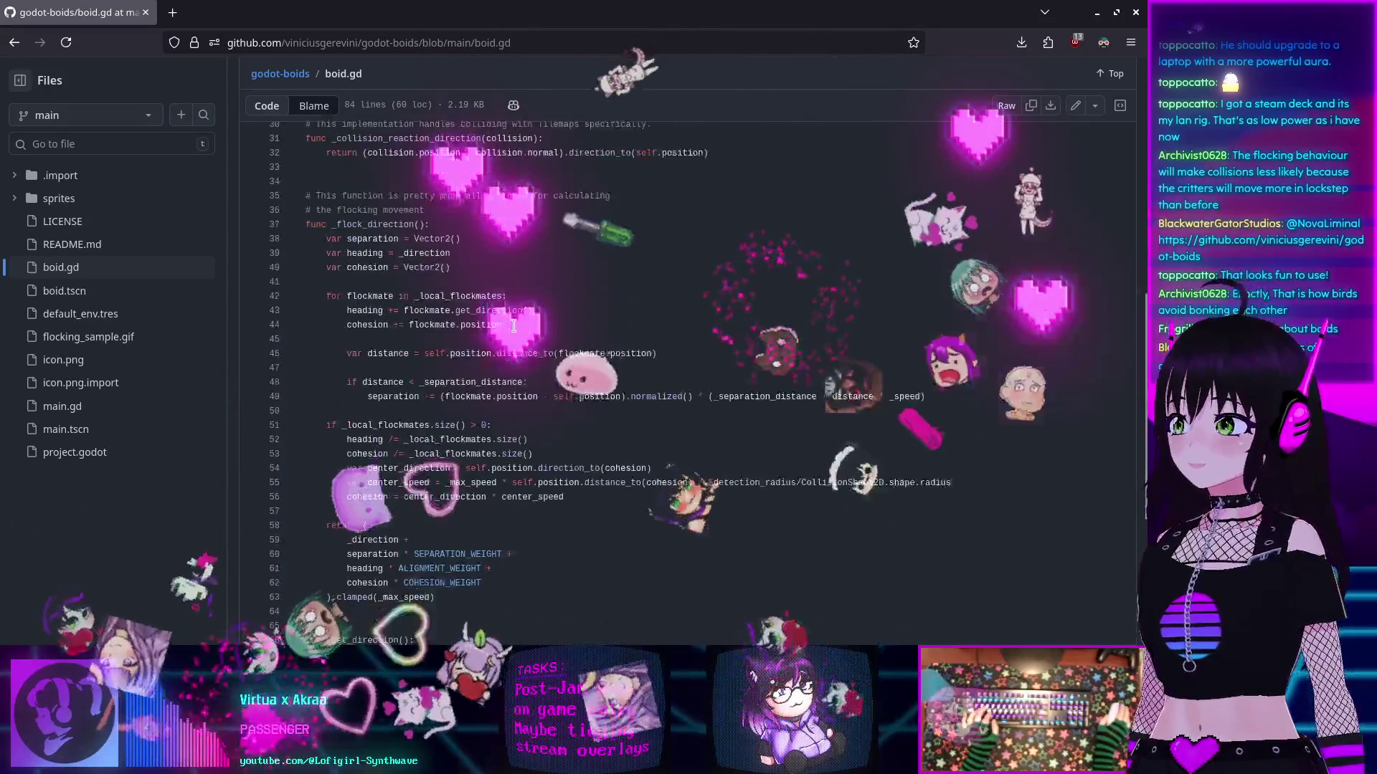
scroll(506, 319, "down", 2)
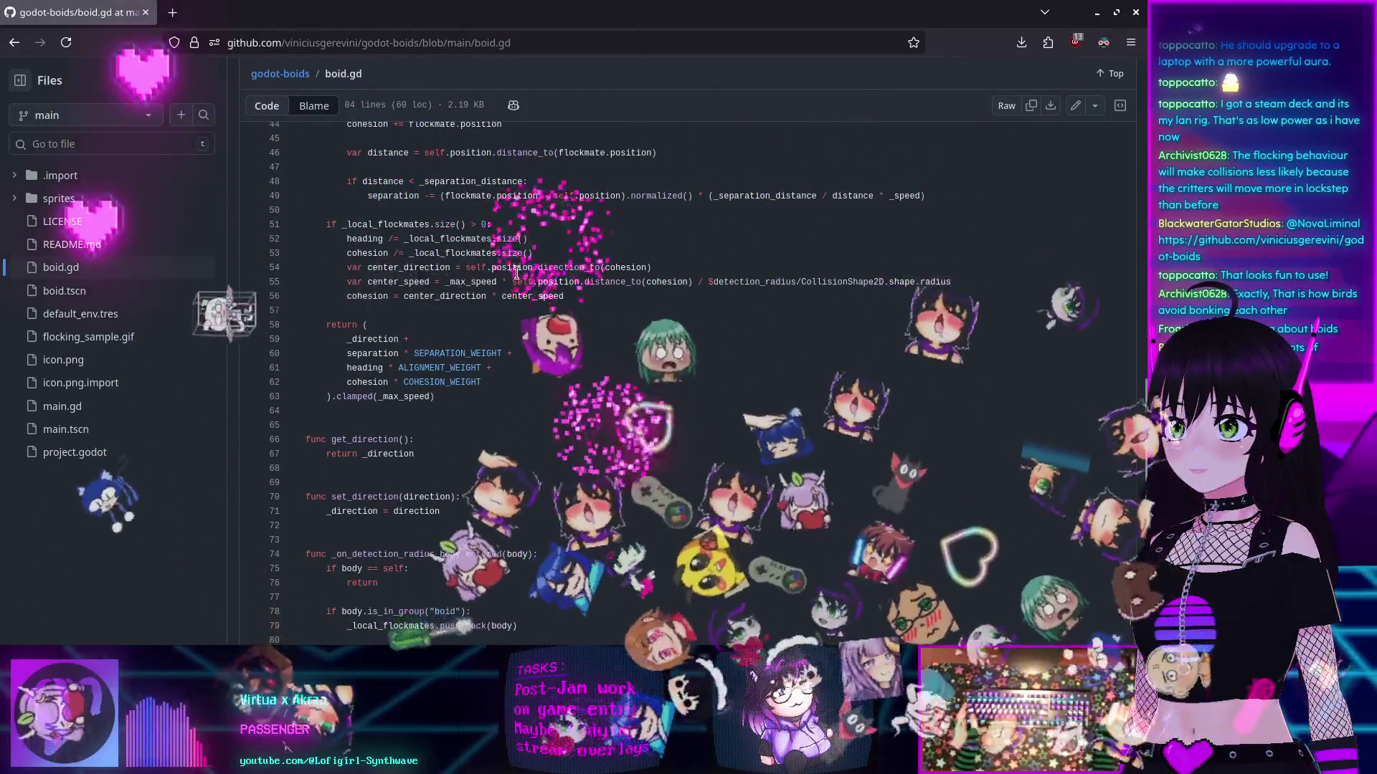
scroll(371, 241, "up", 10)
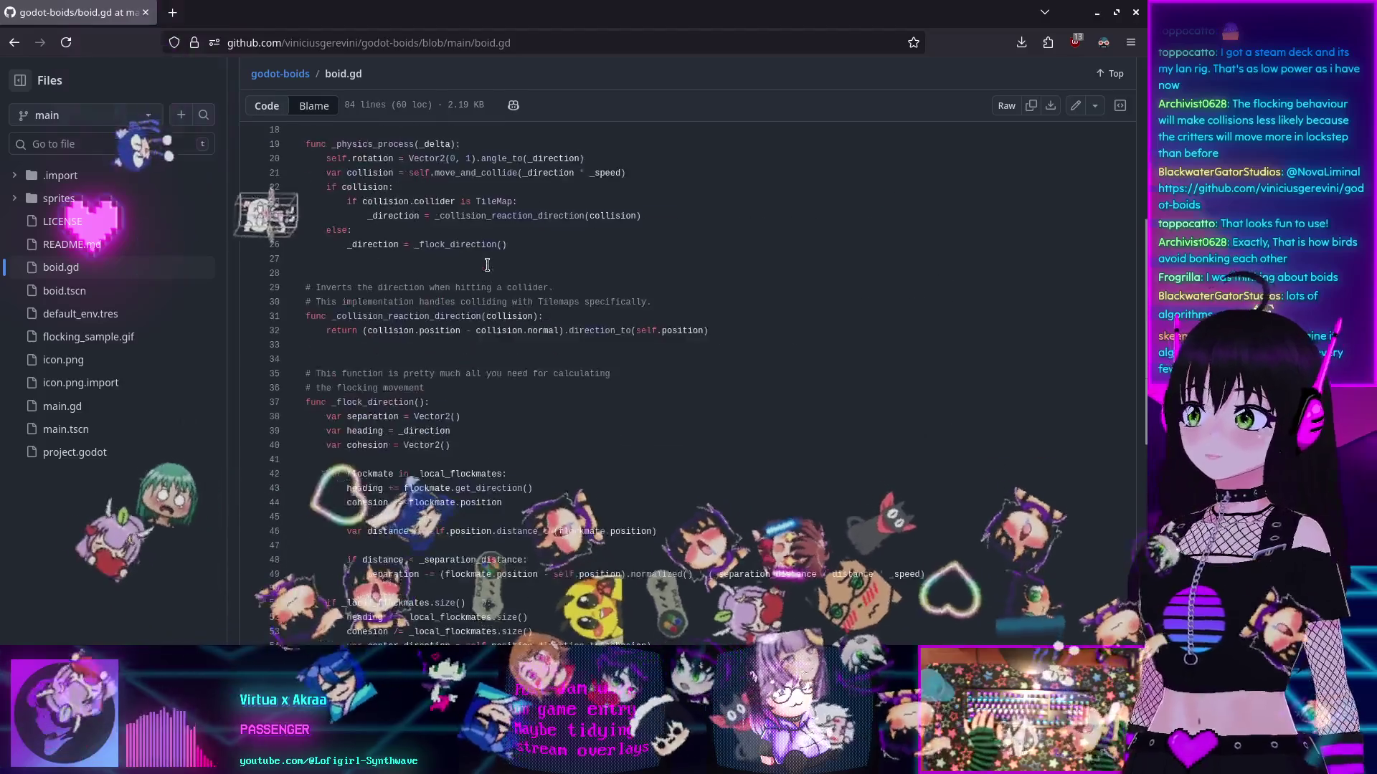
key("alt+Left")
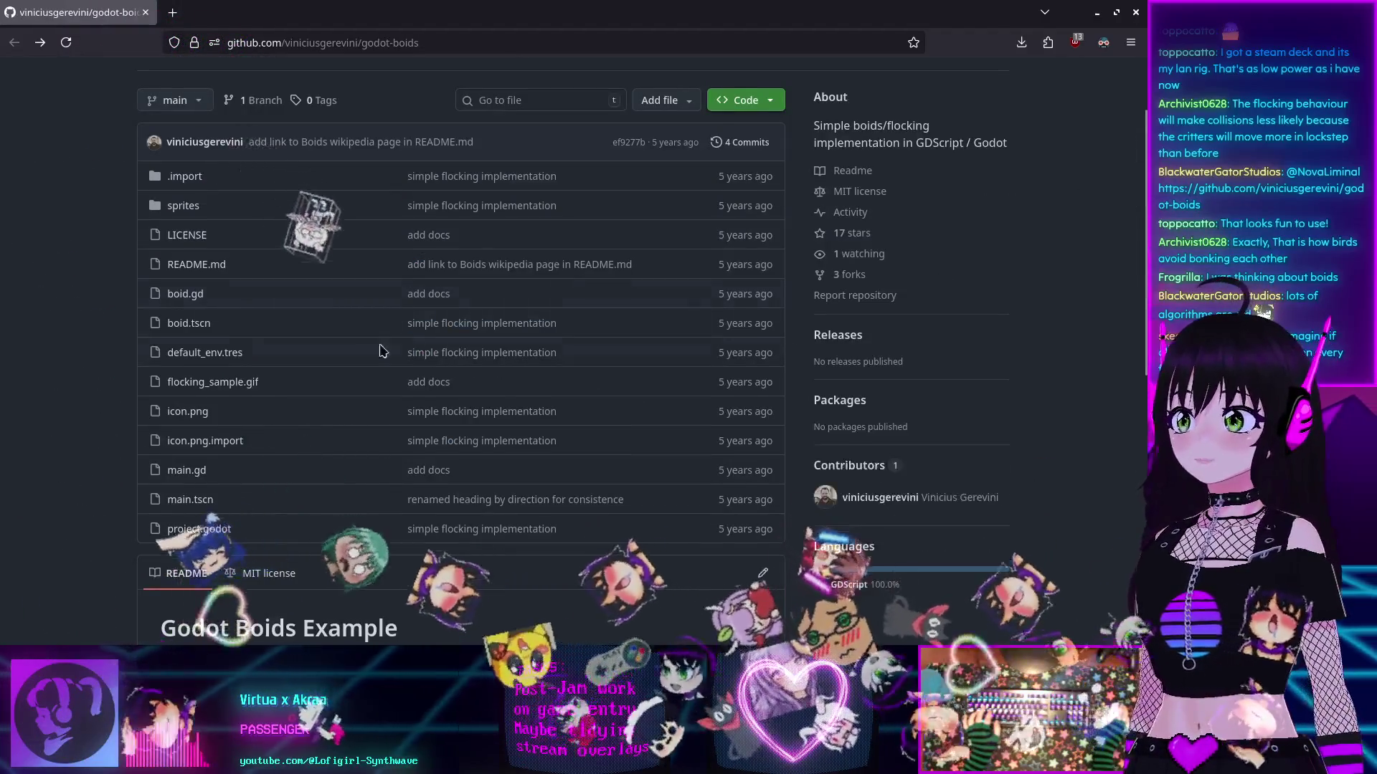
Step: Rewatch the README's boids demo animation and reopen boid.gd from the file list
scroll(482, 402, "down", 7)
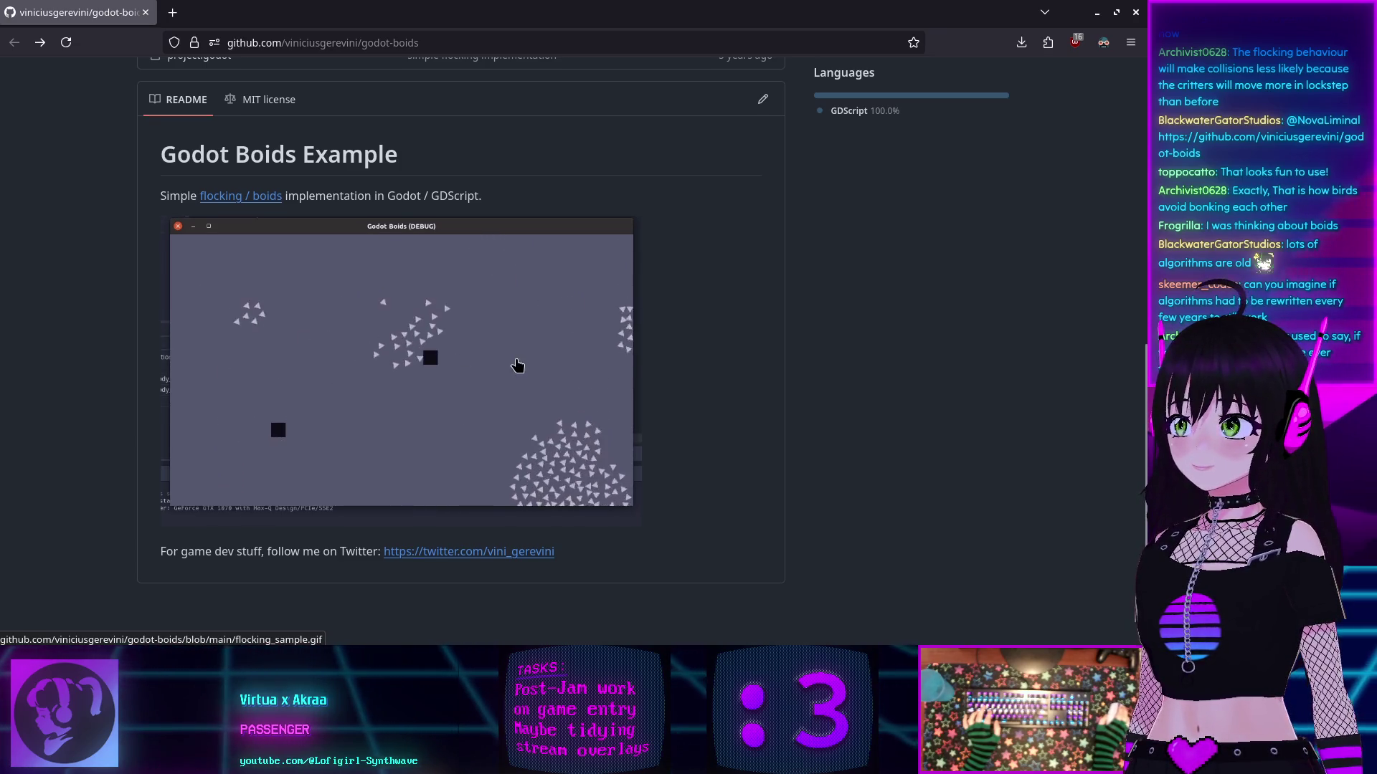
scroll(516, 367, "down", 2)
scroll(515, 365, "up", 3)
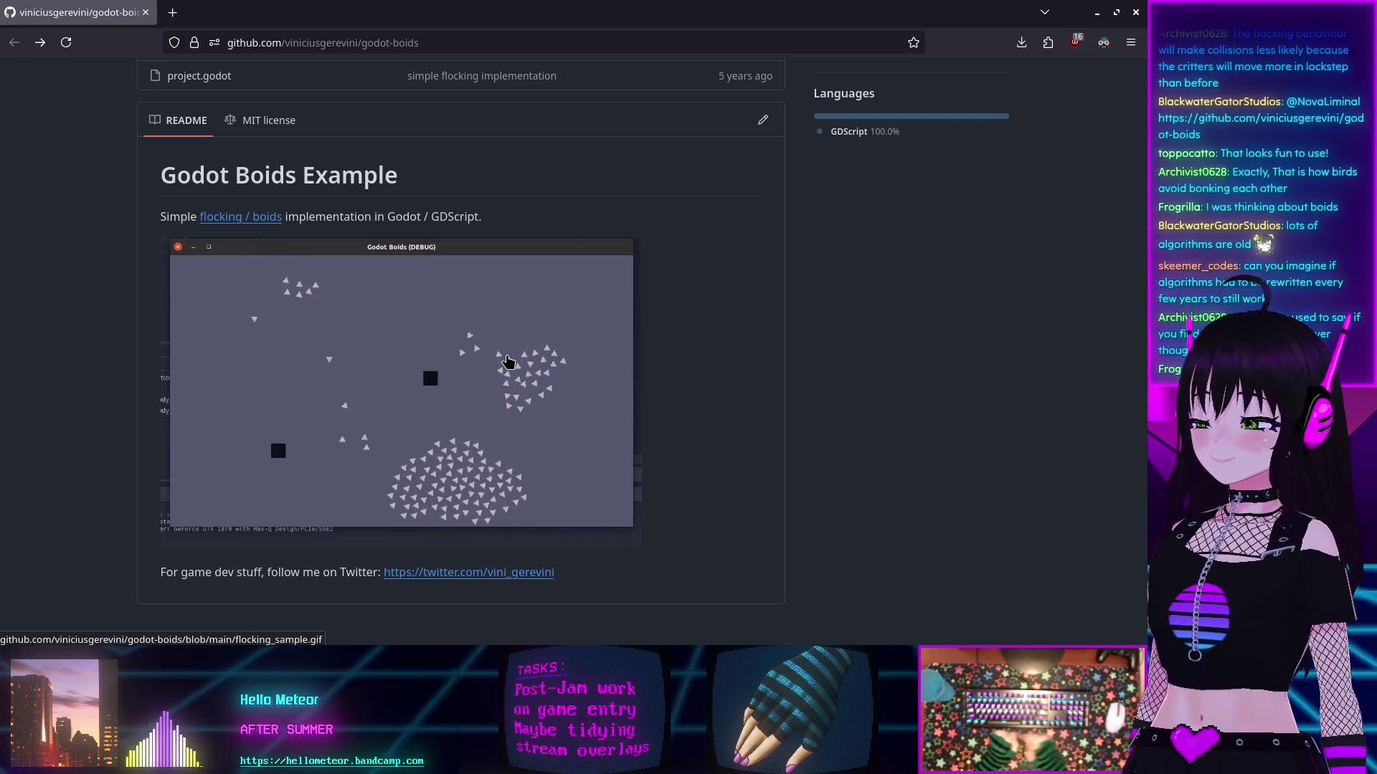
scroll(446, 362, "up", 8)
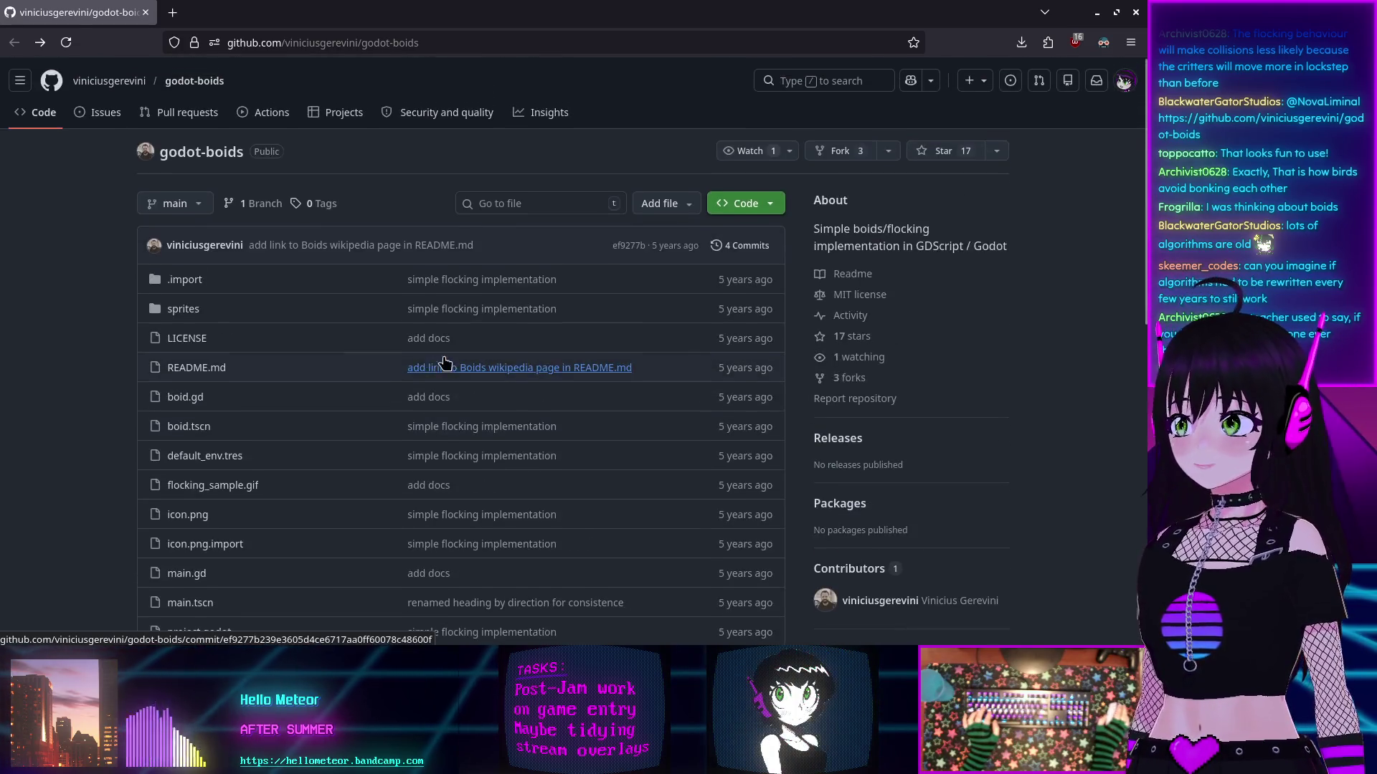
scroll(287, 322, "down", 2)
left_click(184, 302)
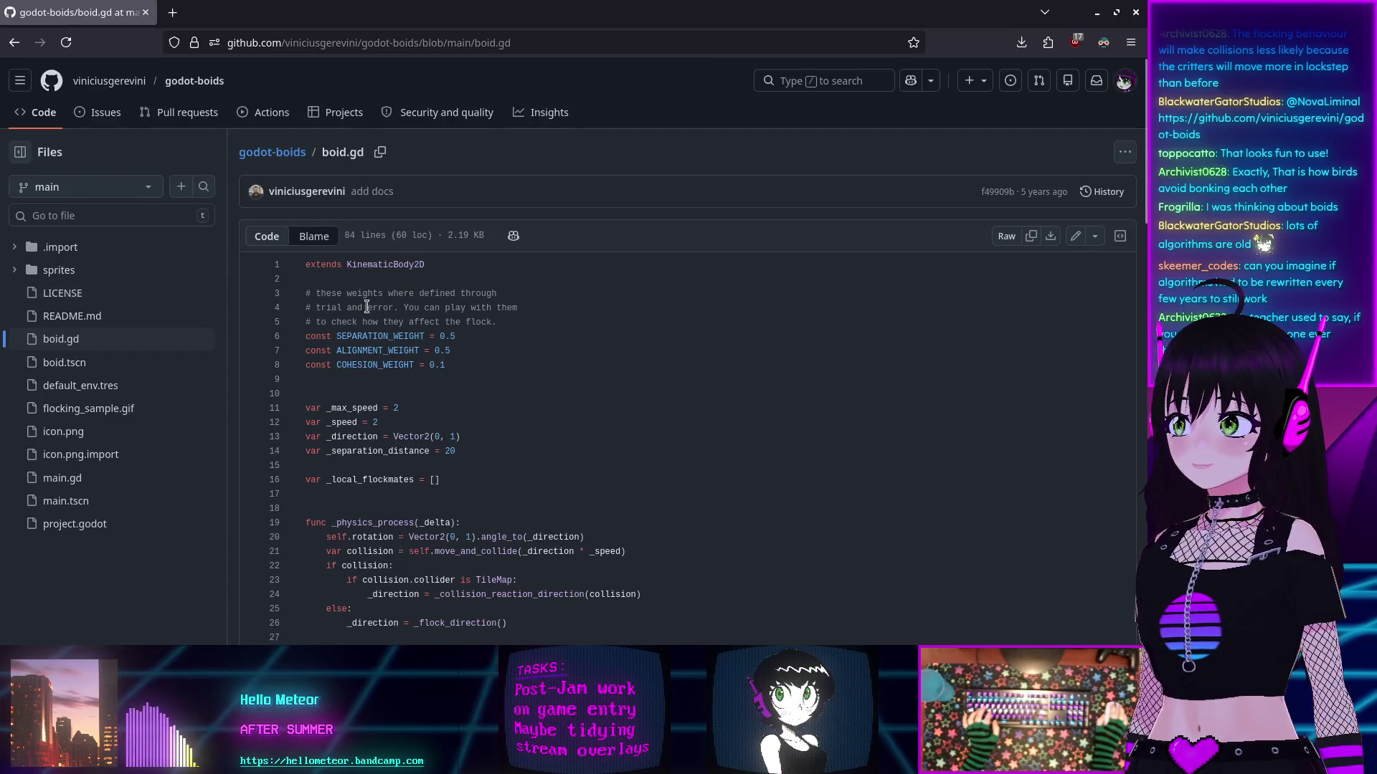
Step: Scroll through boid.gd's _physics_process, _collision_reaction_direction and _flock_direction functions
scroll(525, 309, "down", 5)
scroll(525, 309, "down", 3)
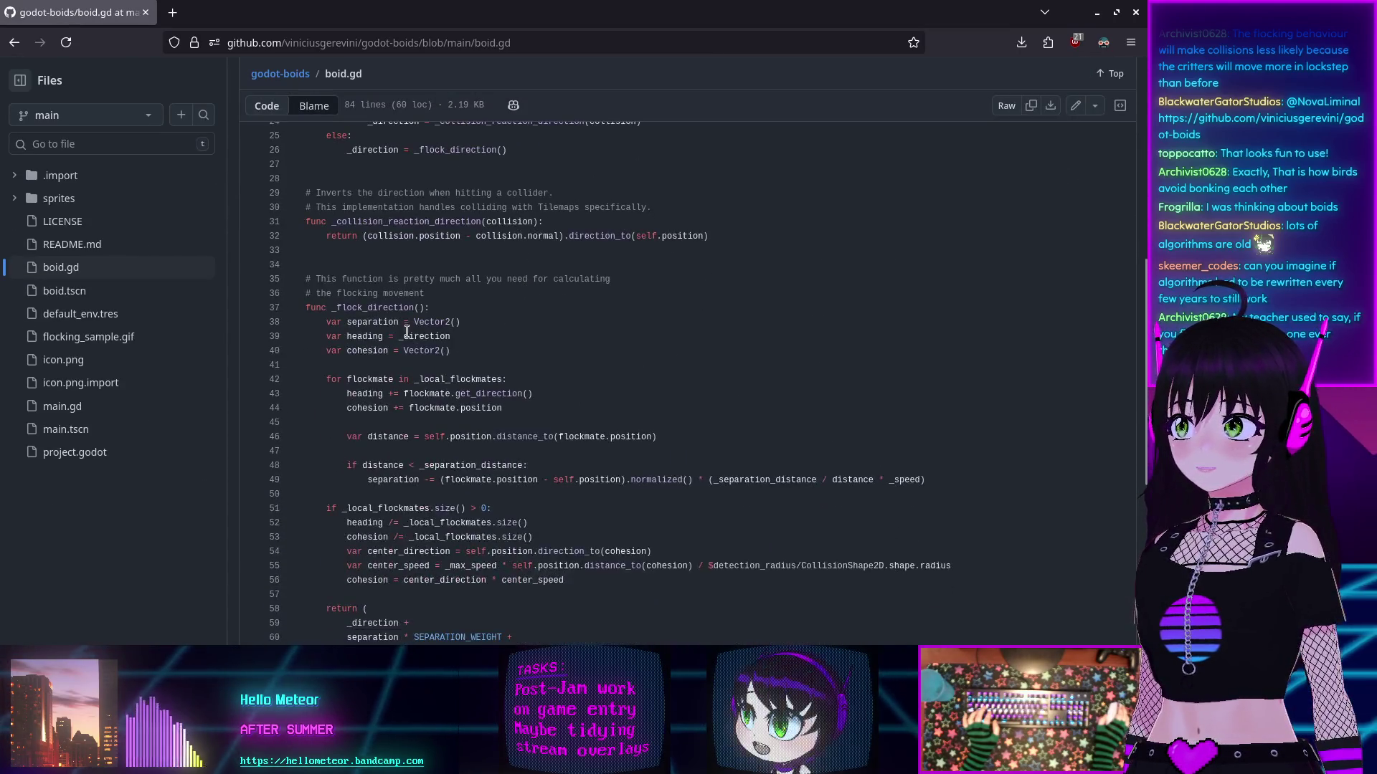
scroll(327, 322, "down", 2)
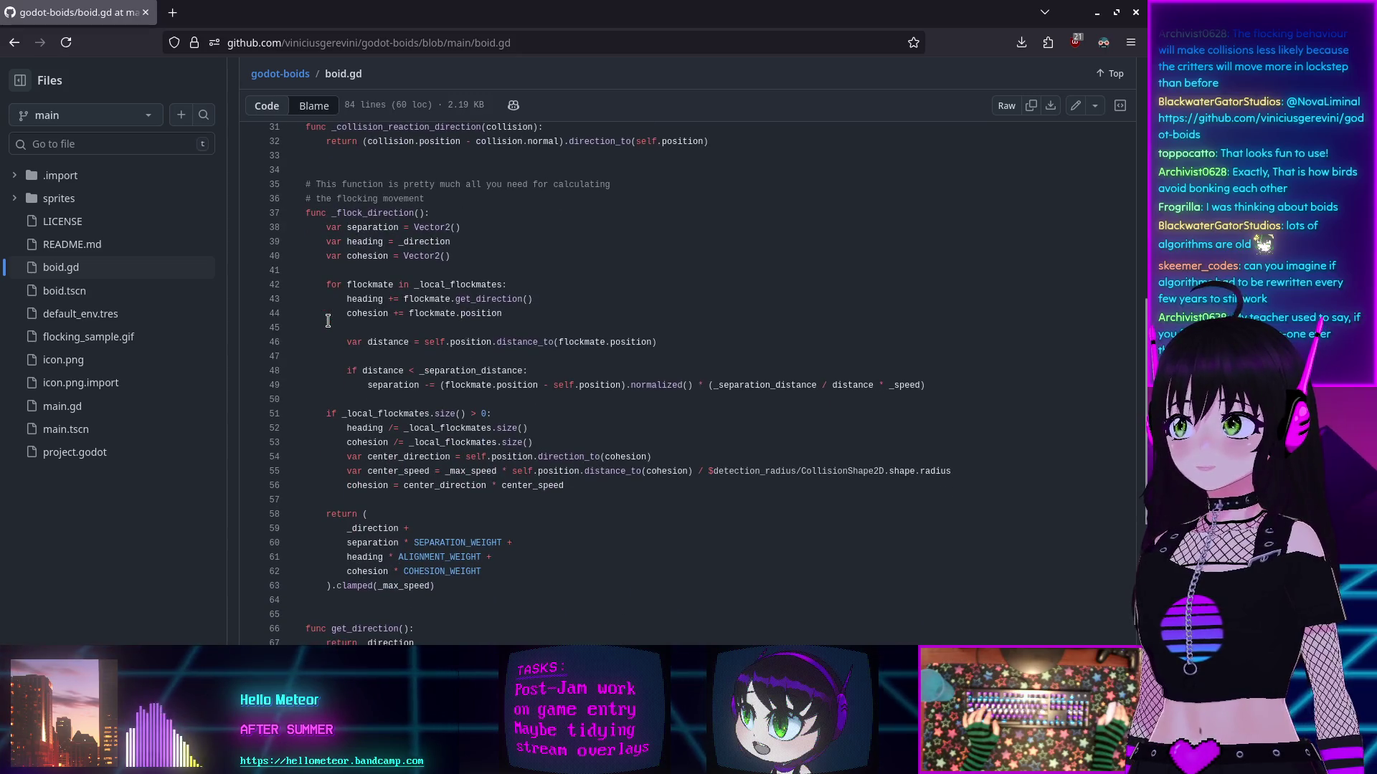
scroll(328, 318, "down", 5)
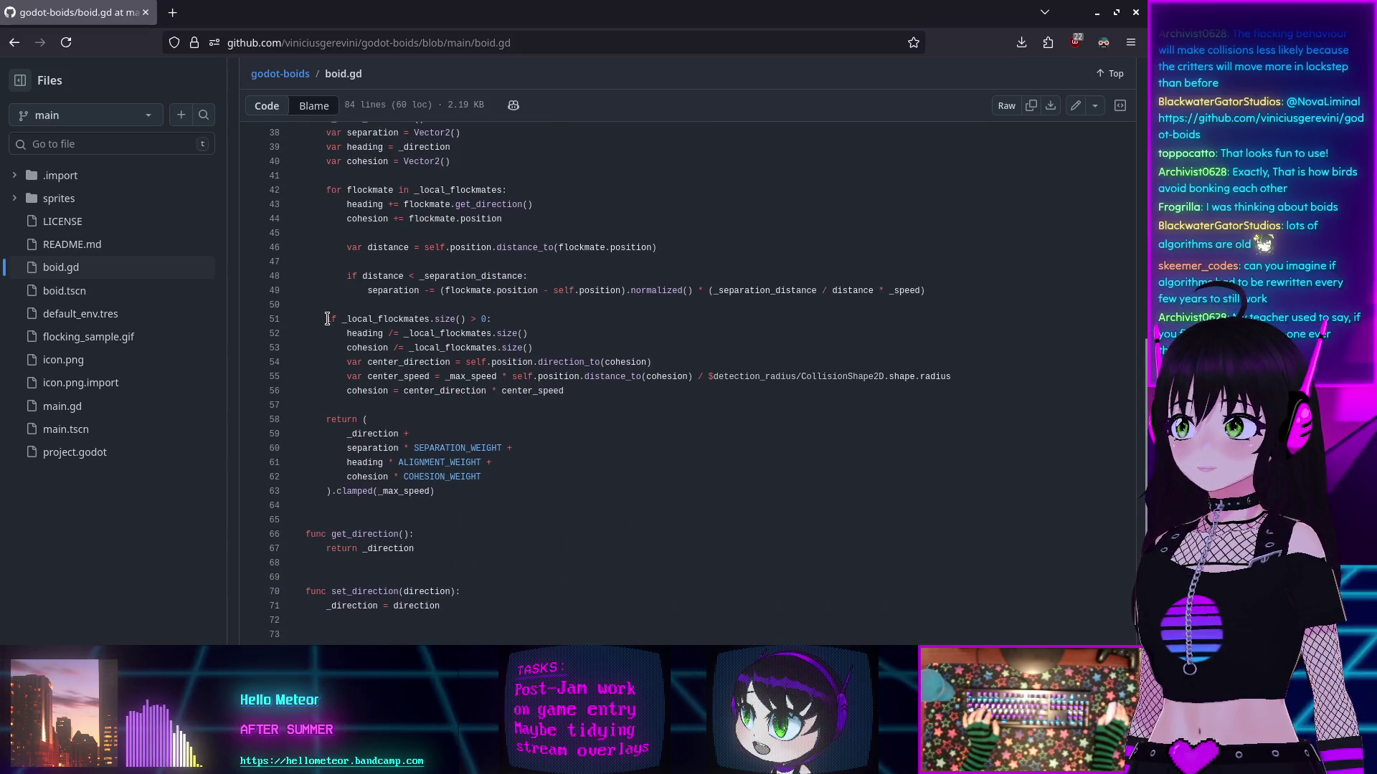
scroll(325, 319, "up", 5)
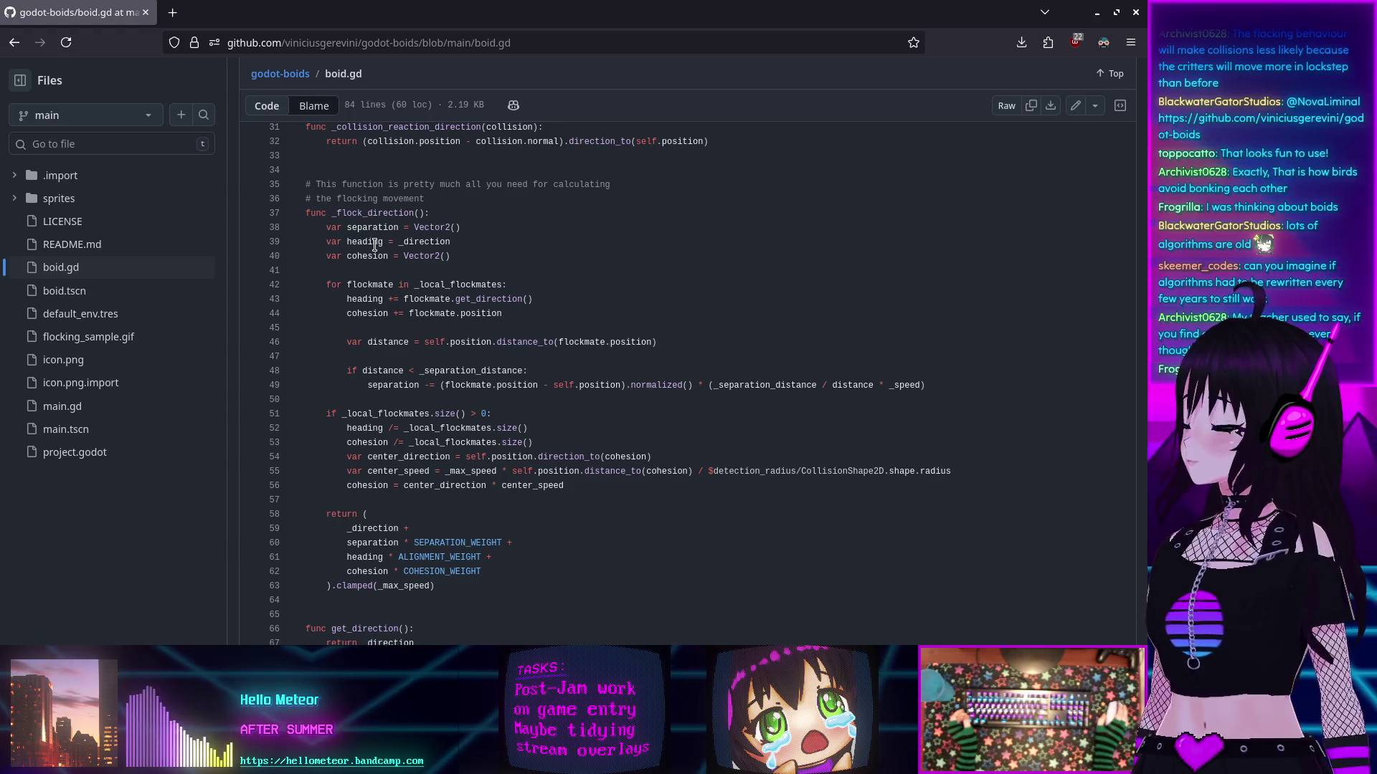
scroll(376, 243, "up", 8)
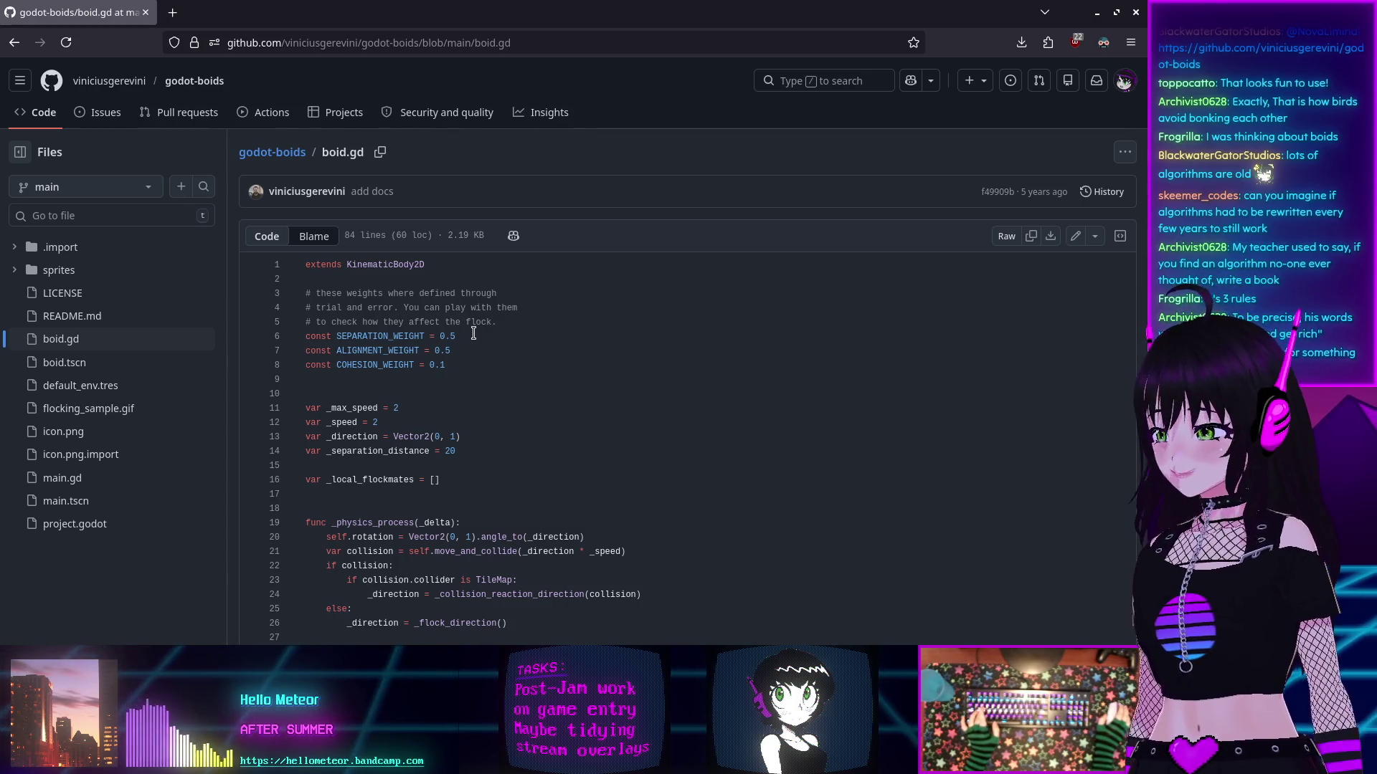
scroll(471, 319, "down", 2)
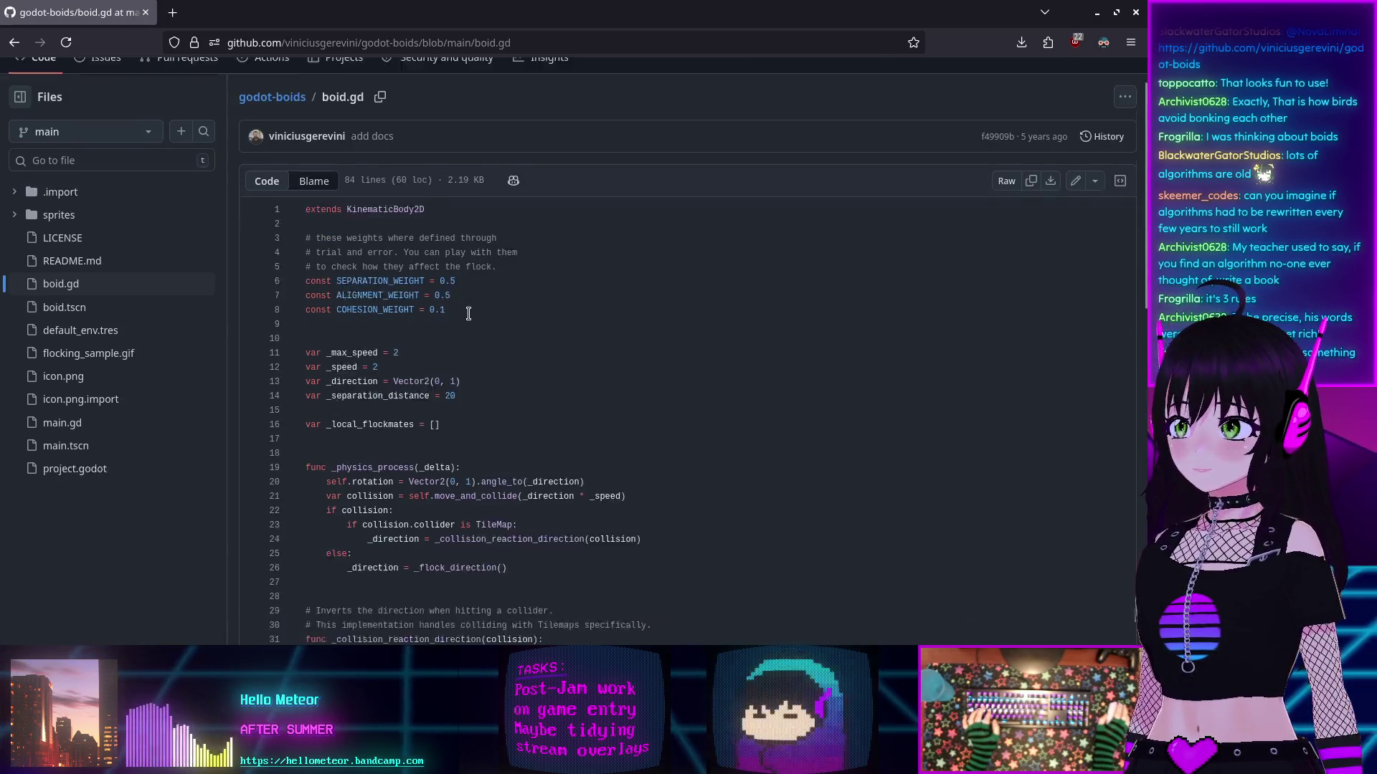
scroll(470, 314, "up", 2)
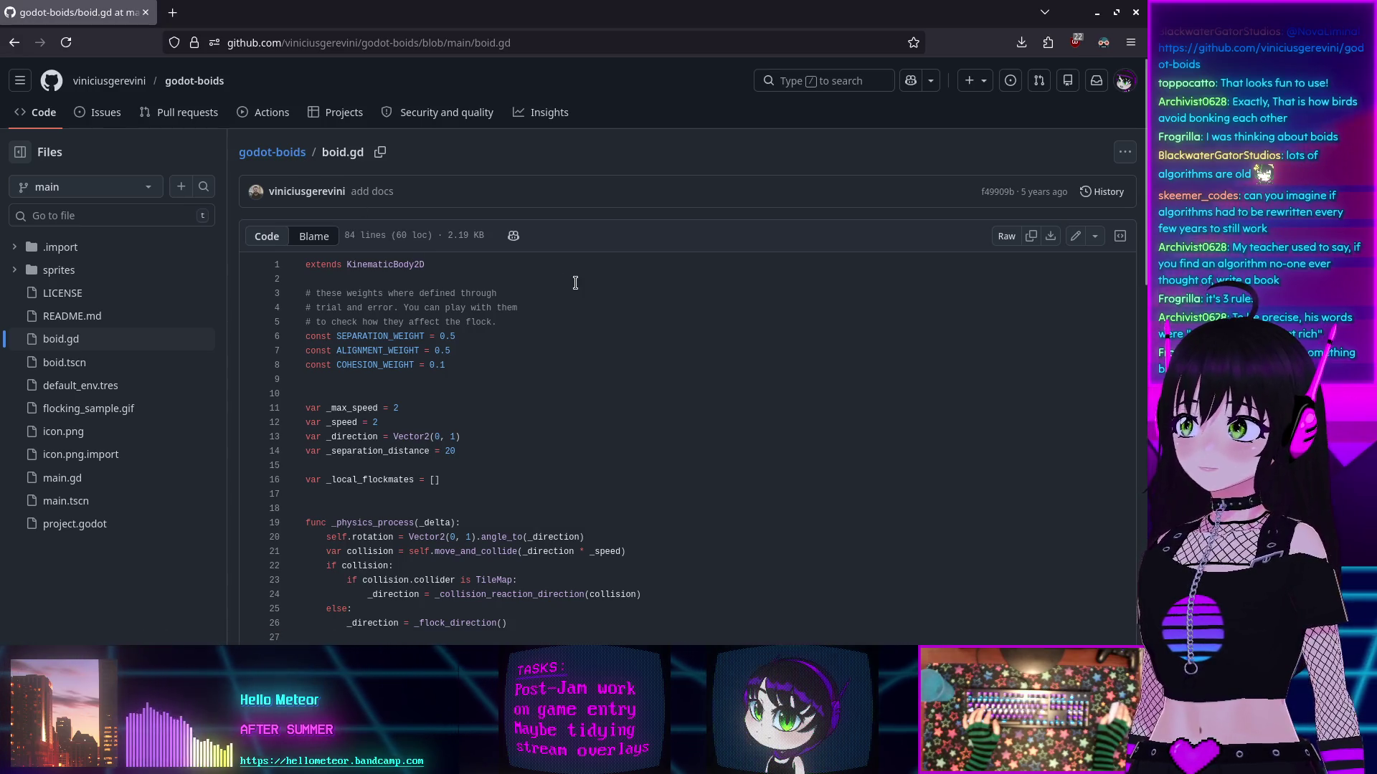
scroll(575, 282, "down", 4)
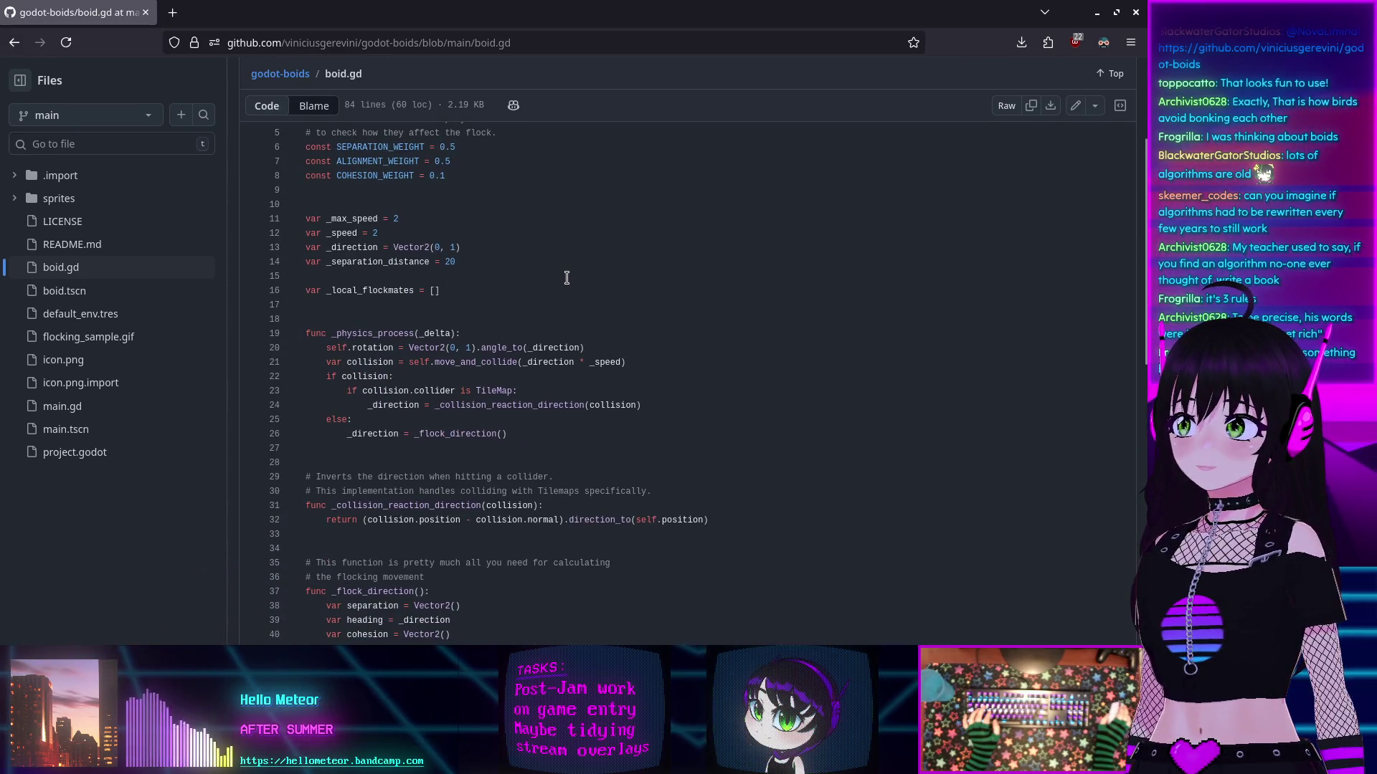
scroll(360, 259, "up", 3)
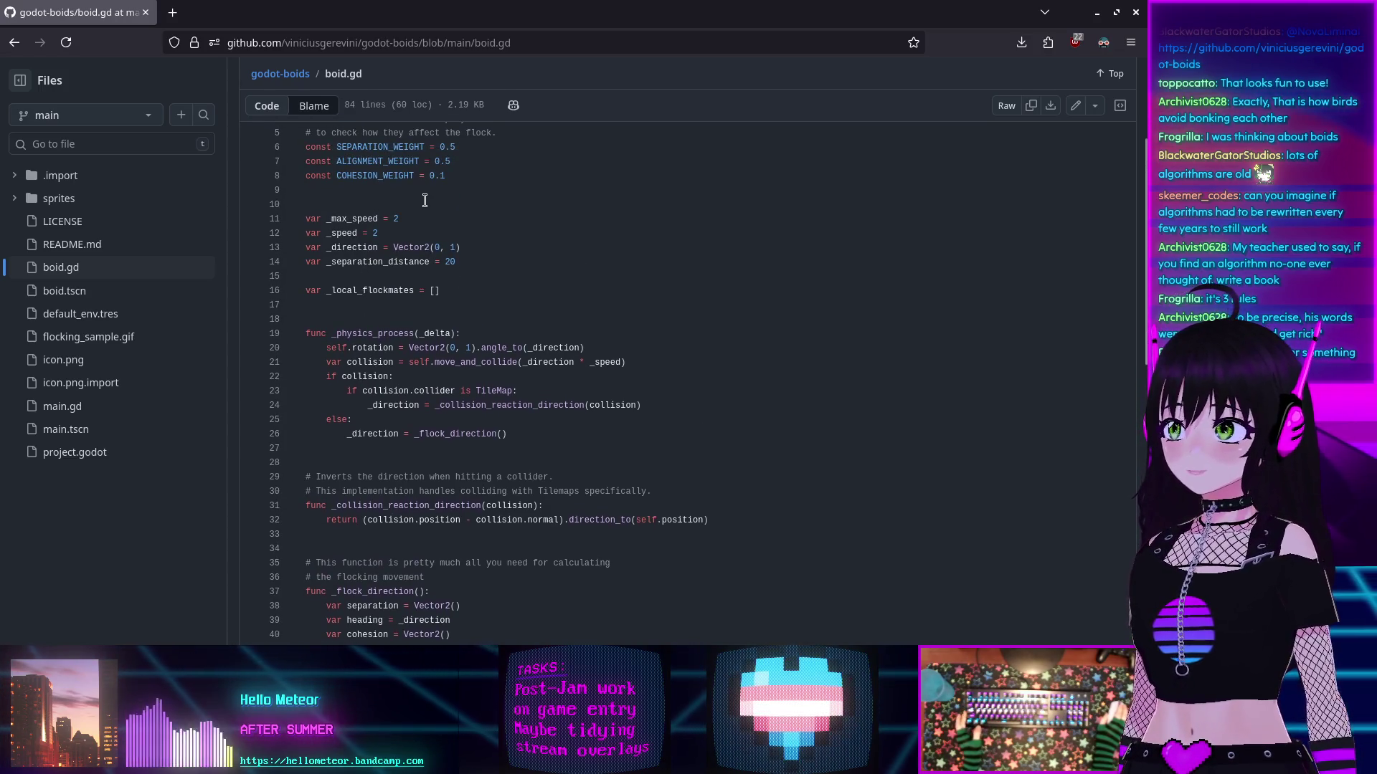
scroll(430, 204, "up", 2)
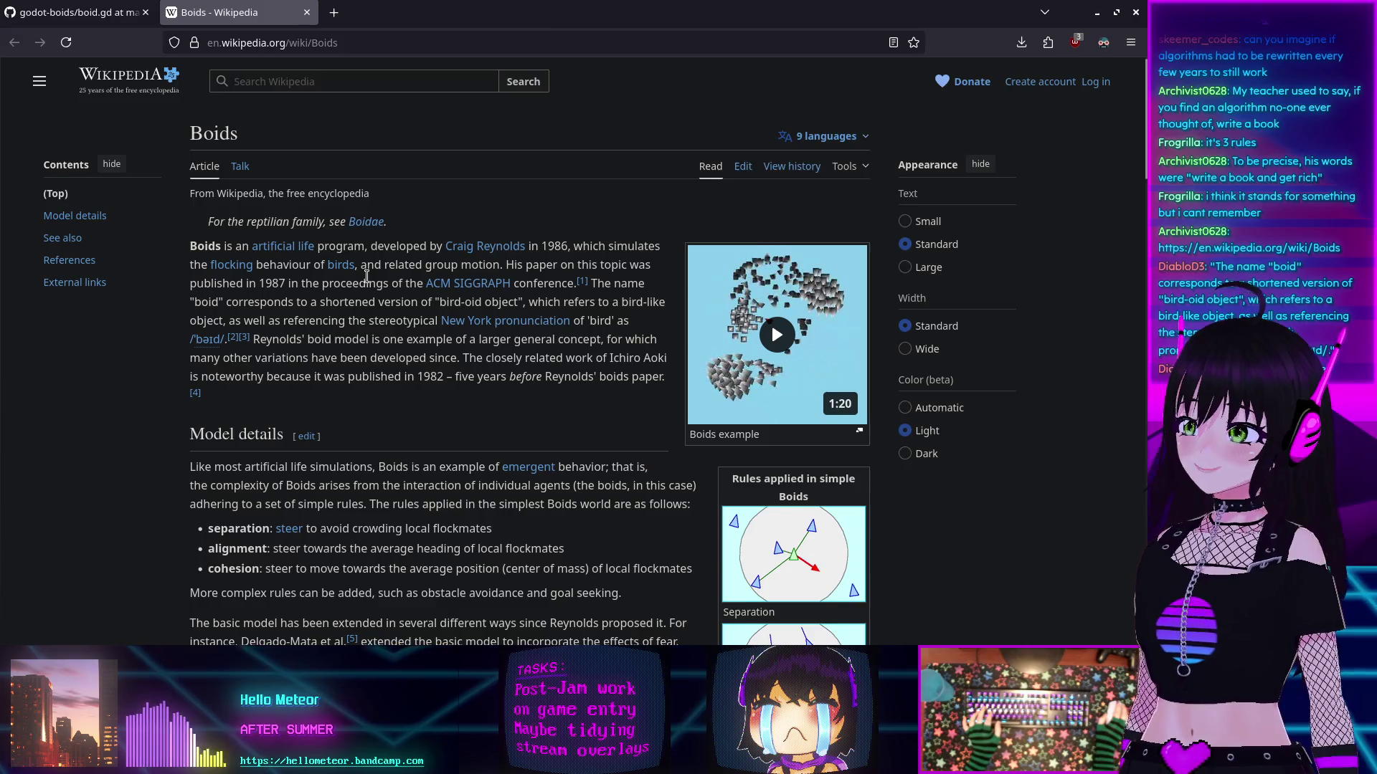
Step: Play and then close the Boids example video on the Wikipedia article
scroll(366, 277, "down", 2)
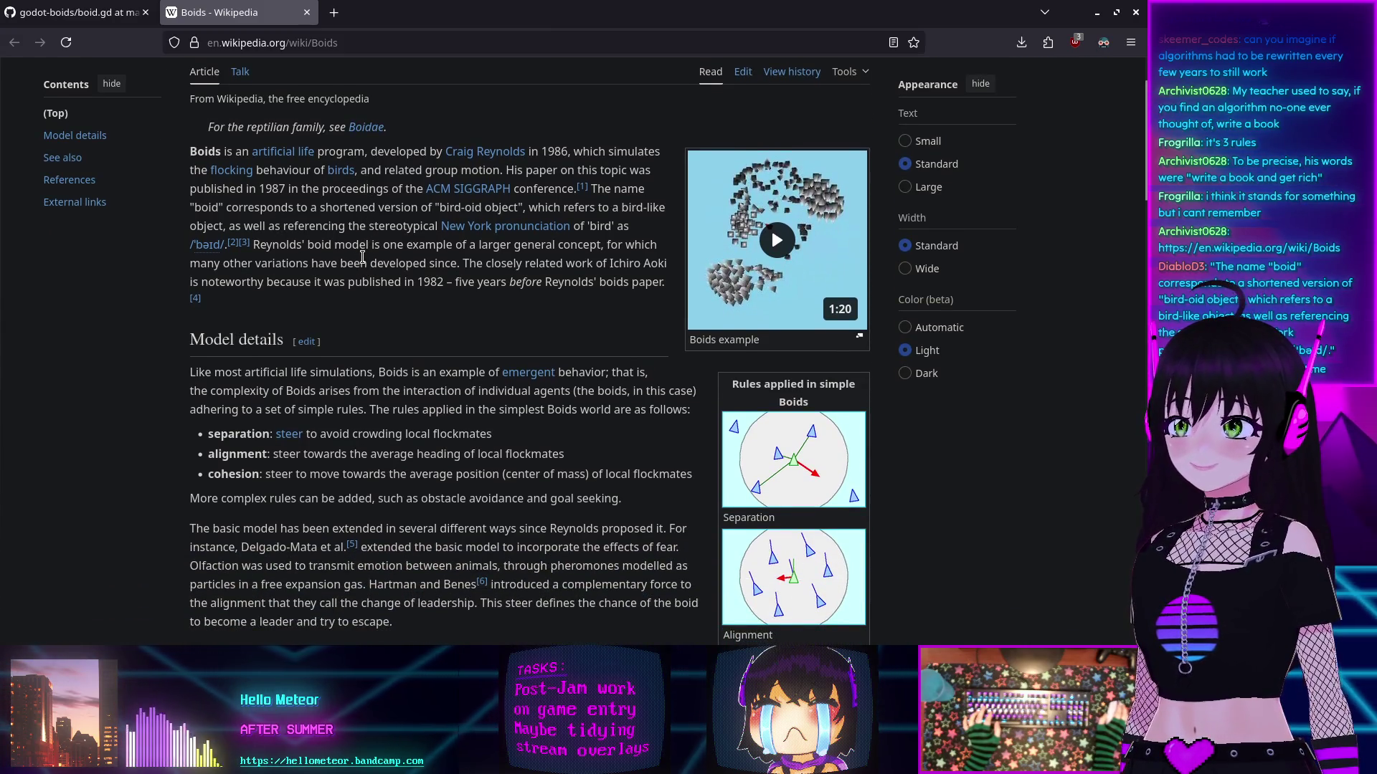
left_click(746, 254)
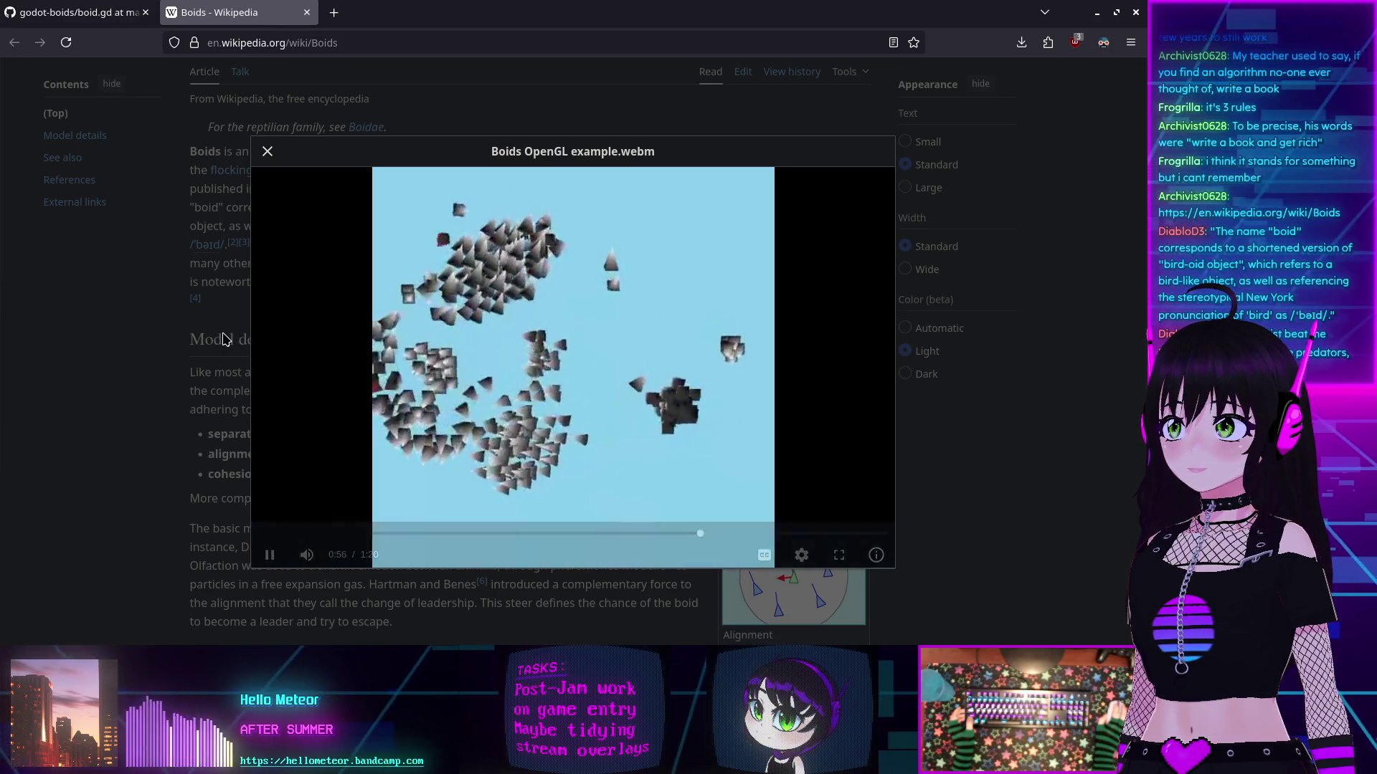
left_click(222, 337)
Step: Read the Boids article's model, applications and See also sections, then return to the boid.gd tab
scroll(388, 409, "down", 4)
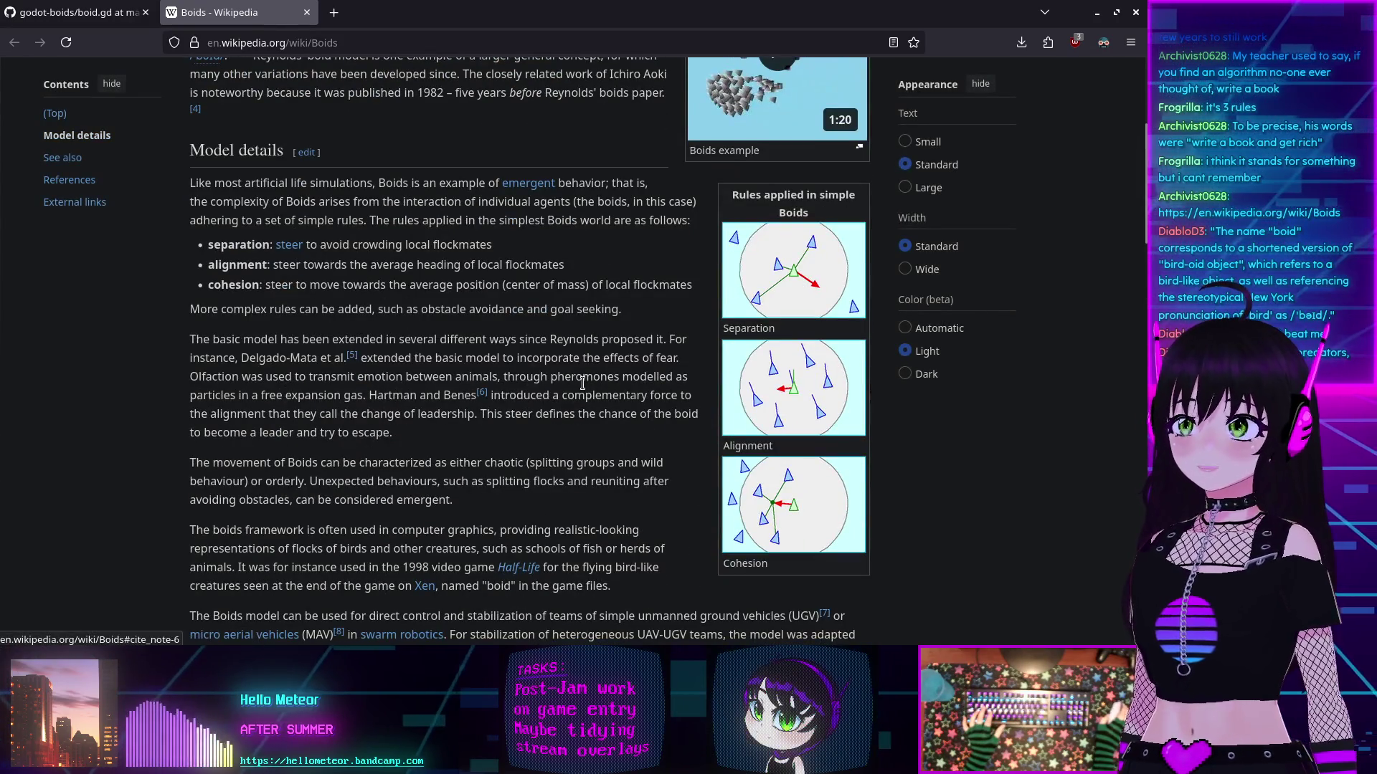
scroll(603, 383, "down", 4)
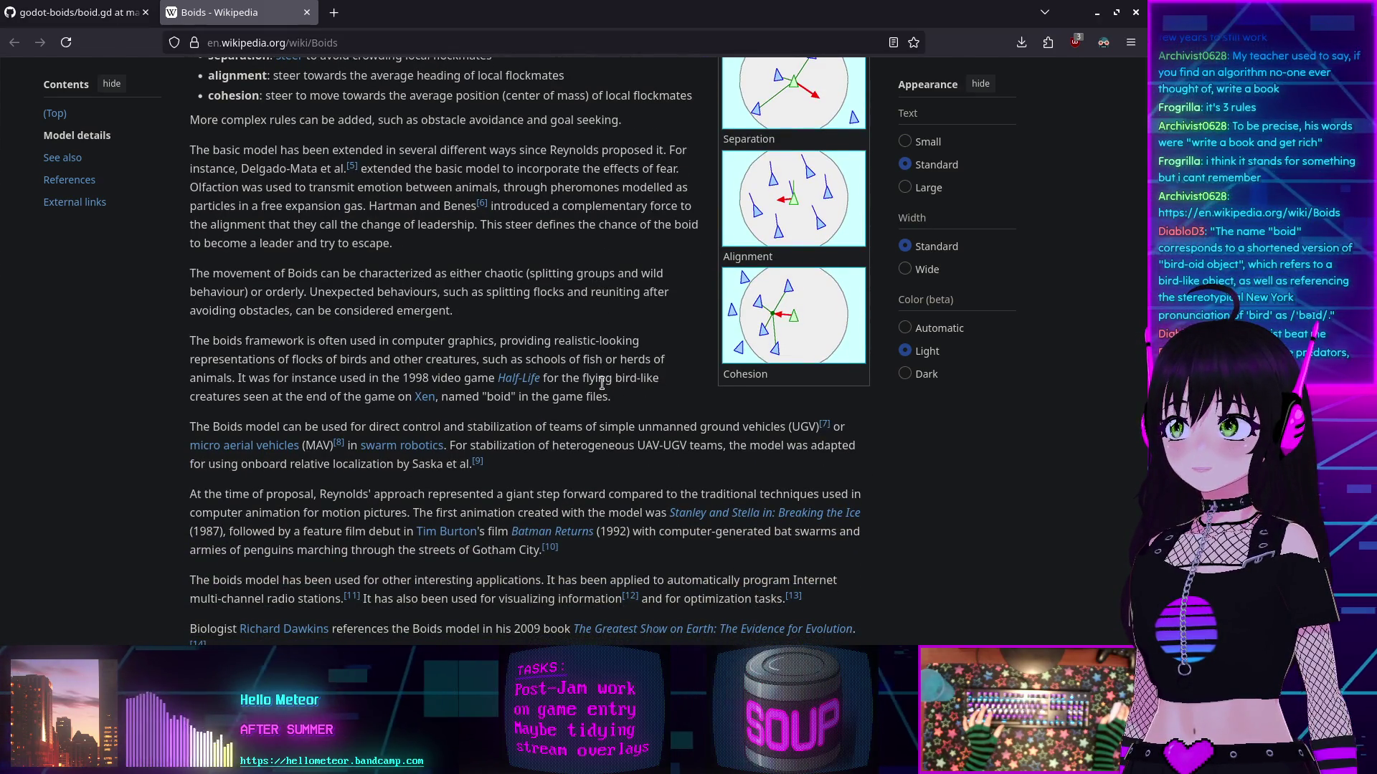
scroll(602, 384, "down", 2)
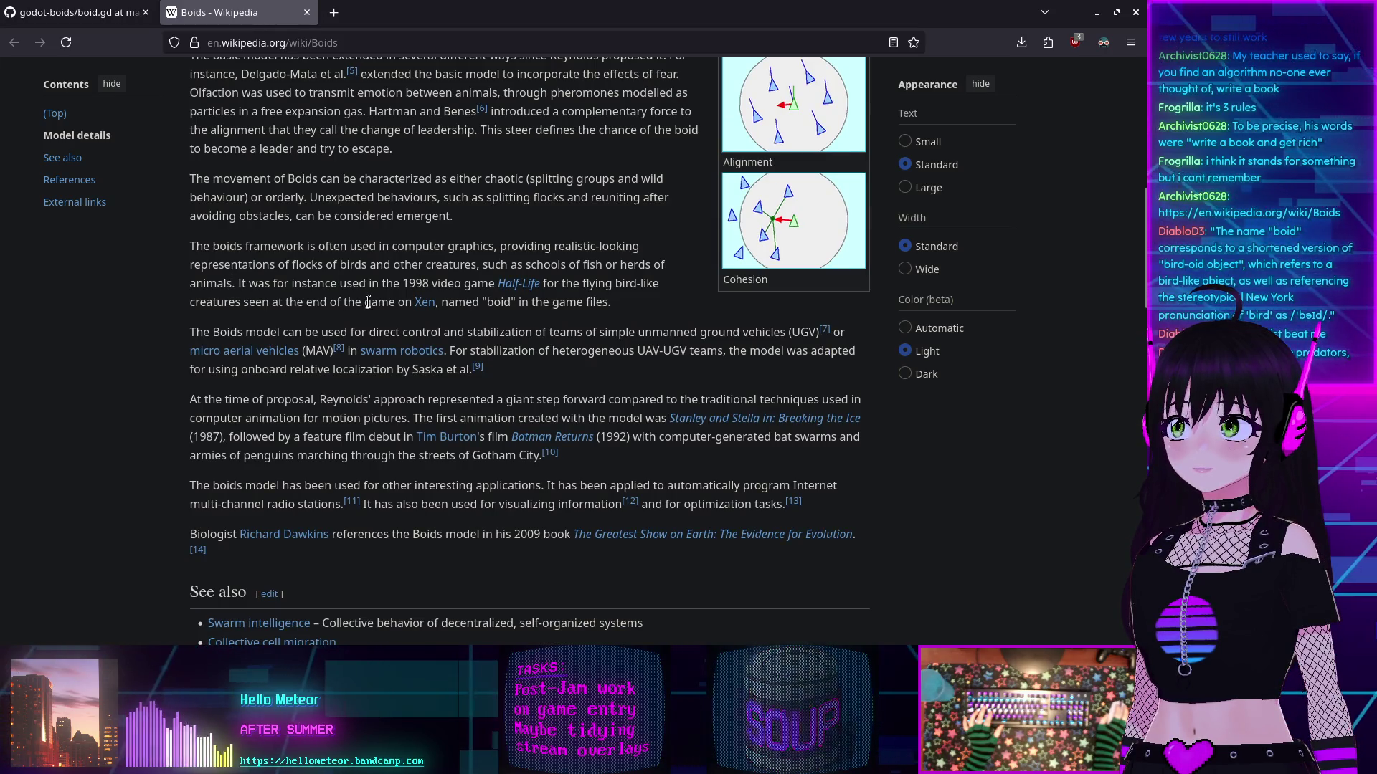
scroll(374, 298, "down", 2)
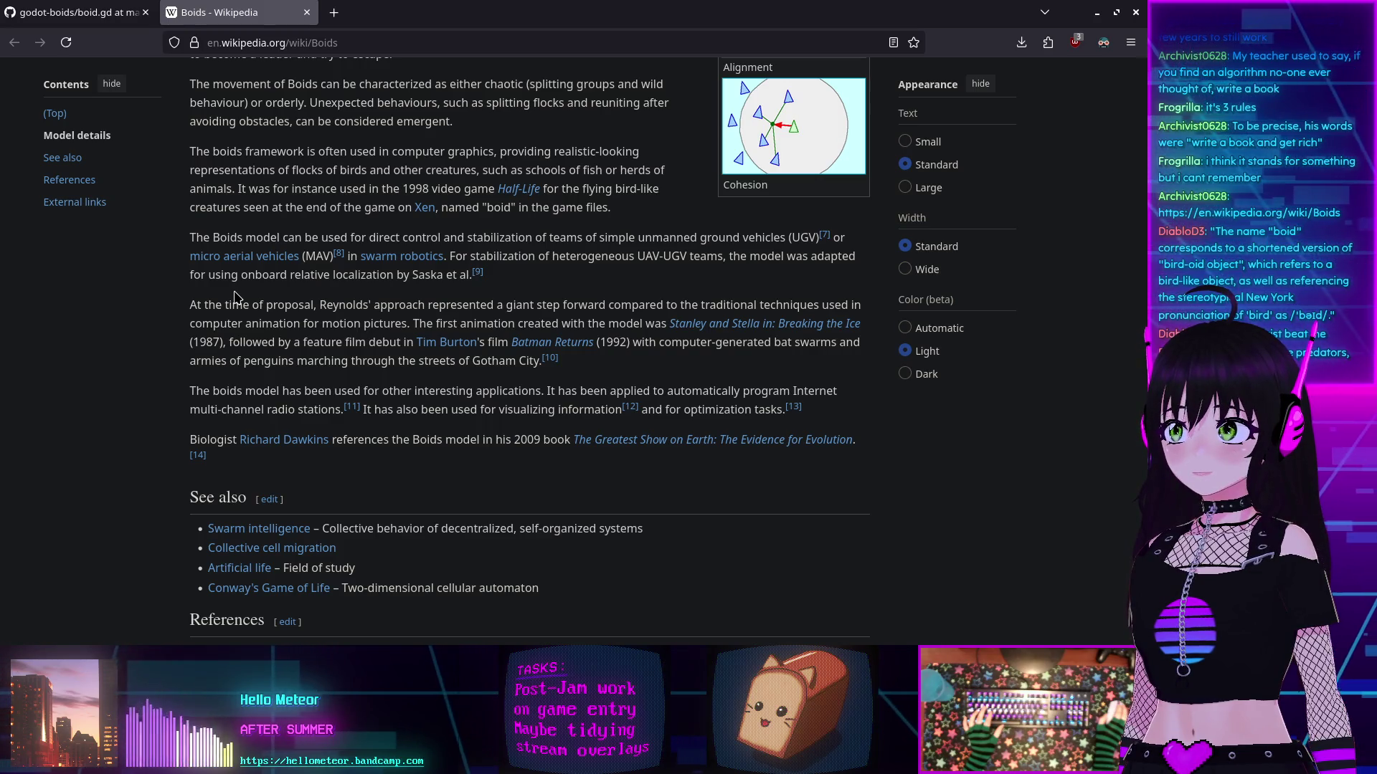
mouse_move(418, 347)
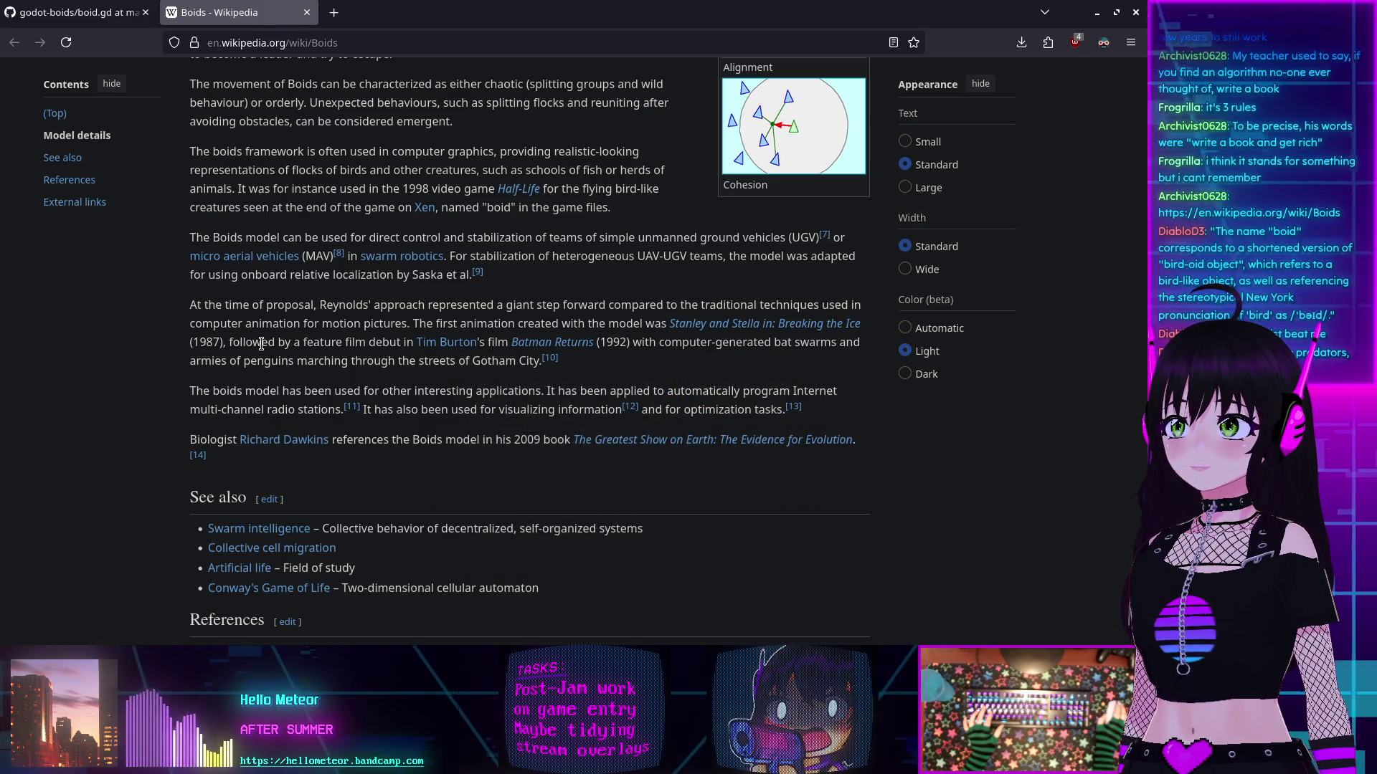
mouse_move(562, 357)
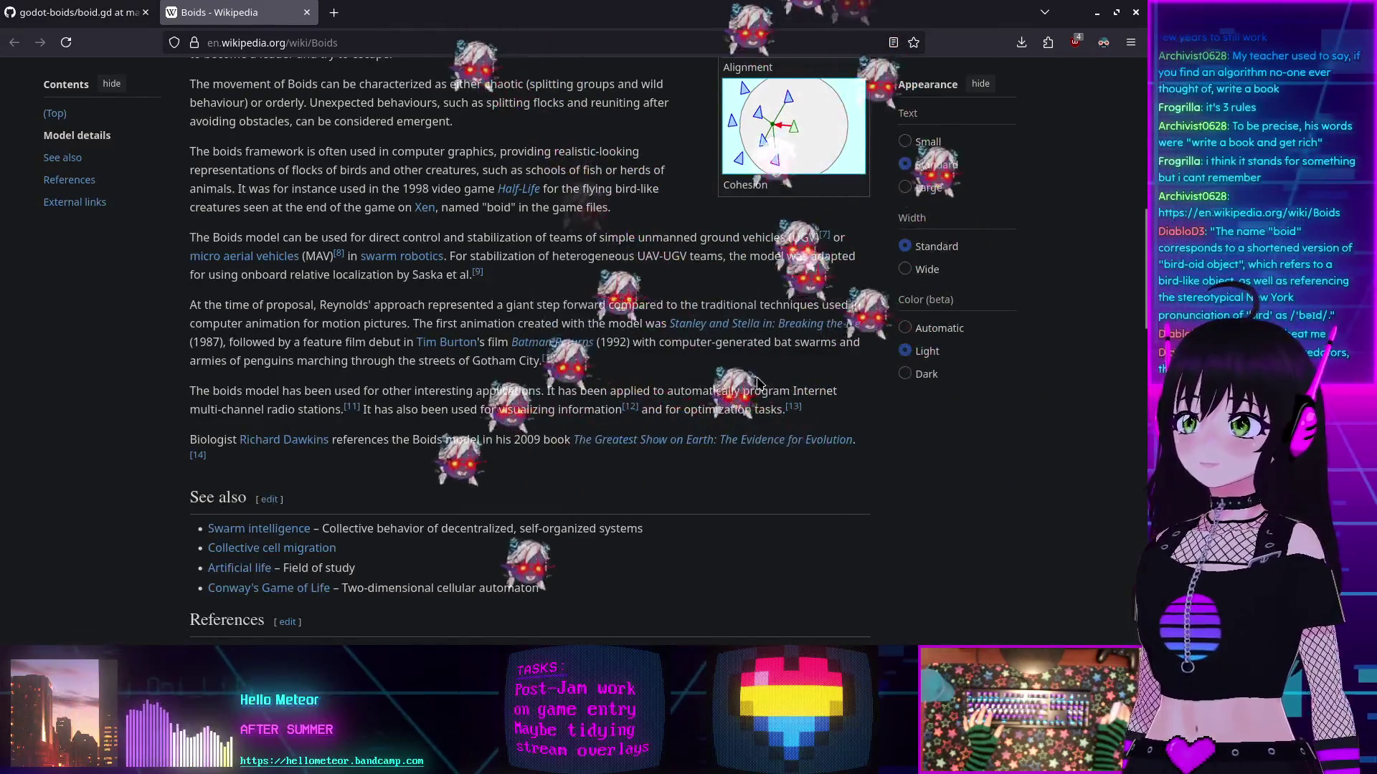
left_click(61, 20)
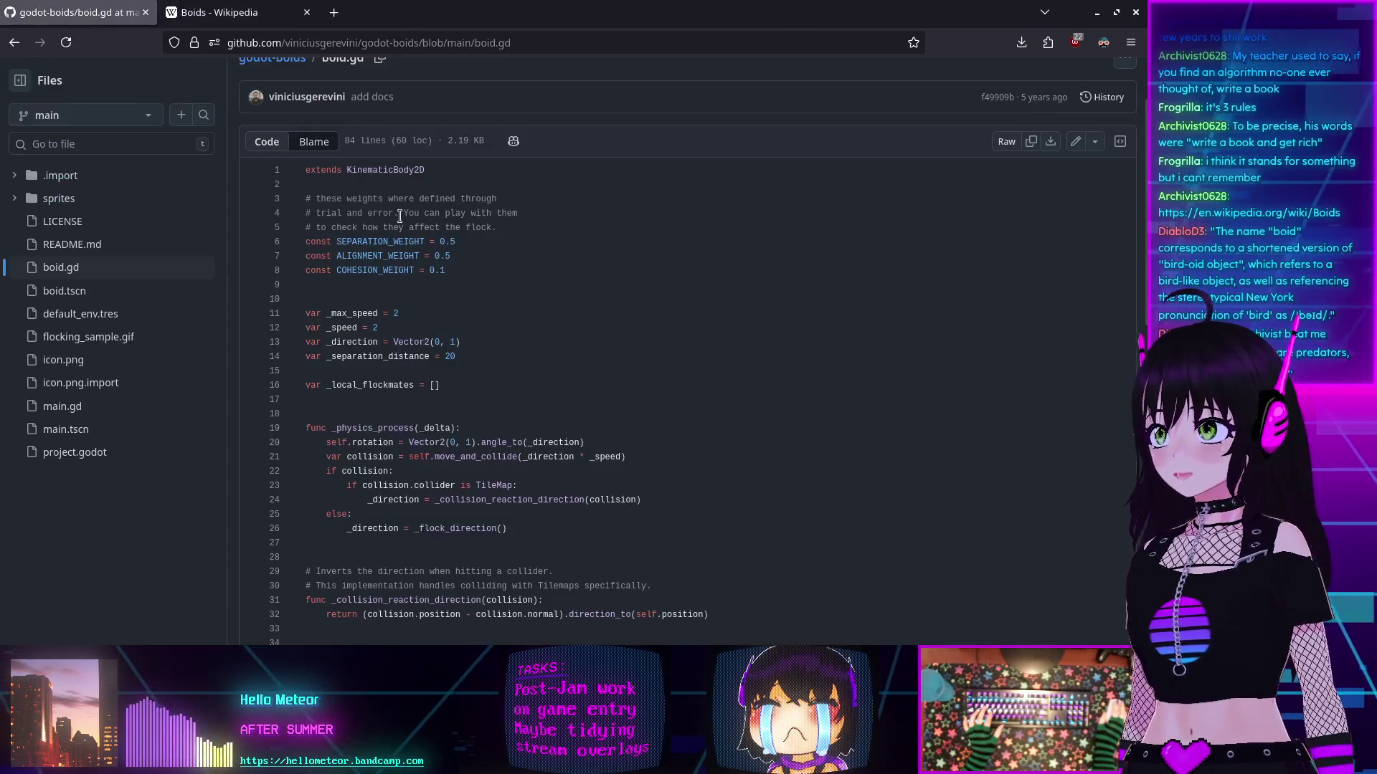
Step: Look up where rotation is referenced in boid.gd, then switch to the Godot editor
scroll(417, 266, "down", 3)
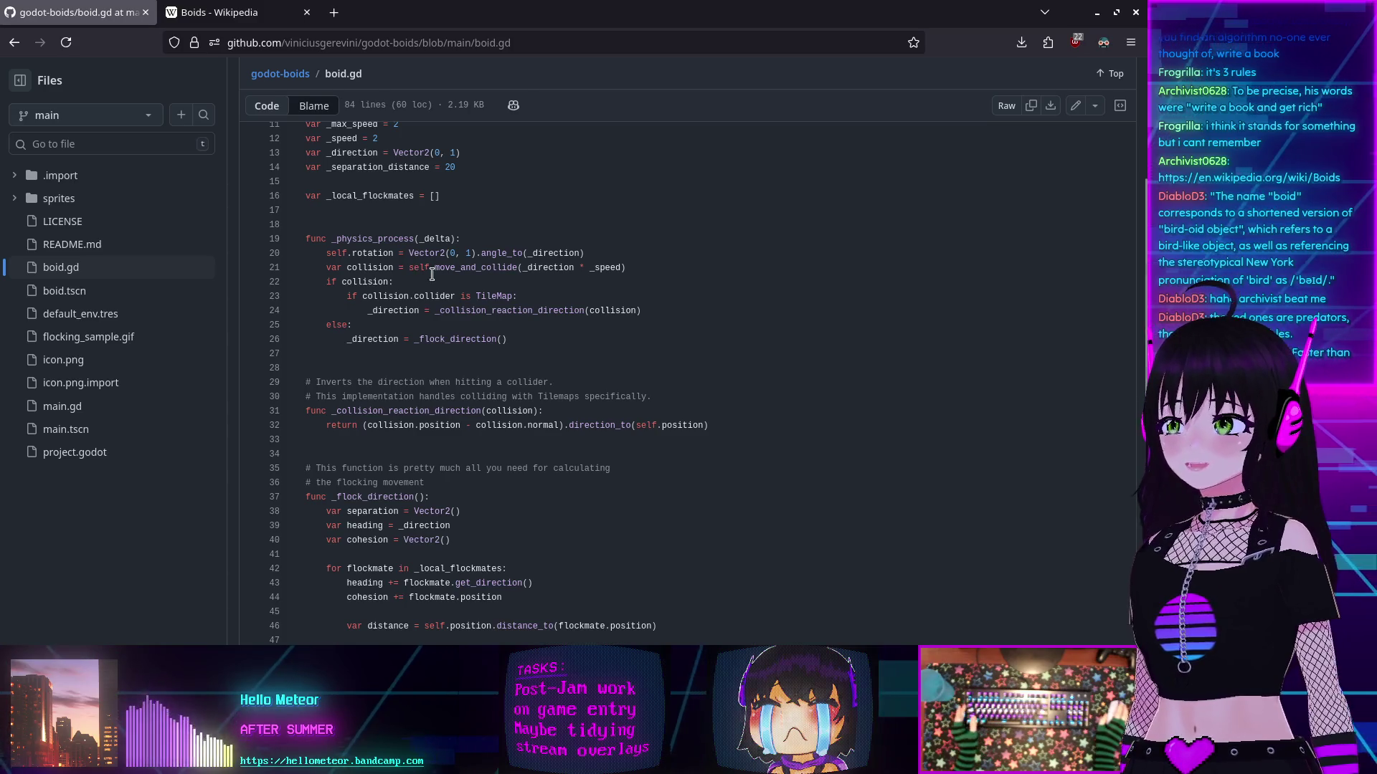
scroll(477, 286, "down", 3)
scroll(421, 260, "up", 3)
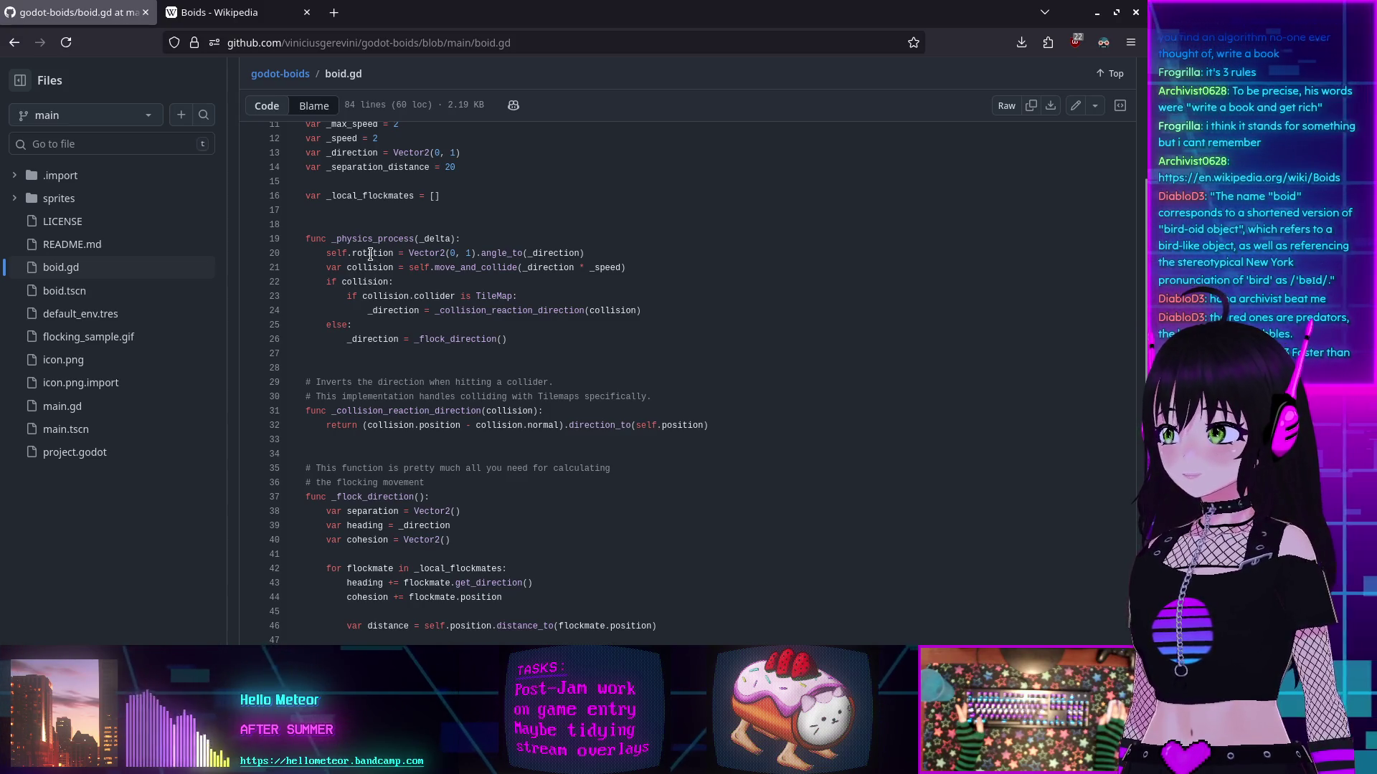
left_click(367, 253)
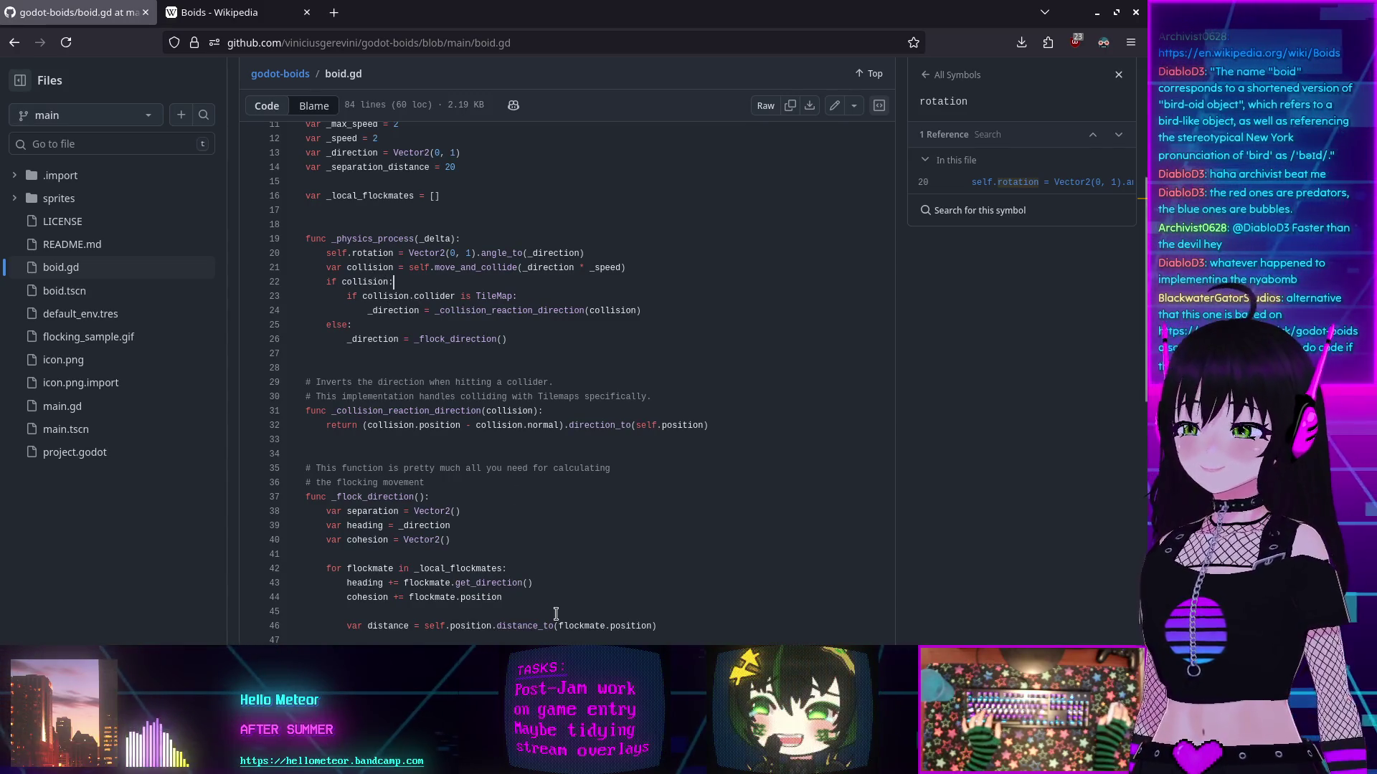
key("alt+Tab")
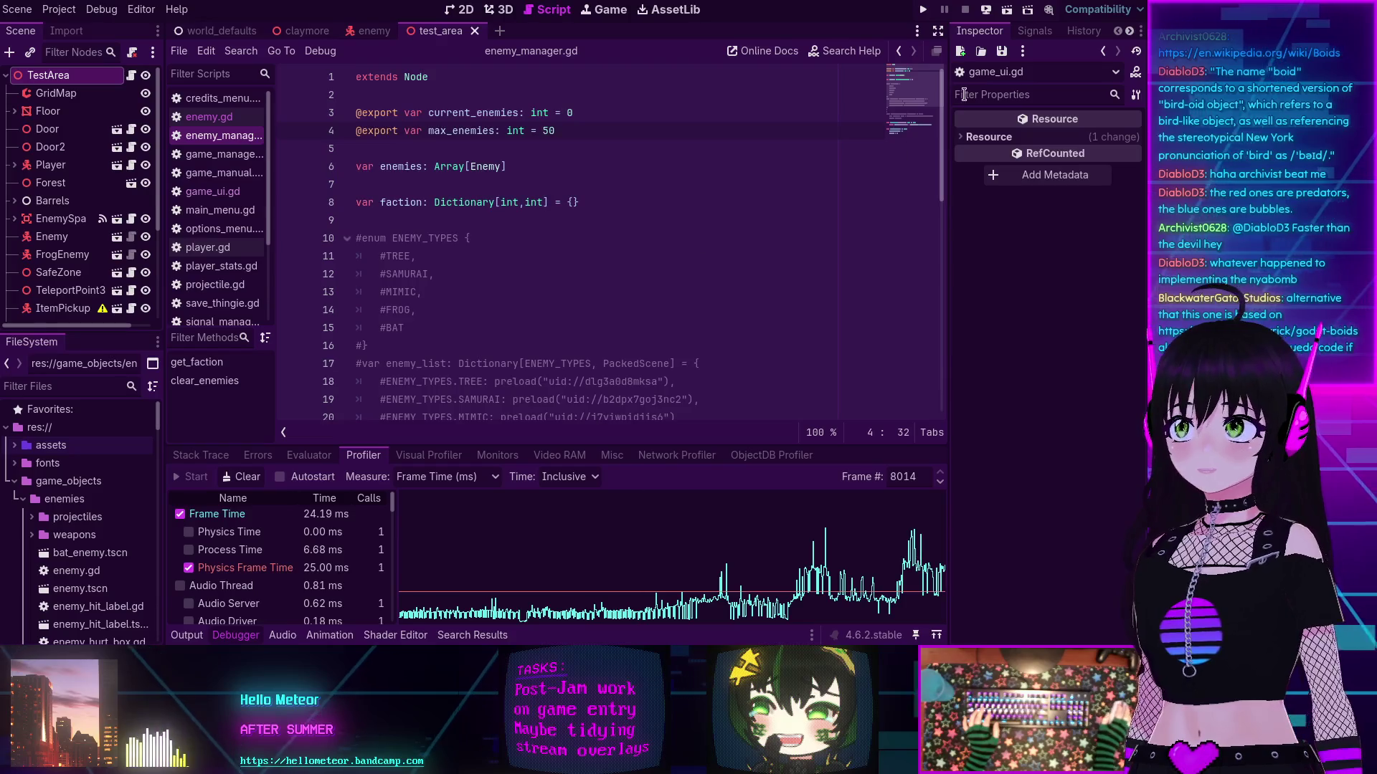
Step: Search the help for 'move_and' and open PhysicsBody3D's move_and_collide documentation
left_click(845, 51)
type("mo")
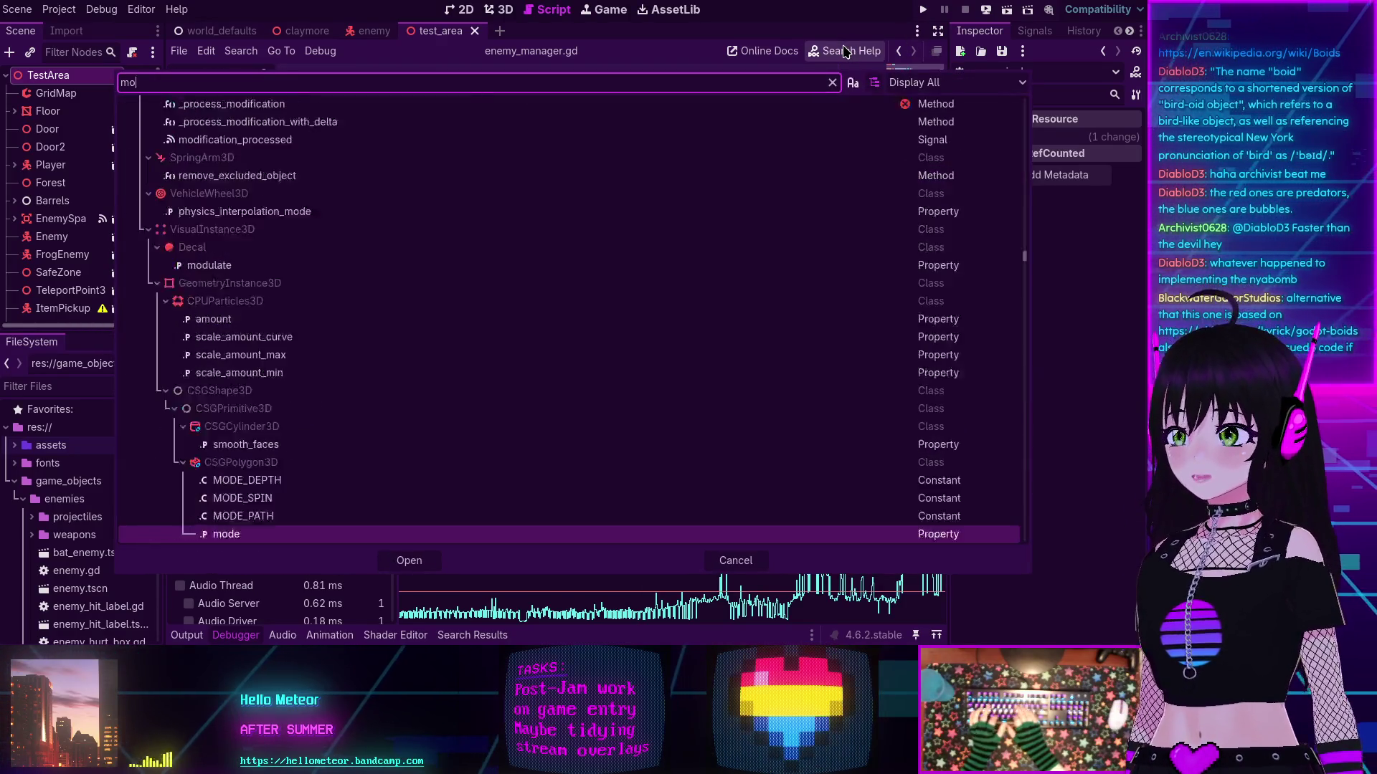
type("ve_and")
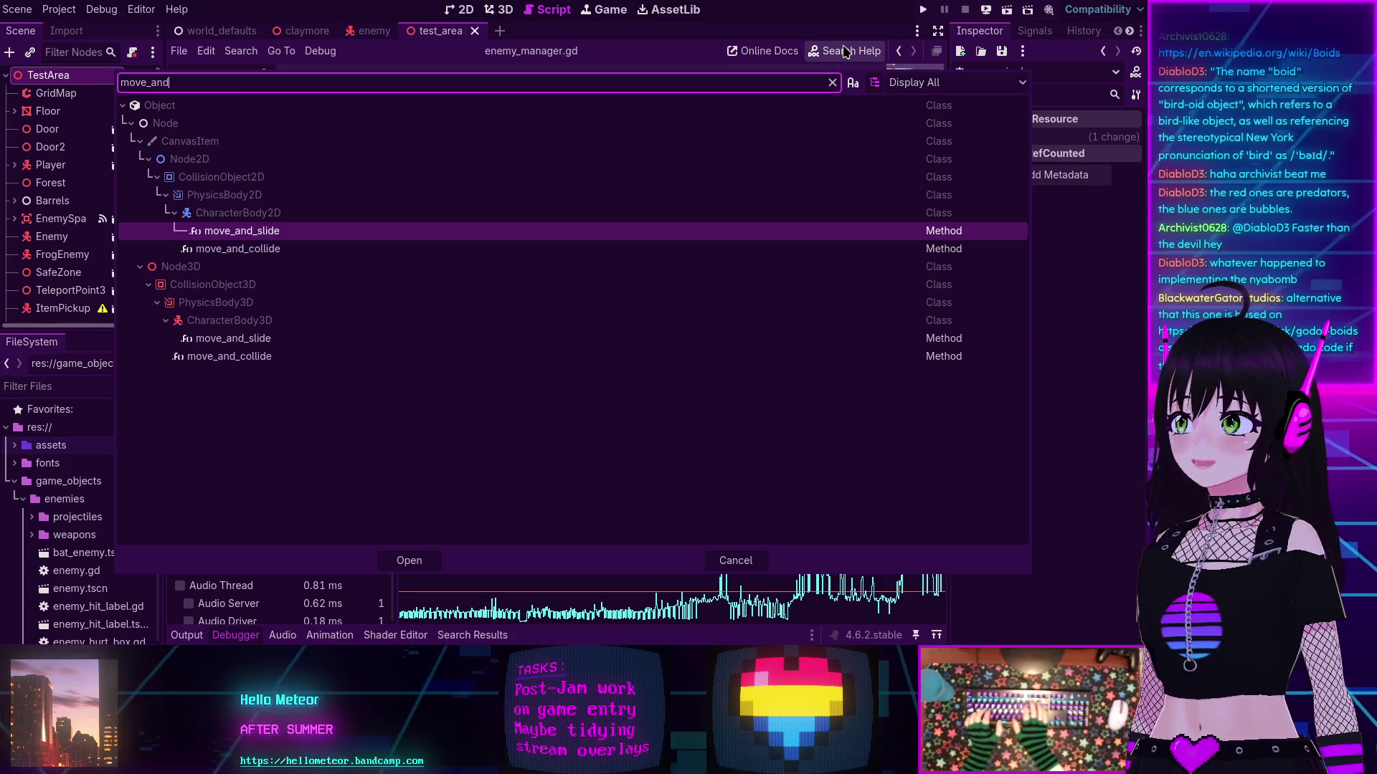
double_click(260, 353)
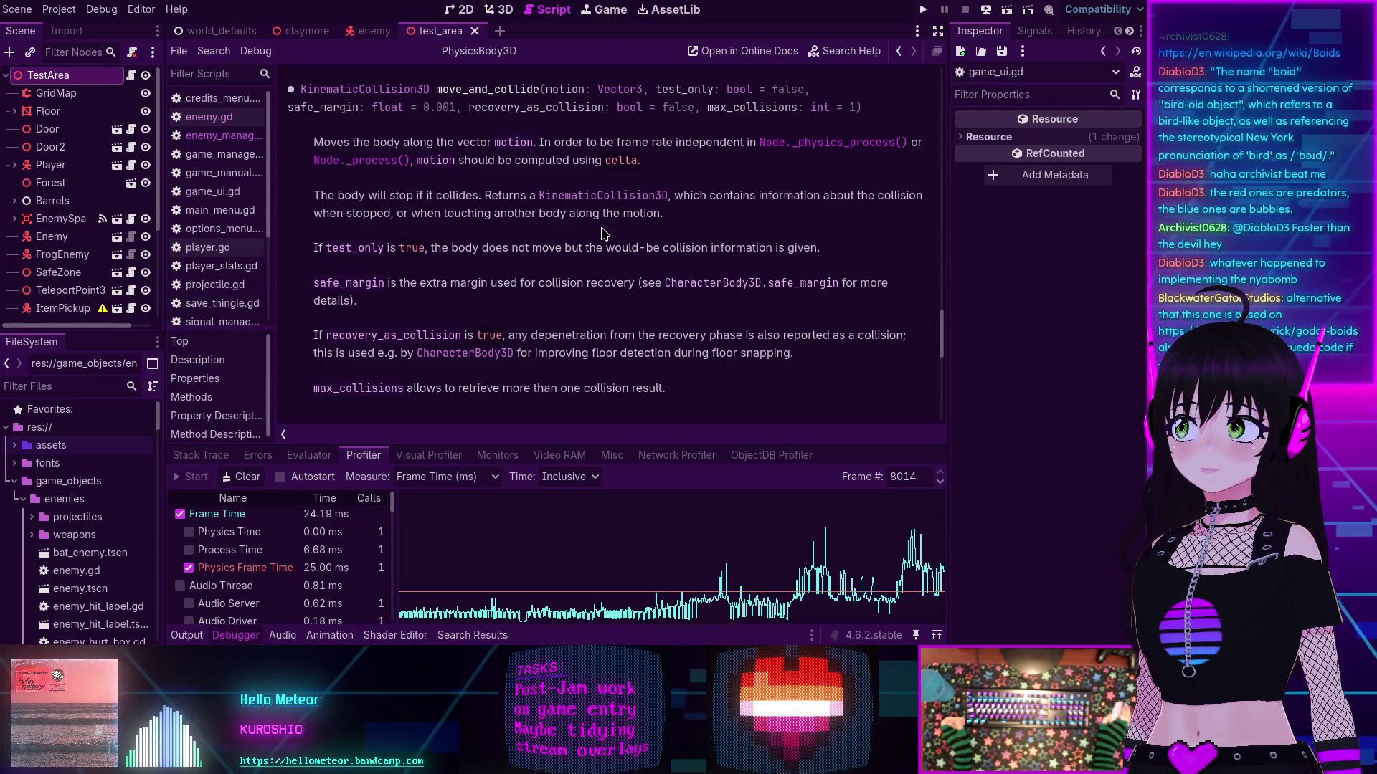
scroll(602, 233, "up", 3)
scroll(573, 241, "down", 2)
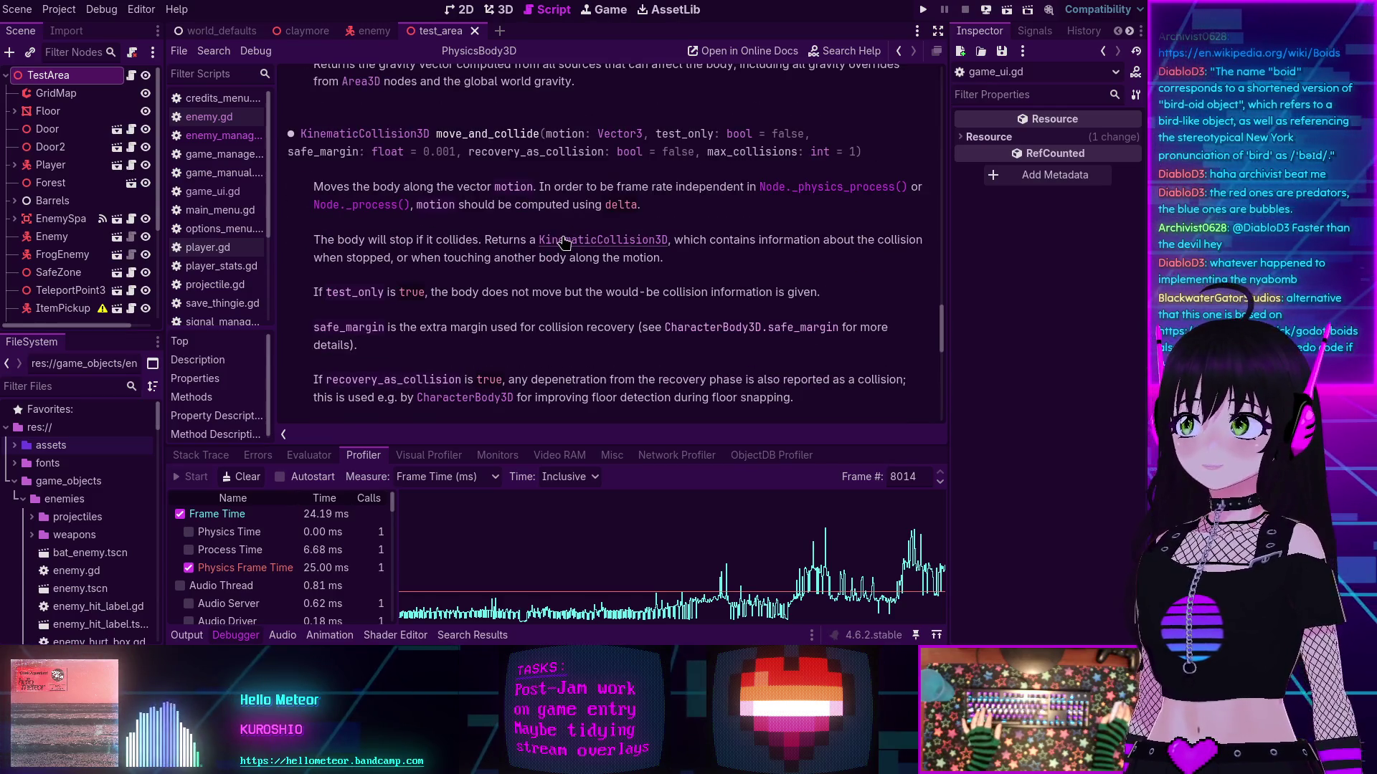
scroll(563, 243, "down", 8)
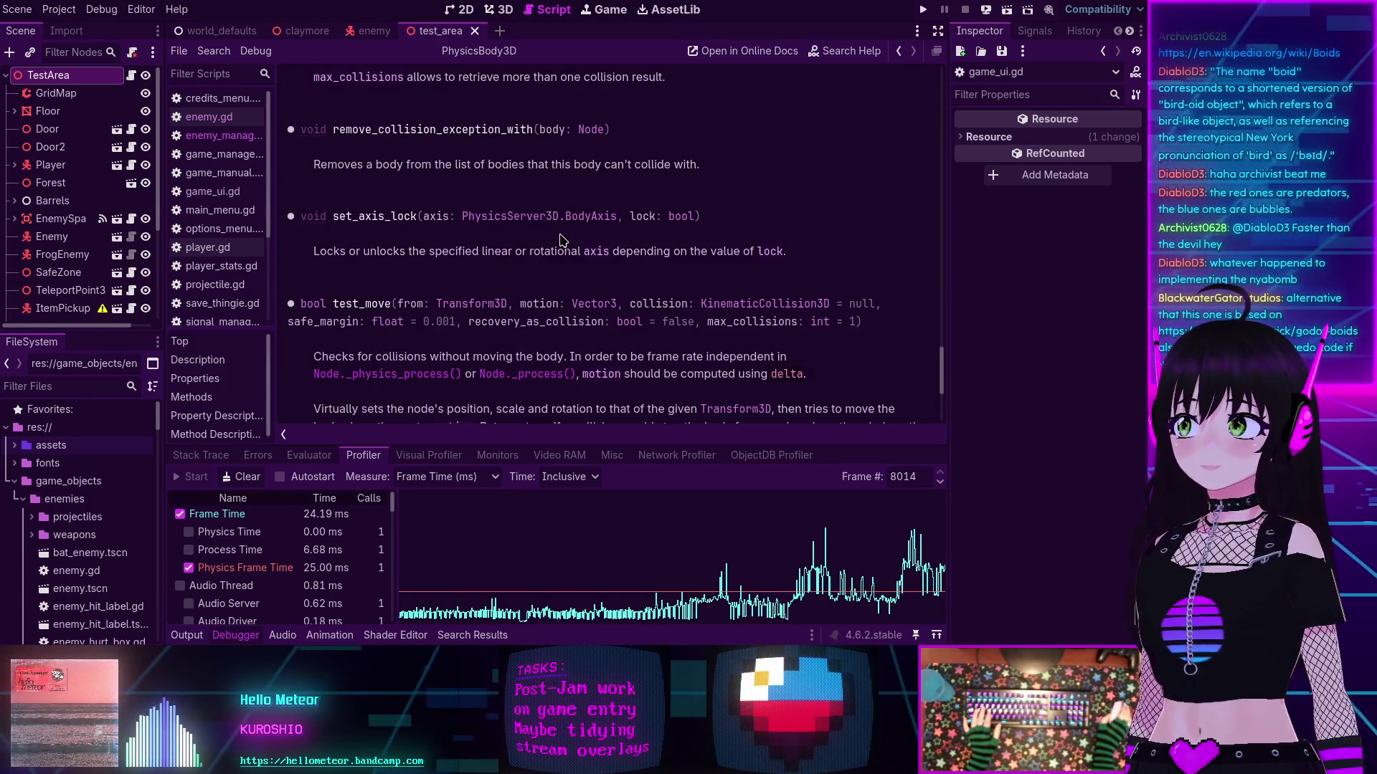
Step: Review PhysicsBody3D's methods list, including move_and_collide and test_move
left_click(192, 397)
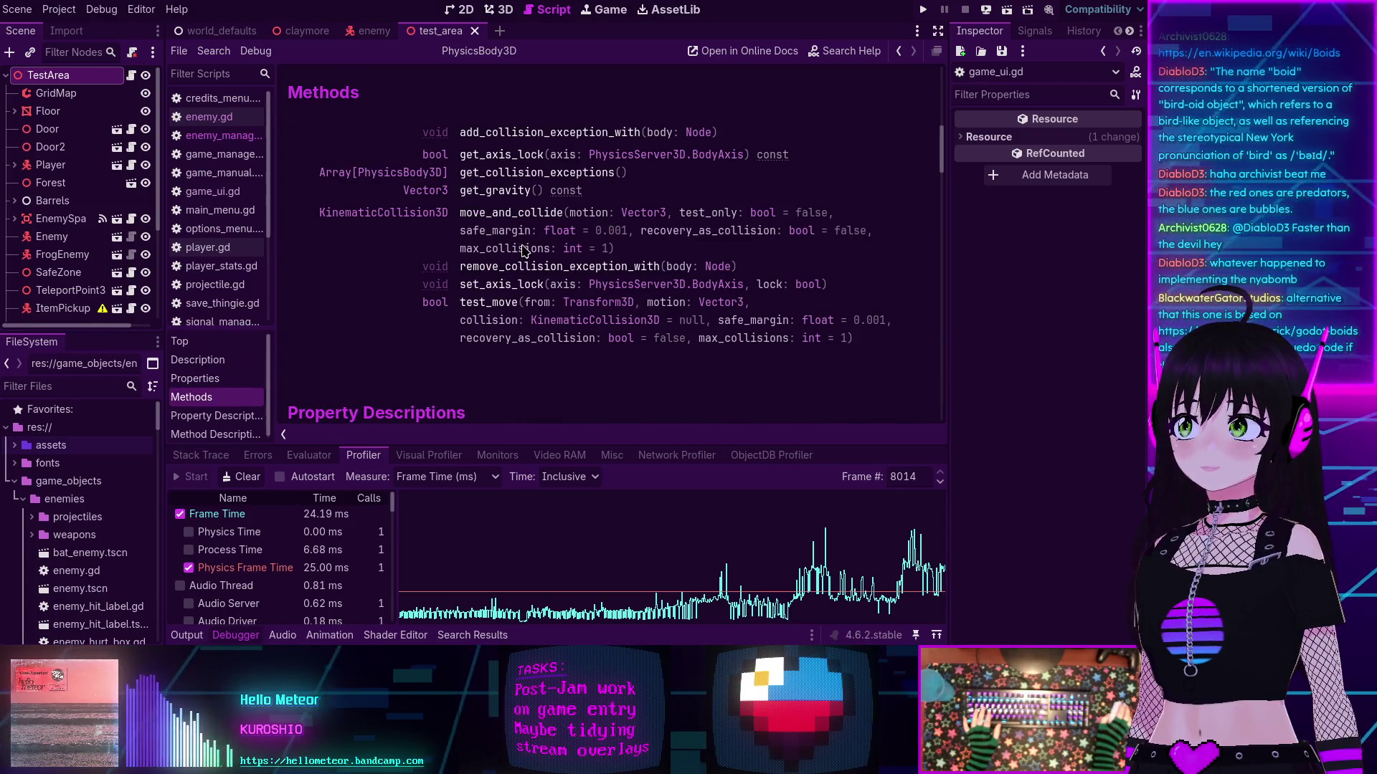
scroll(516, 164, "up", 2)
scroll(513, 150, "down", 1)
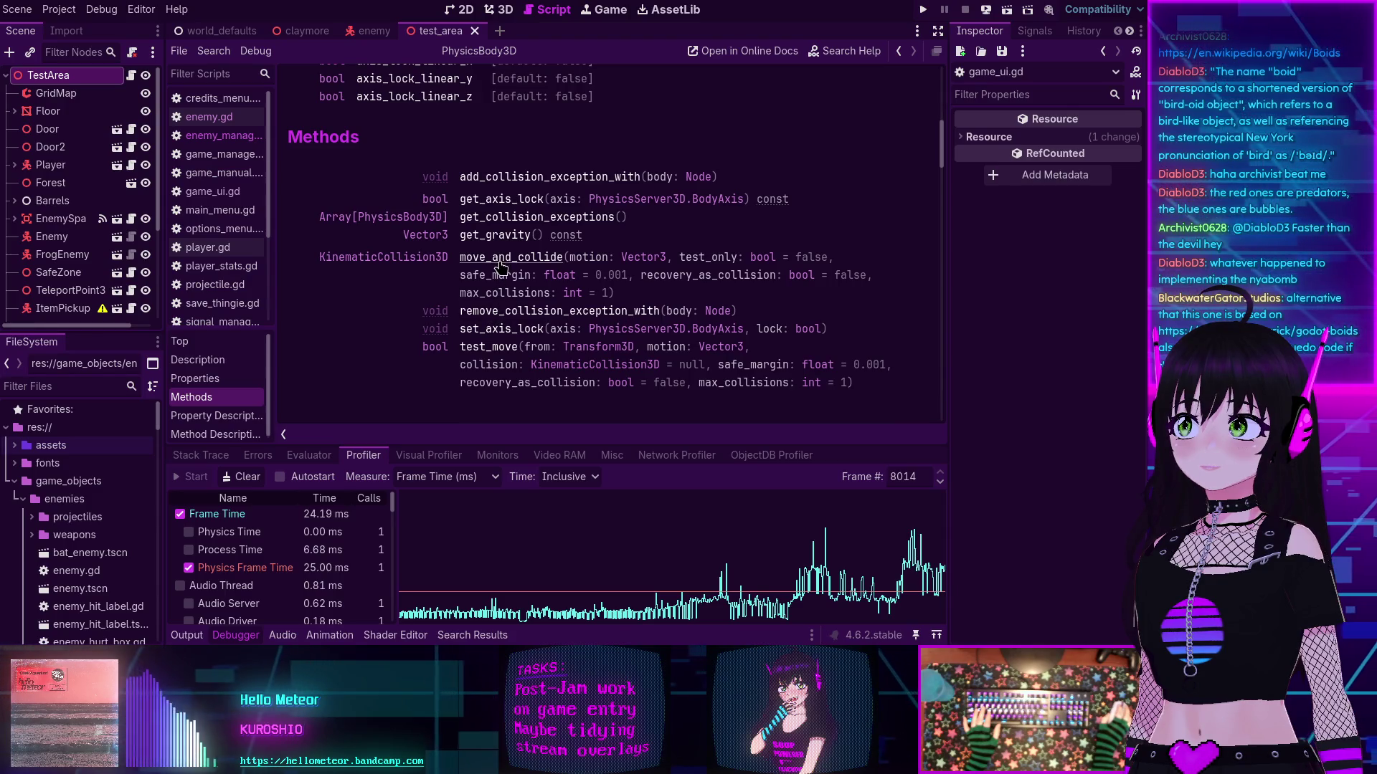
scroll(493, 213, "down", 2)
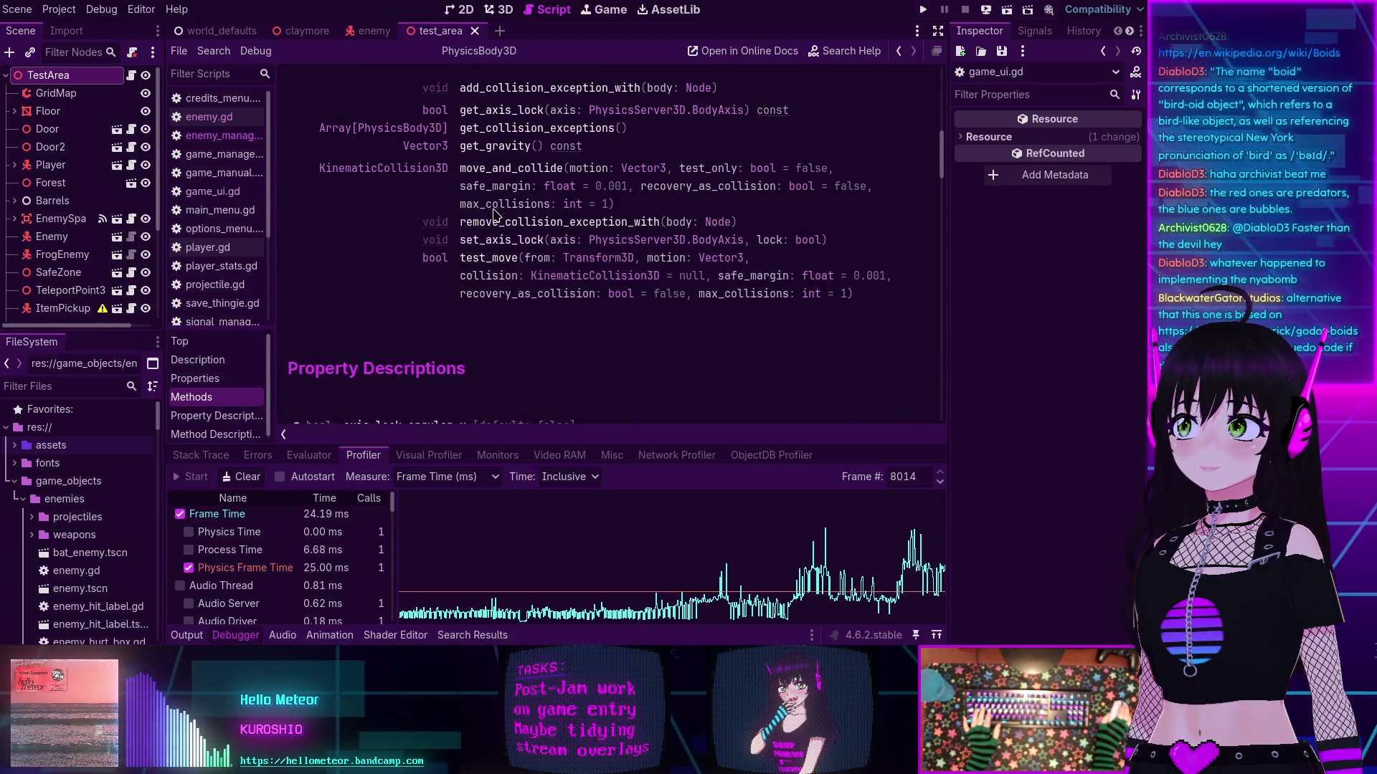
scroll(445, 144, "up", 12)
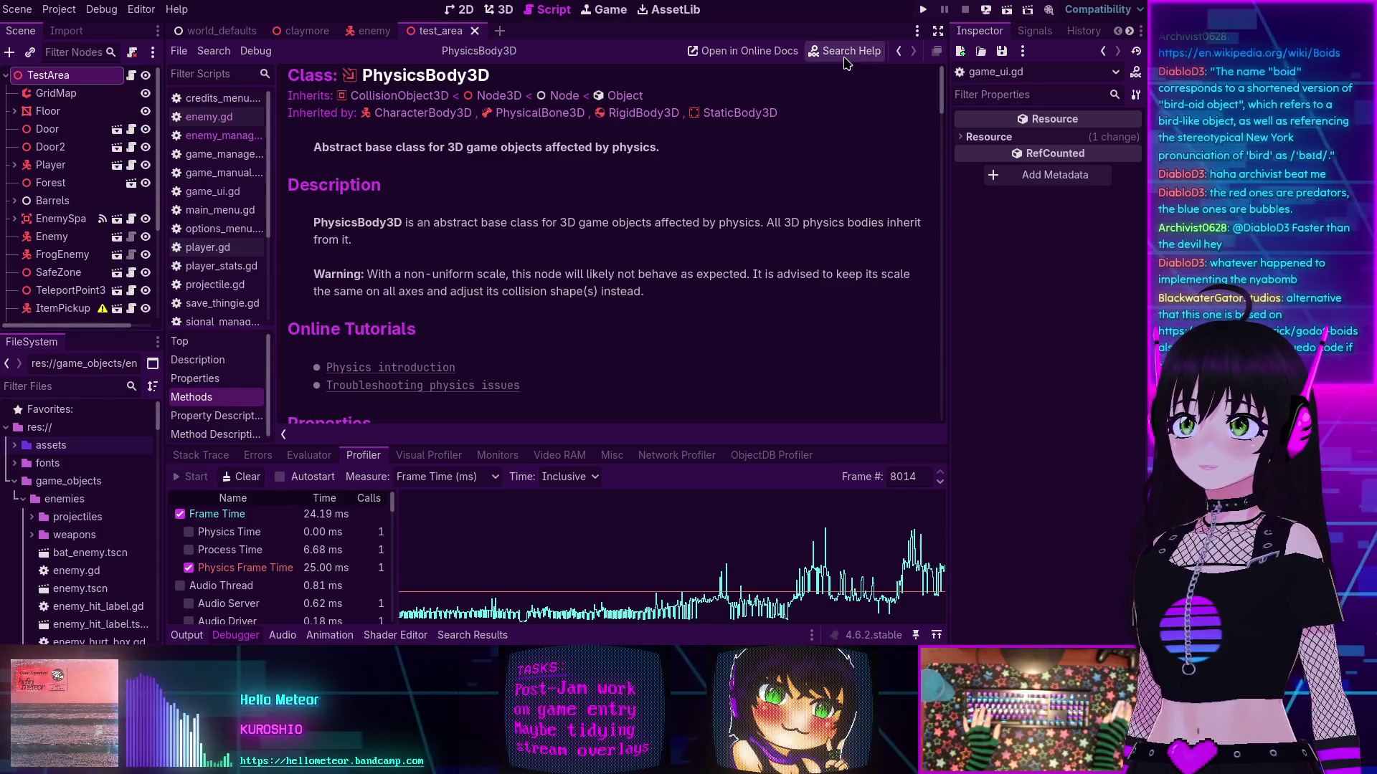
Step: Open CharacterBody3D's move_and_slide documentation, then return to the godot-boids browser page
left_click(844, 51)
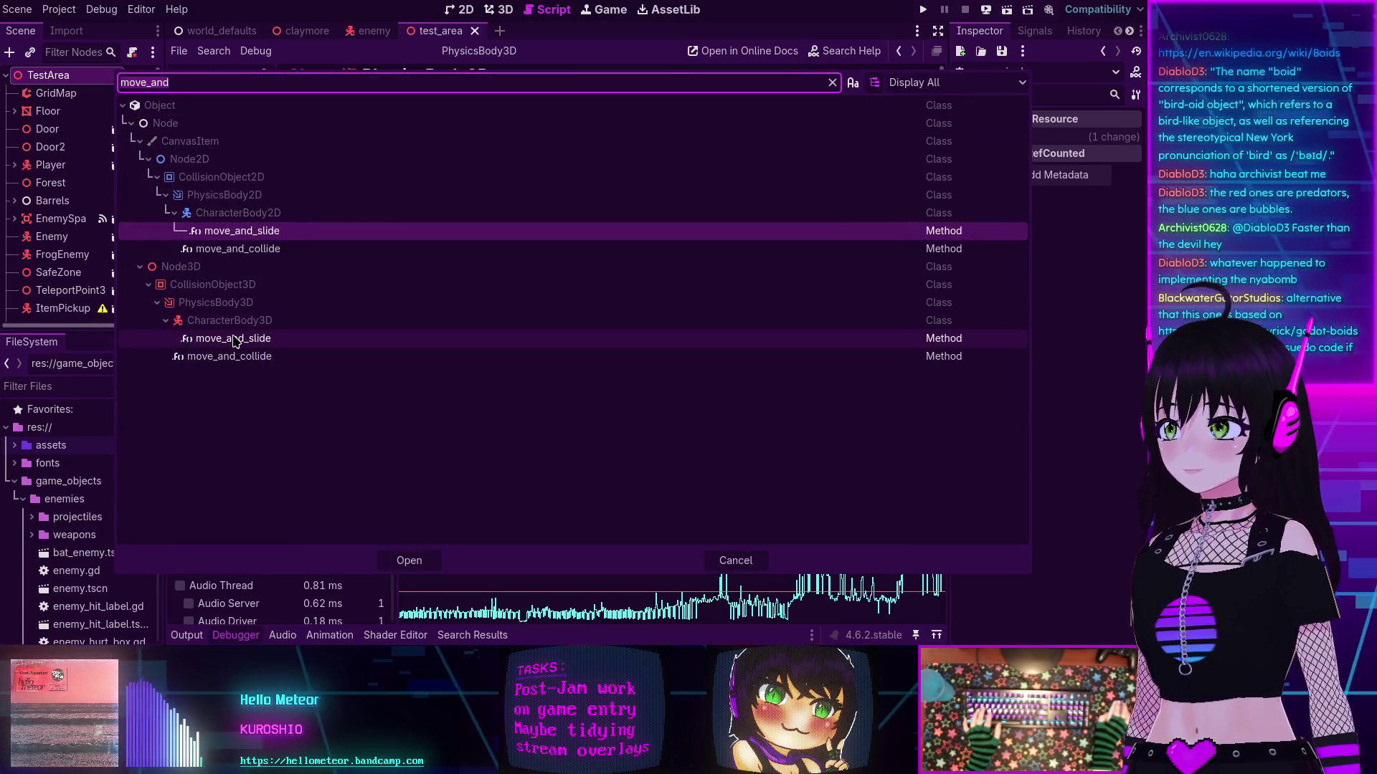
double_click(287, 338)
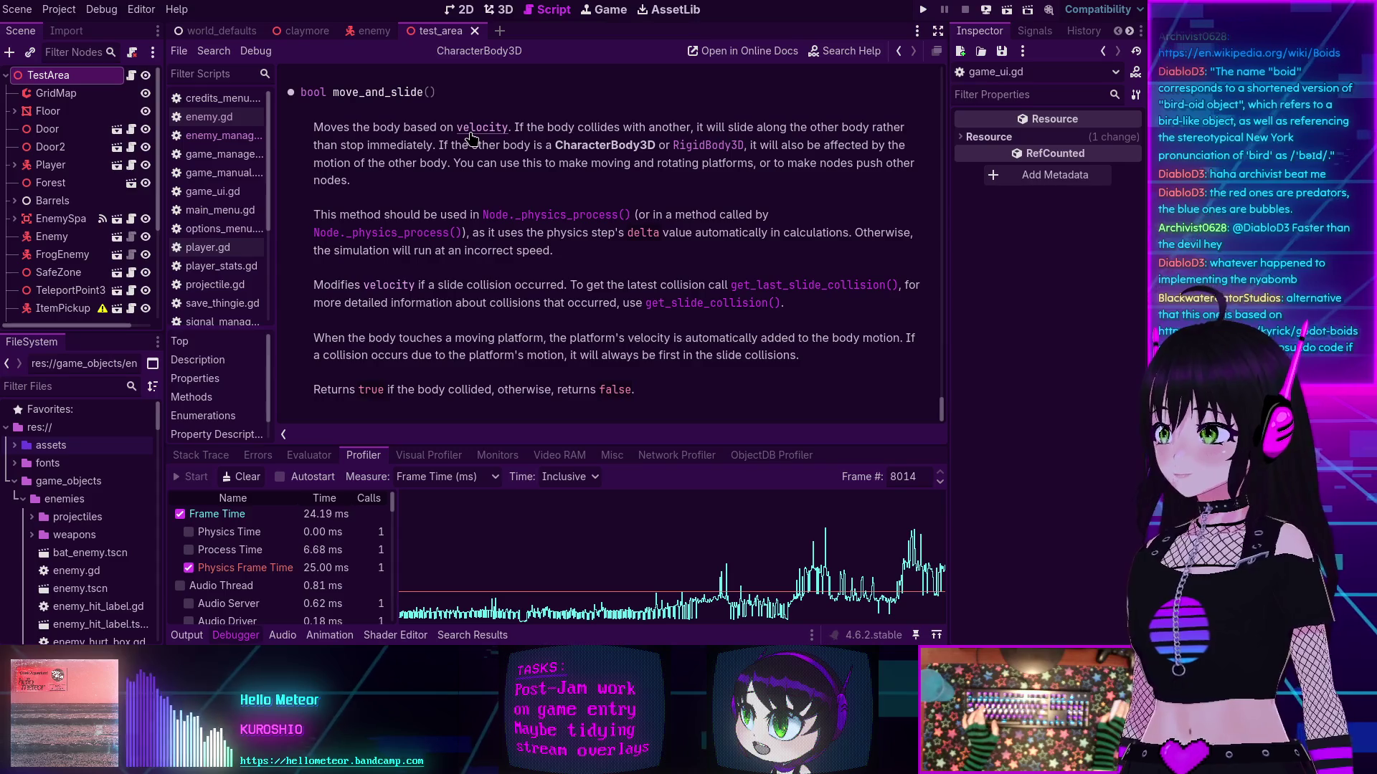
key("alt+Tab")
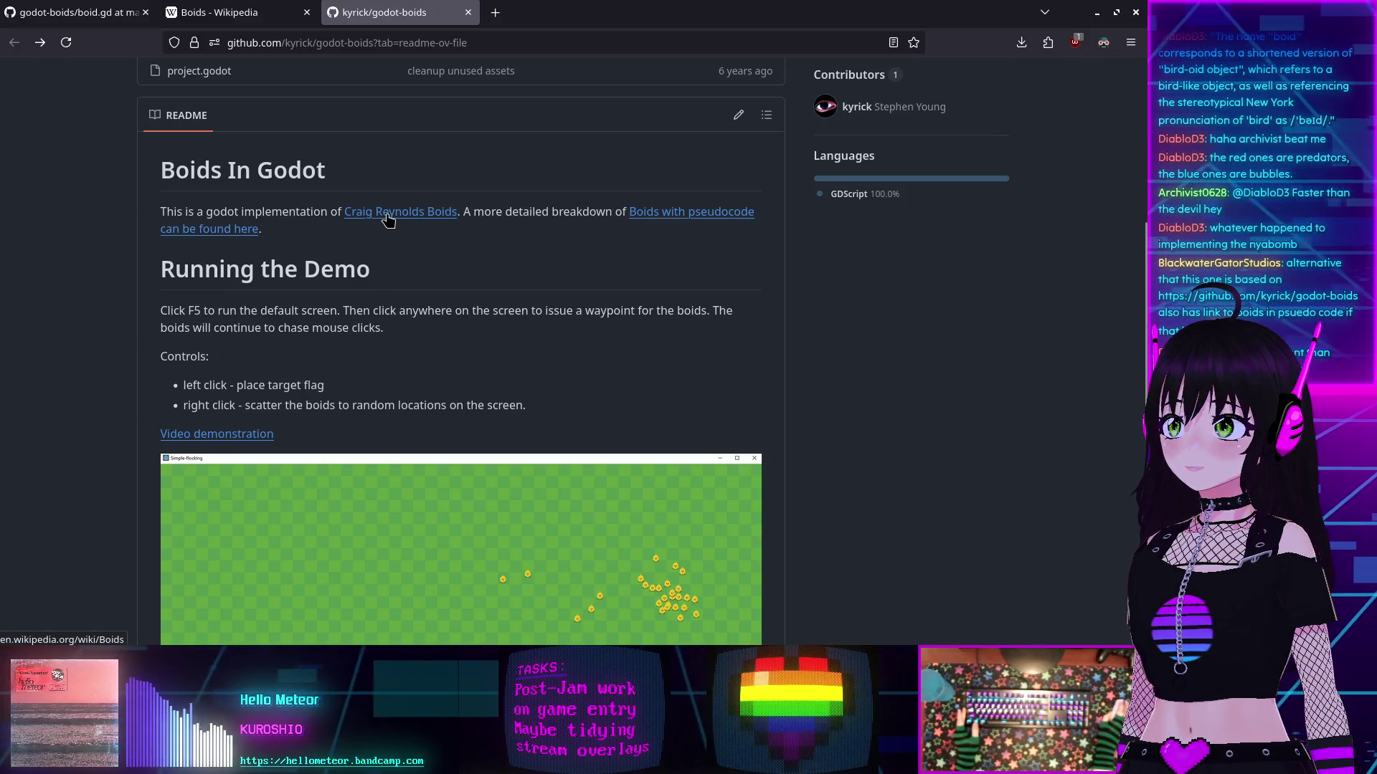
Step: Scroll the godot-boids page back to its file list showing assets/sprites, src and project.godot
scroll(389, 218, "down", 5)
scroll(388, 221, "down", 1)
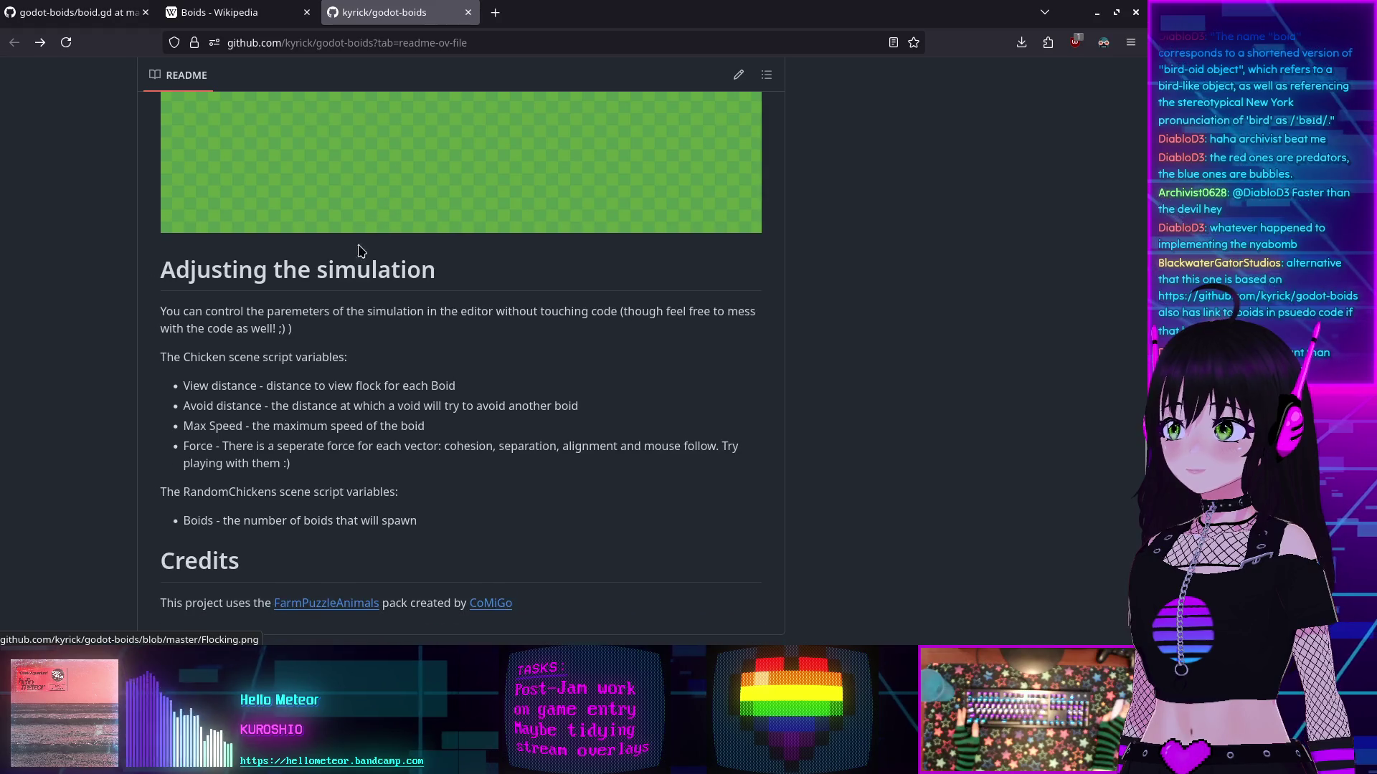
scroll(223, 363, "up", 3)
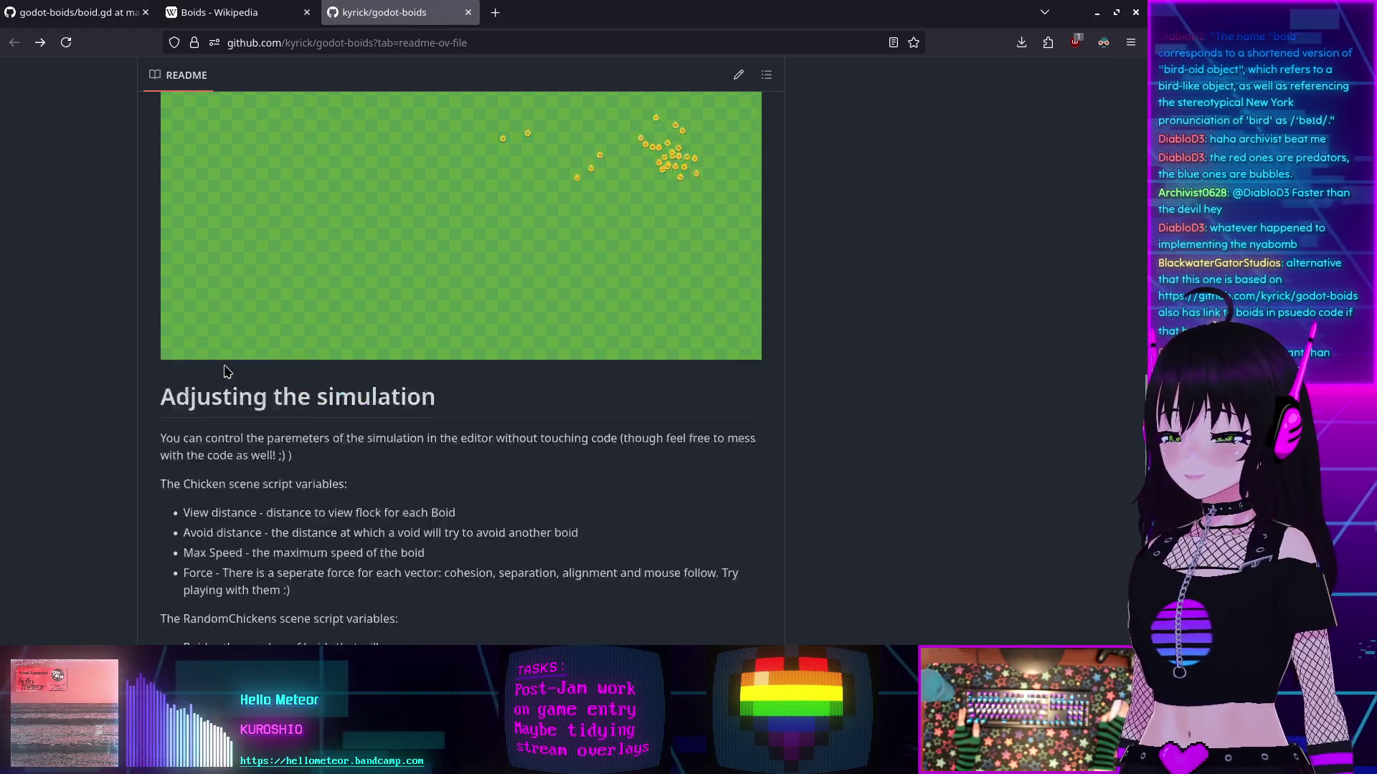
scroll(592, 391, "up", 2)
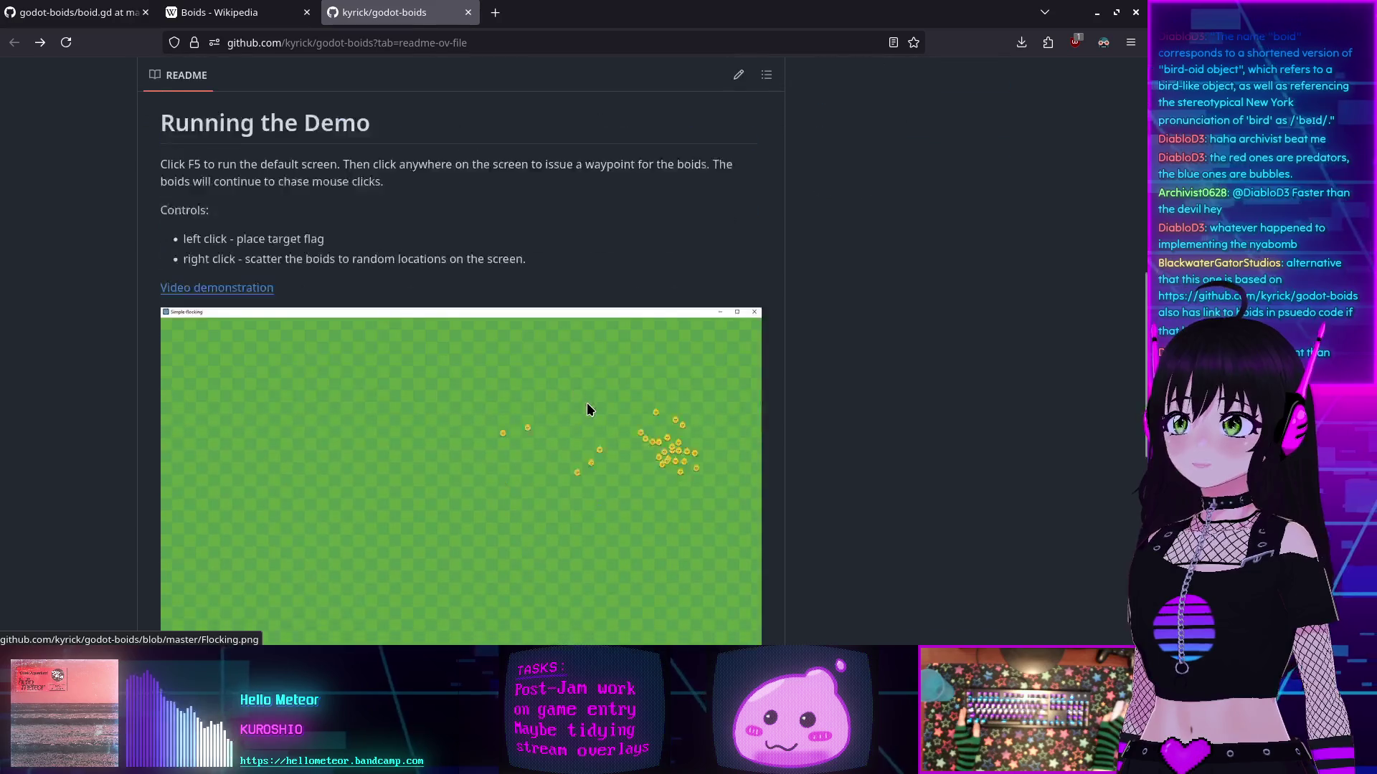
scroll(584, 404, "down", 1)
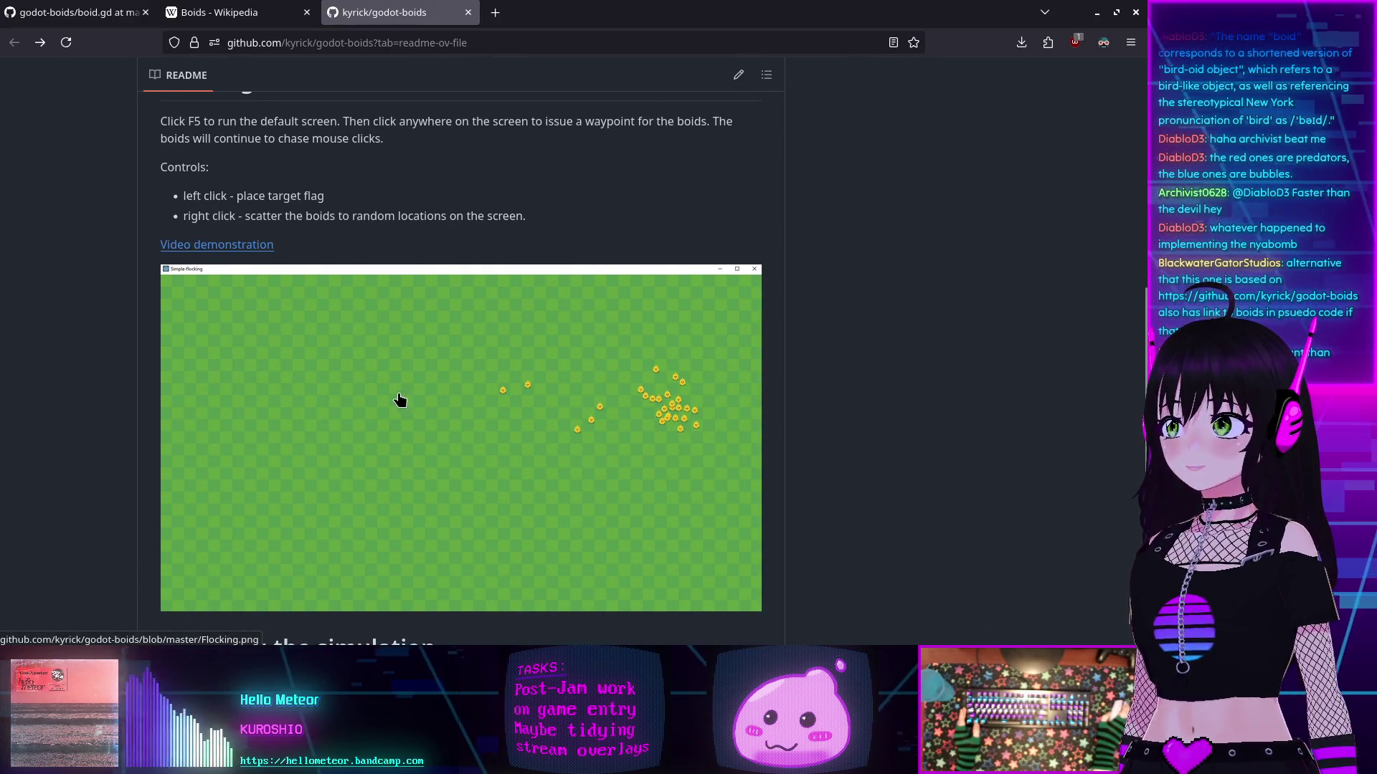
scroll(234, 251, "up", 7)
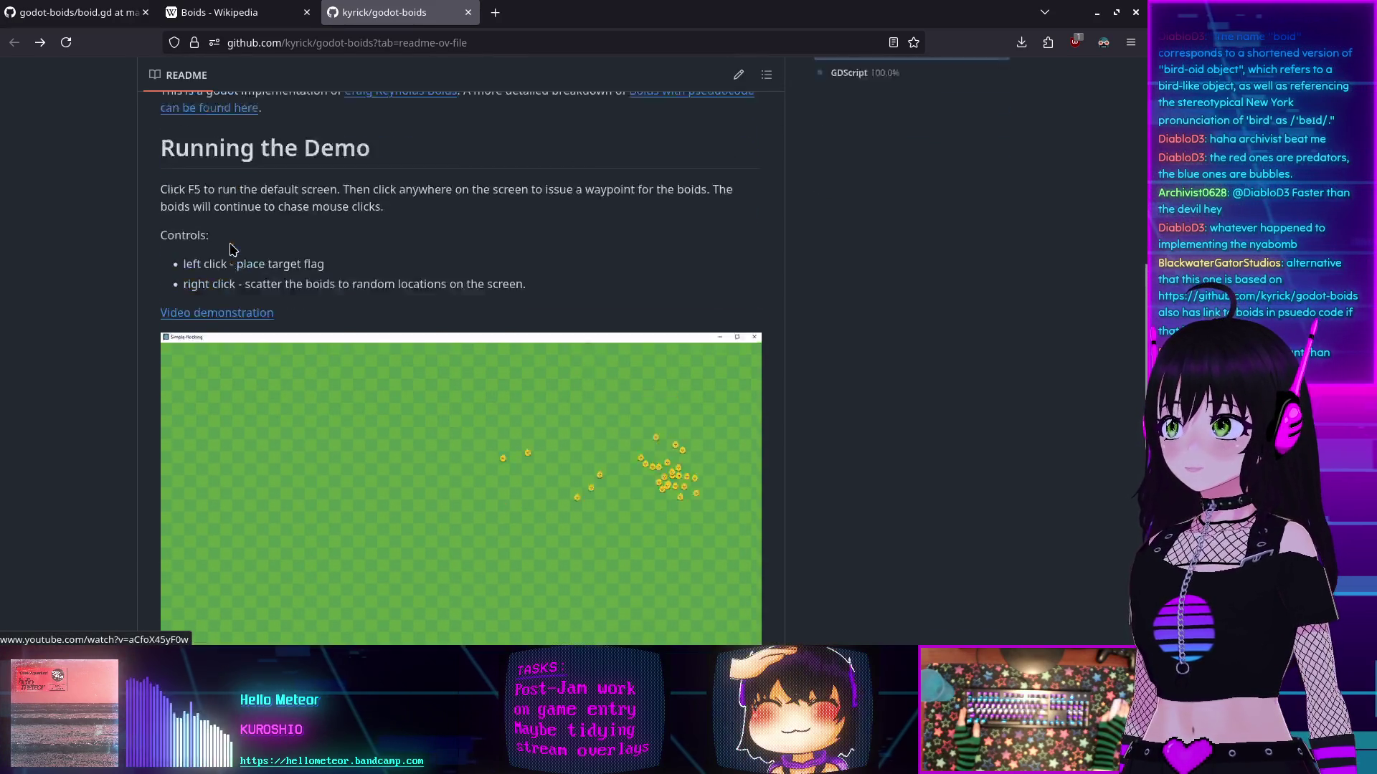
scroll(230, 249, "down", 6)
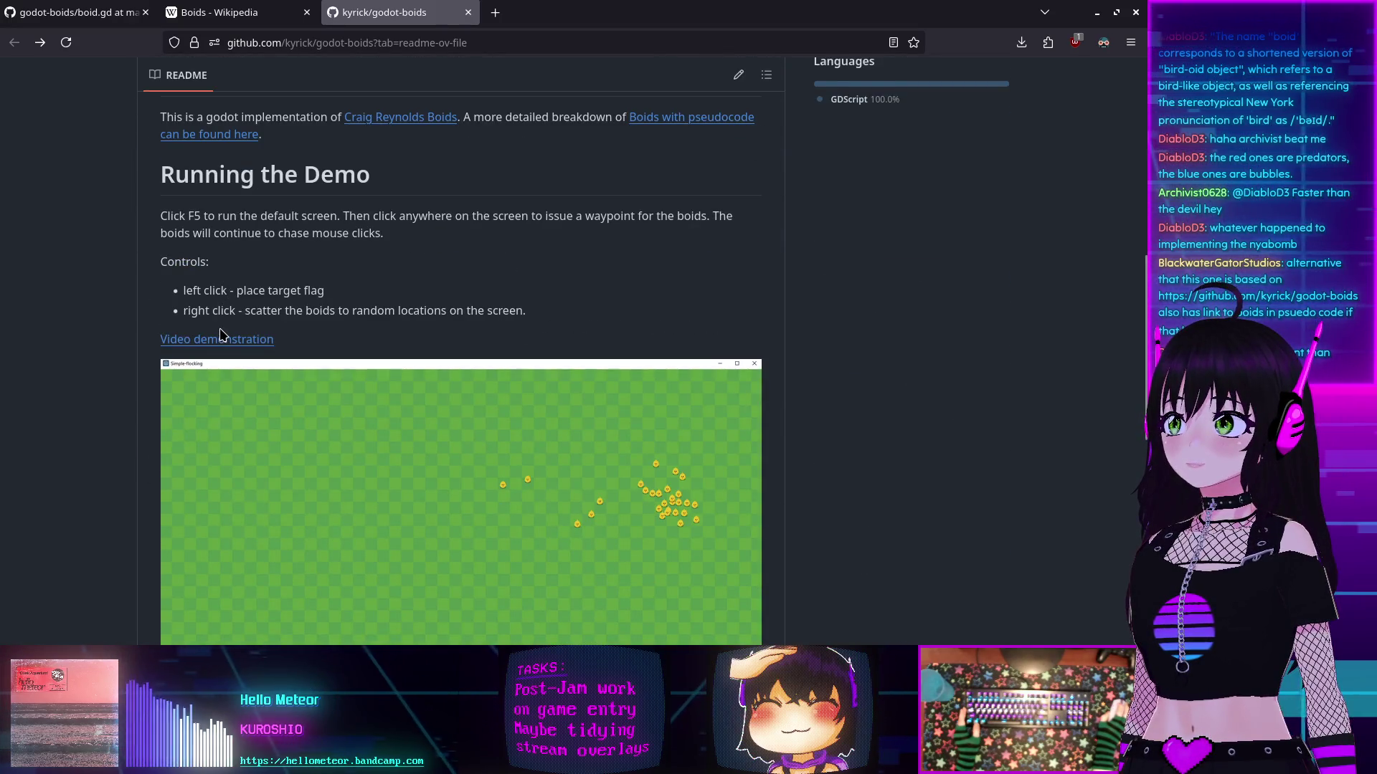
scroll(223, 335, "up", 4)
scroll(254, 139, "up", 1)
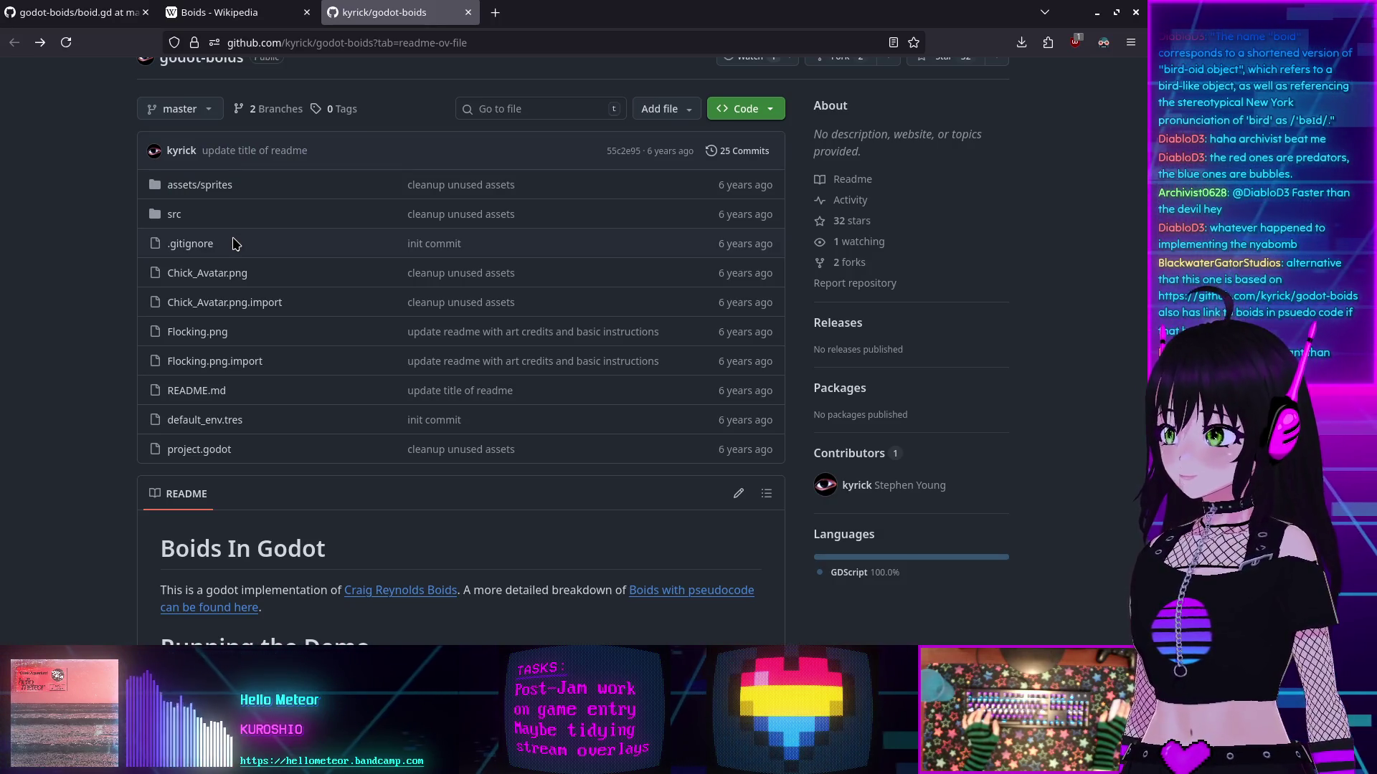
Step: Open src/Actors/Chicken/Chicken.gd in the godot-boids repository on GitHub
left_click(172, 214)
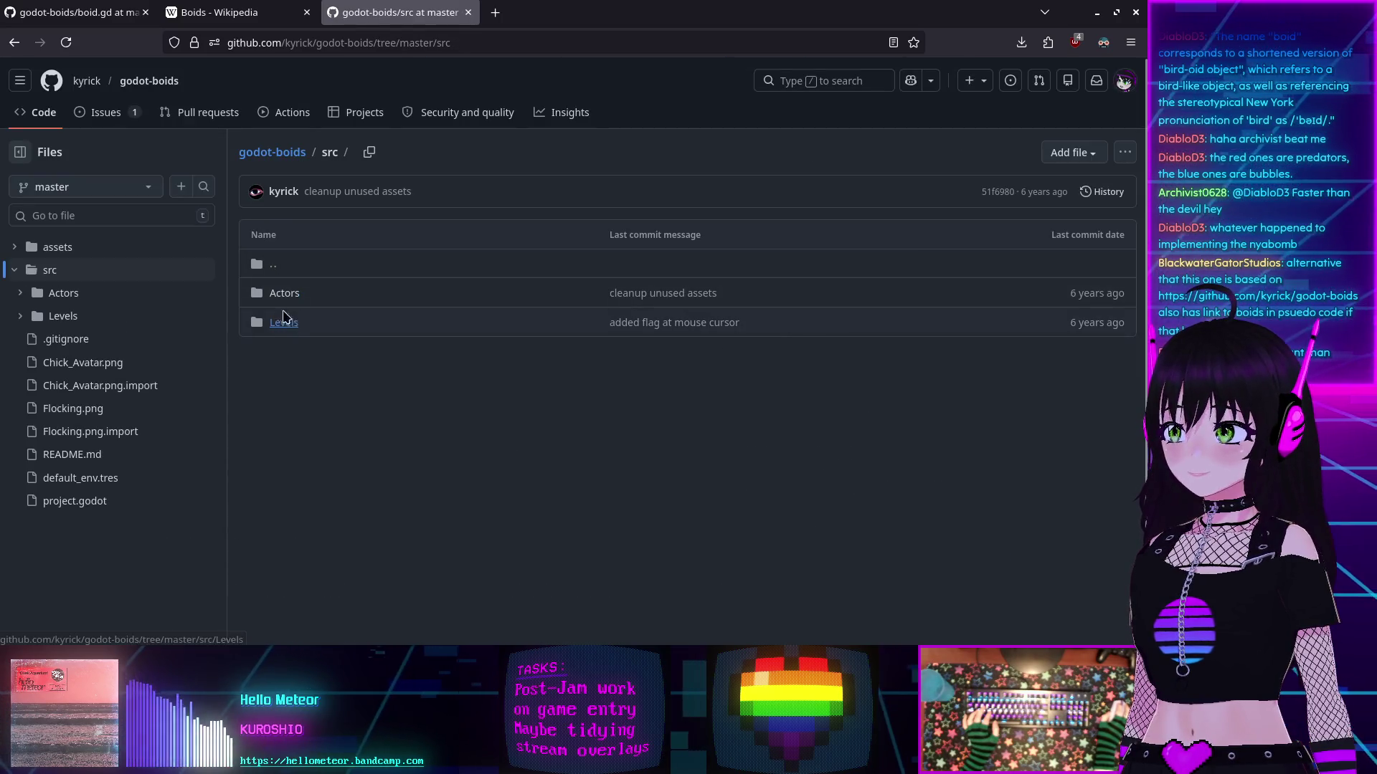
left_click(284, 292)
left_click(281, 293)
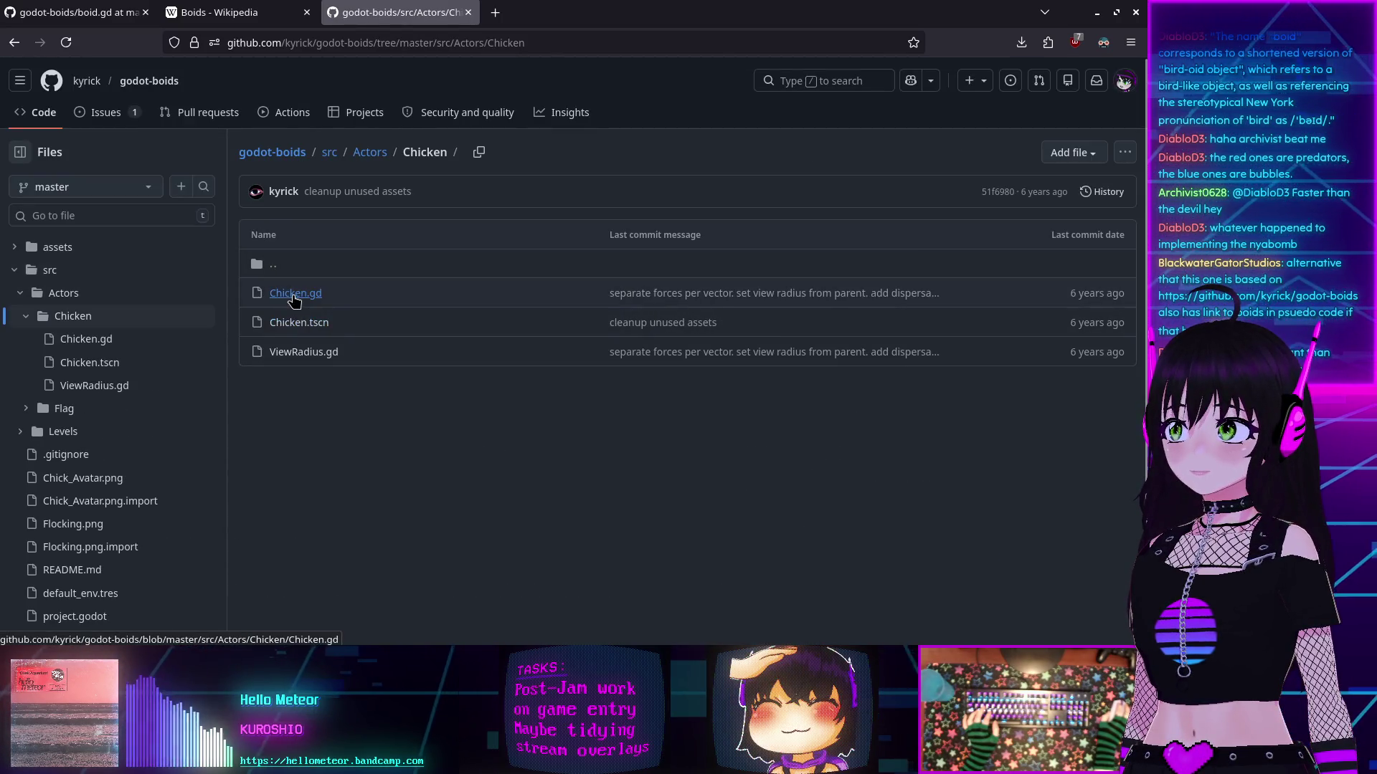
left_click(292, 298)
scroll(304, 294, "down", 5)
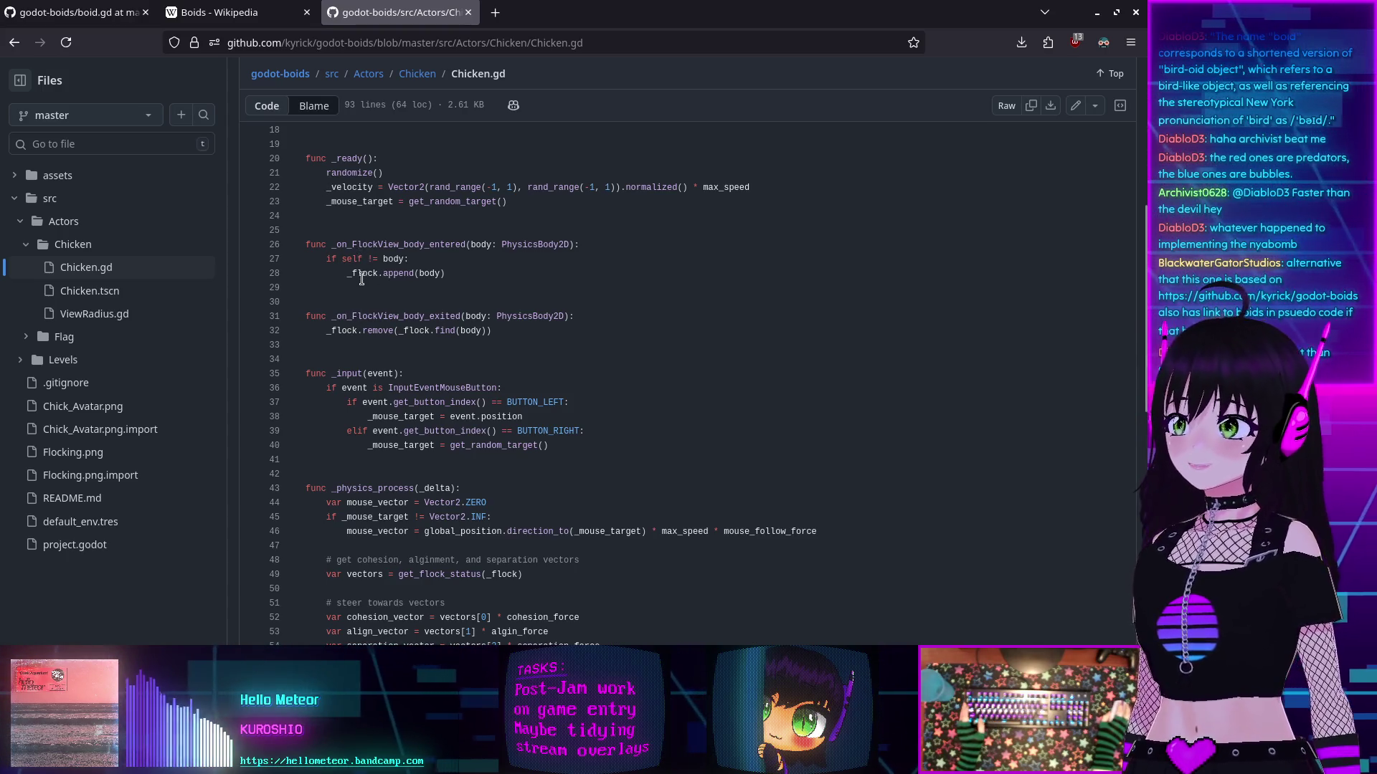
scroll(369, 275, "up", 5)
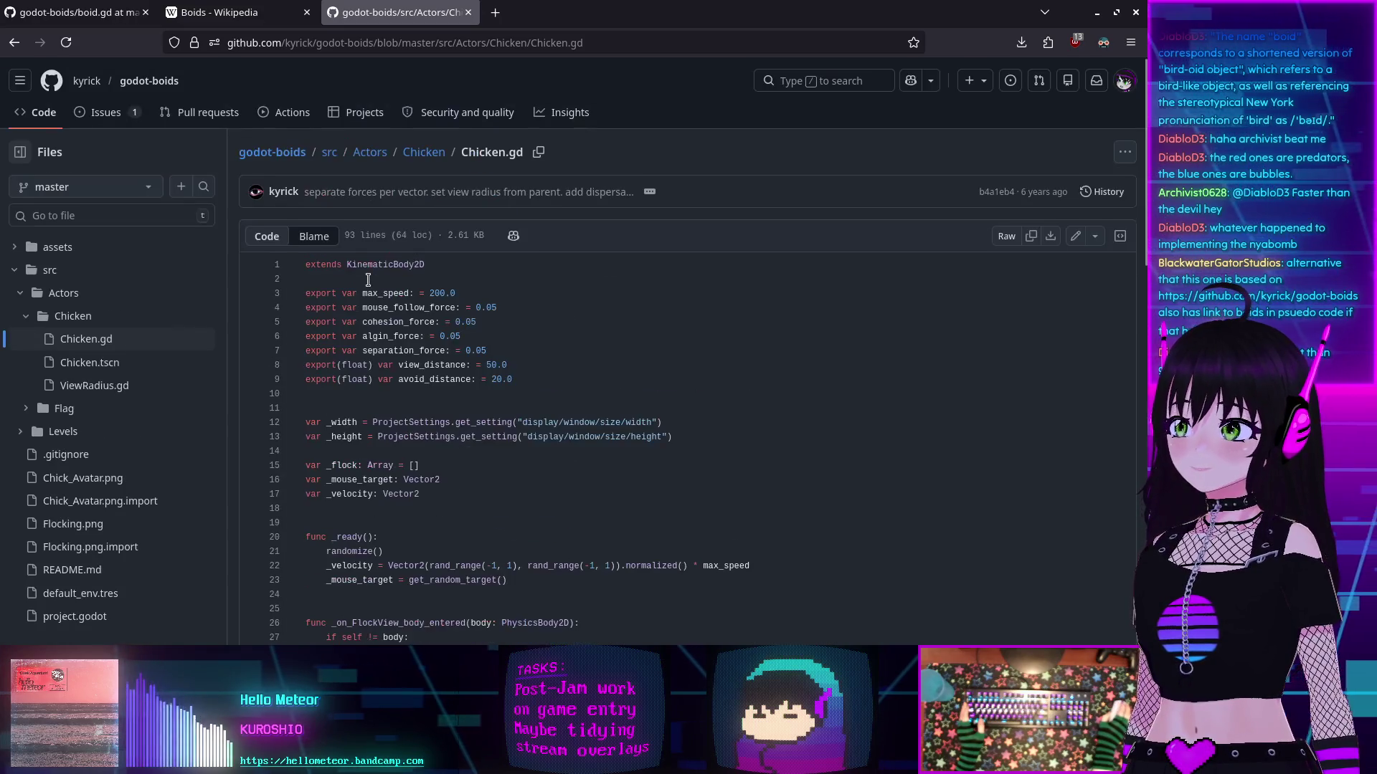
scroll(368, 279, "down", 3)
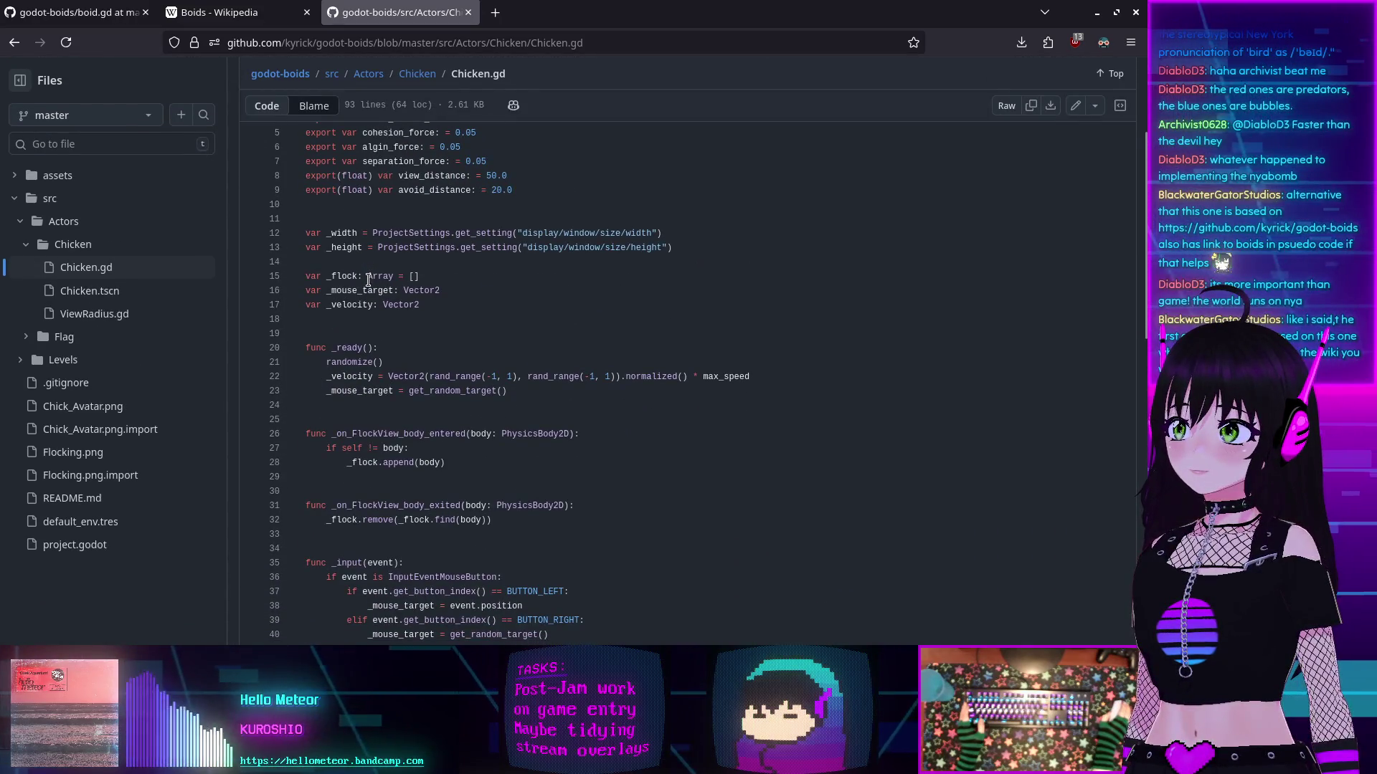
Step: List the five references to the _flock array in Chicken.gd
left_click(340, 277)
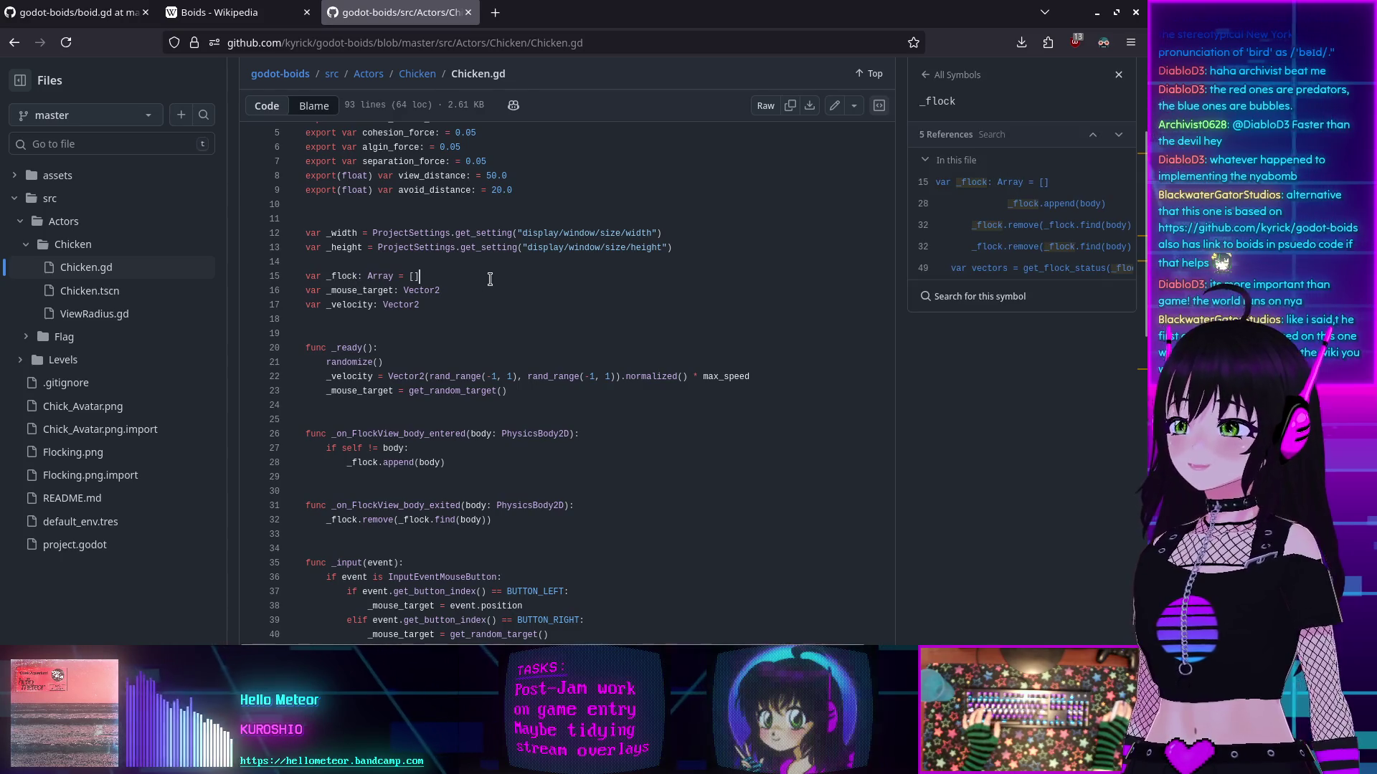
left_click(458, 276)
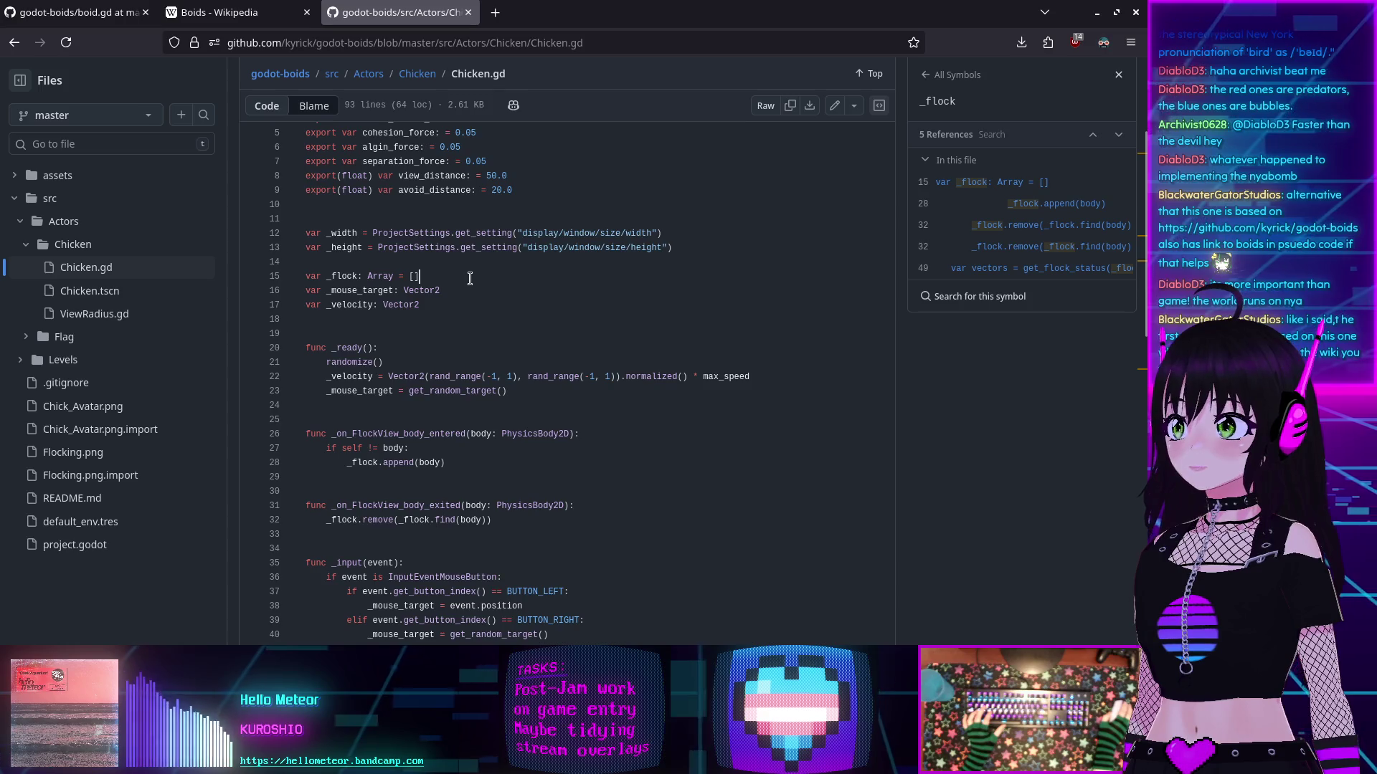
scroll(470, 278, "down", 3)
scroll(467, 276, "down", 3)
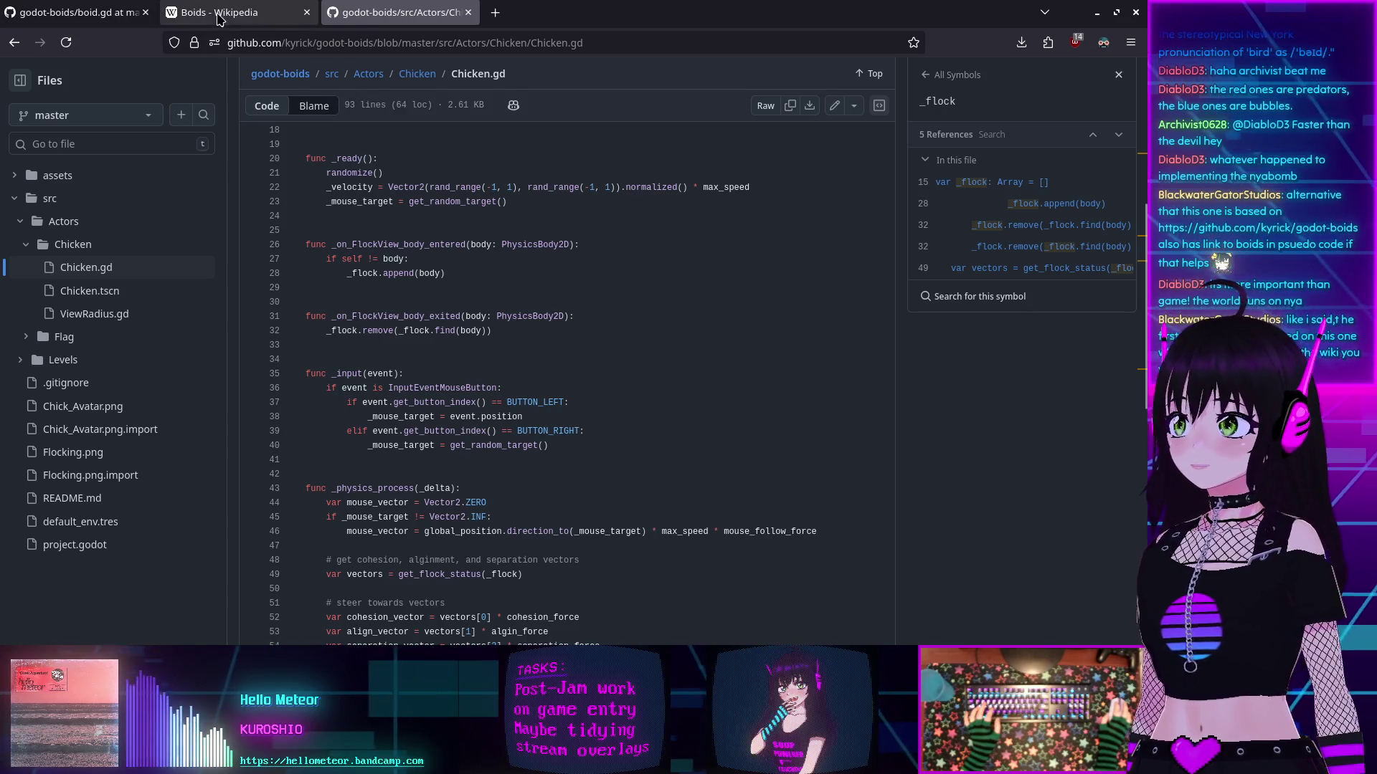
mouse_move(222, 14)
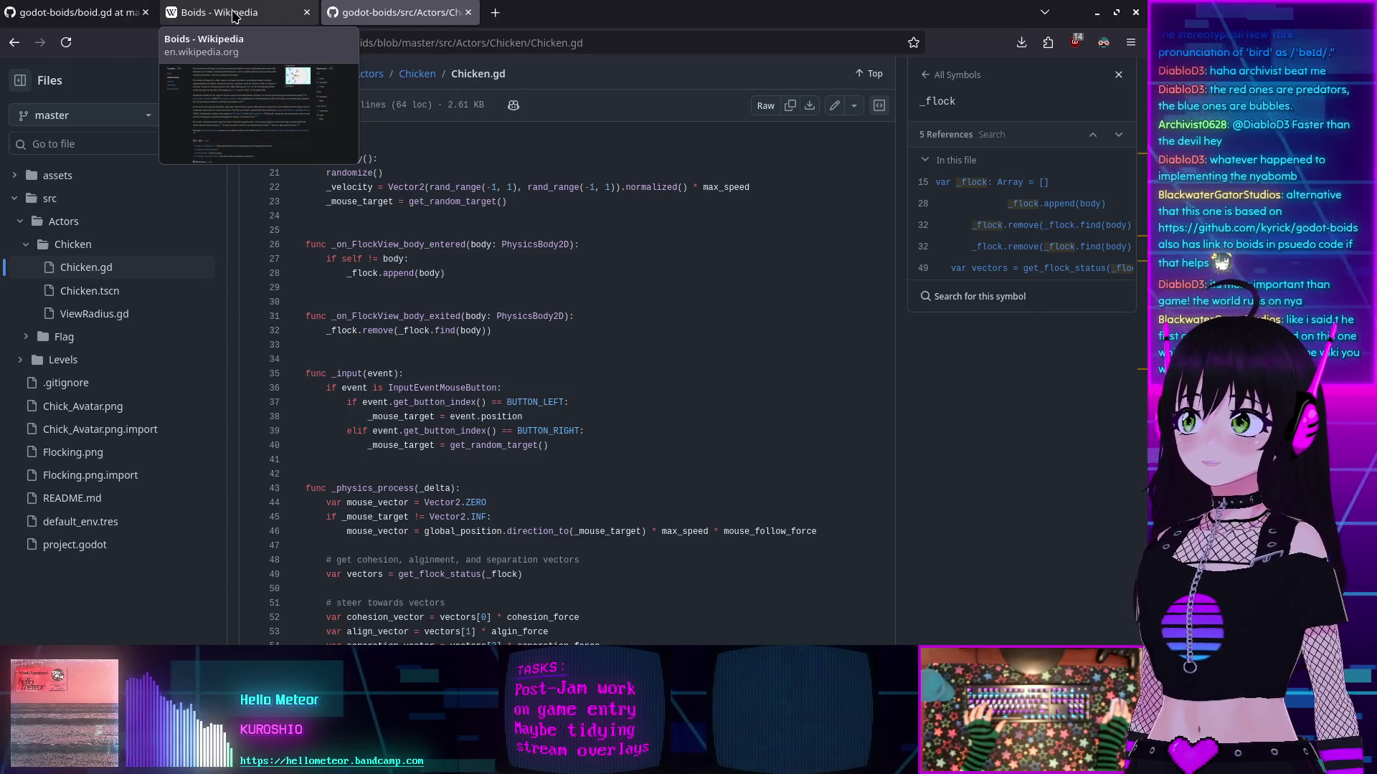
Step: Close the Boids Wikipedia tab, the Chicken.gd tab, and finally the Firefox window
left_click(233, 16)
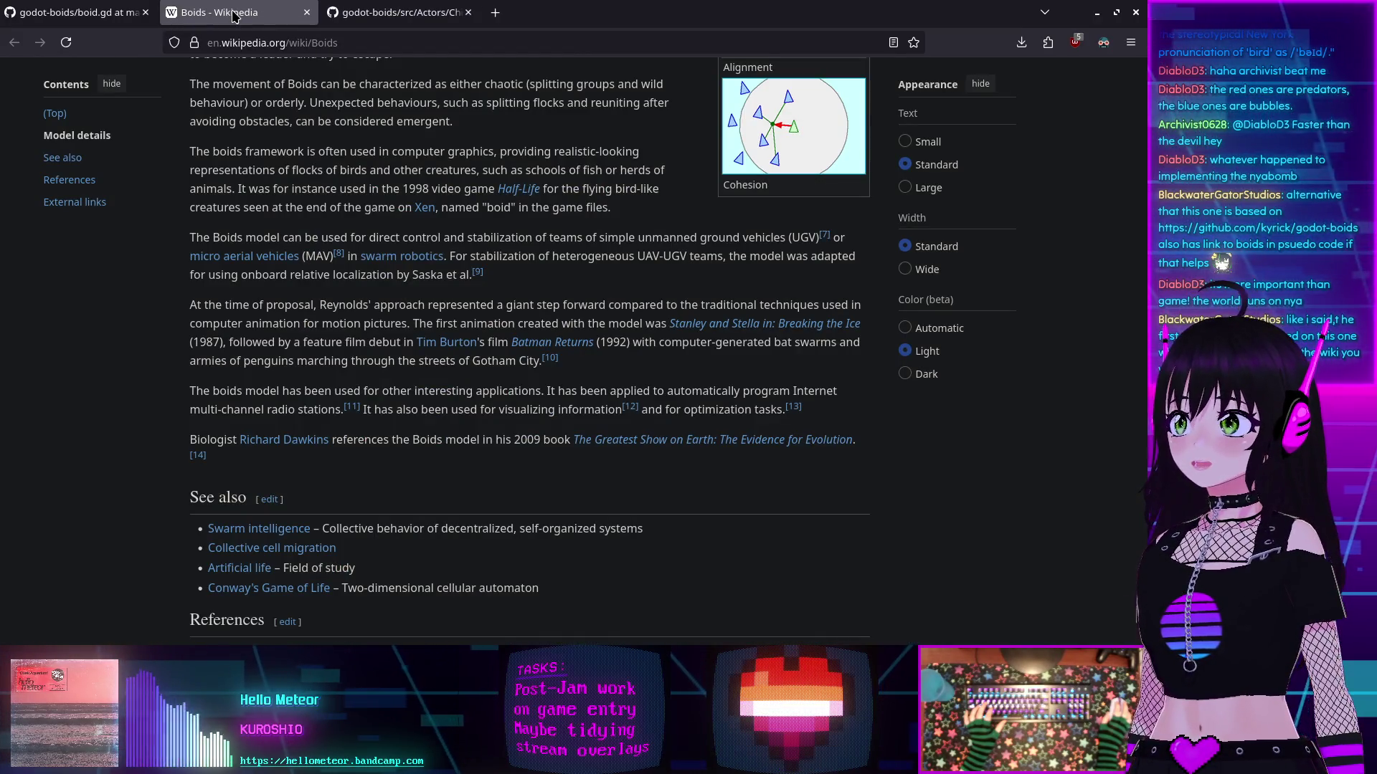
left_click_drag(234, 24, 215, 24)
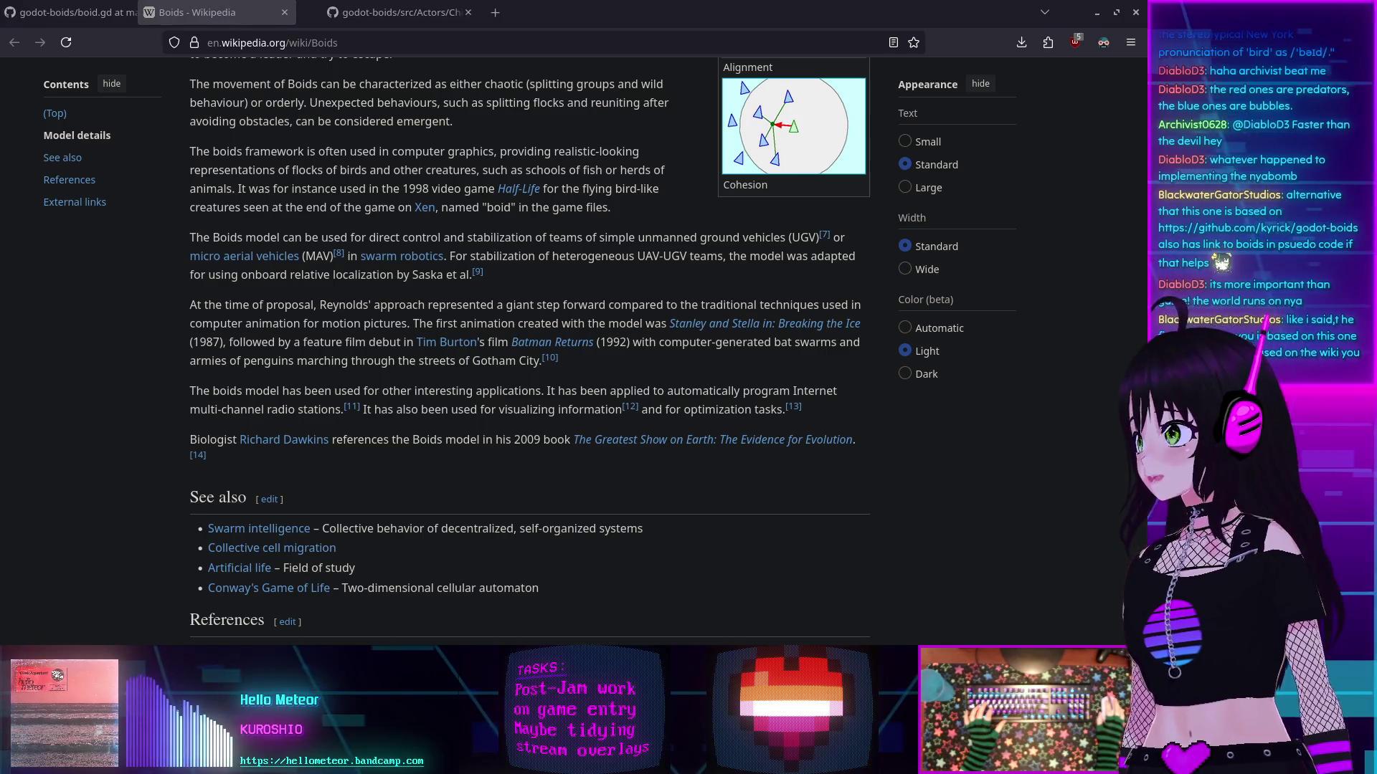
key("ctrl+w")
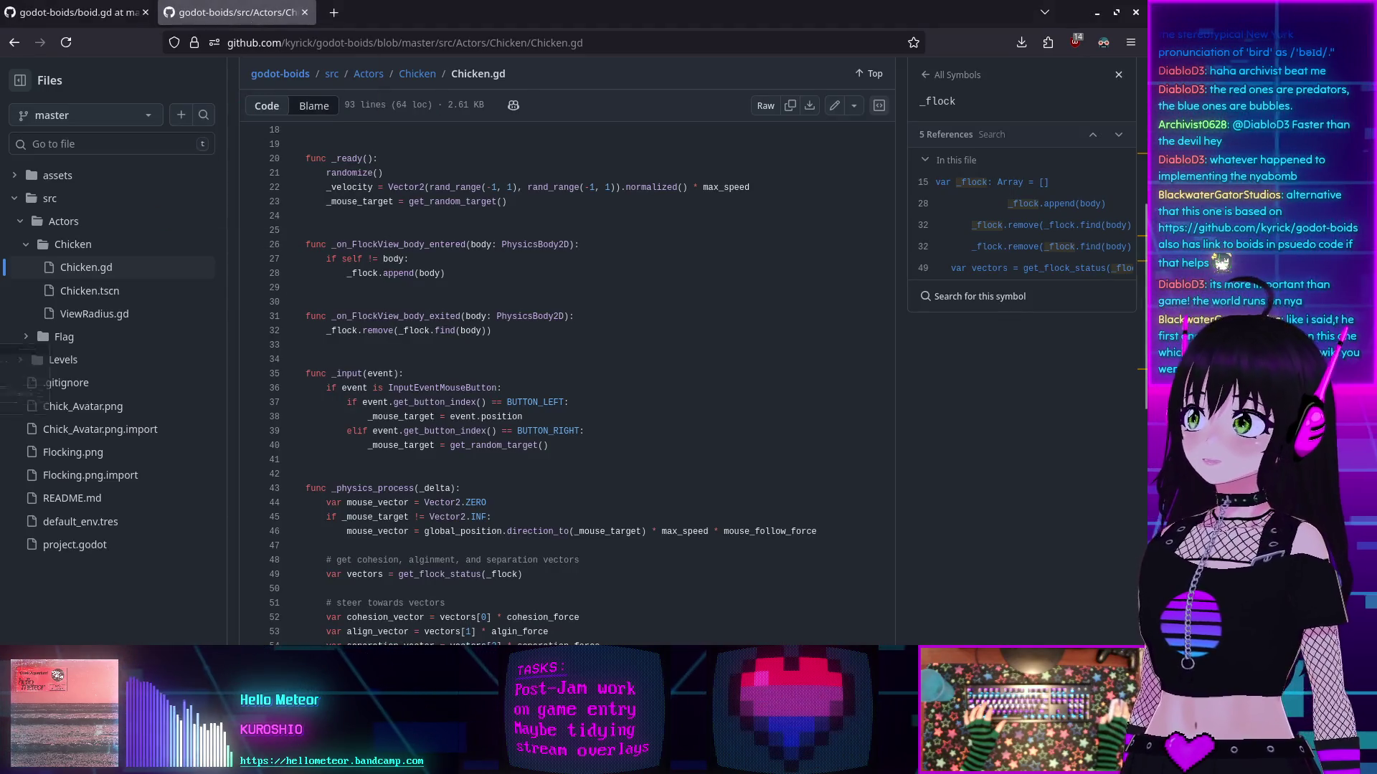
key("ctrl+w")
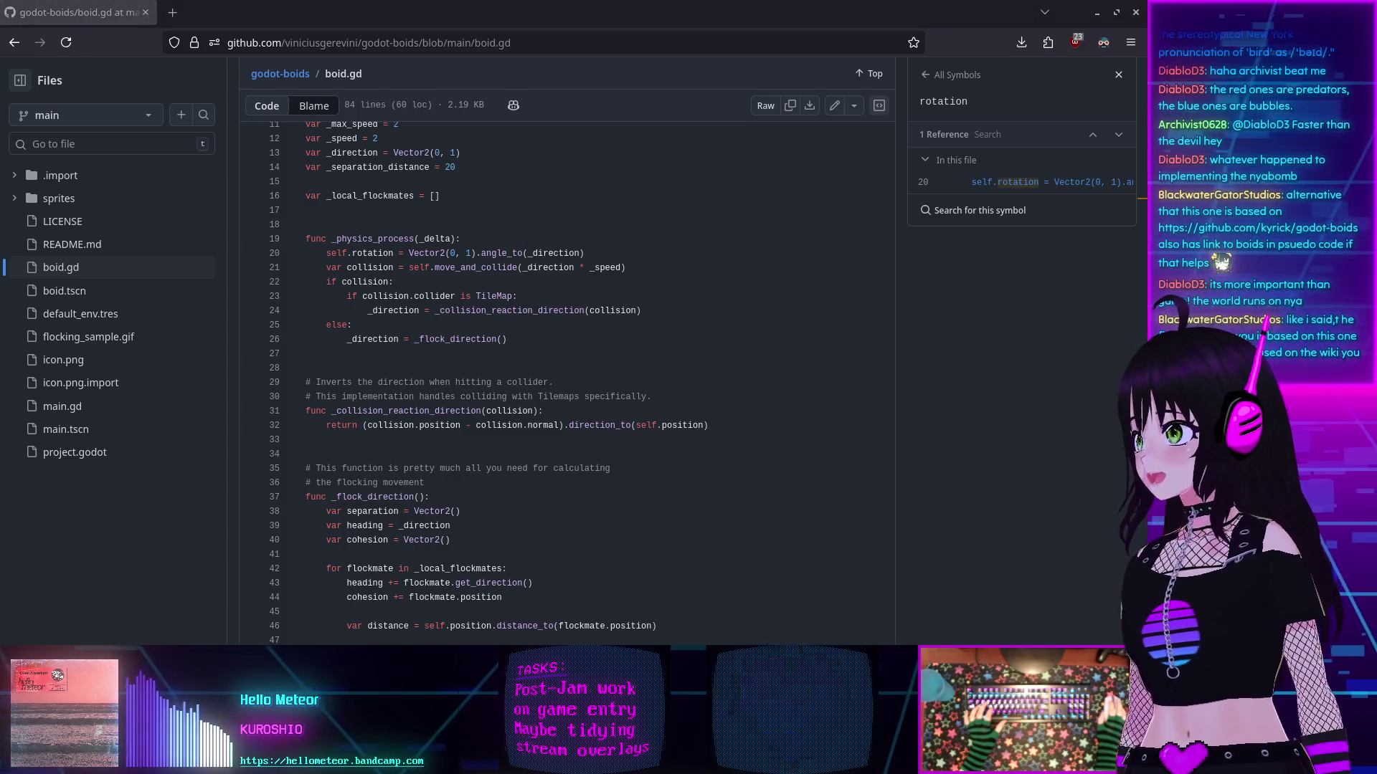
key("ctrl+w")
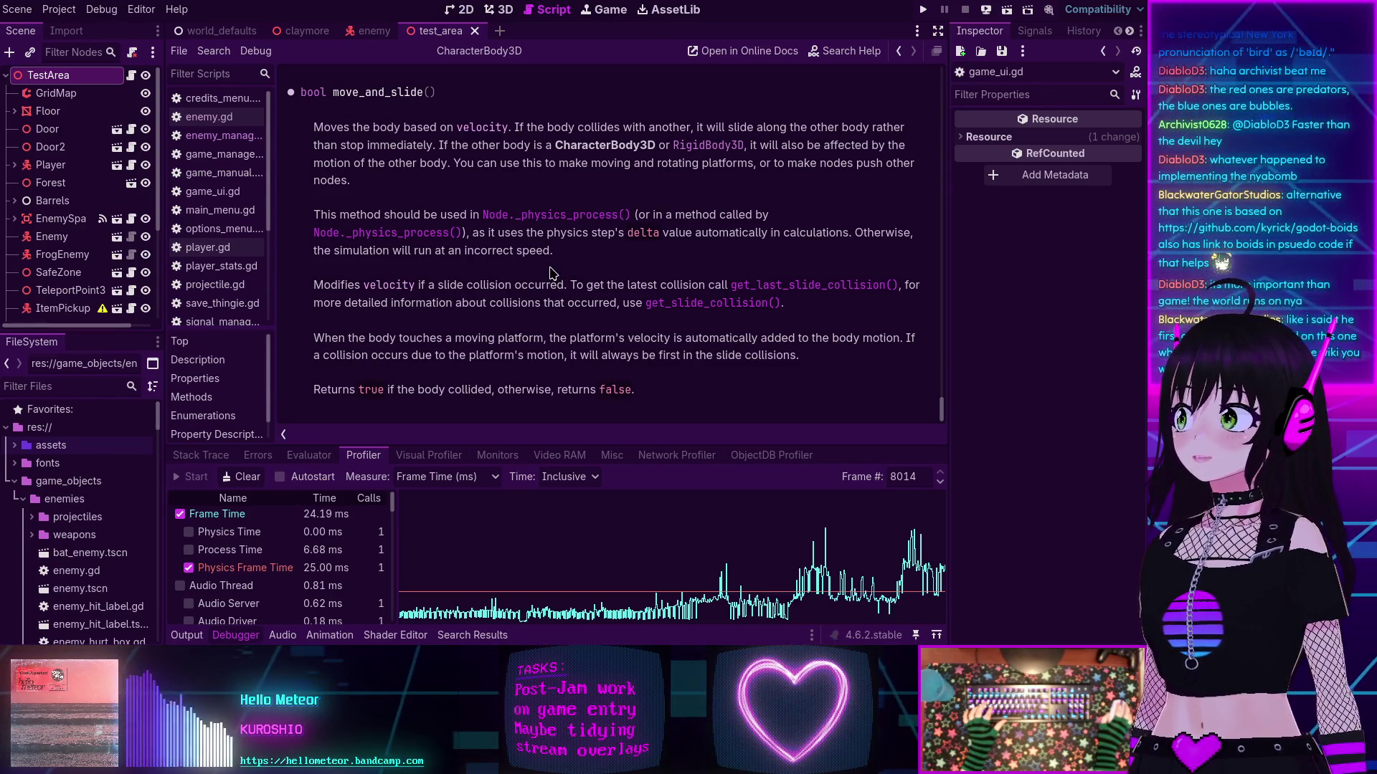
key("F12")
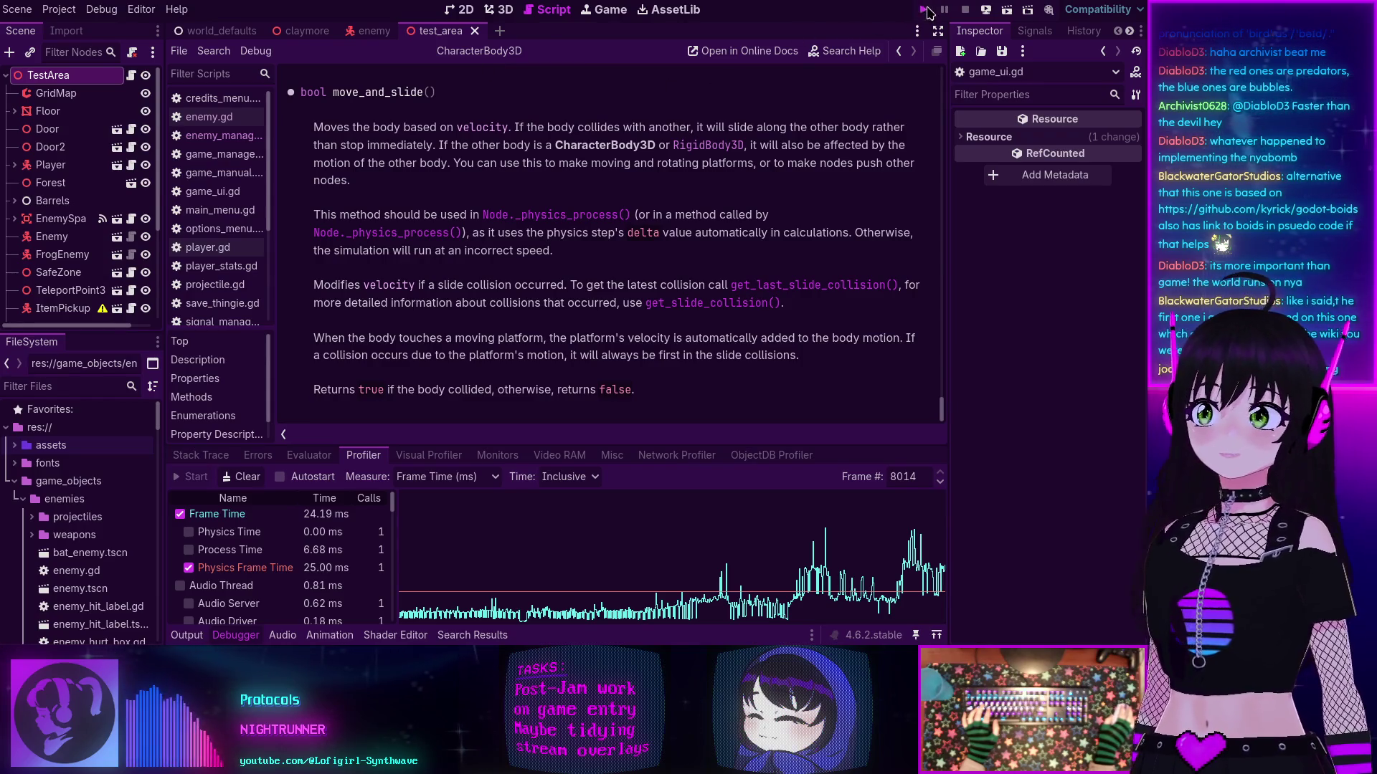
Step: Run the project, choose Start in the game's main menu, and walk into the green square
left_click(925, 10)
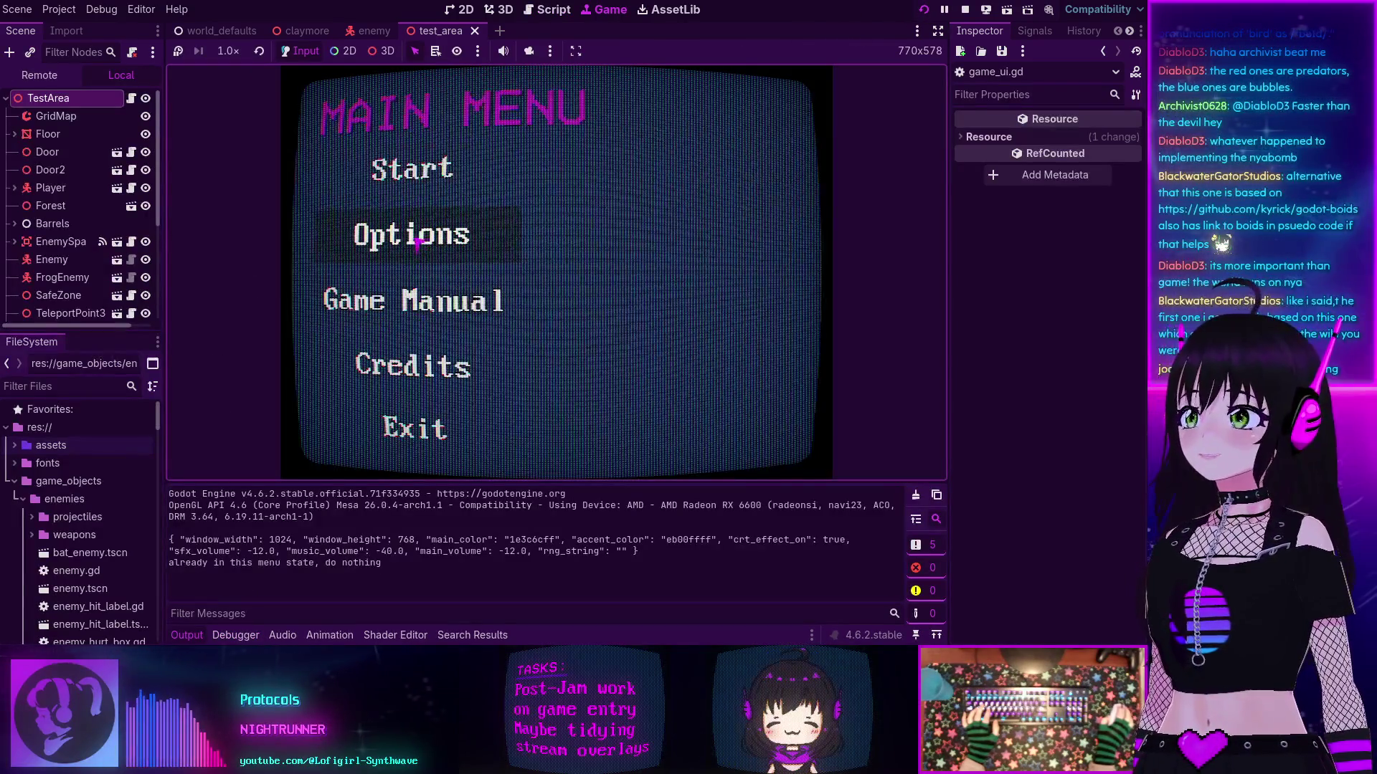
left_click(415, 175)
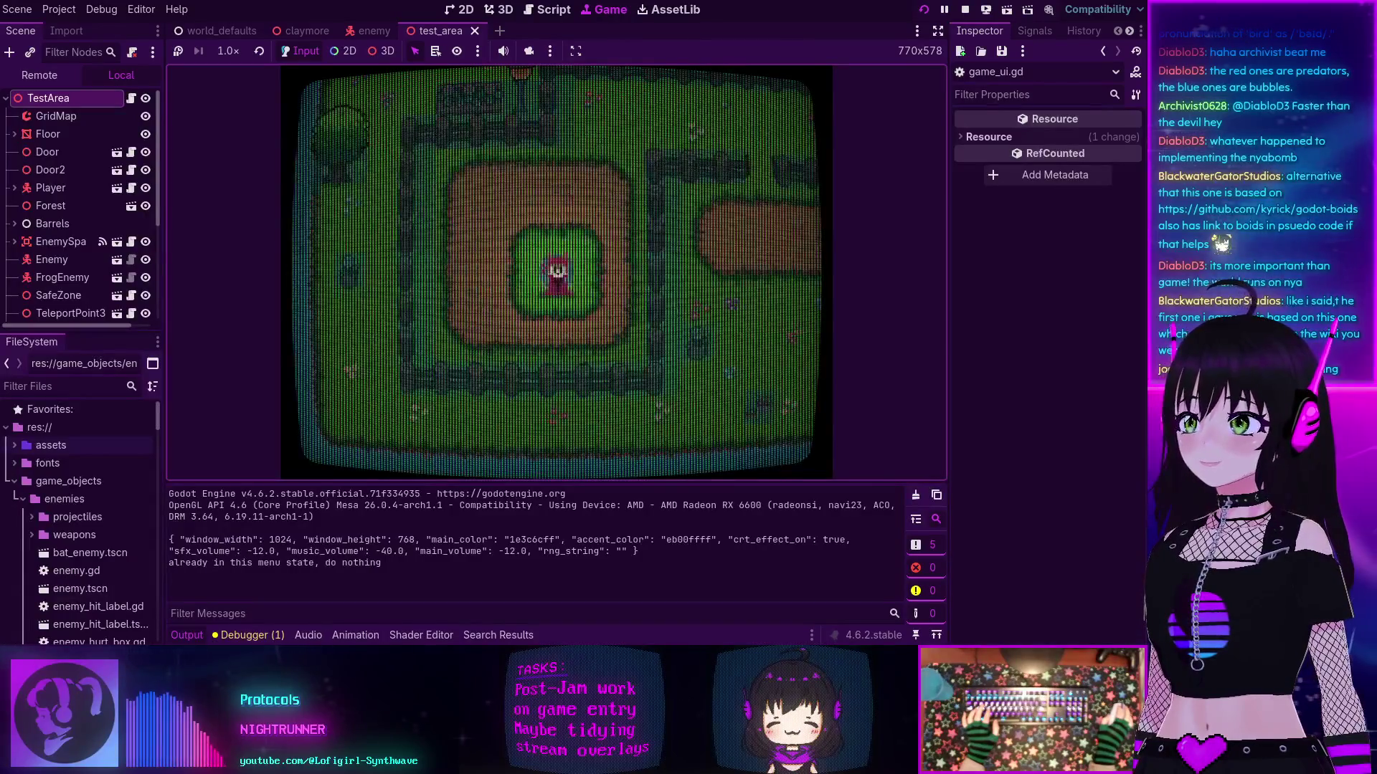
key("w")
key("d")
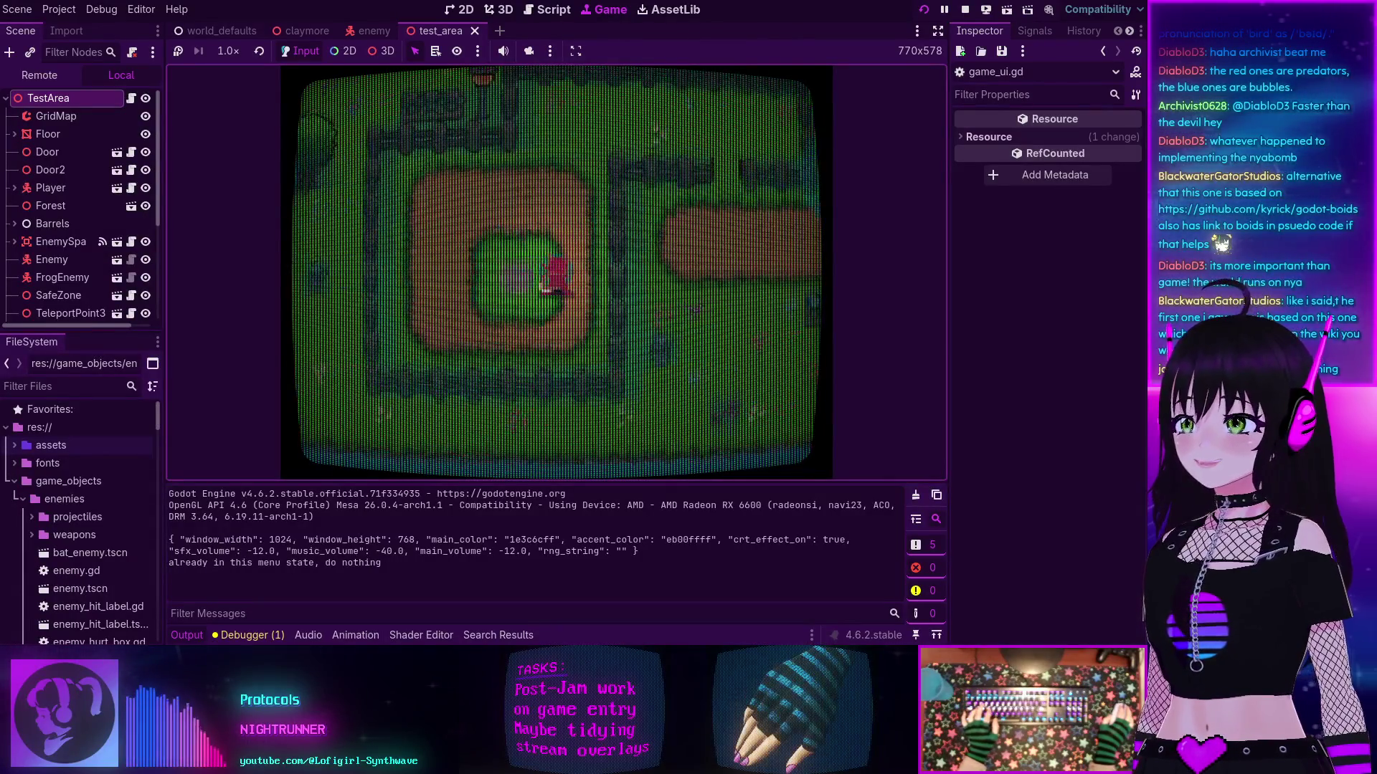
key("s")
key("a")
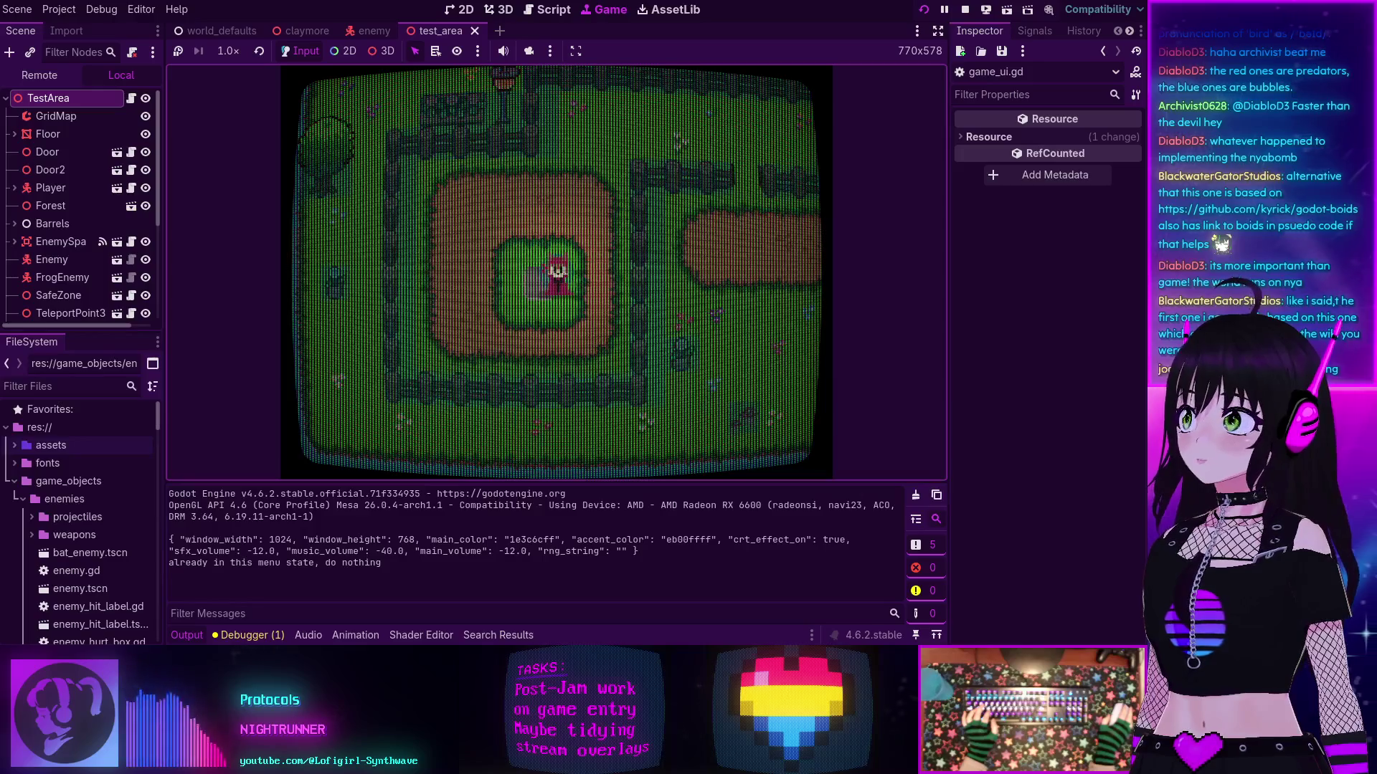
Step: Walk past the mailbox to the Level 1 entrance, enter it, and open the stats menu
key("w")
key("d")
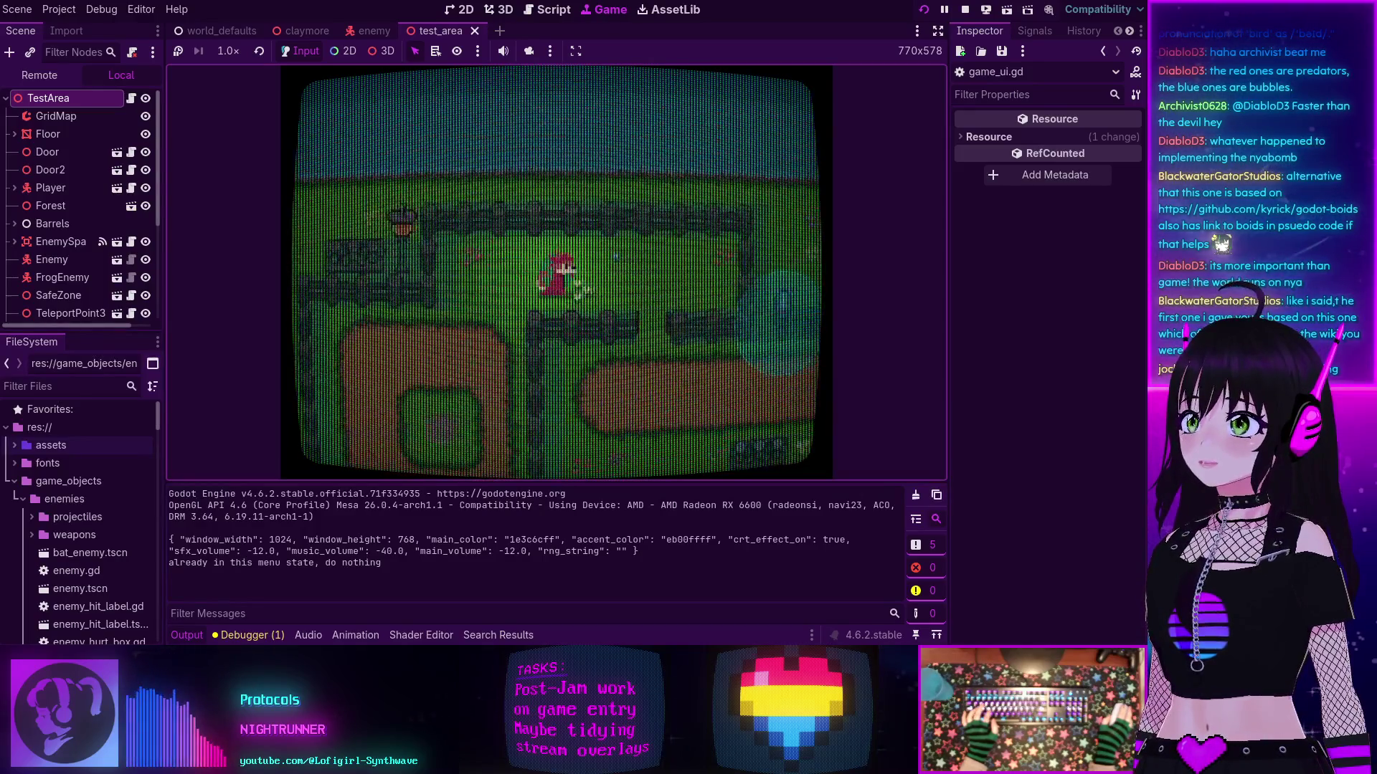
key("s")
key("d")
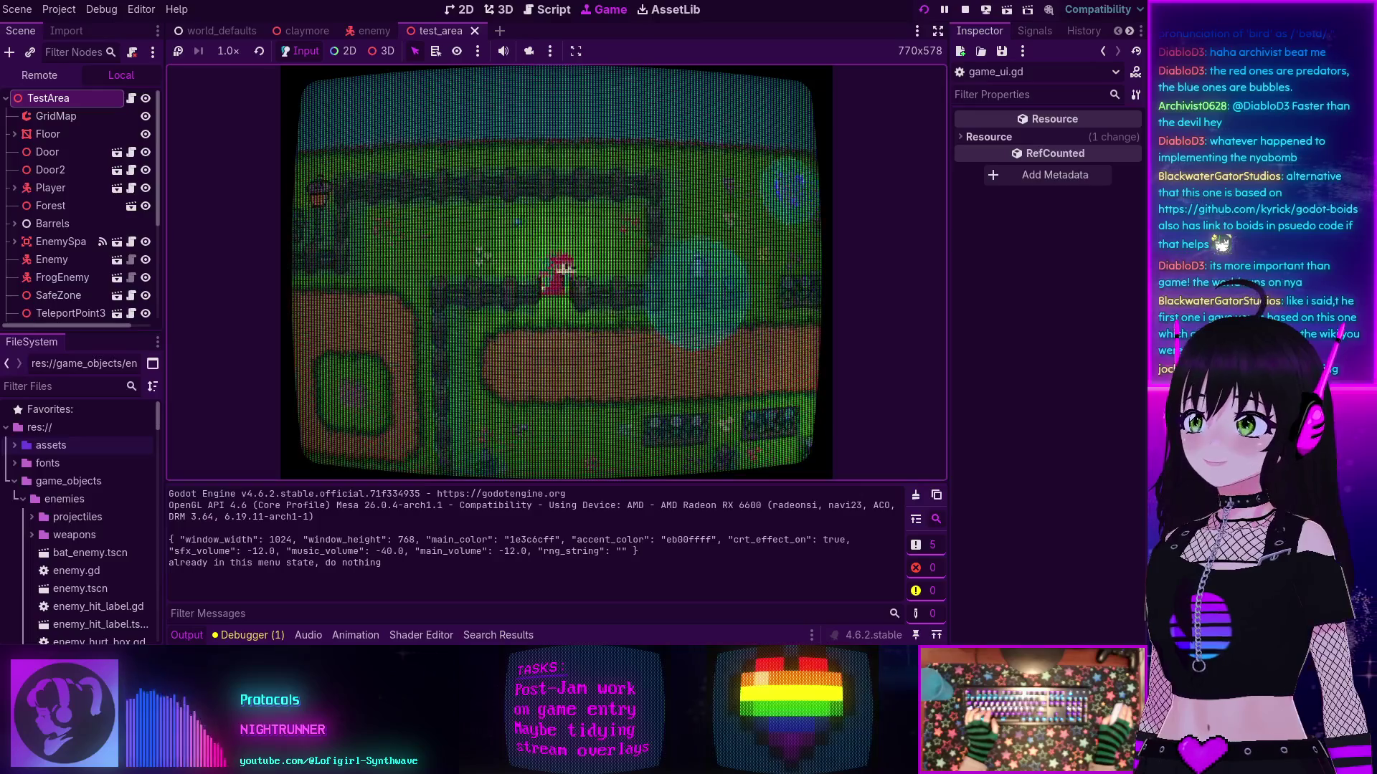
key("d")
key("s")
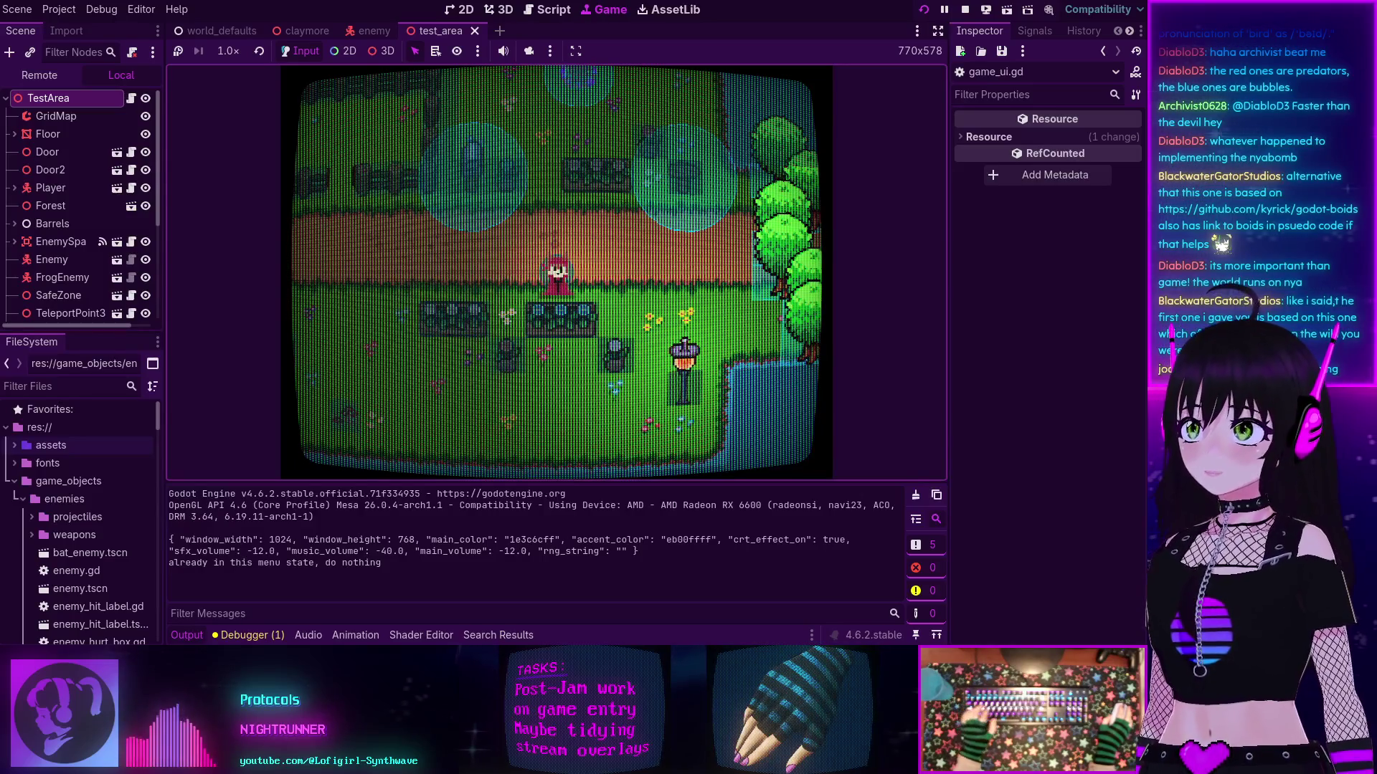
key("a")
key("w")
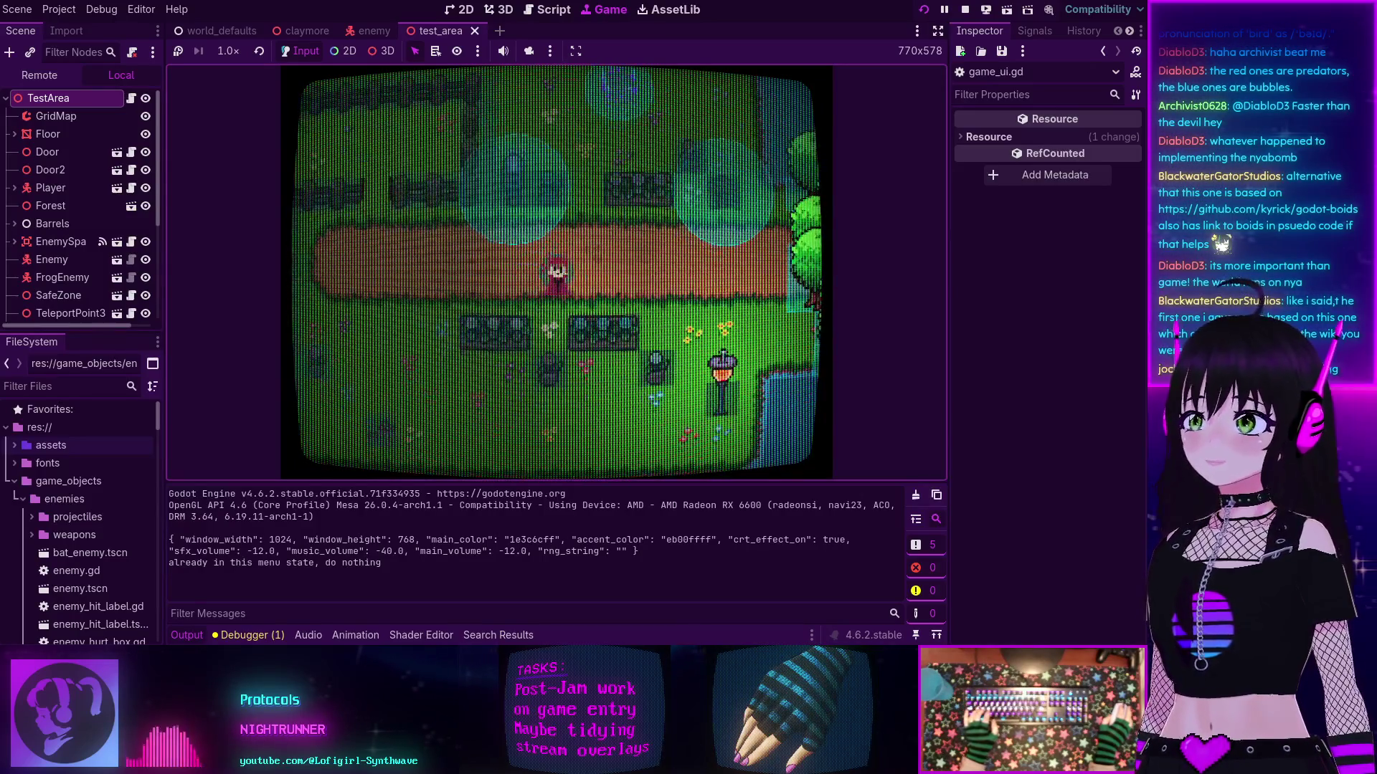
key("w")
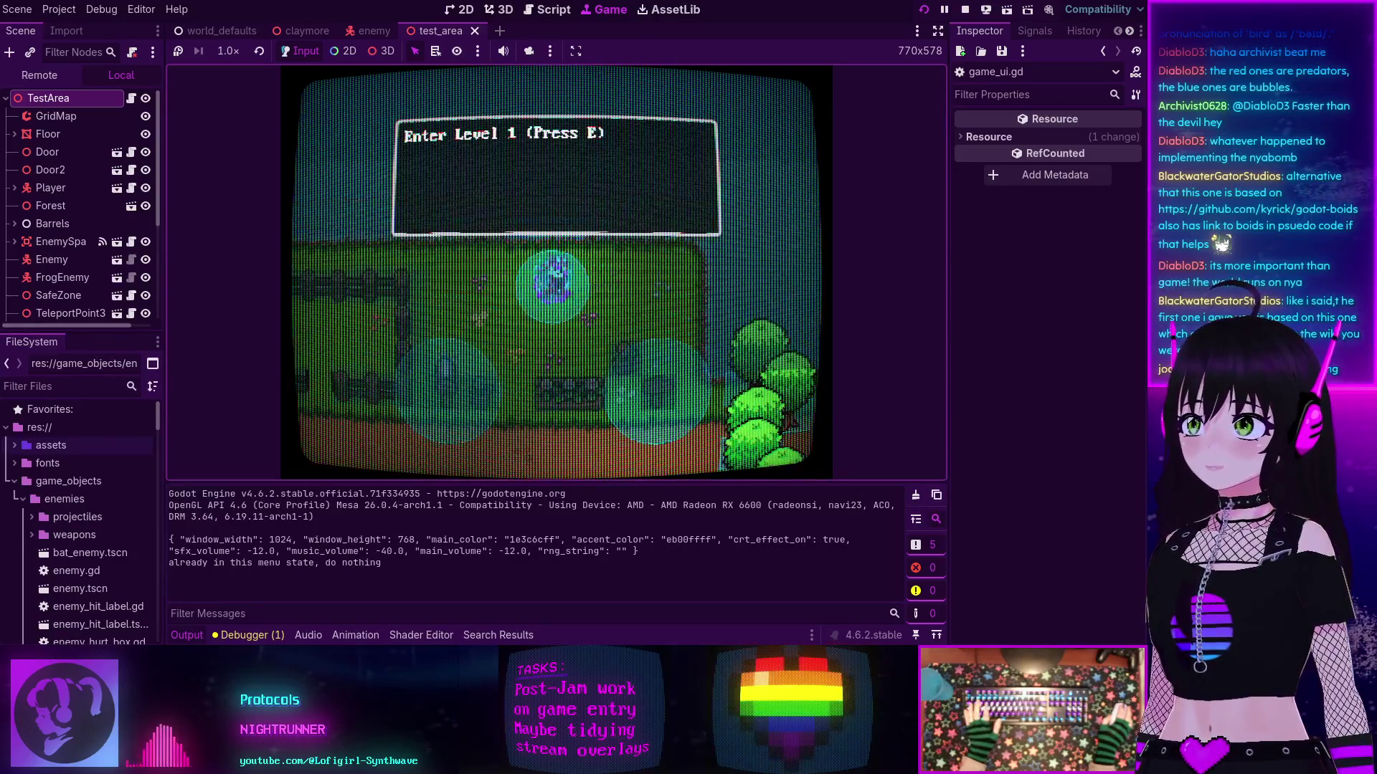
key("e")
key("Escape")
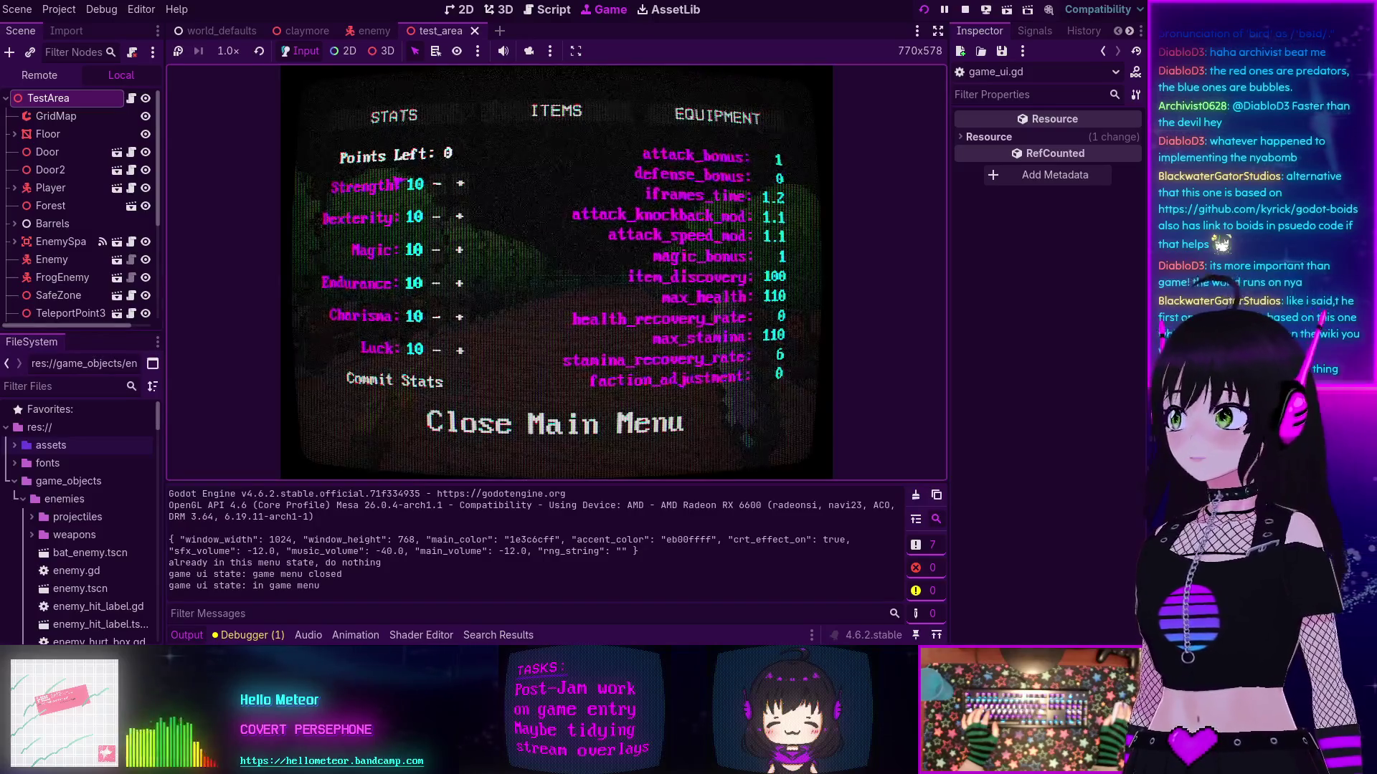
Step: Close and reopen the in-game stats menu twice, then stop the running game
left_click(459, 423)
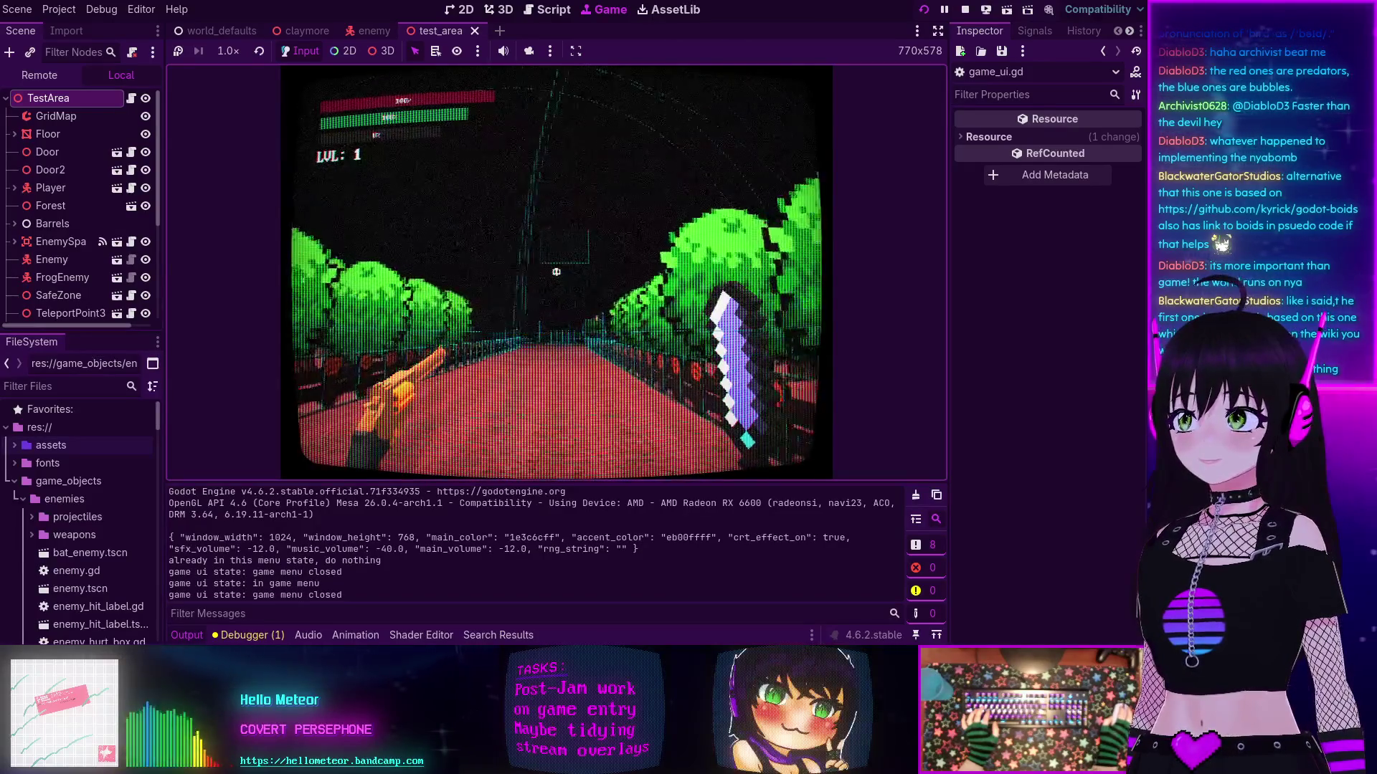
key("Escape")
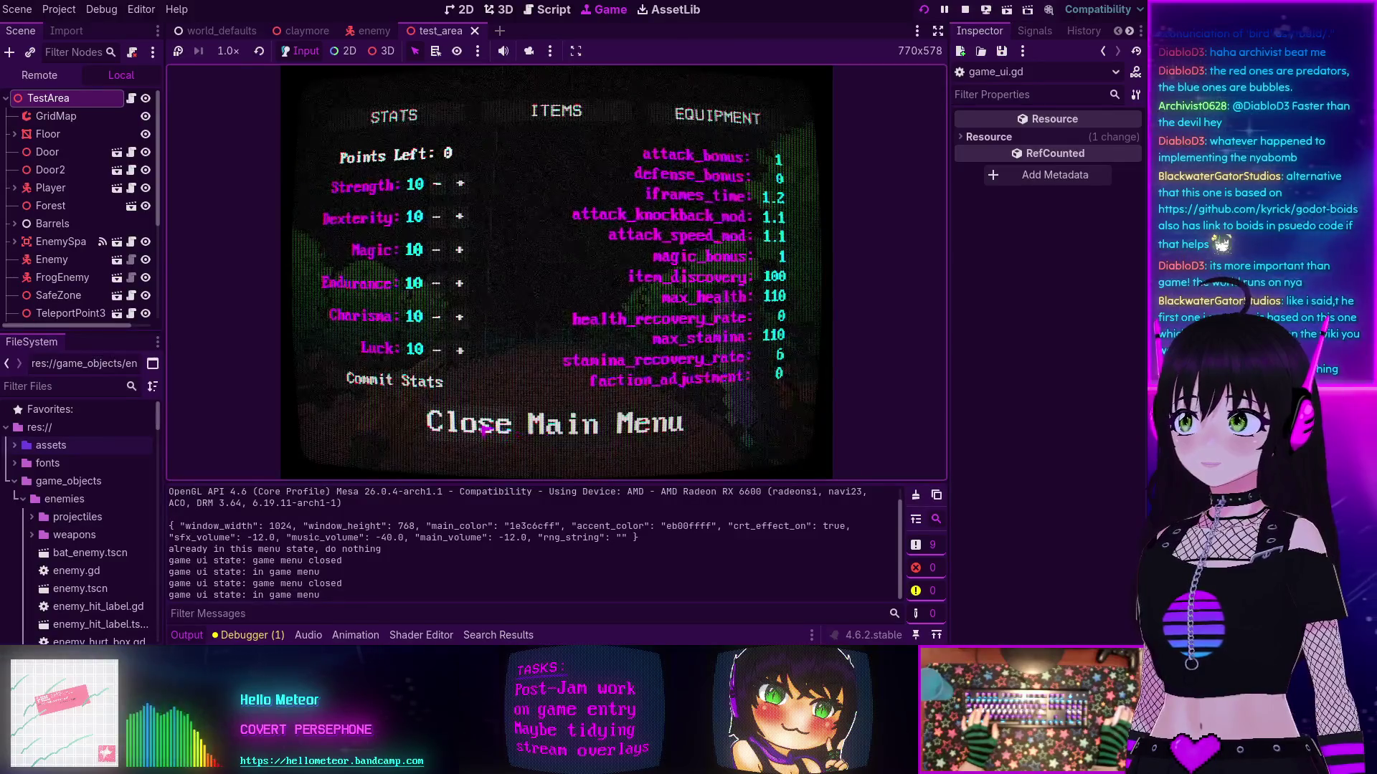
left_click(482, 426)
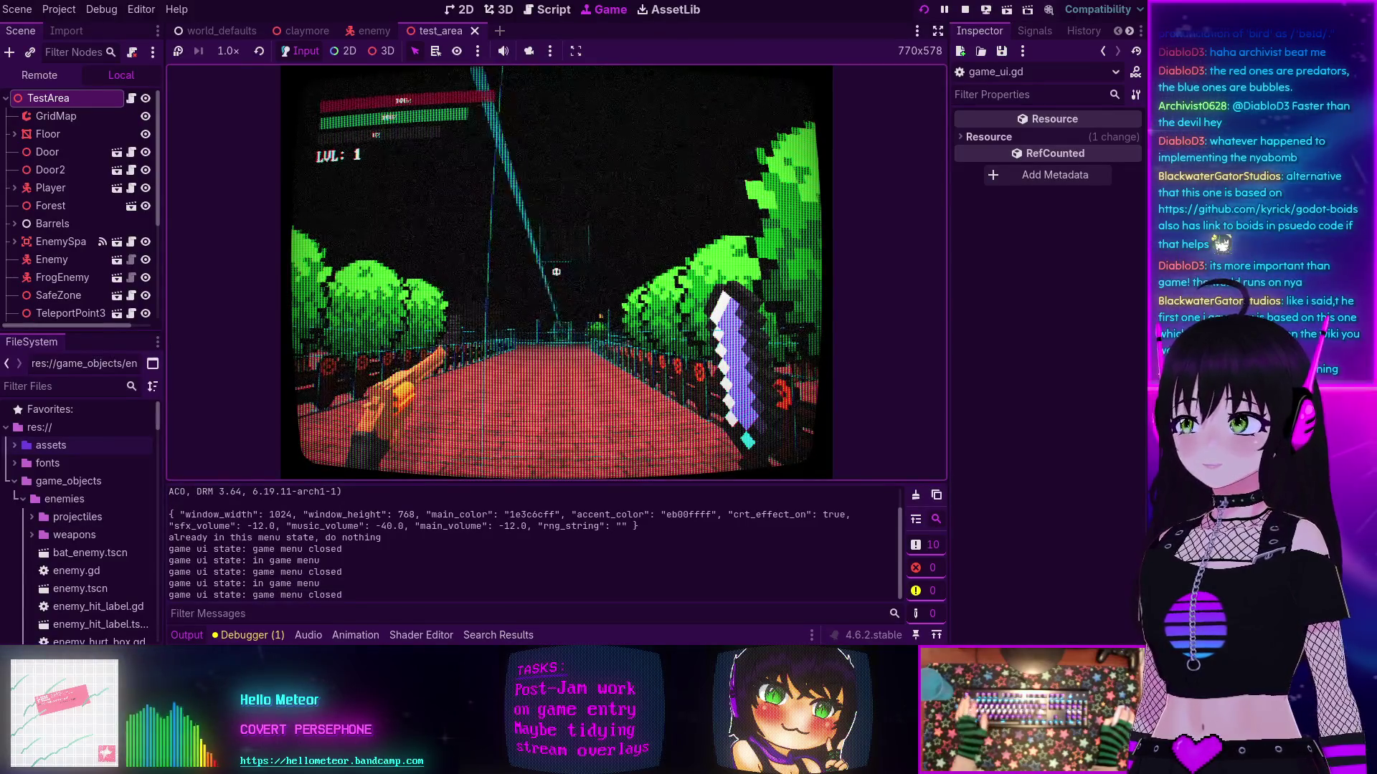
key("Escape")
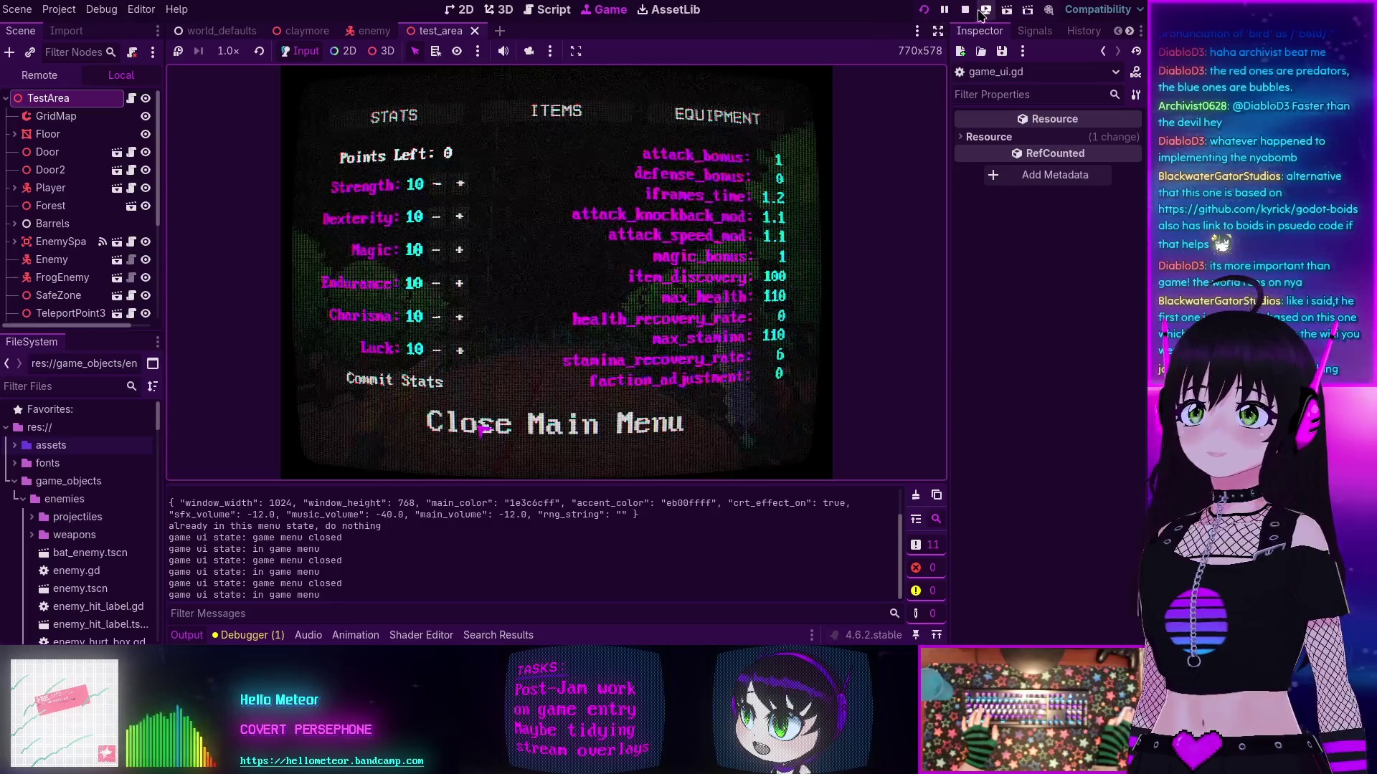
left_click(965, 10)
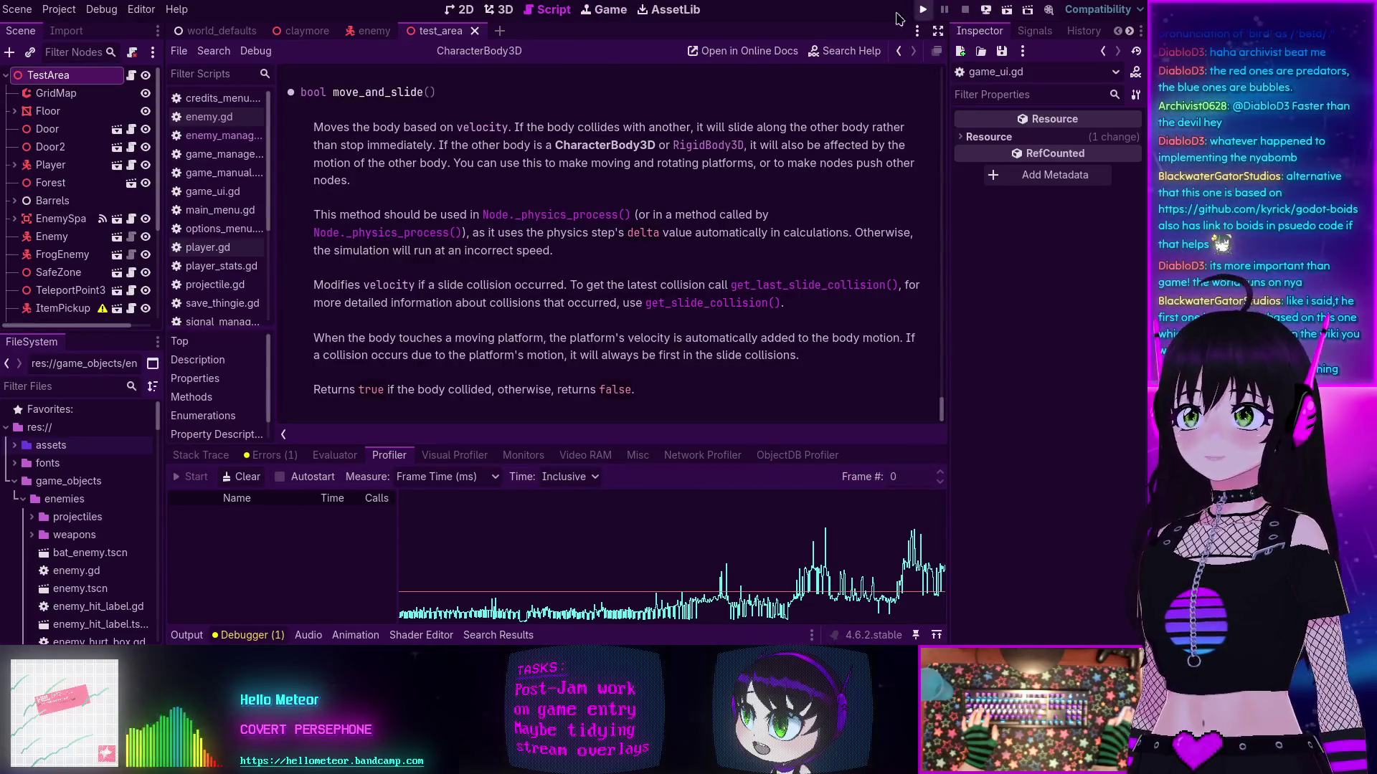
Step: Close the CharacterBody3D help page from the script editor's File menu
left_click(101, 9)
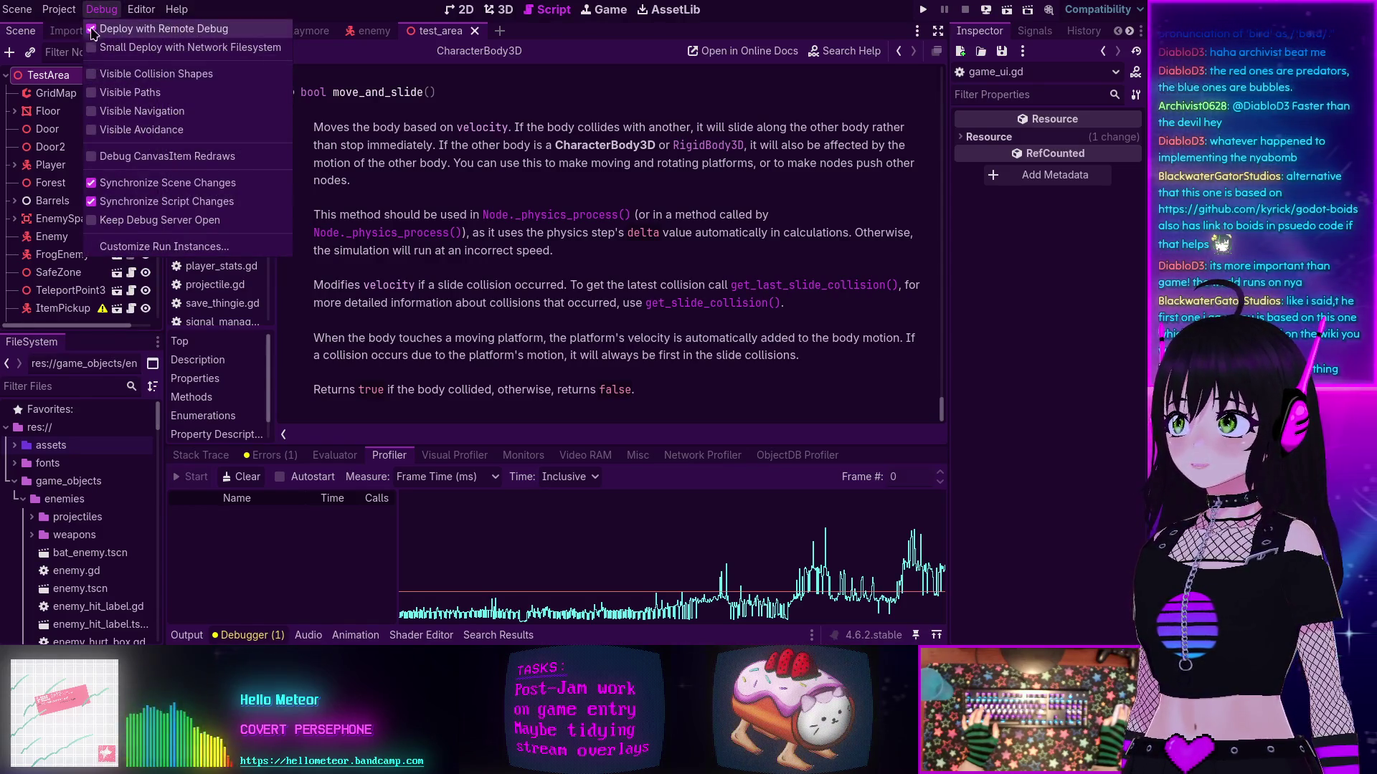
left_click(101, 28)
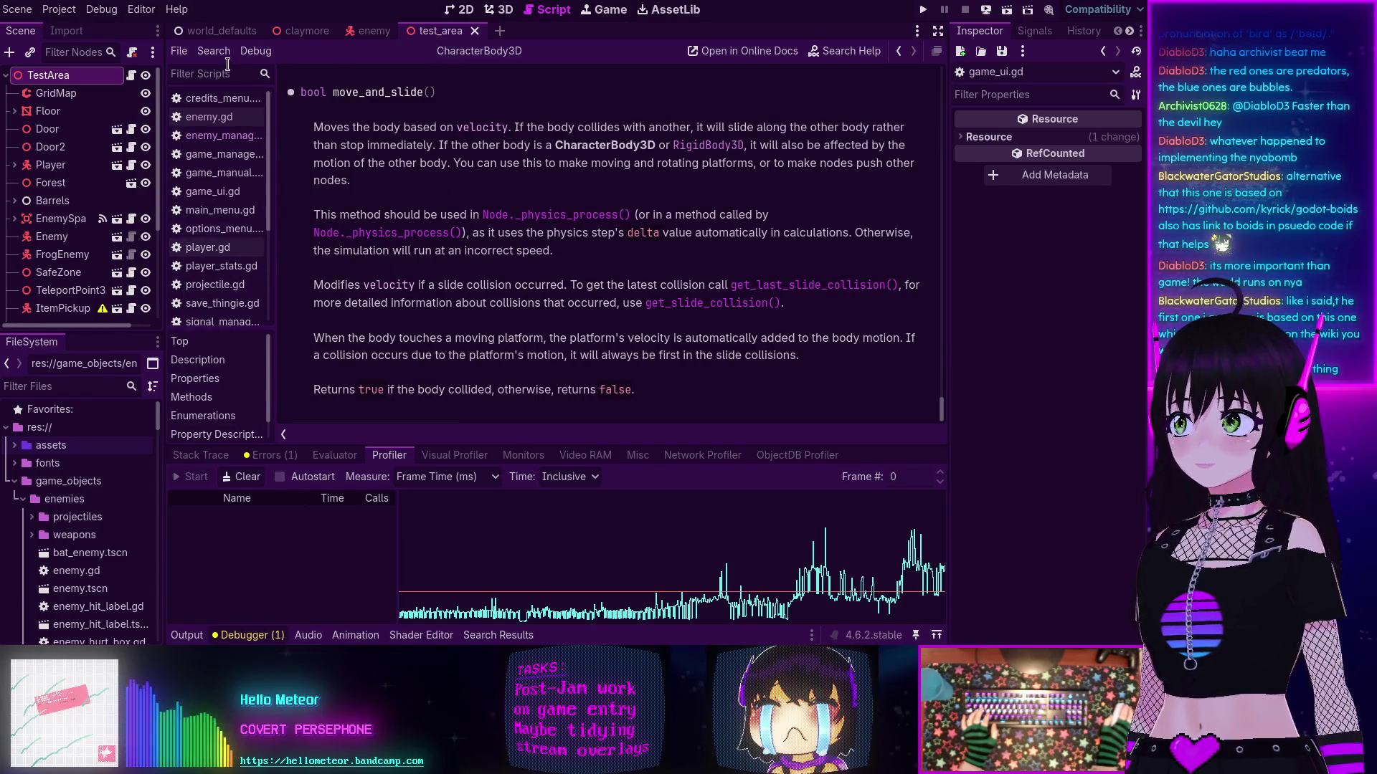
left_click(178, 50)
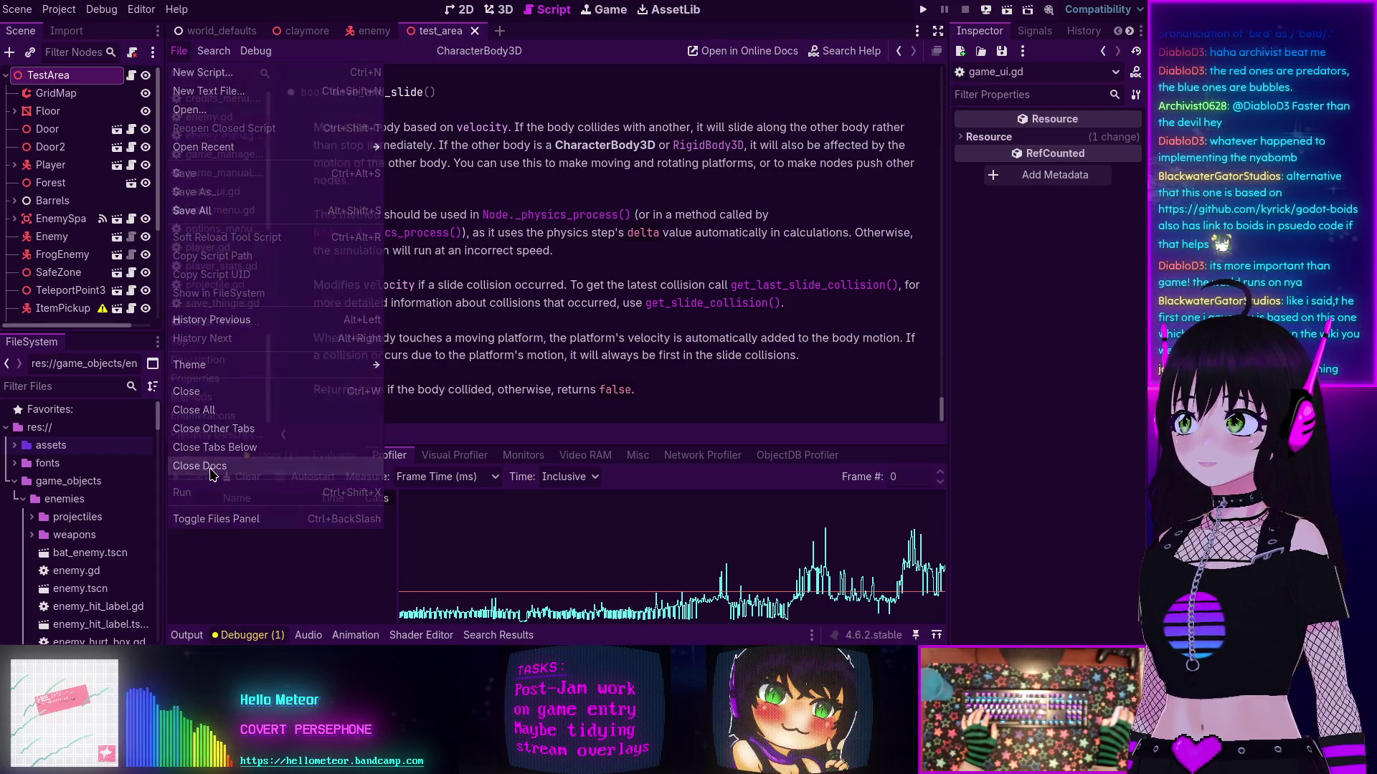
left_click(200, 466)
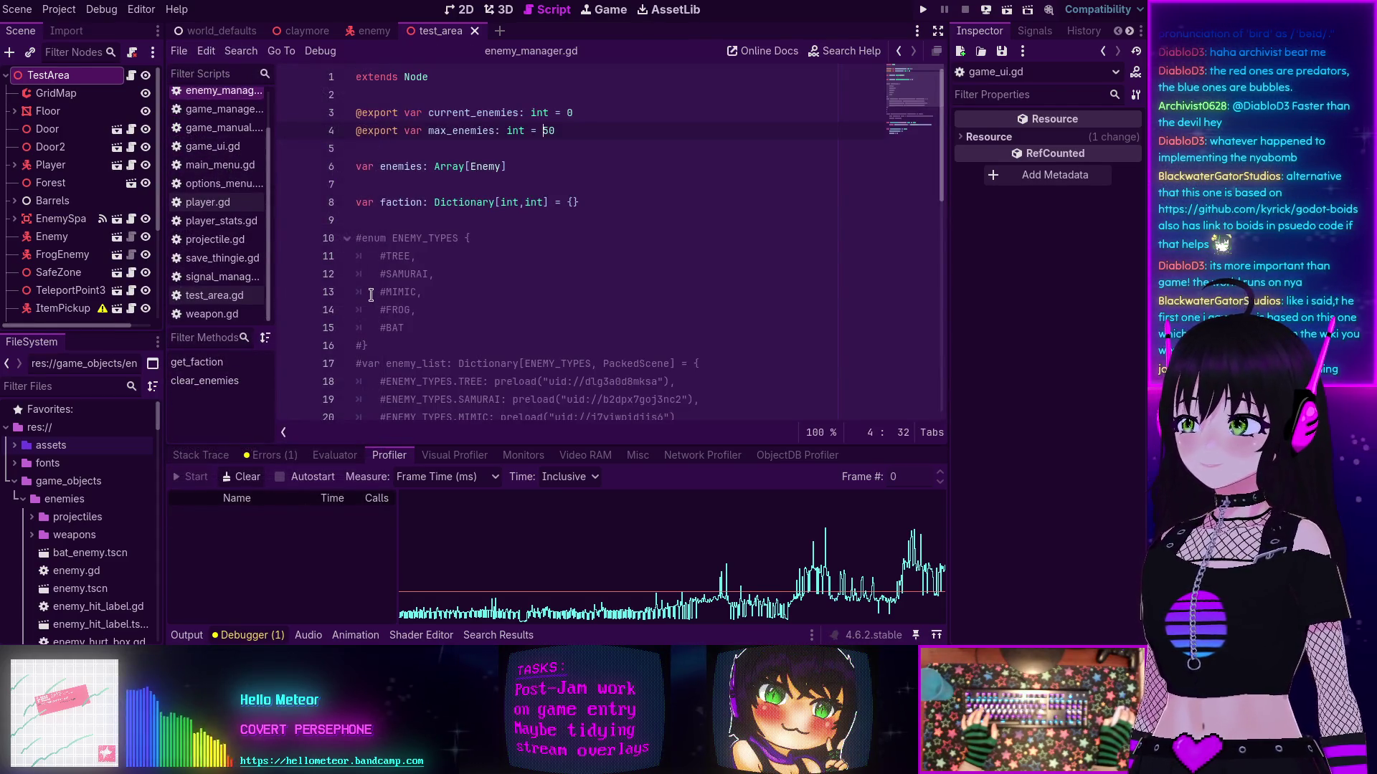
Step: Close the test_area and enemy scene tabs
scroll(234, 175, "up", 2)
scroll(482, 177, "down", 4)
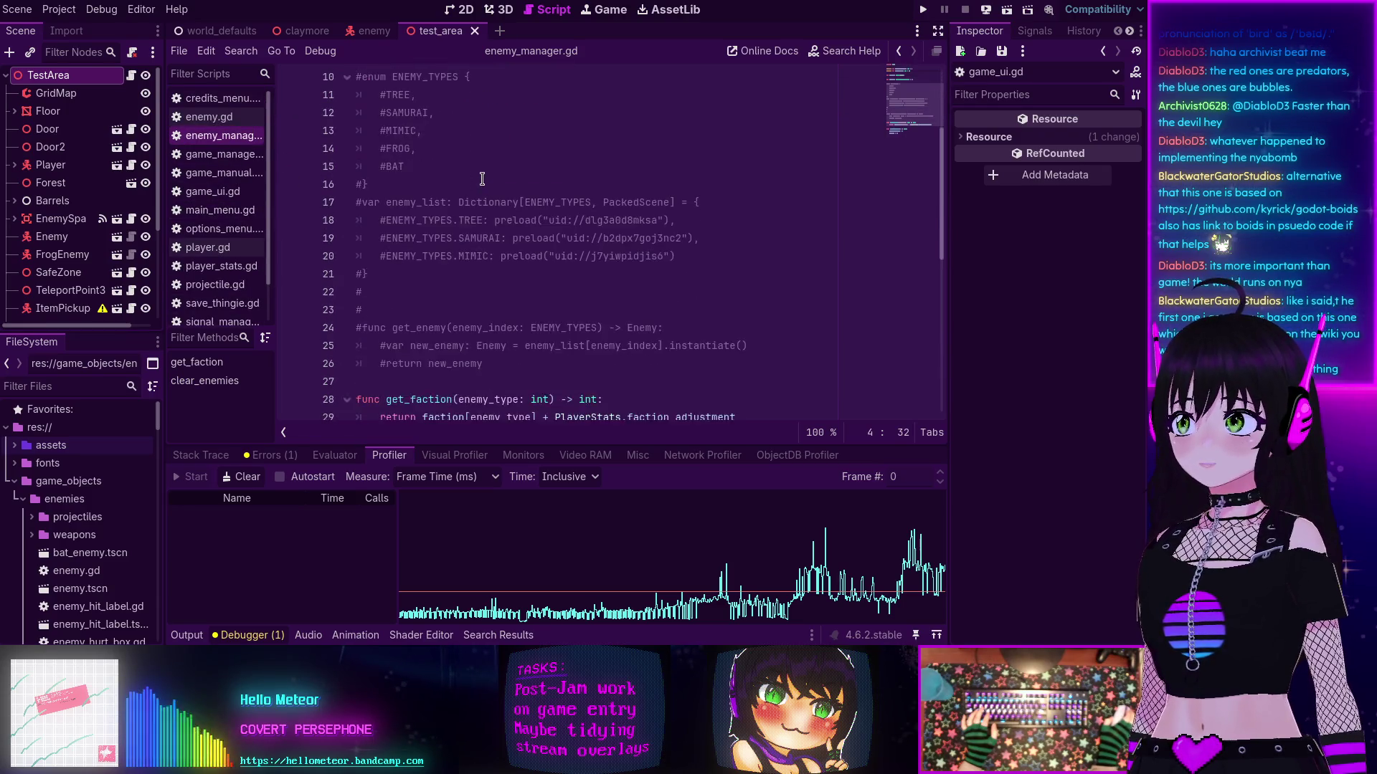
scroll(482, 179, "up", 4)
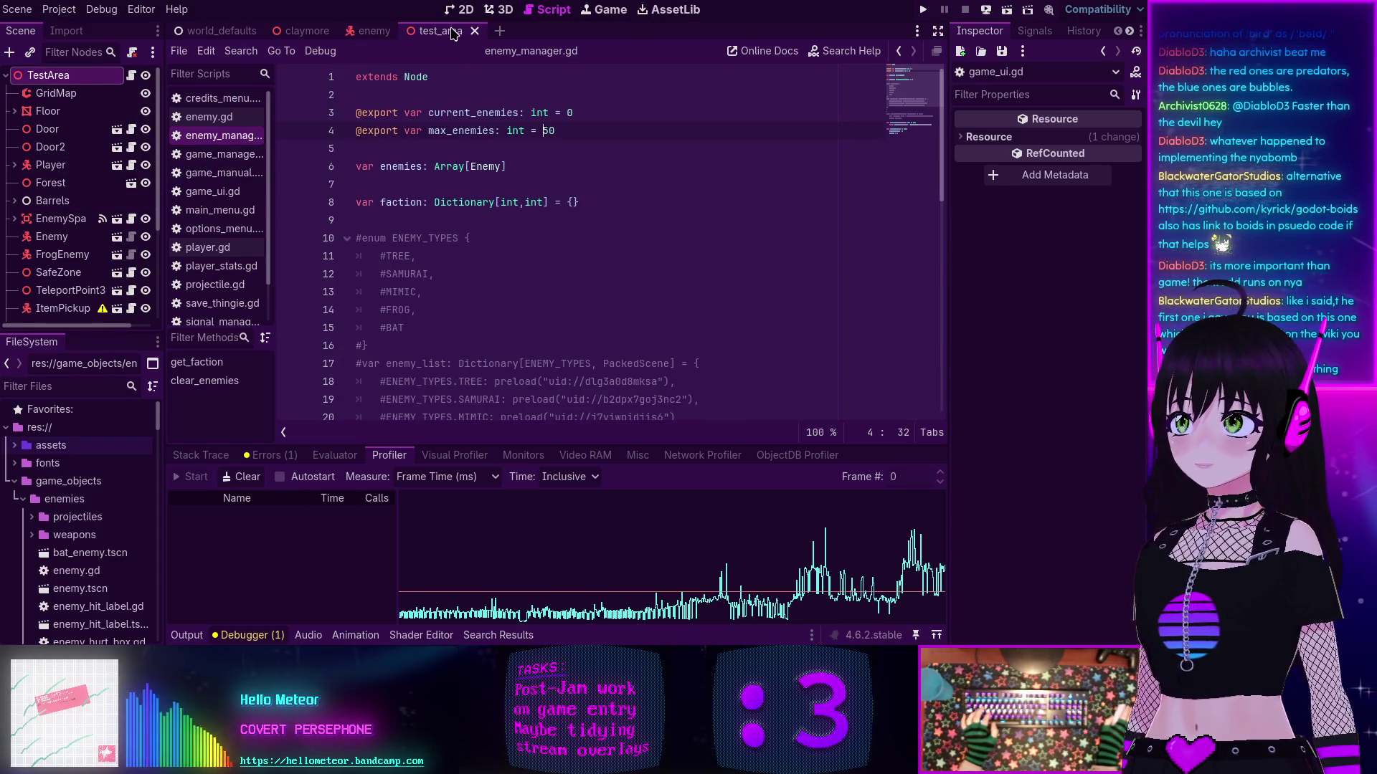
left_click(474, 31)
left_click(402, 31)
Step: Close the claymore scene and collapse the enemies, furniture, player, rooms and weapons folders
left_click(341, 31)
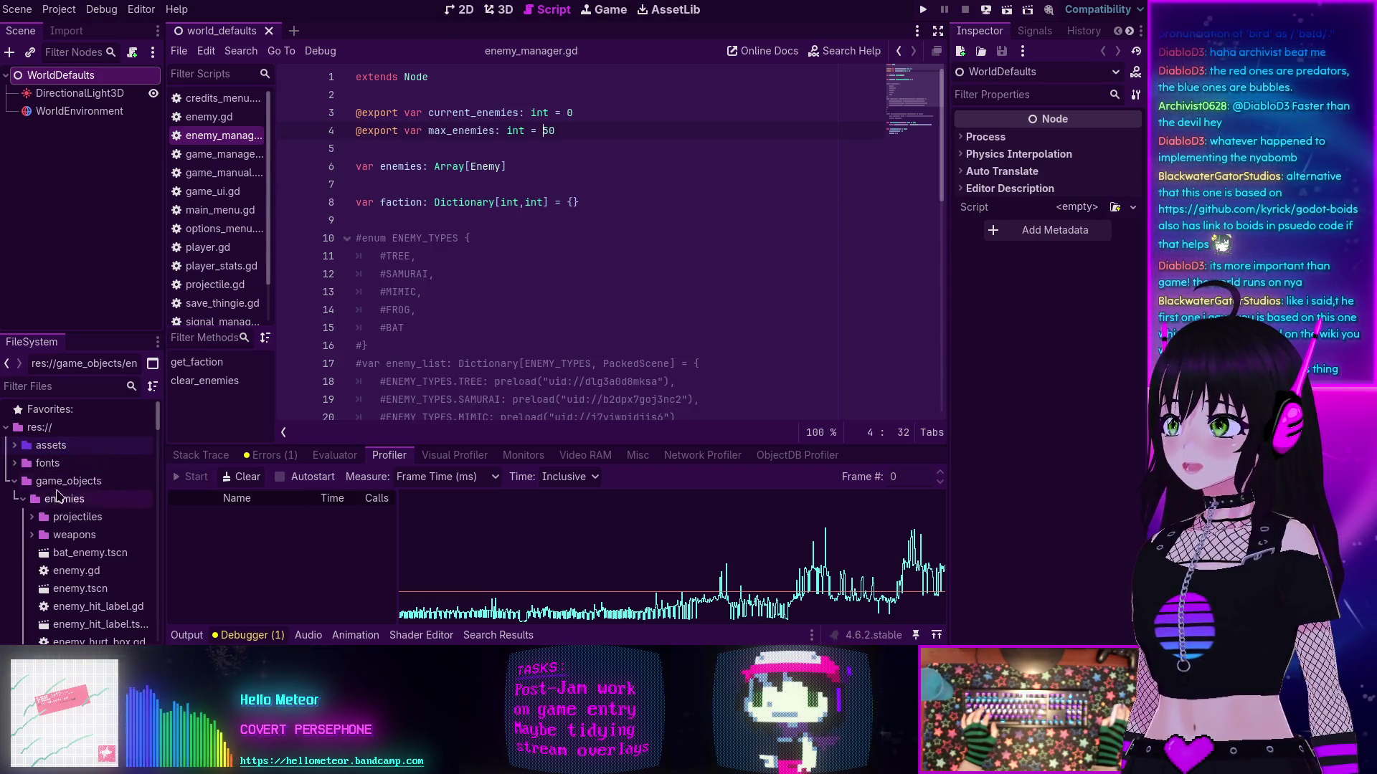
left_click(18, 499)
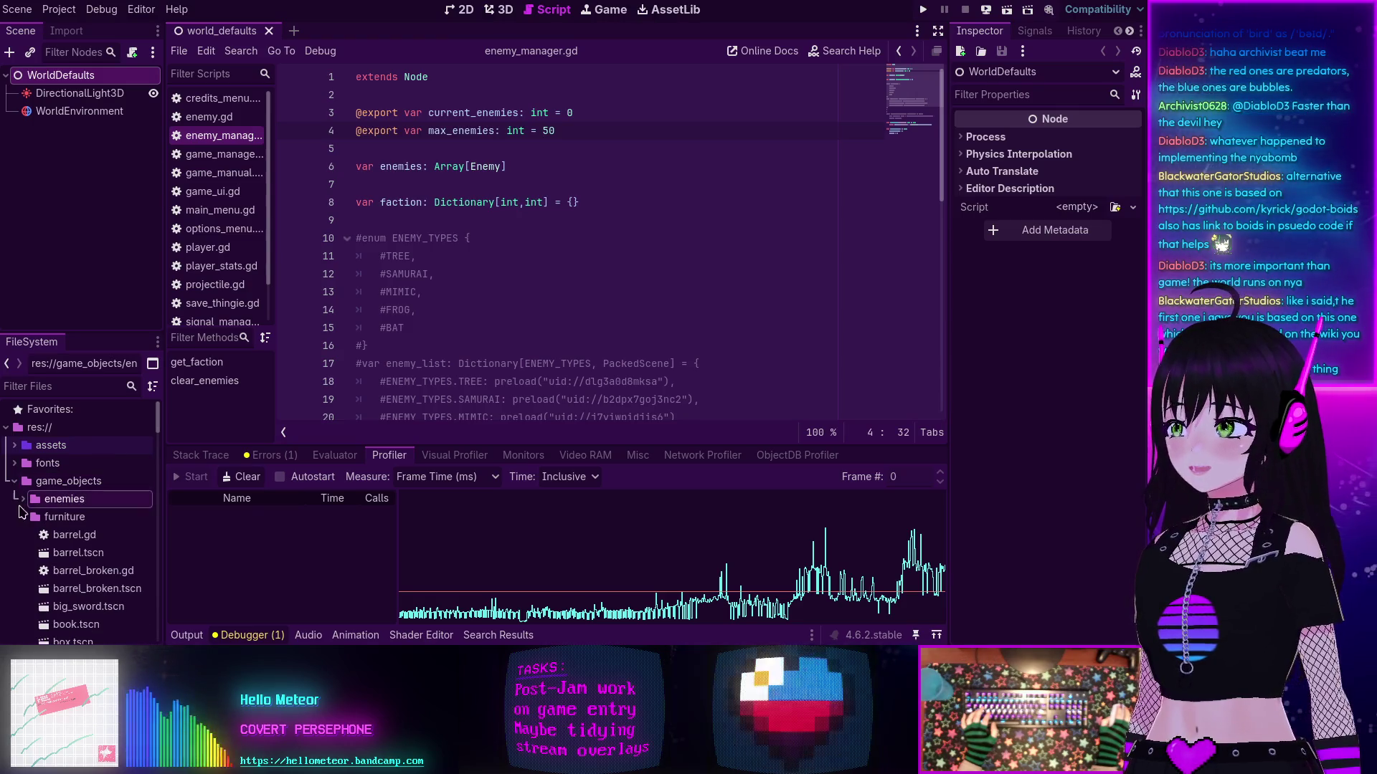
left_click(23, 517)
left_click(23, 552)
left_click(24, 553)
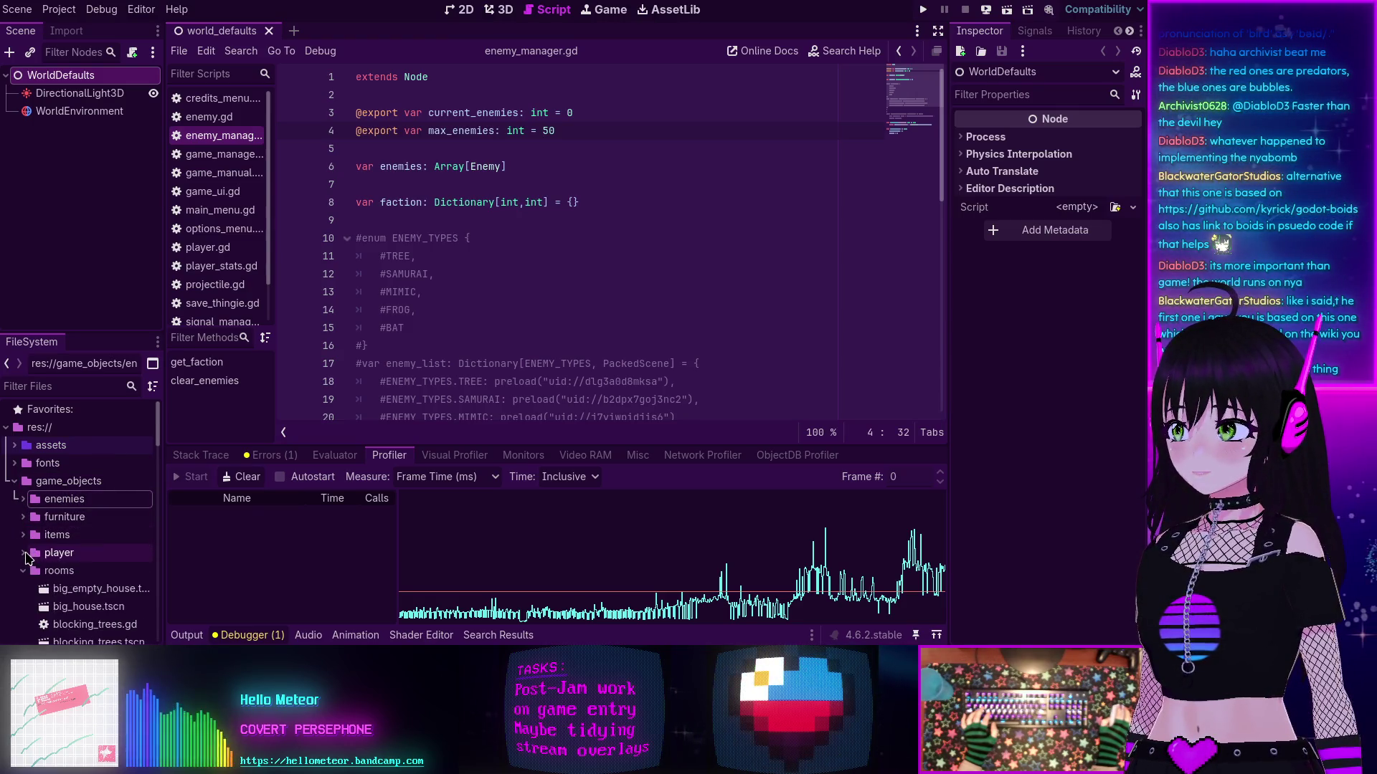
left_click(23, 571)
left_click(23, 589)
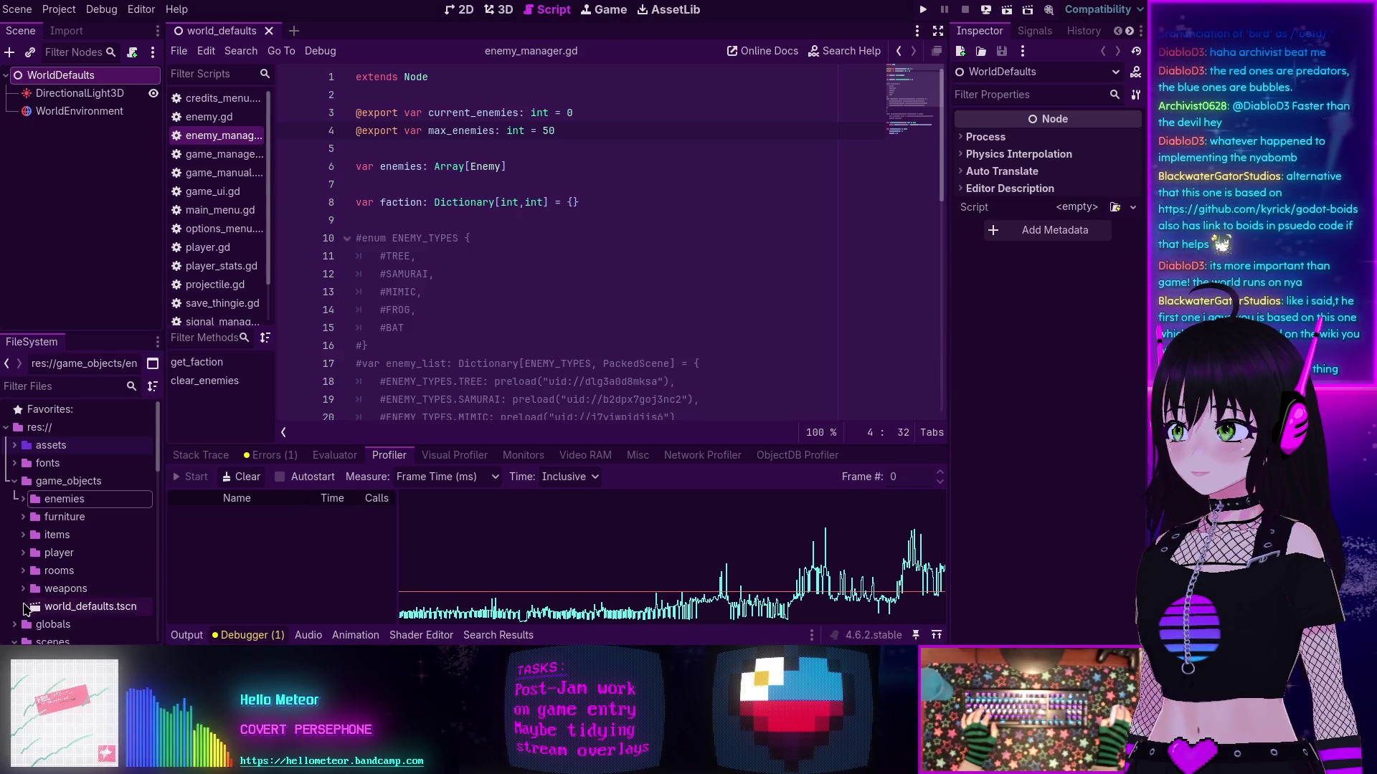
Step: Find and open the options_menu scene in the FileSystem dock
scroll(25, 599, "down", 4)
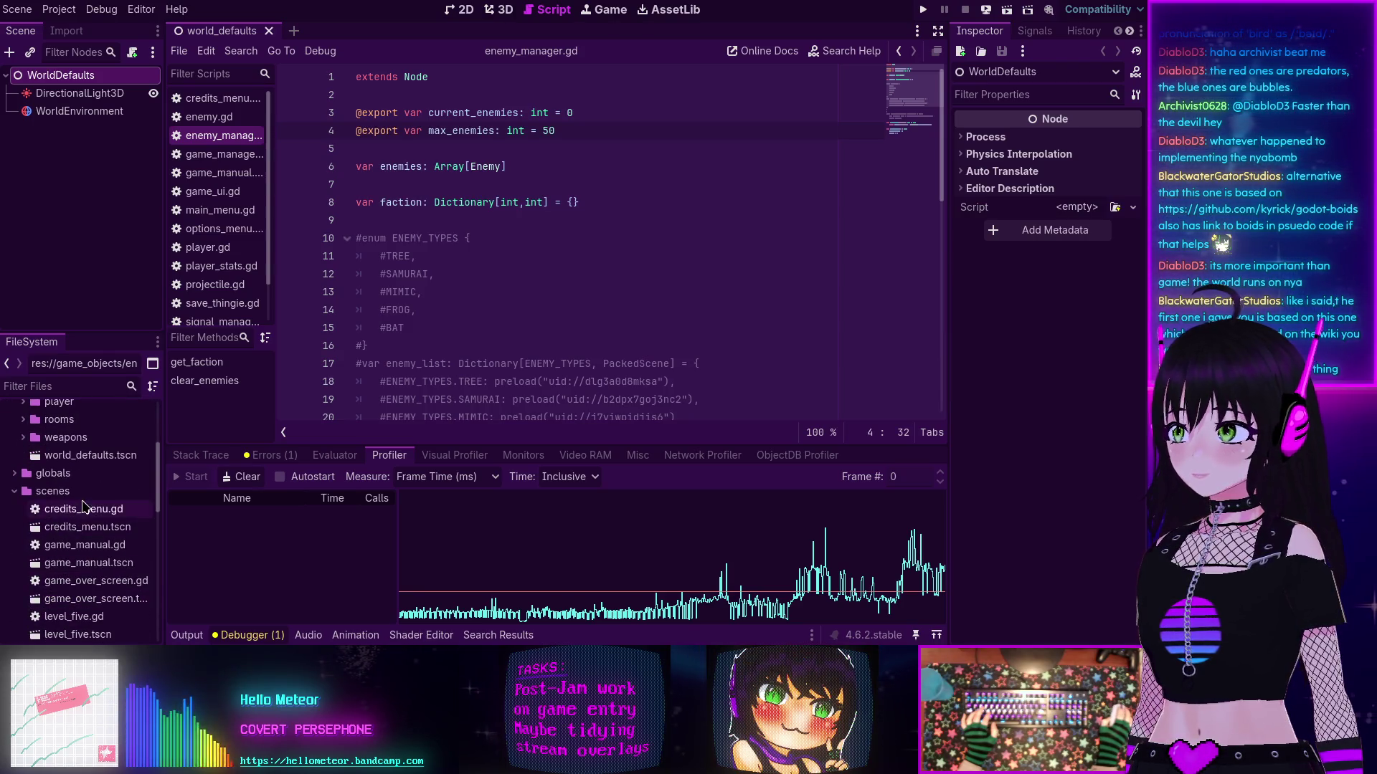
scroll(79, 531, "down", 2)
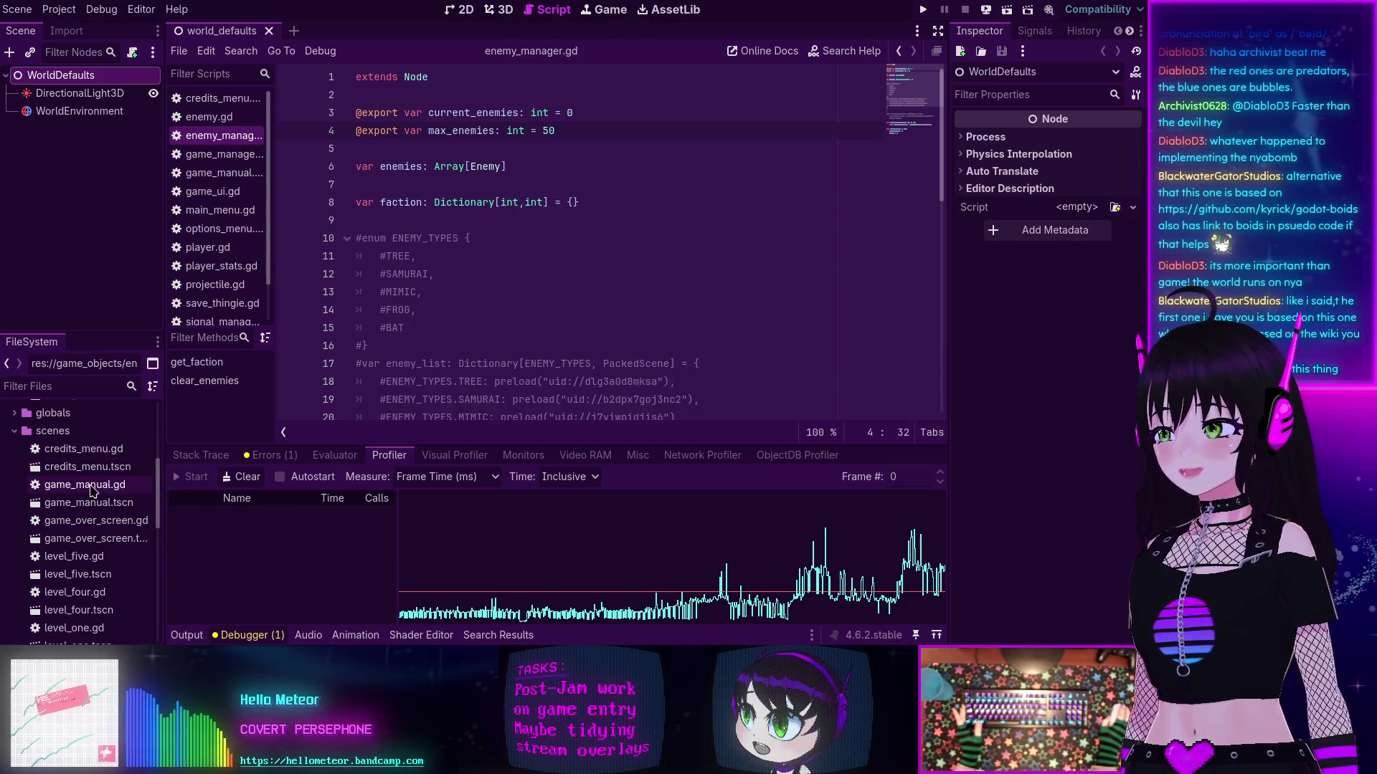
scroll(93, 476, "down", 2)
scroll(96, 483, "down", 3)
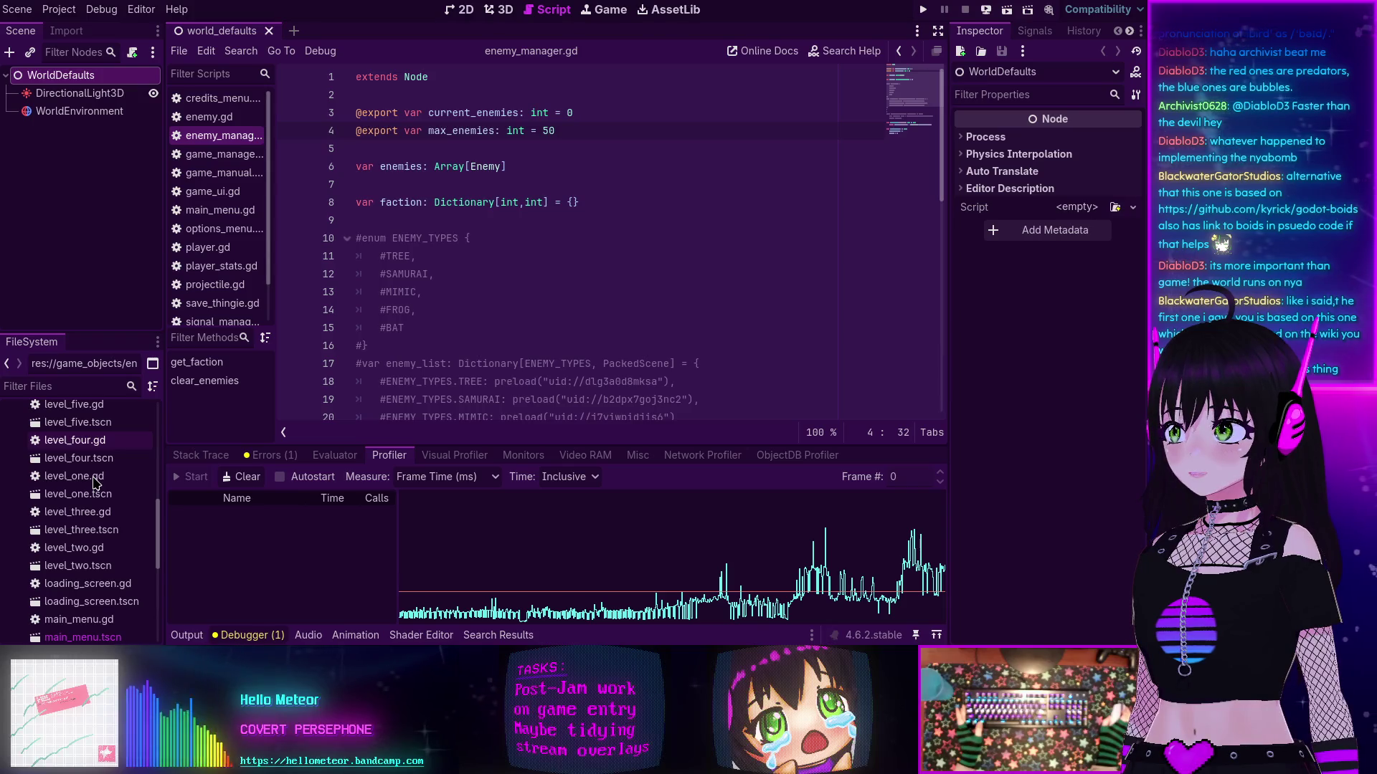
scroll(97, 483, "down", 1)
scroll(96, 484, "down", 1)
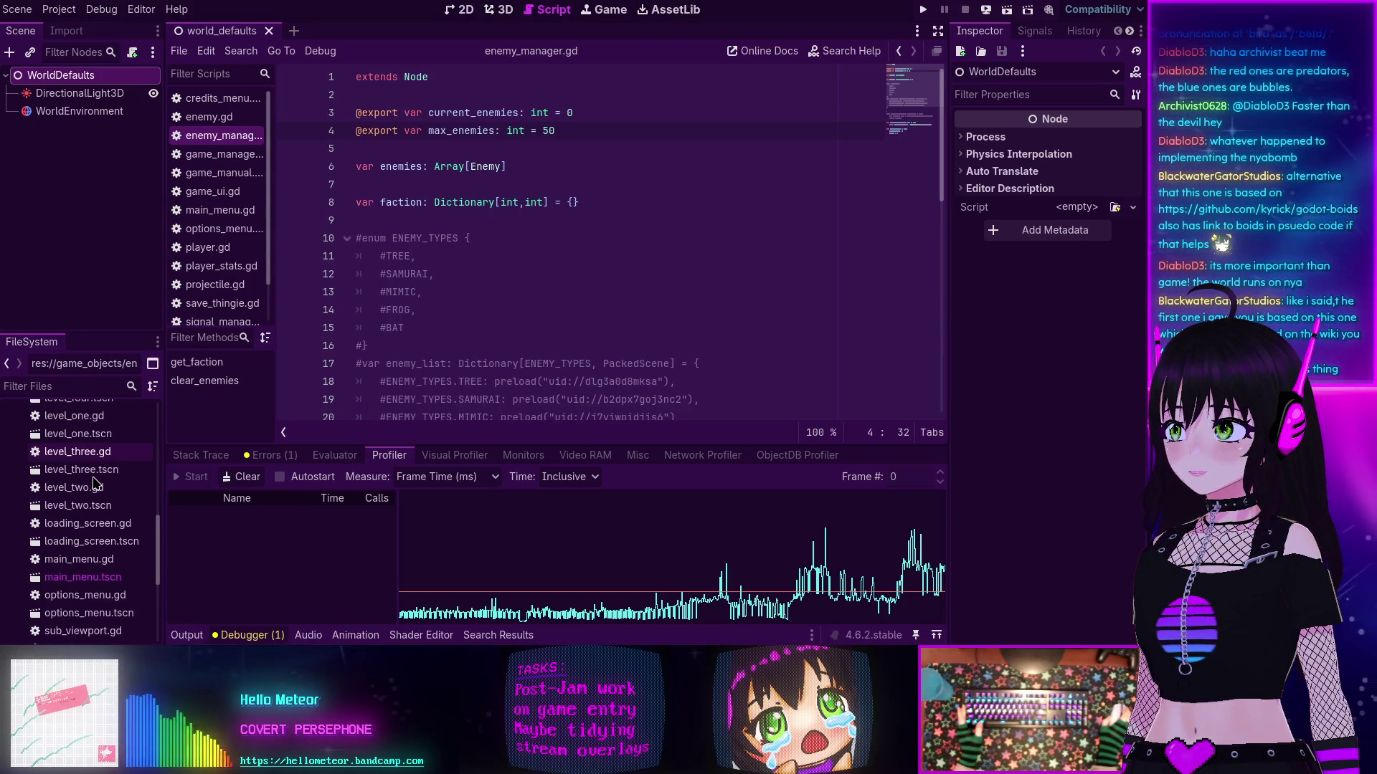
scroll(96, 483, "down", 1)
scroll(96, 483, "down", 1)
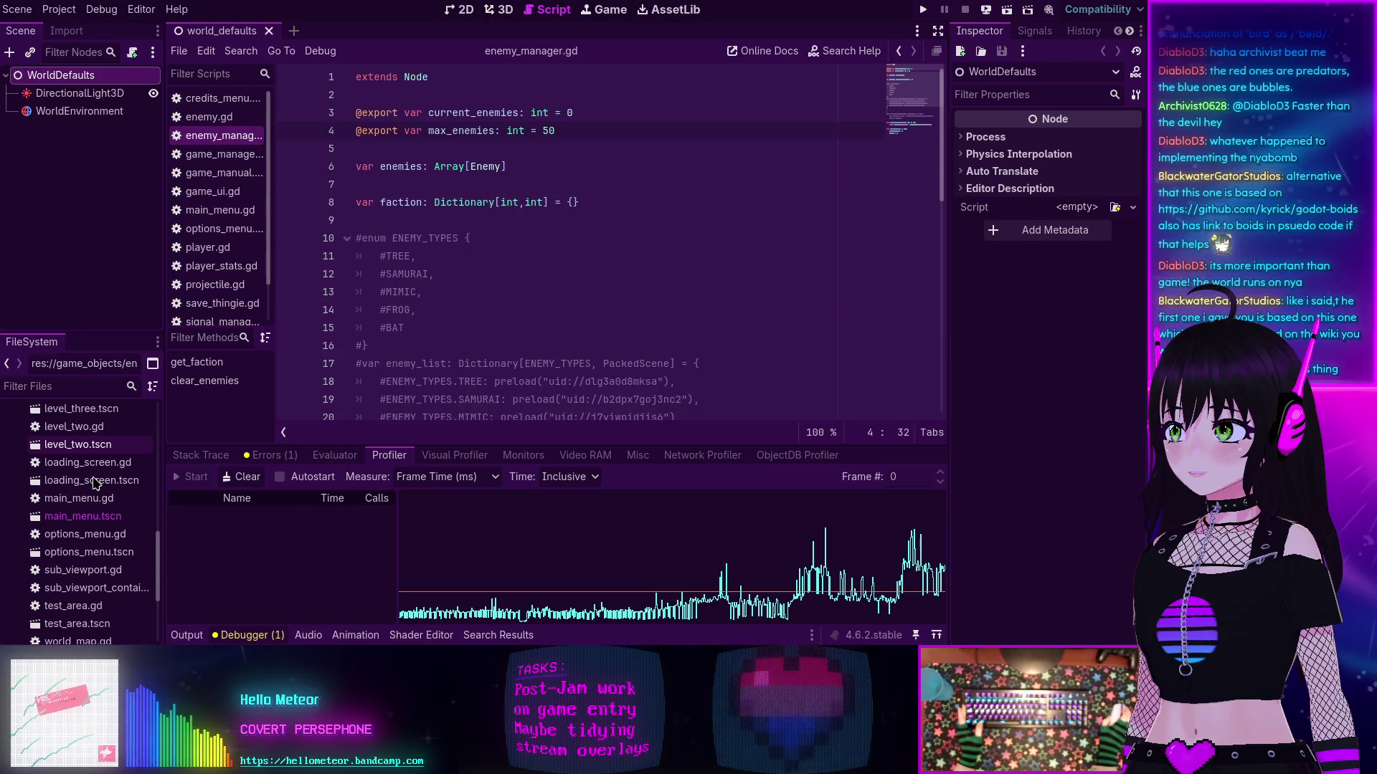
double_click(74, 553)
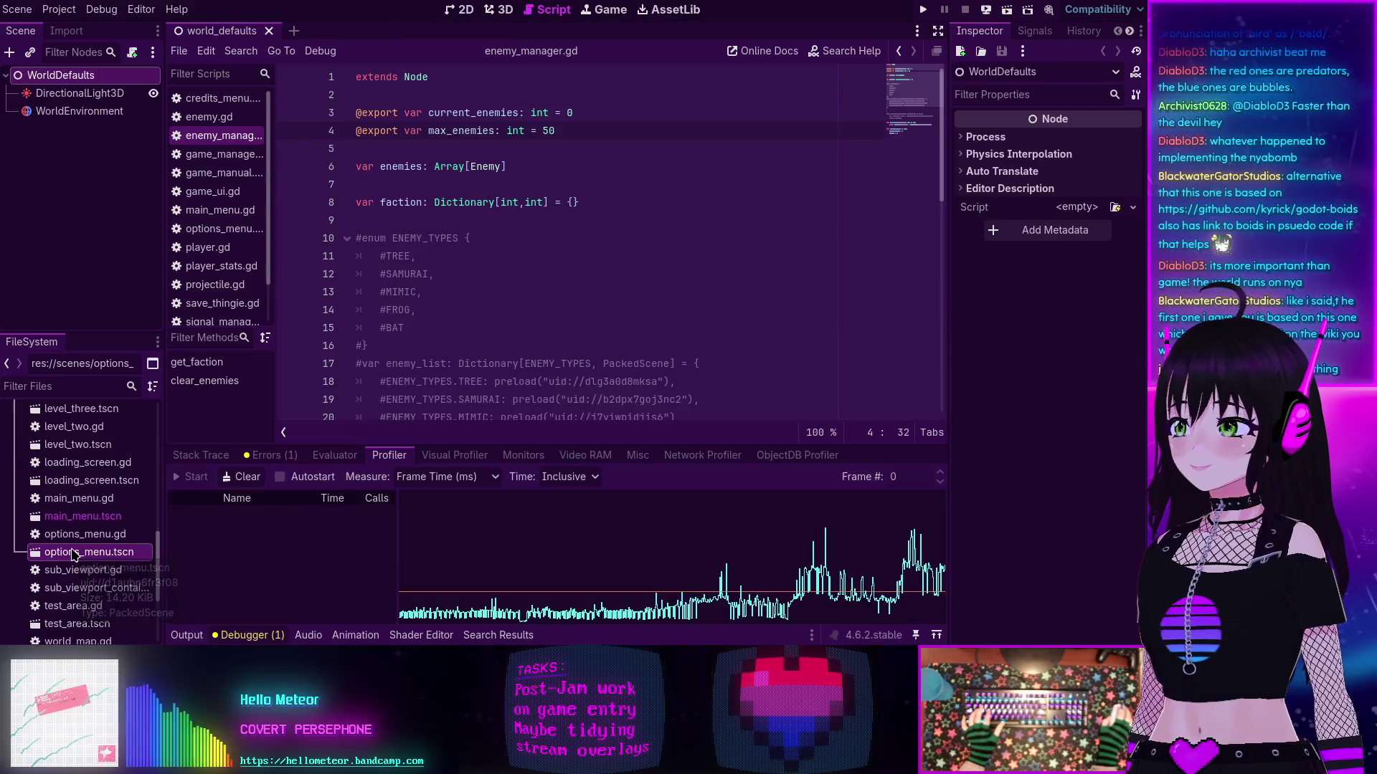
Step: Collapse the options_menu Animation panel and bring up the options_menu.gd script
scroll(106, 255, "up", 3)
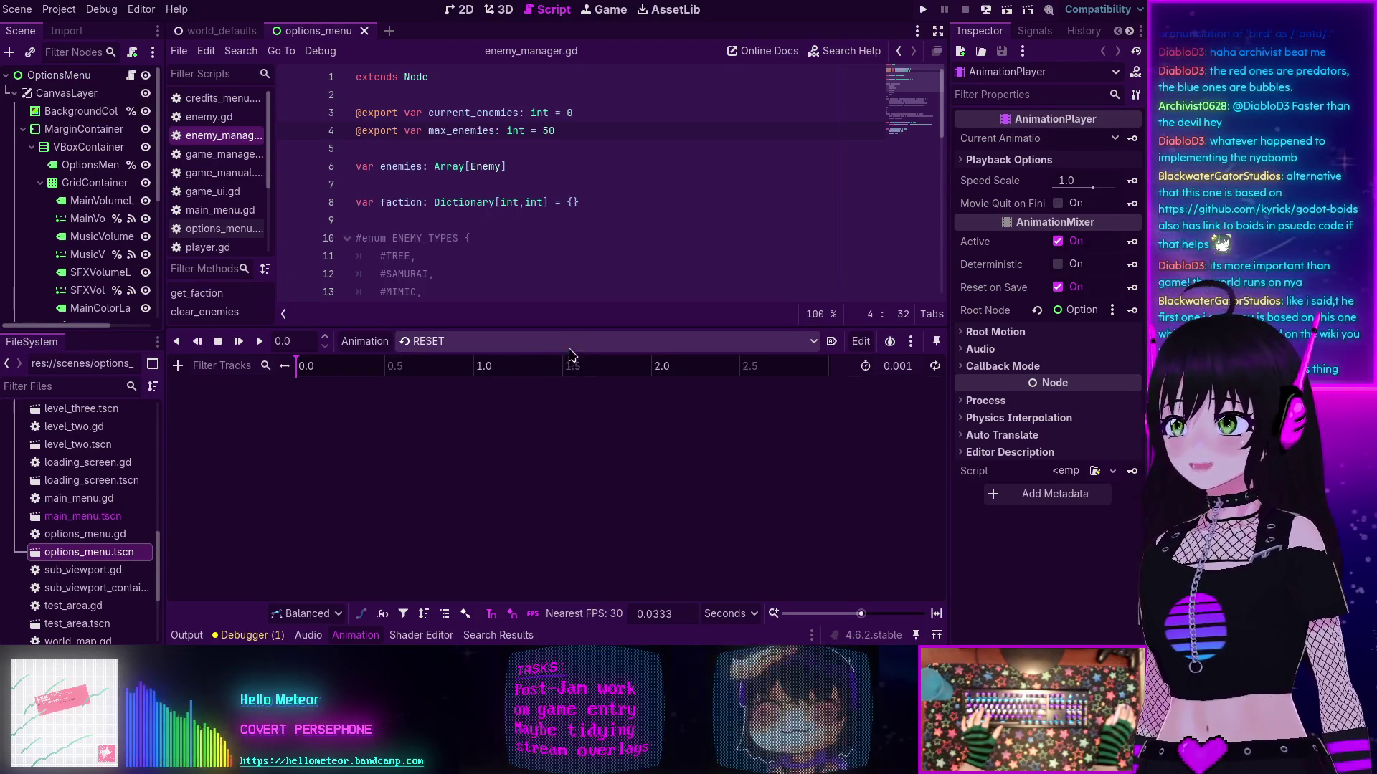
left_click_drag(562, 326, 546, 553)
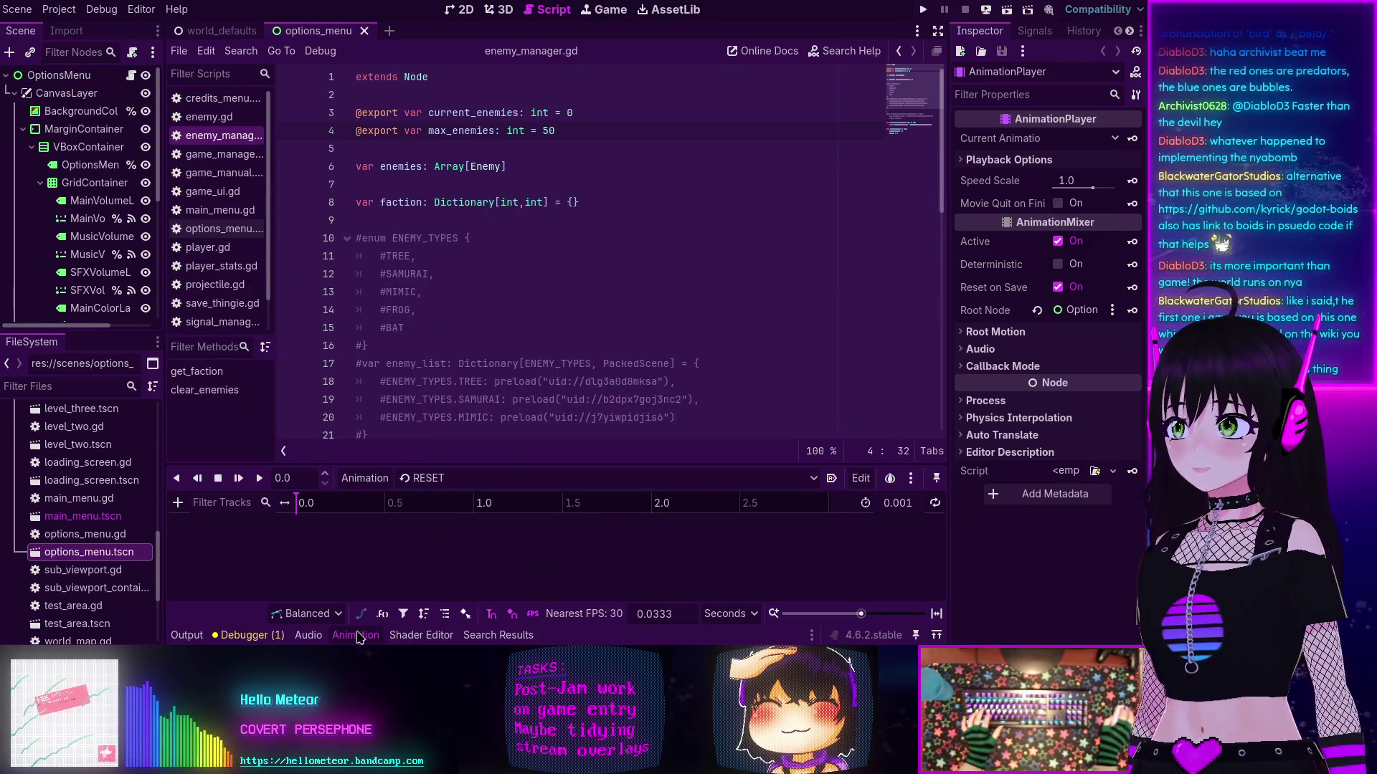
left_click(356, 635)
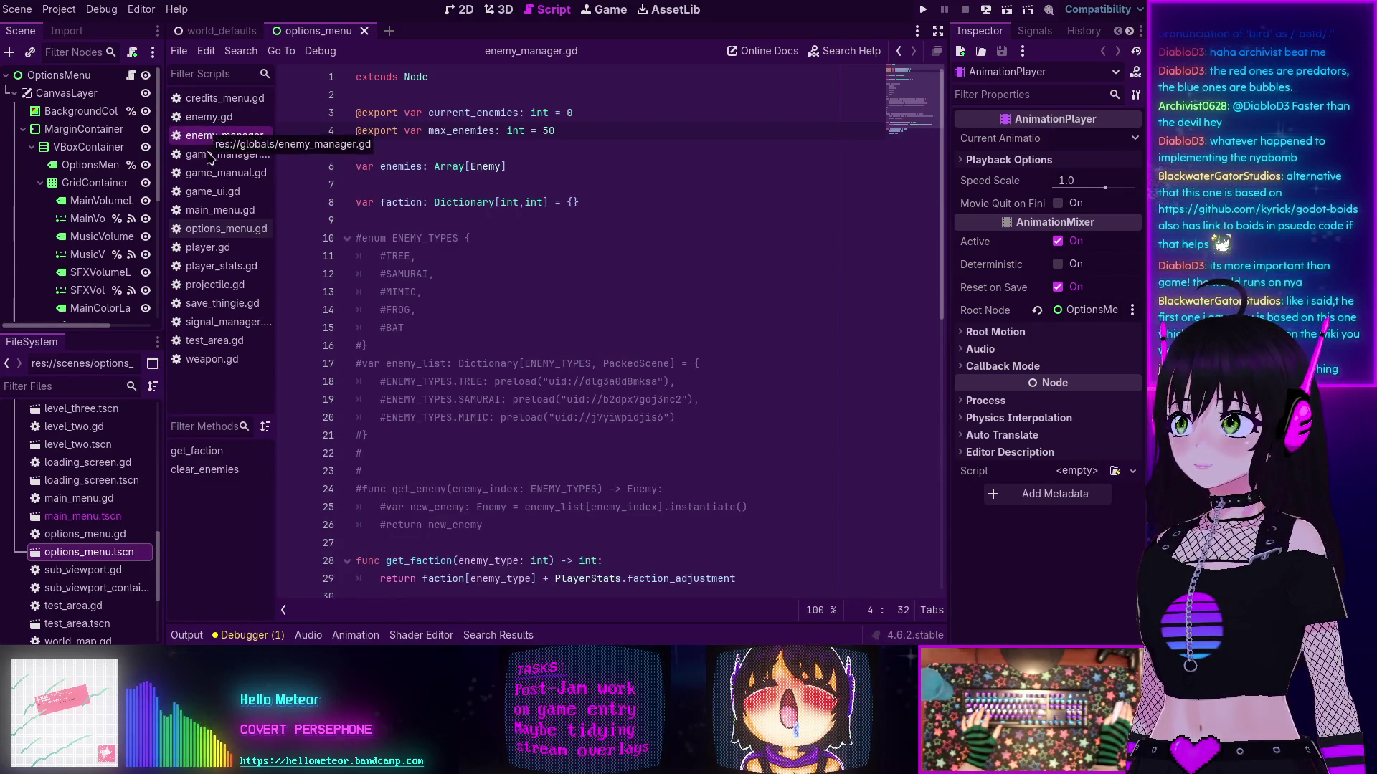
left_click(207, 230)
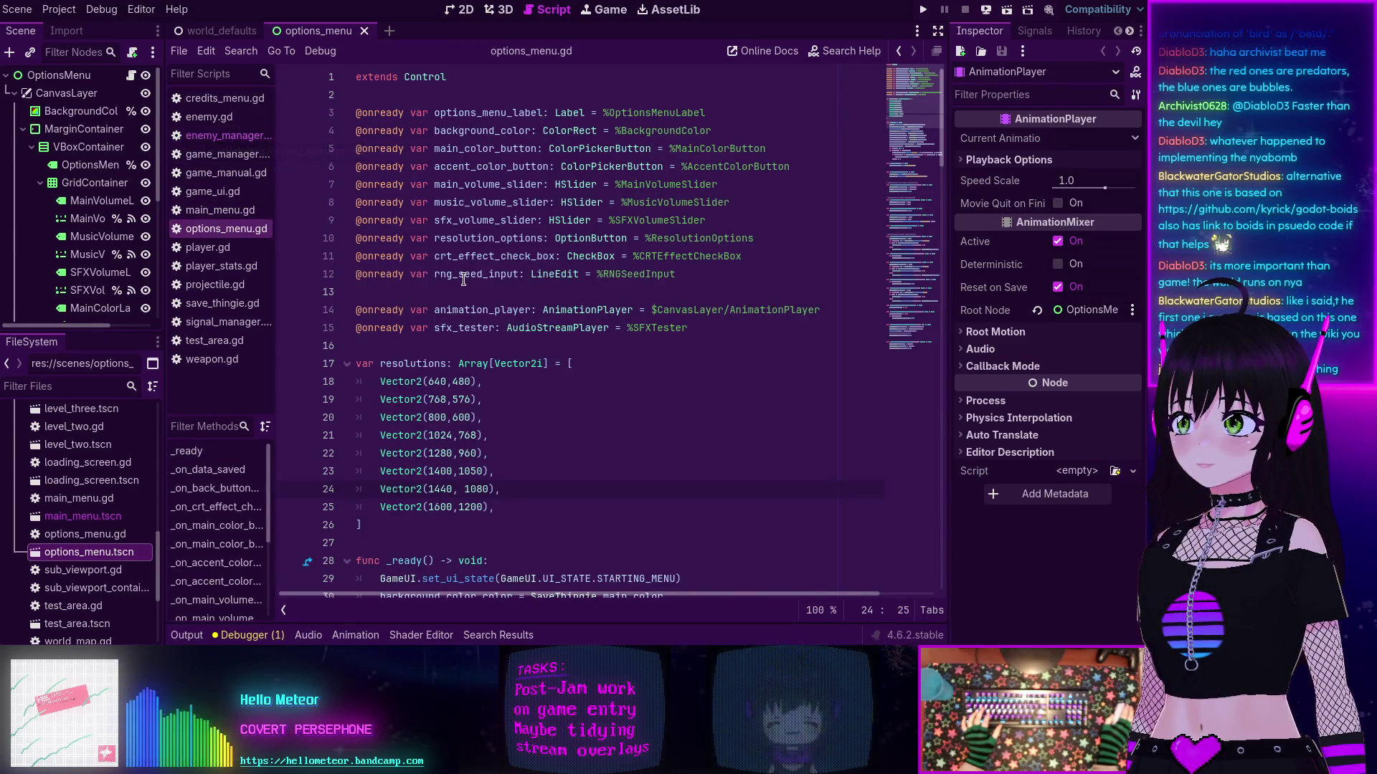
Step: Create a new scene with a User Interface (Control) root node
scroll(463, 279, "down", 2)
scroll(463, 279, "up", 2)
scroll(464, 279, "down", 7)
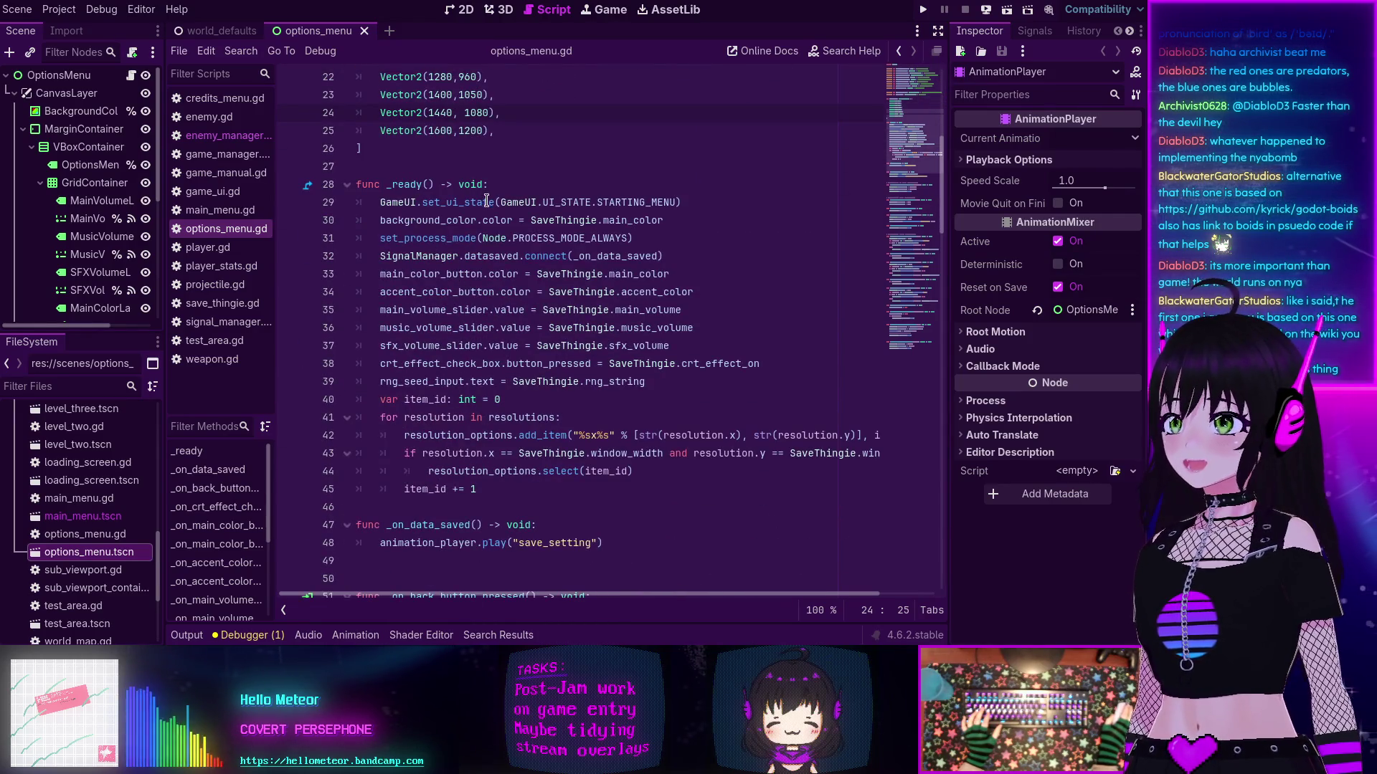
left_click(389, 30)
left_click(103, 143)
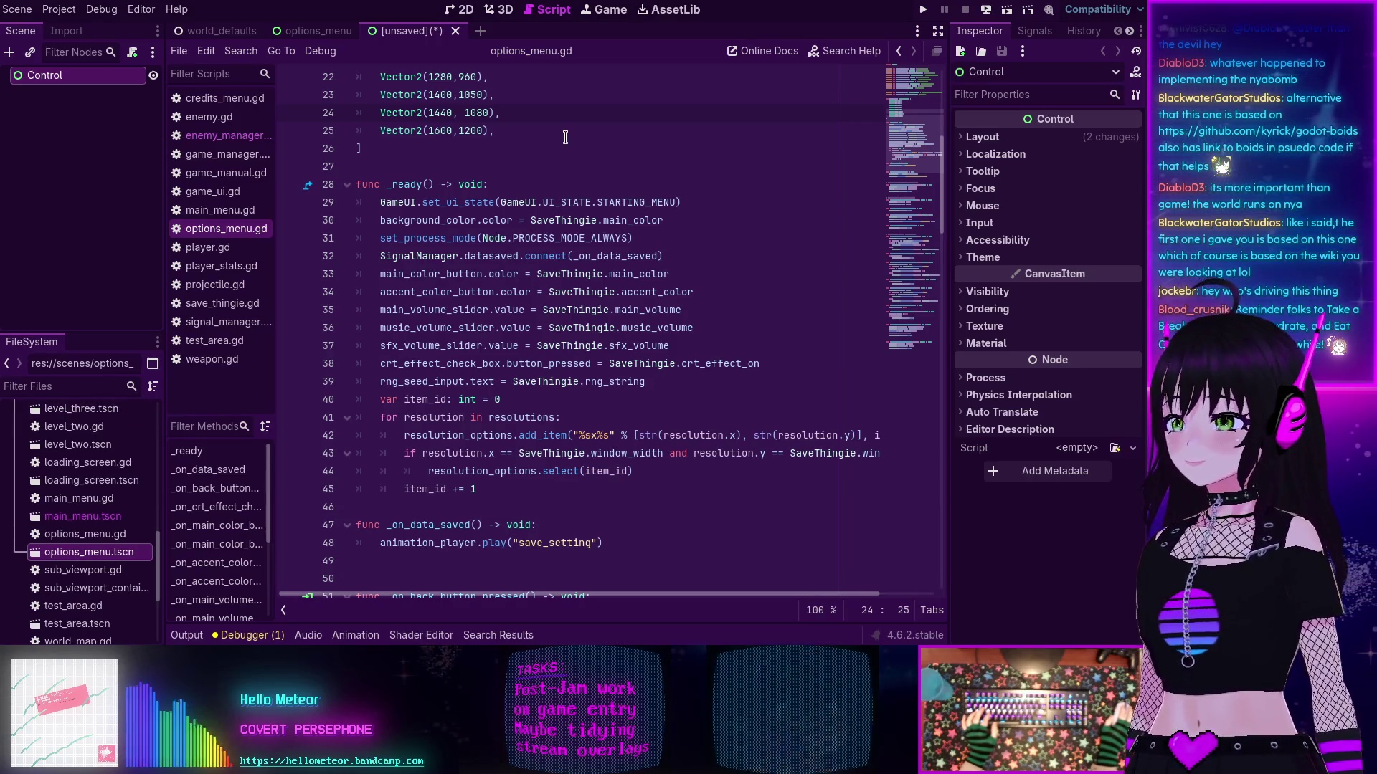
Step: Review options_menu.gd's resolutions list, from 640x480 up to 1600x1200
left_click(527, 134)
scroll(526, 136, "up", 2)
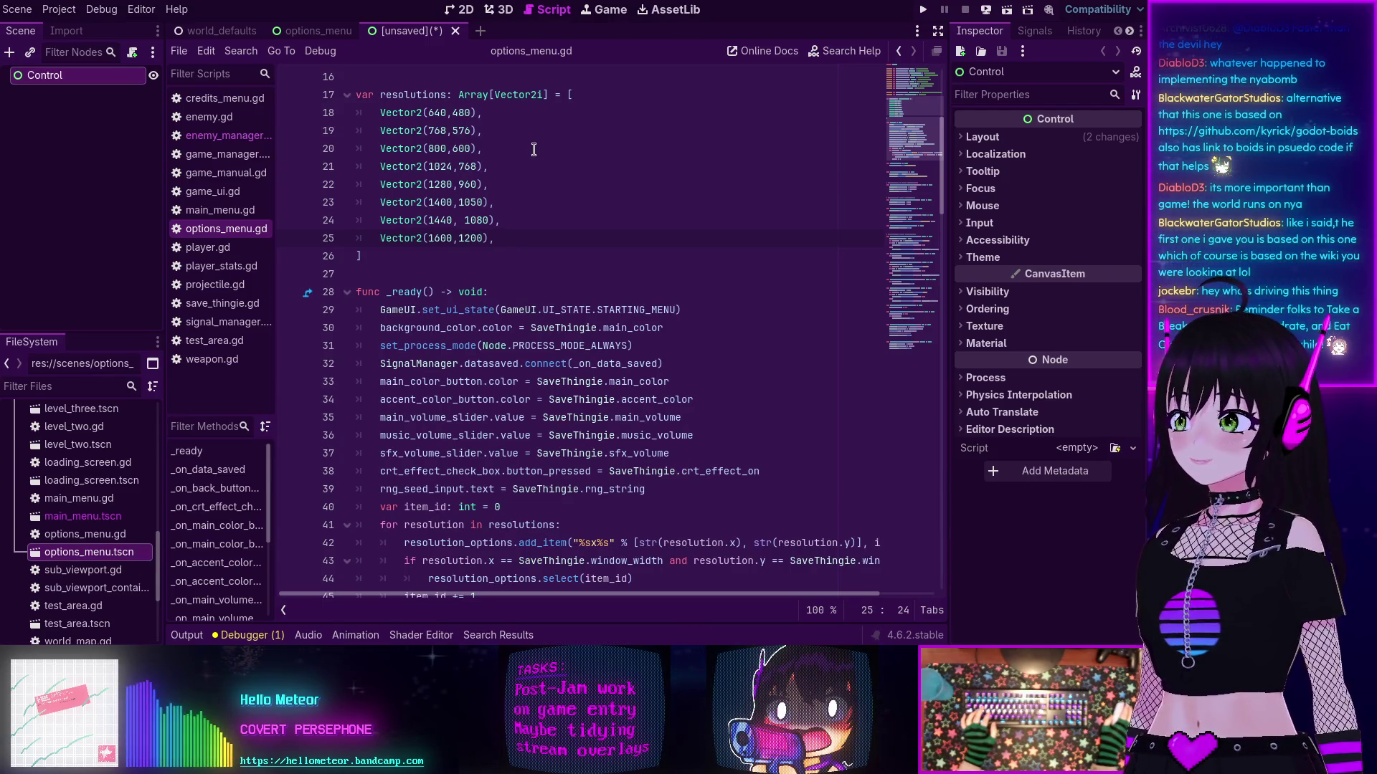
scroll(538, 161, "down", 1)
scroll(542, 172, "up", 1)
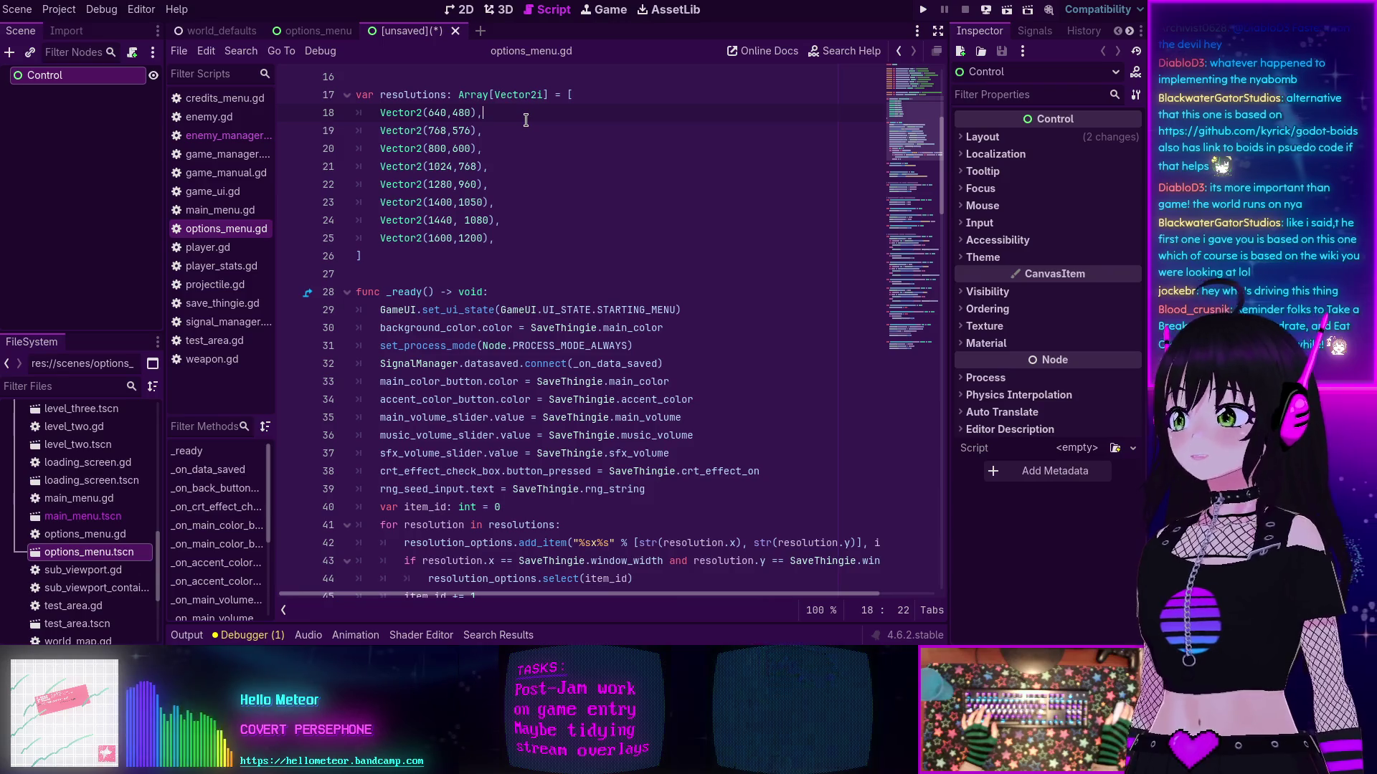
scroll(553, 147, "up", 1)
scroll(553, 147, "up", 3)
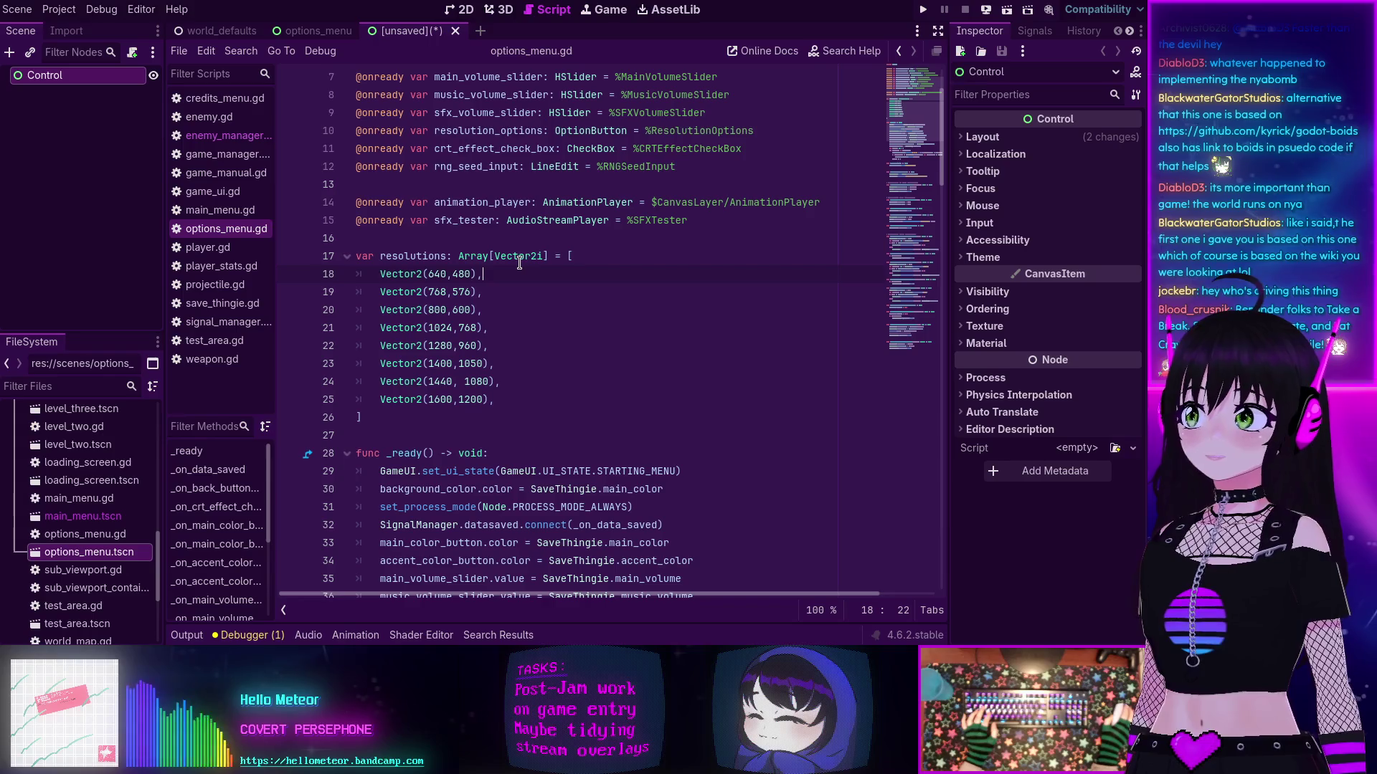
left_click(501, 337)
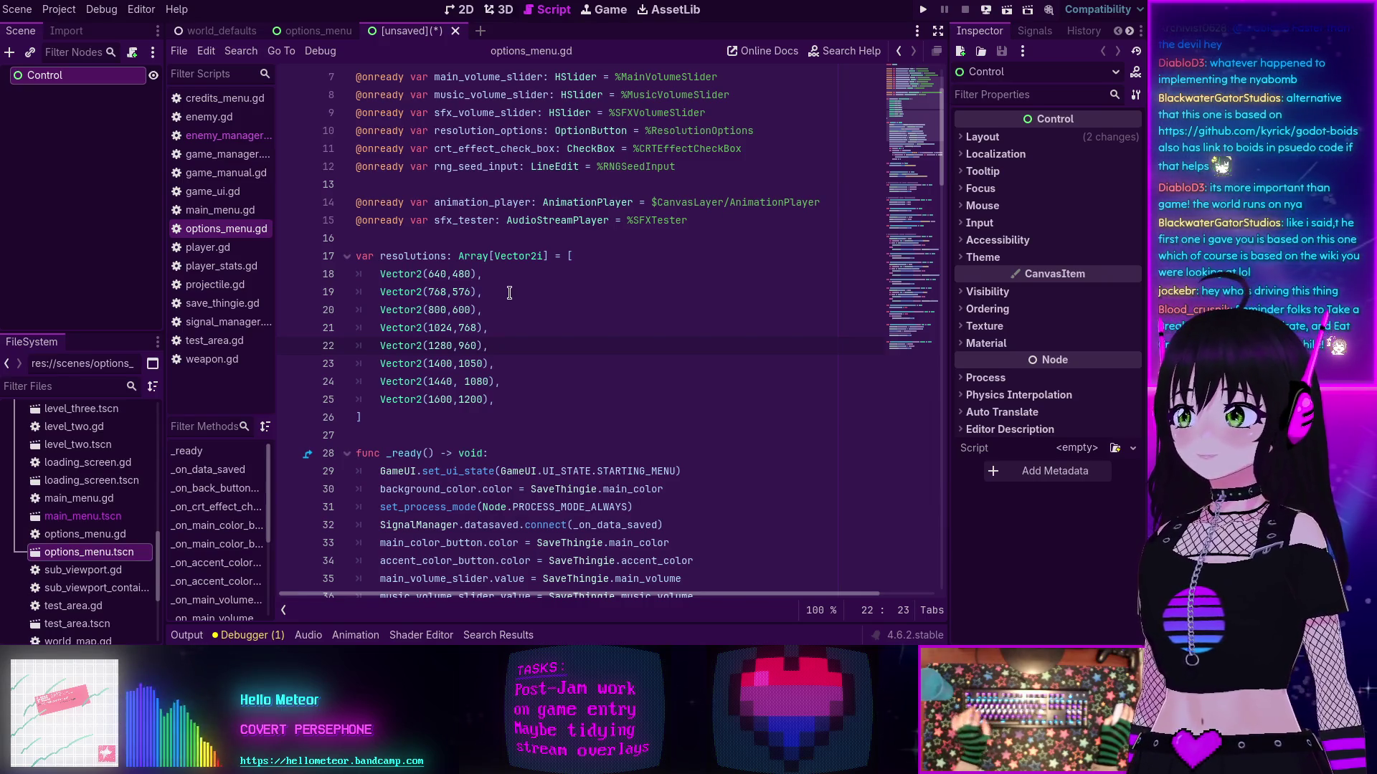
scroll(509, 292, "down", 6)
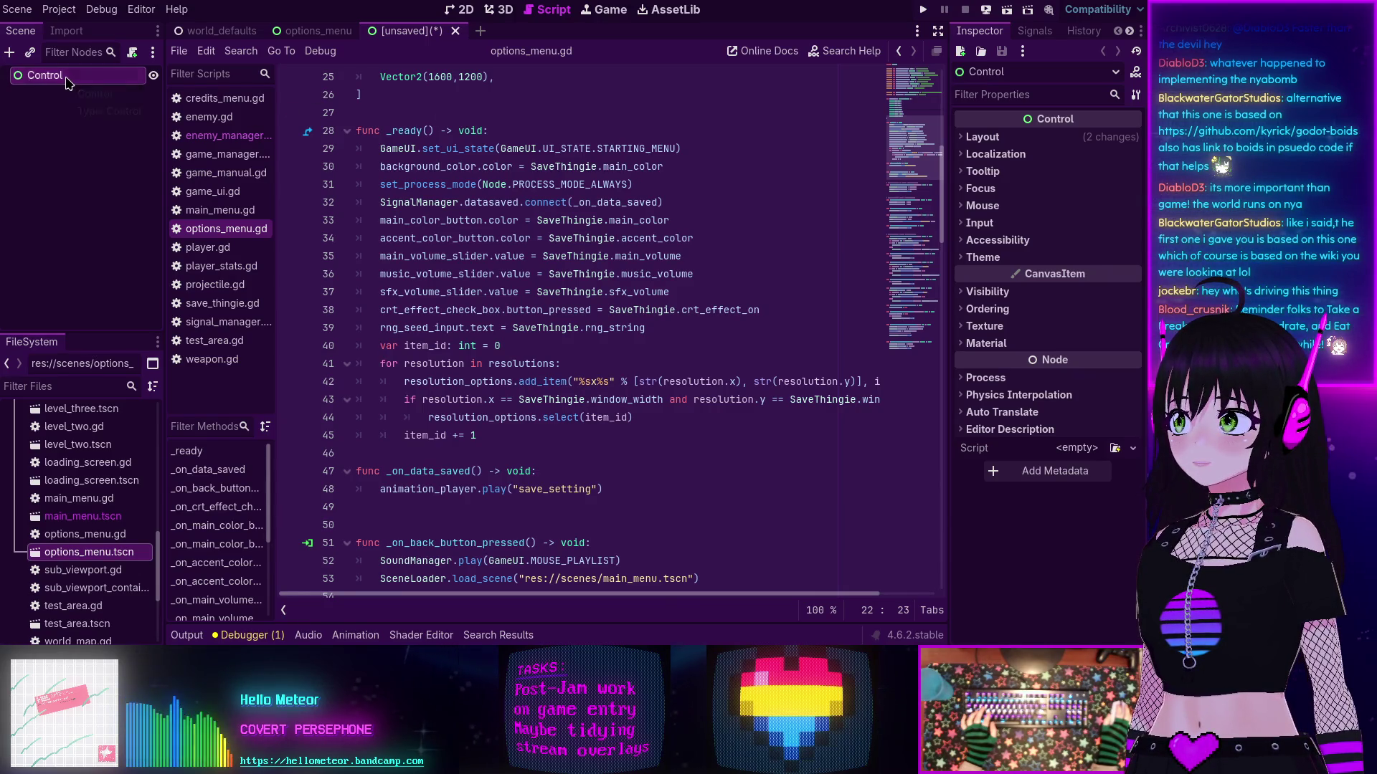
Step: Name the root Control node 'CharacterSelectMenu' in the Scene dock
double_click(66, 79)
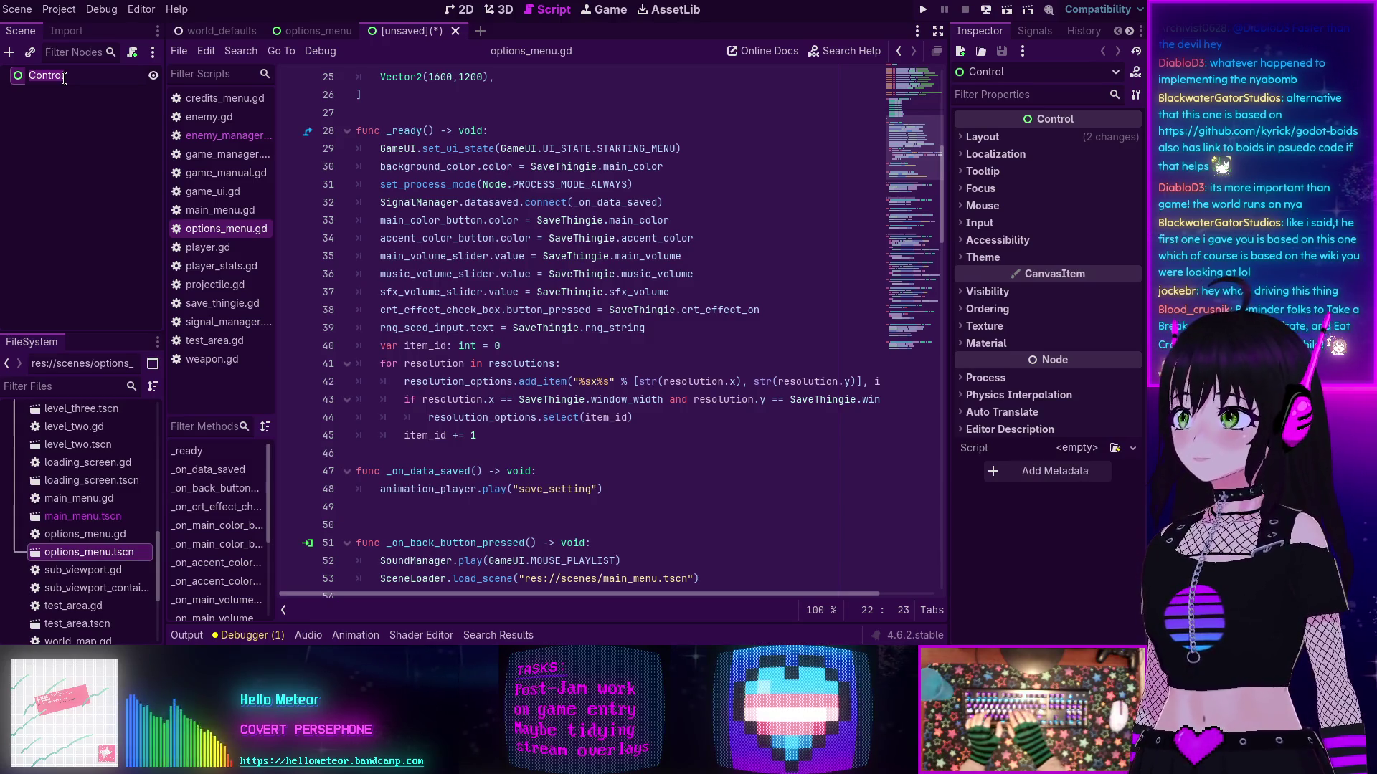
type("Character")
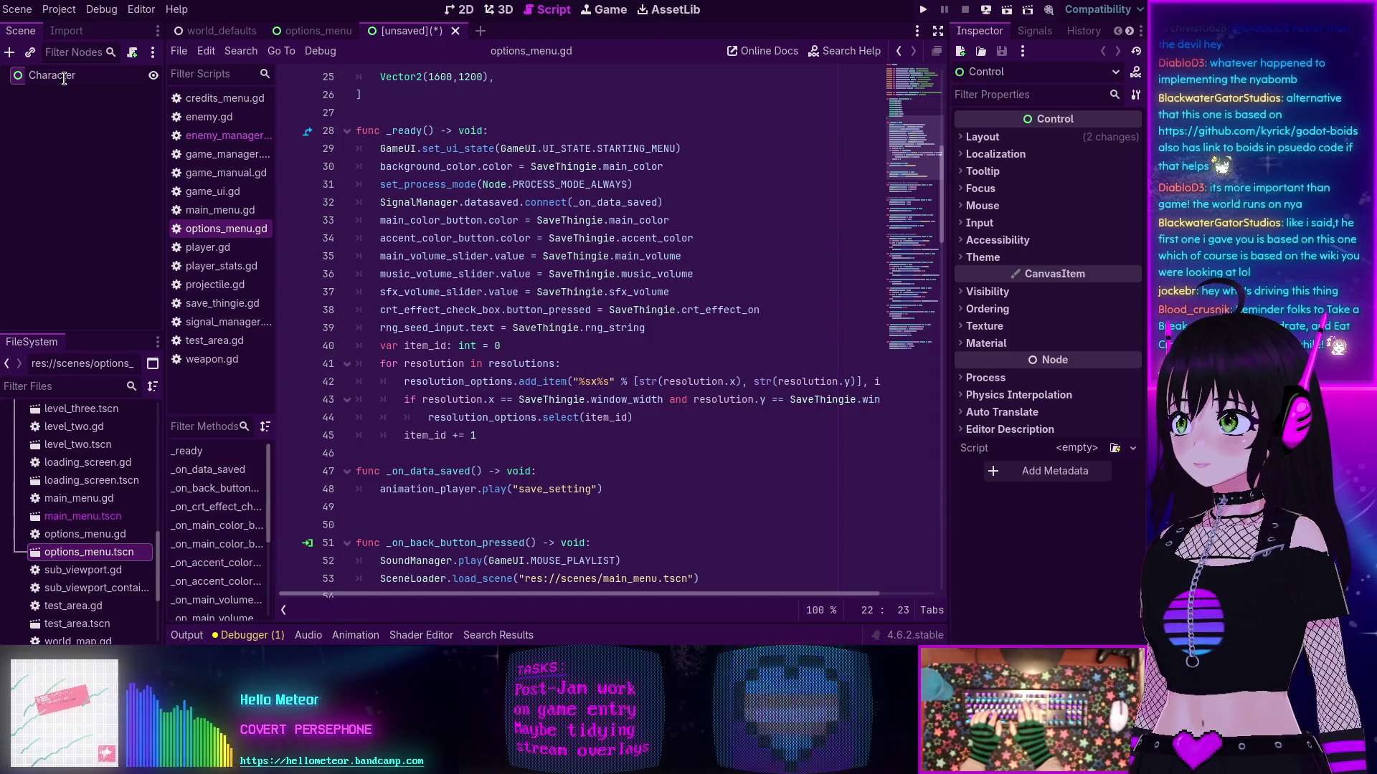
type("Select")
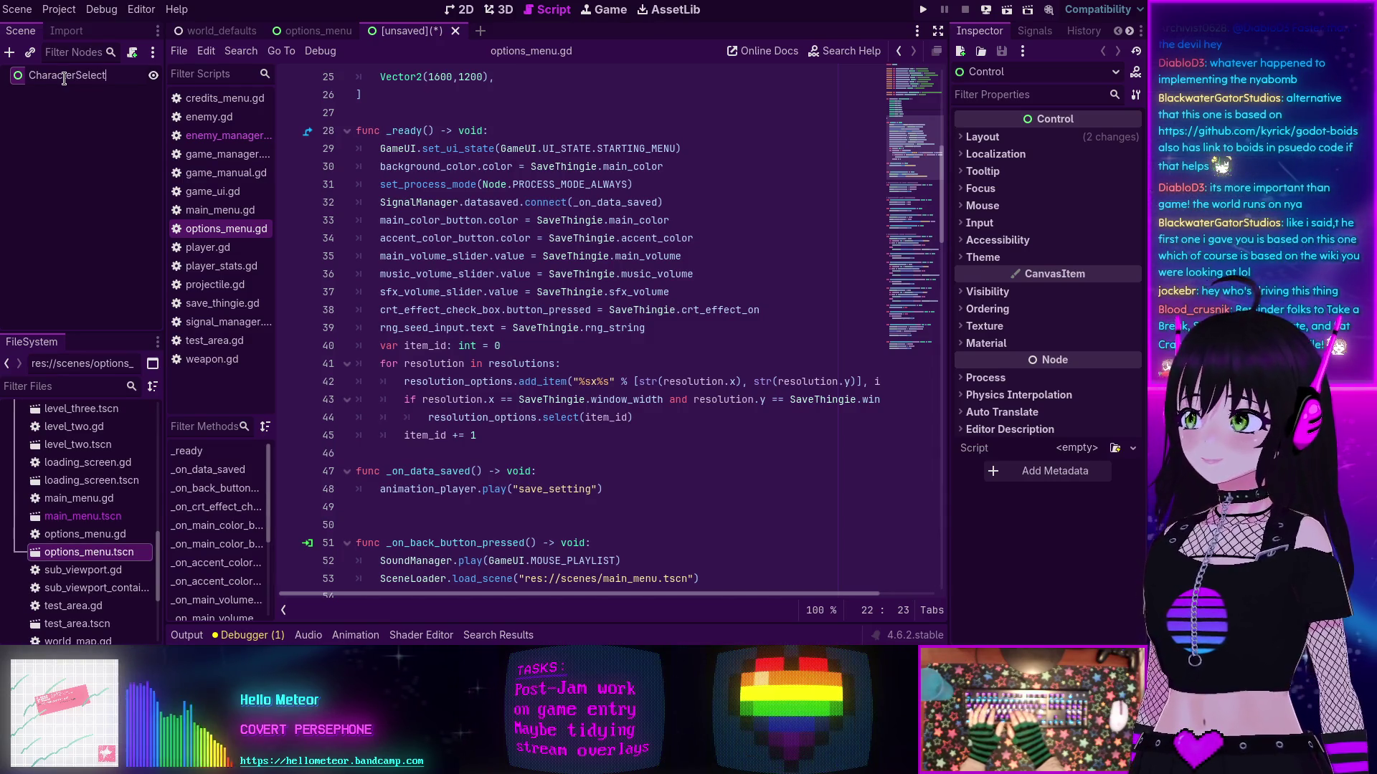
type("Menu")
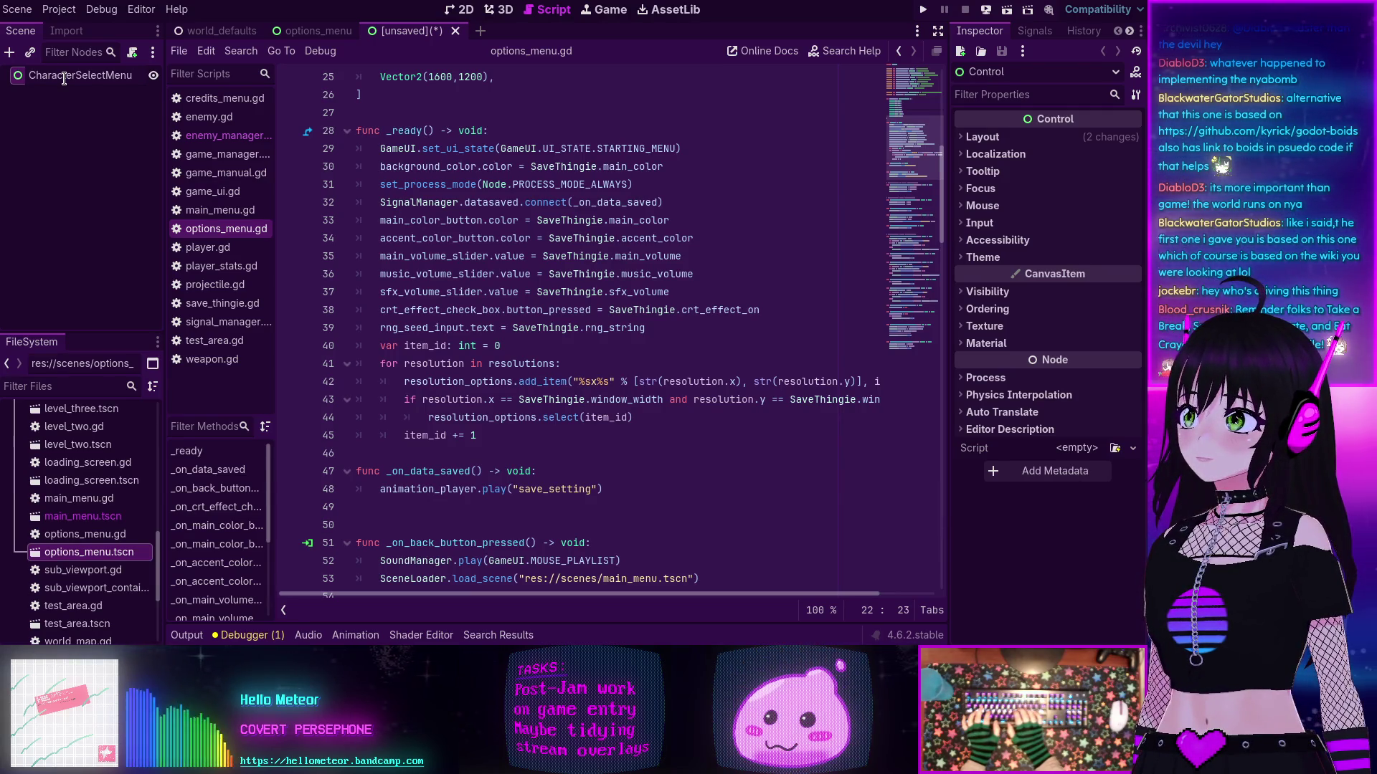
key("Return")
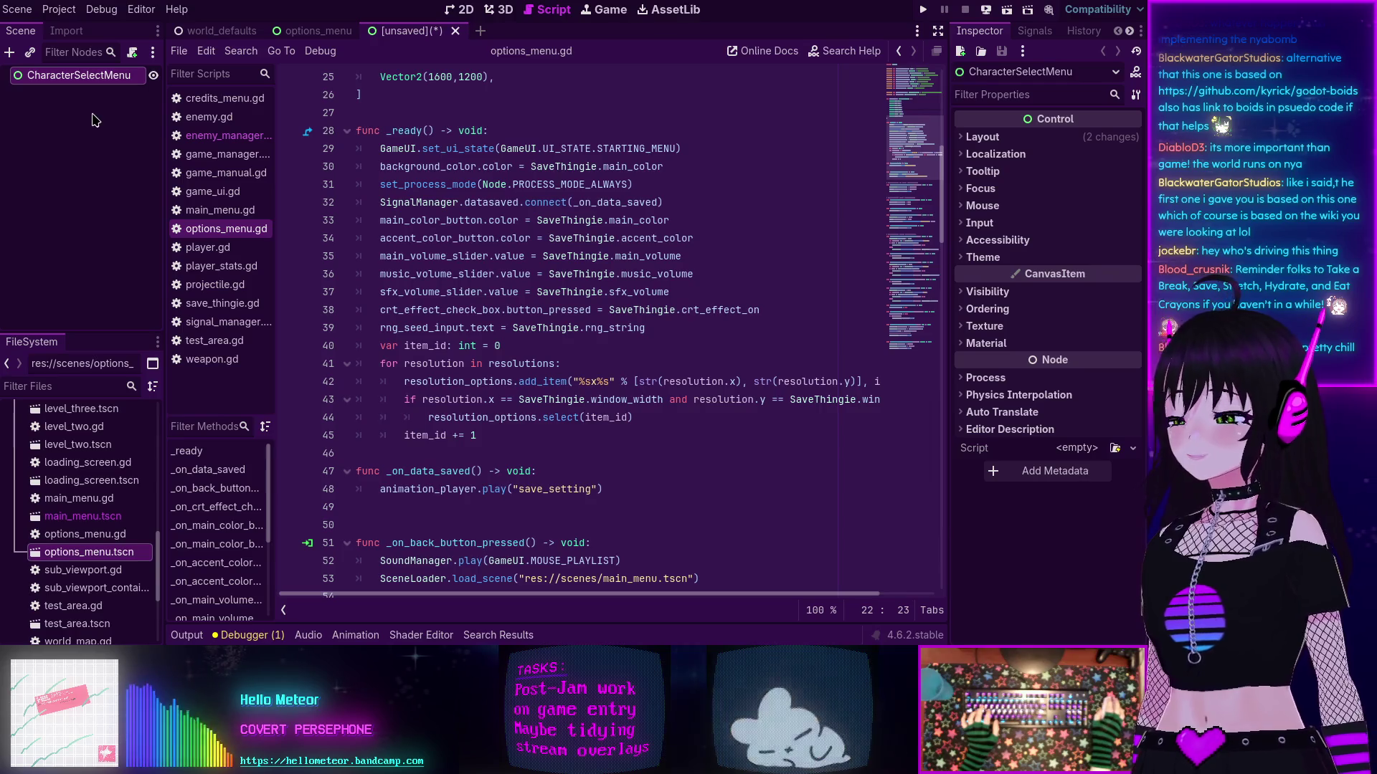
Step: Show the options_menu scene in the 2D view with the Animation panel hidden
left_click(301, 31)
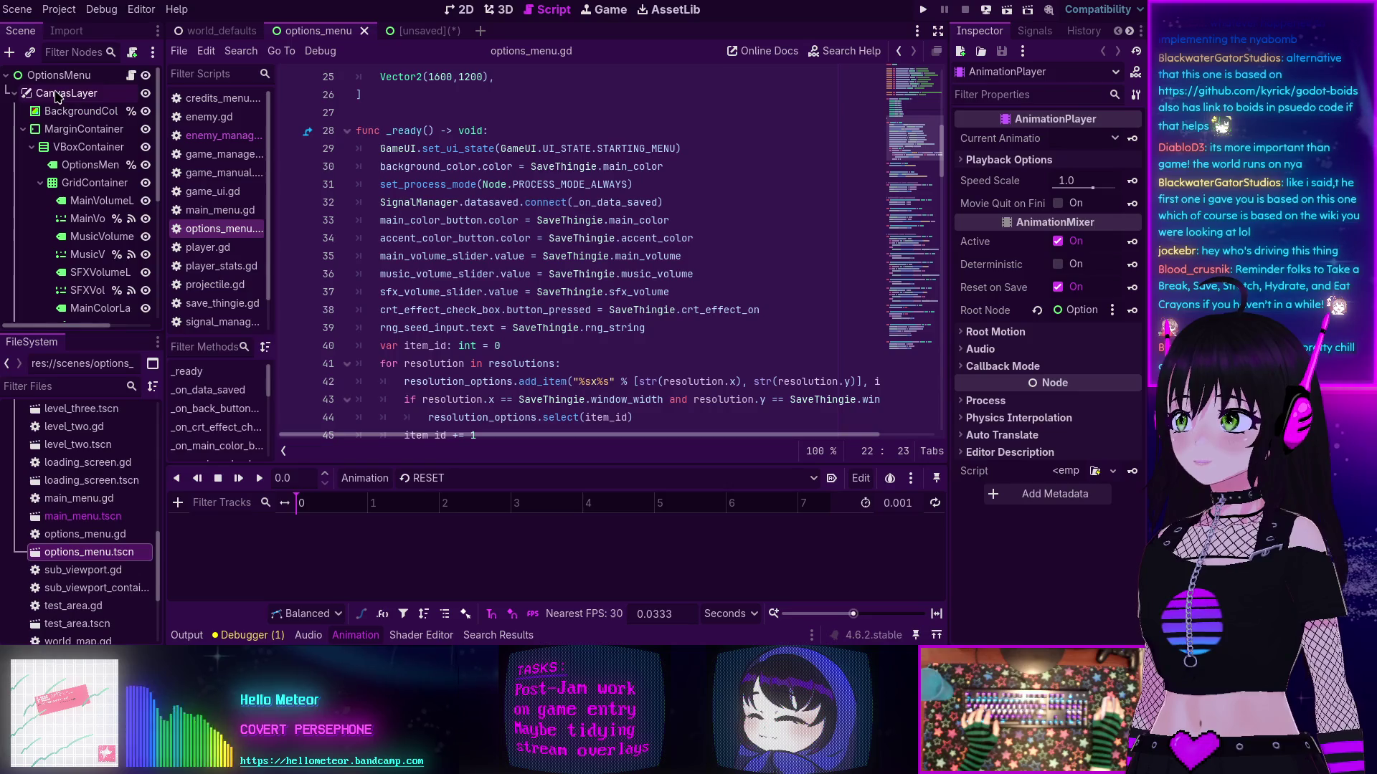
left_click(63, 94)
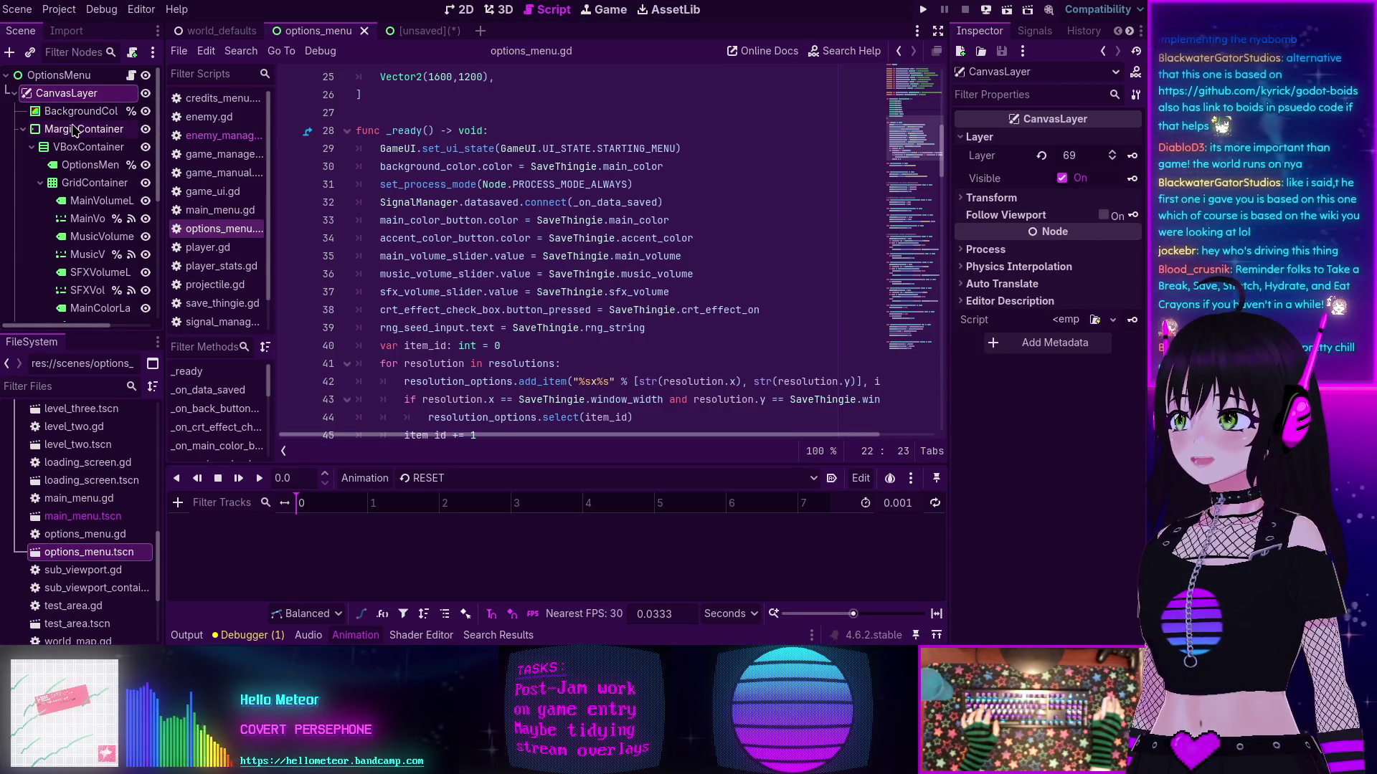
key("ctrl+F1")
left_click_drag(652, 233, 475, 139)
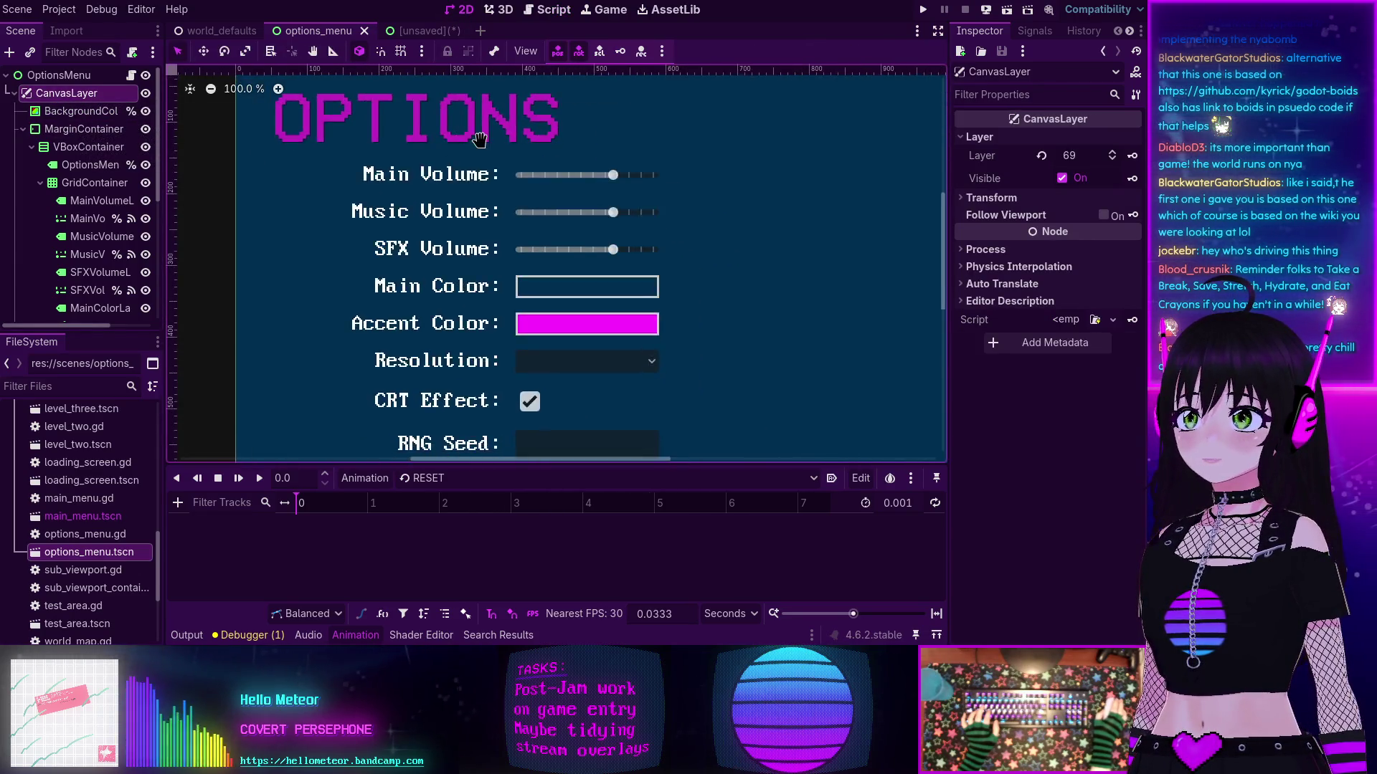
scroll(476, 139, "down", 3)
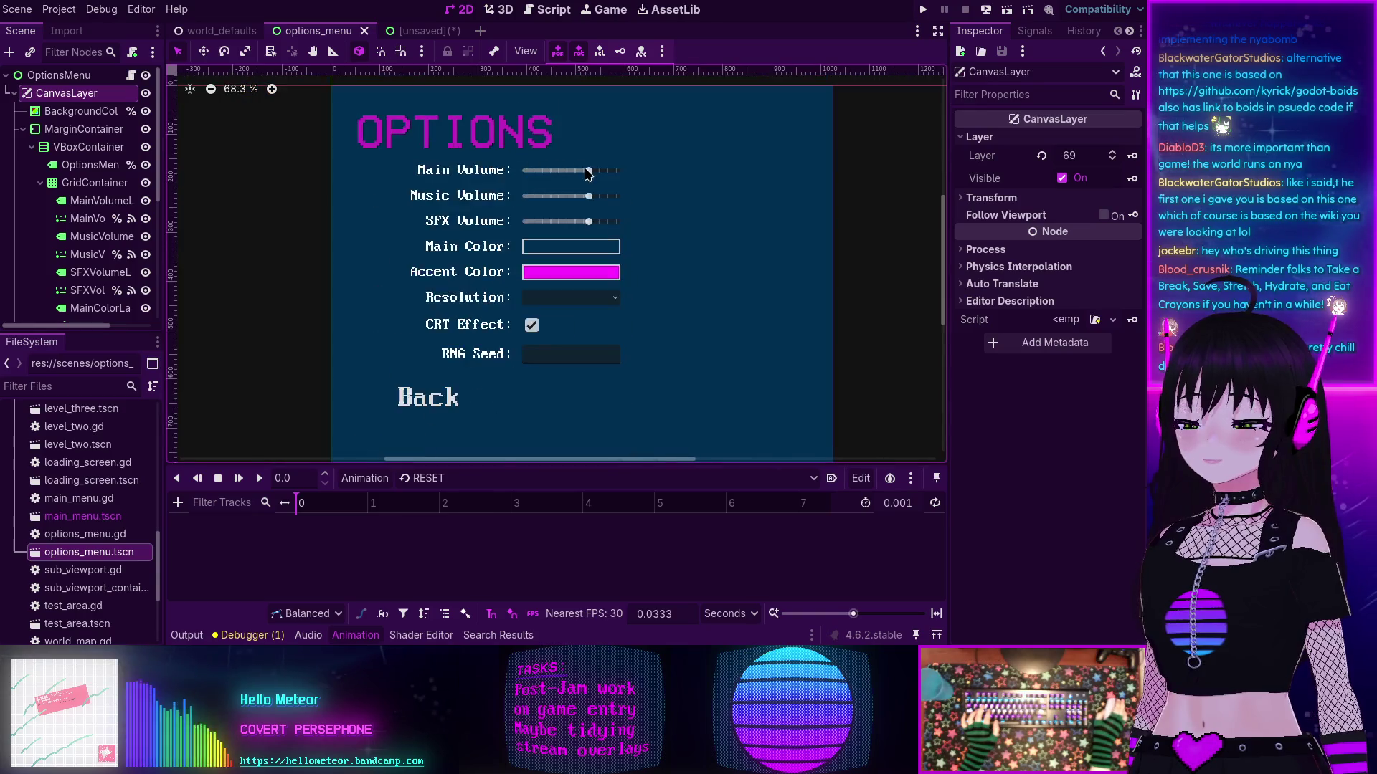
left_click(356, 635)
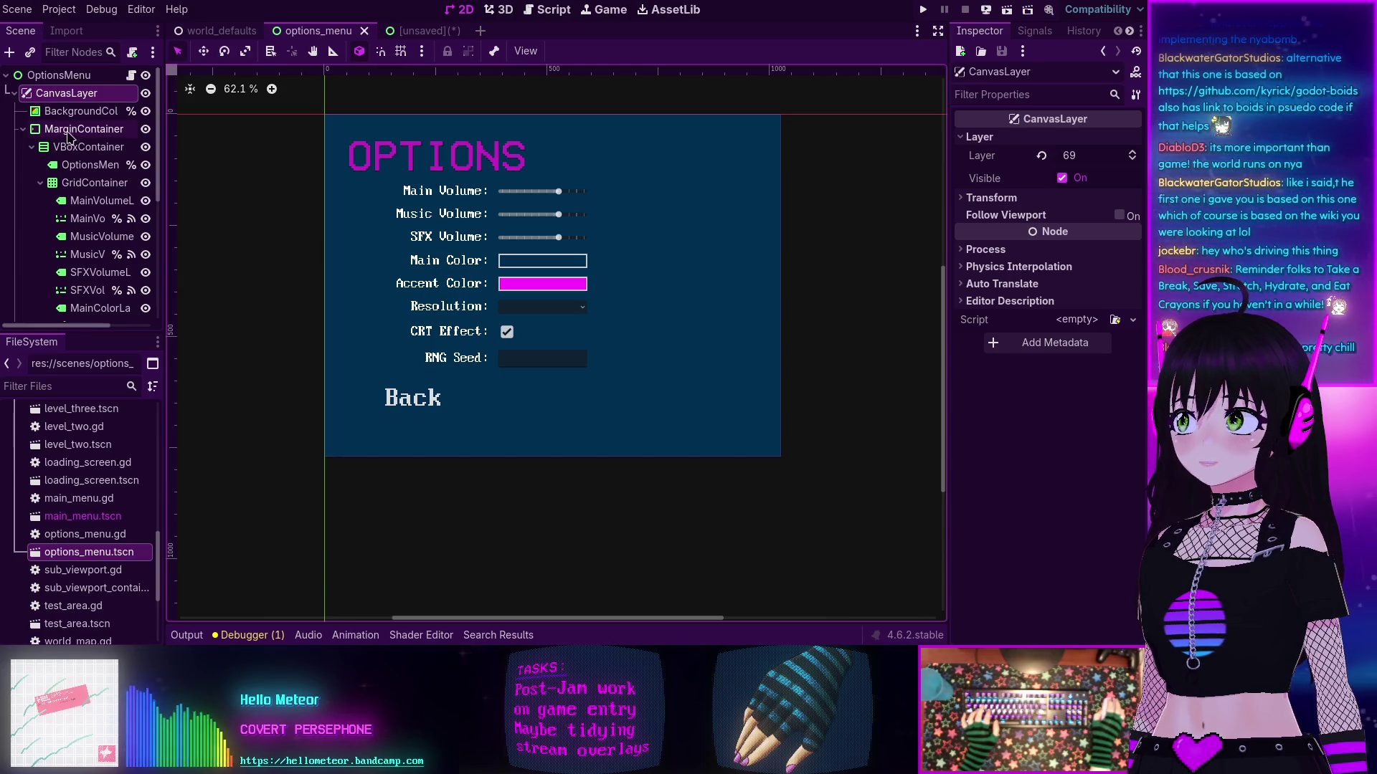
Step: Inspect the BackgroundColor, MarginContainer, VBoxContainer, title and BackButton nodes, then return to the new scene
left_click(69, 111)
left_click(69, 130)
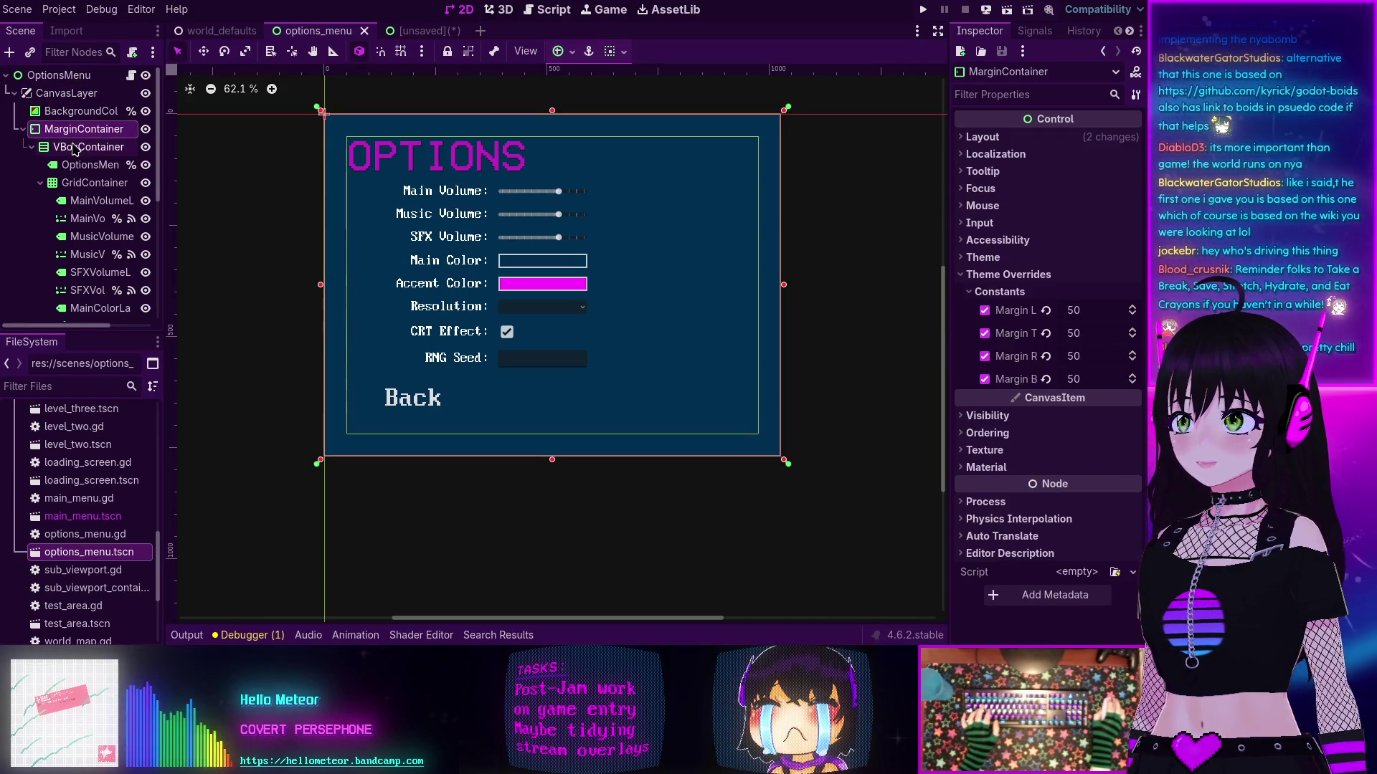
left_click(75, 148)
left_click(79, 166)
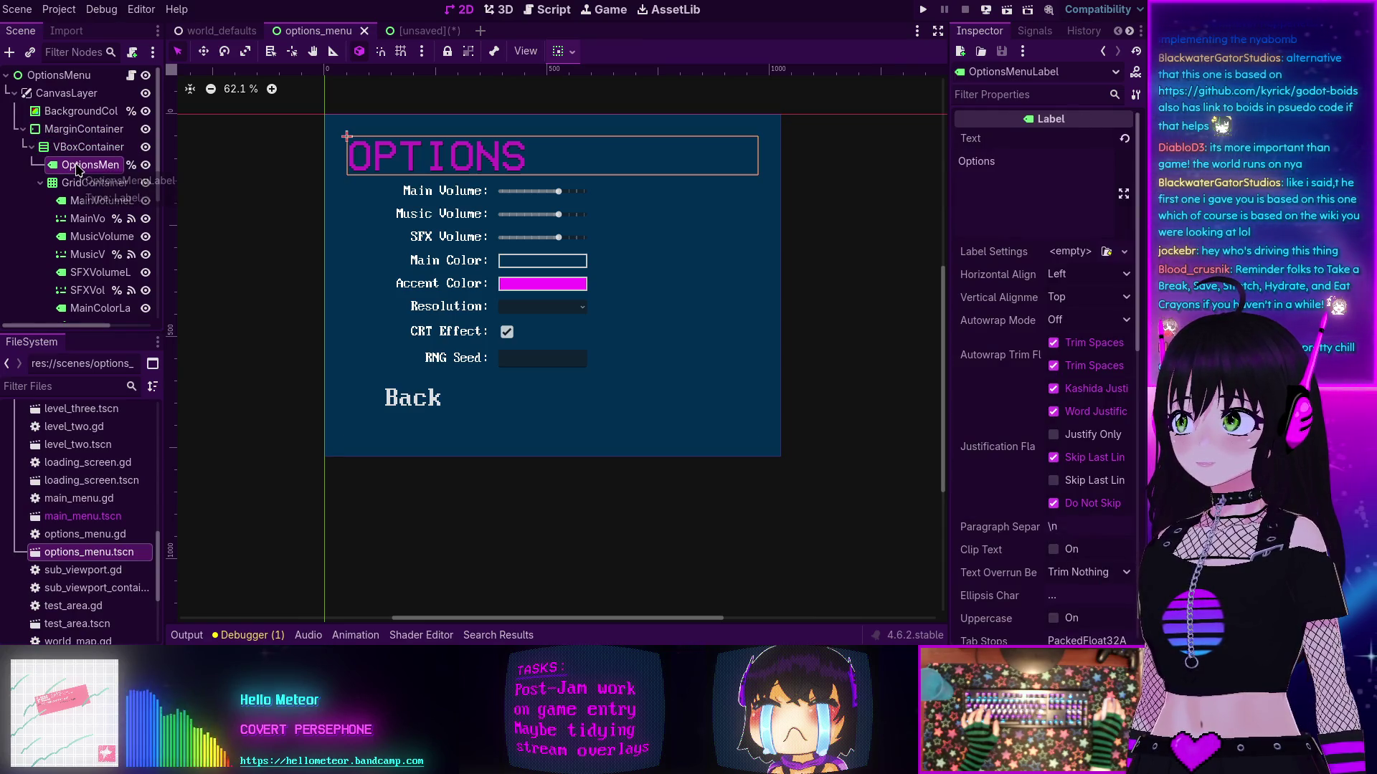
scroll(78, 167, "down", 5)
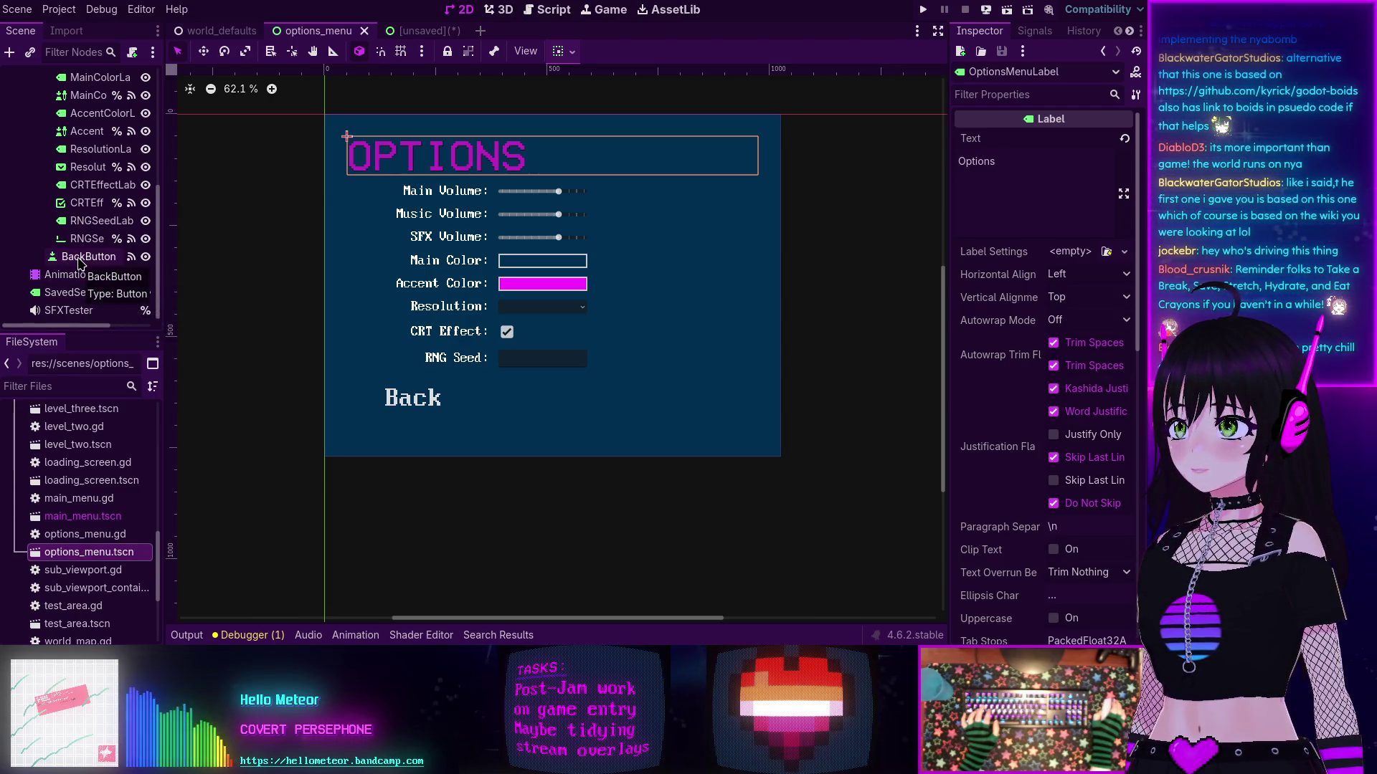
left_click(79, 261)
scroll(72, 180, "up", 5)
left_click(49, 76, "shift")
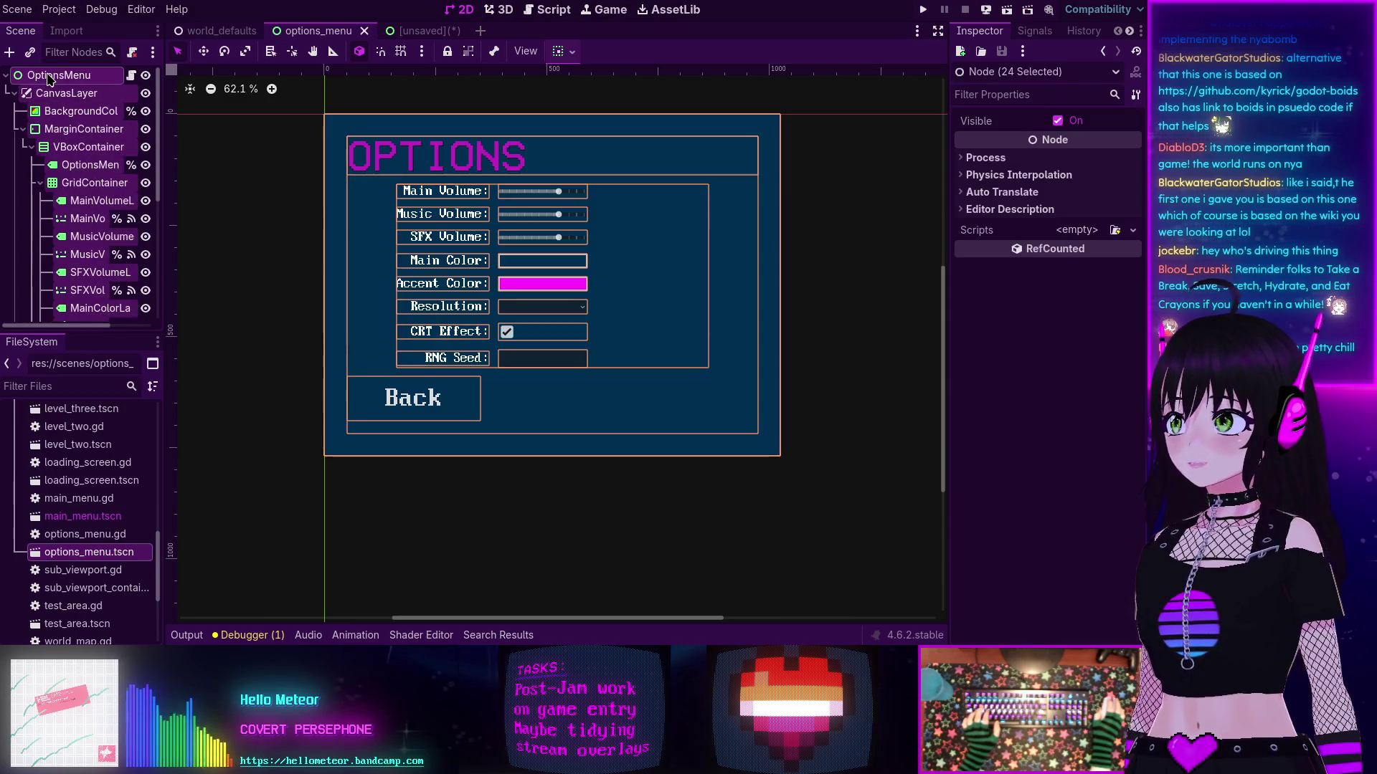
key("ctrl+Tab")
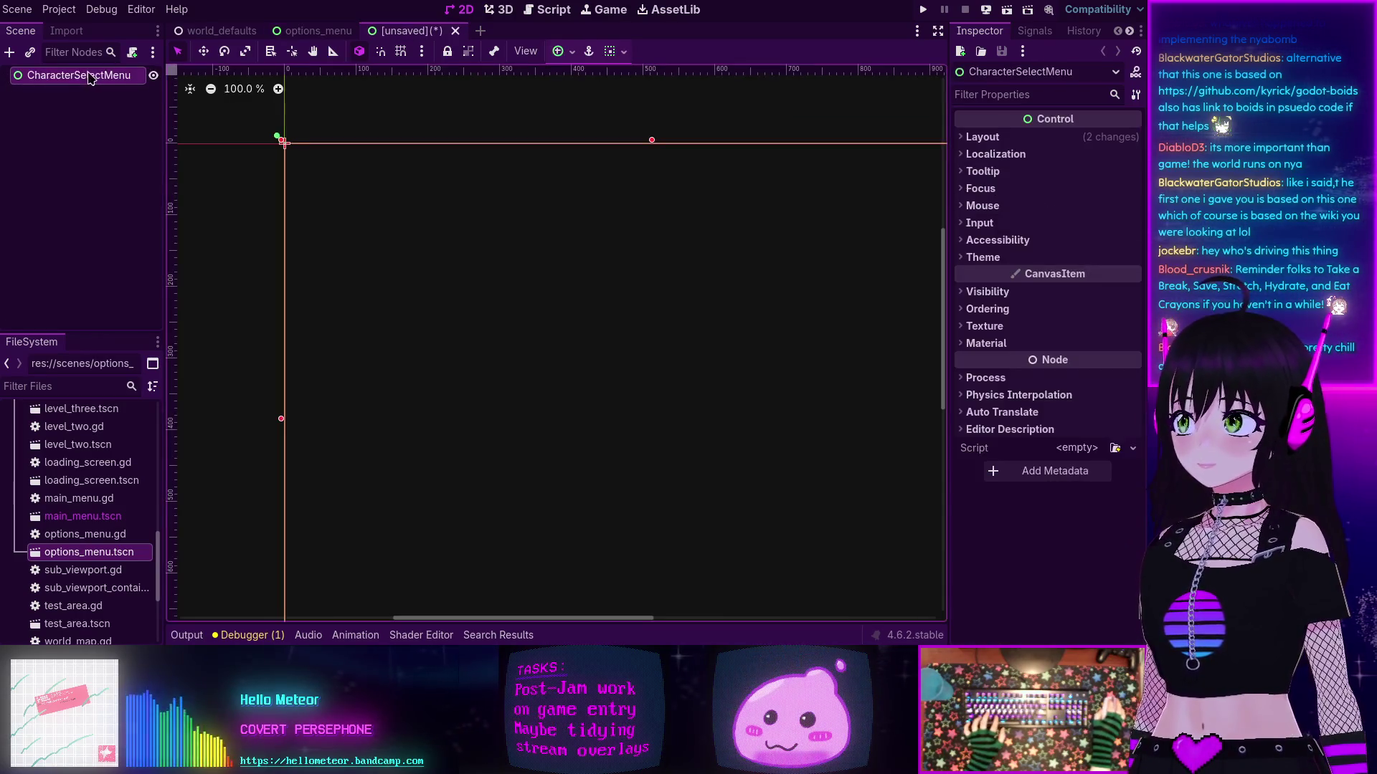
Step: Copy the CanvasLayer and other nodes from options_menu and paste them into CharacterSelectMenu
left_click(362, 29)
left_click(79, 87)
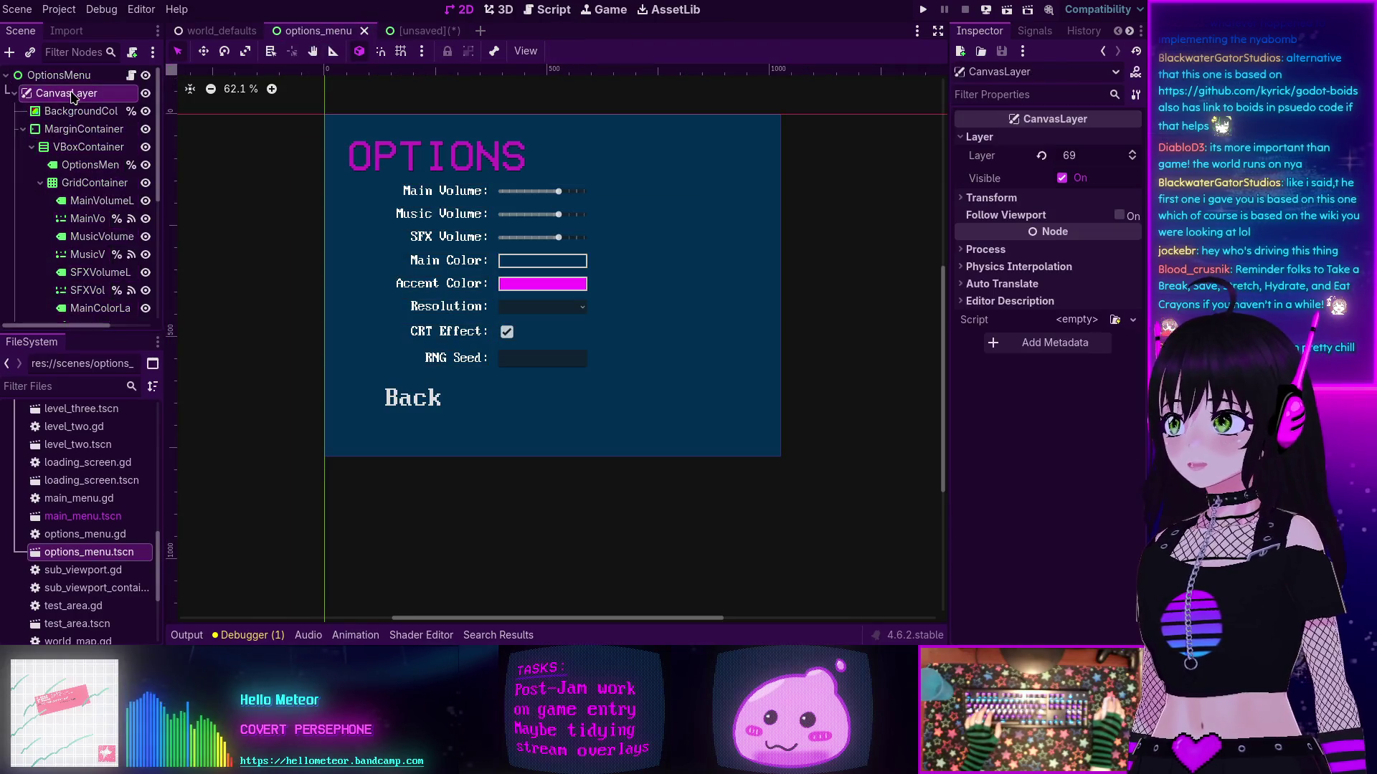
scroll(100, 258, "down", 5)
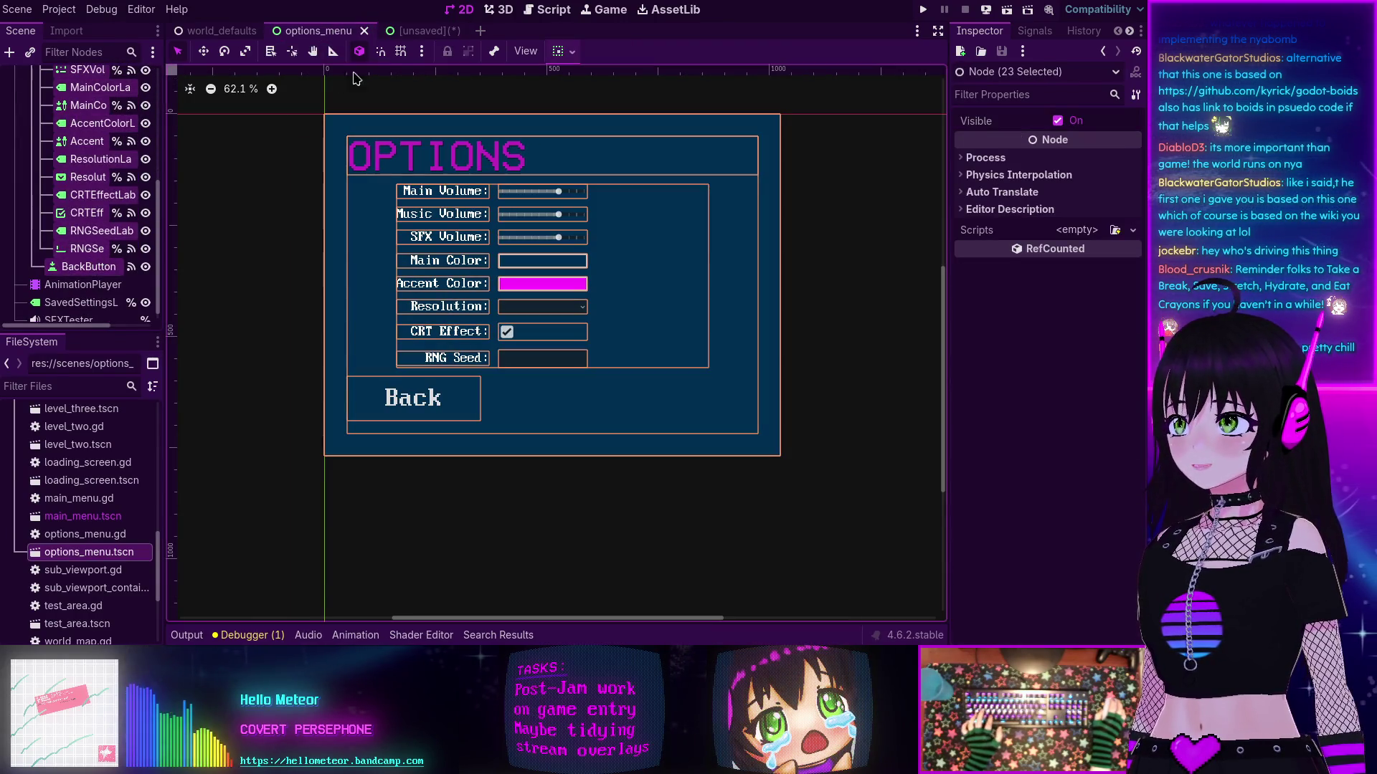
key("ctrl+Tab")
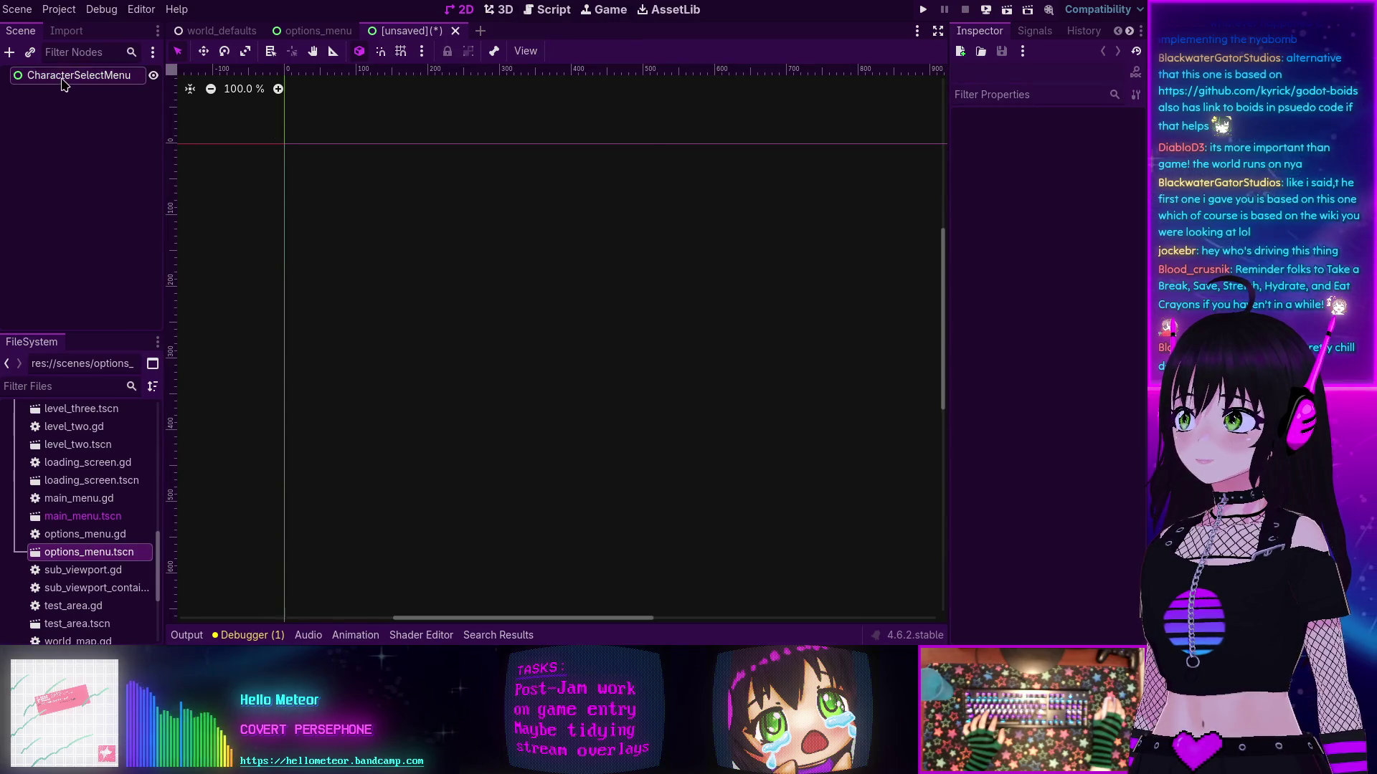
key("ctrl+v")
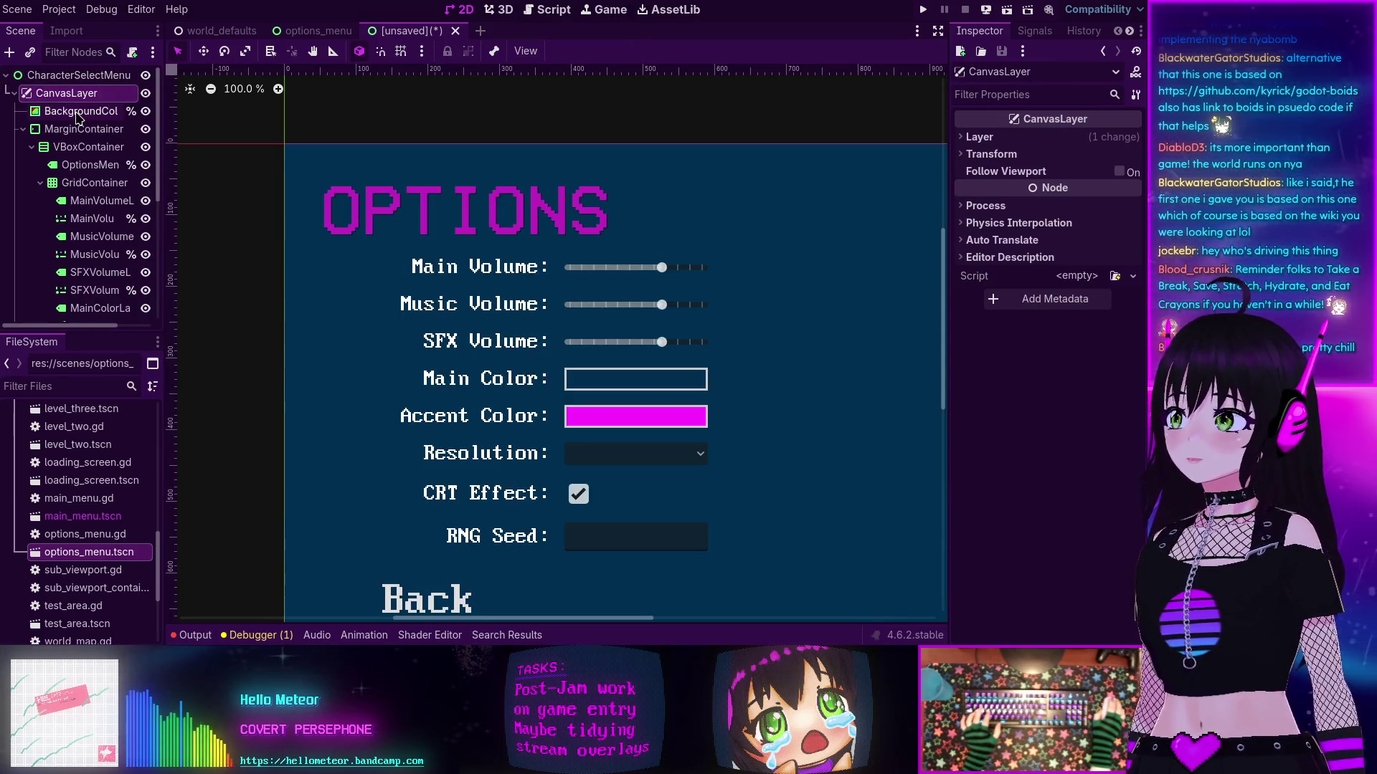
Step: Delete the pasted GridContainer settings grid along with all its rows
scroll(72, 162, "down", 5)
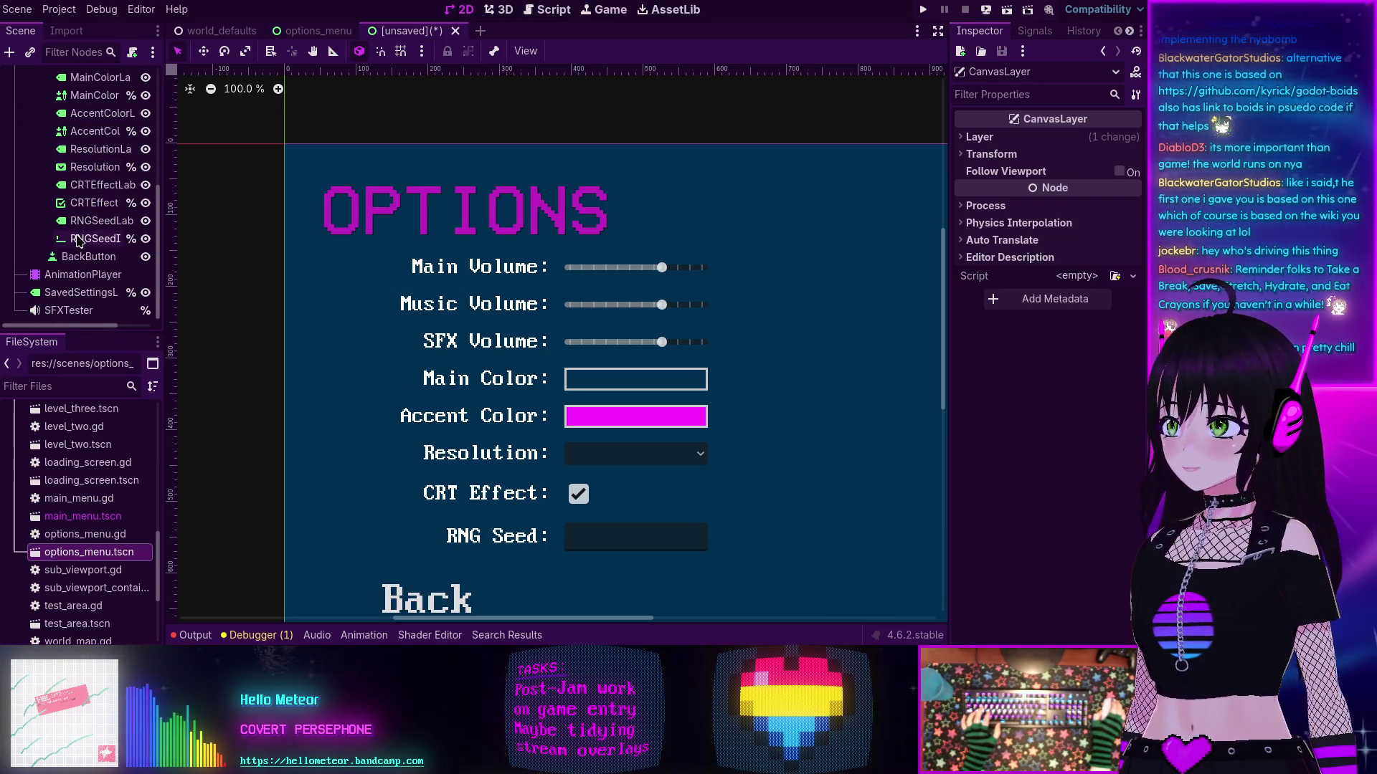
left_click(79, 238)
scroll(83, 216, "up", 5)
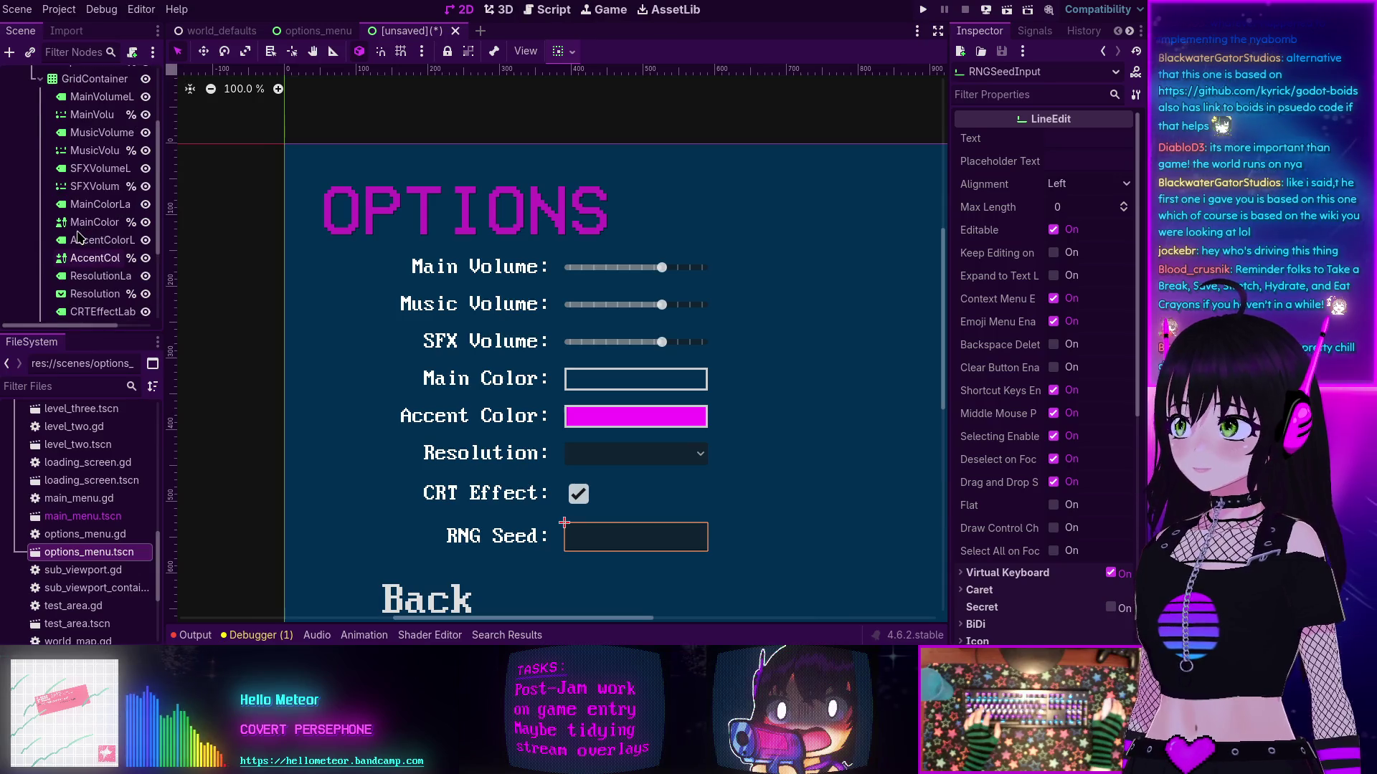
left_click(89, 112, "shift")
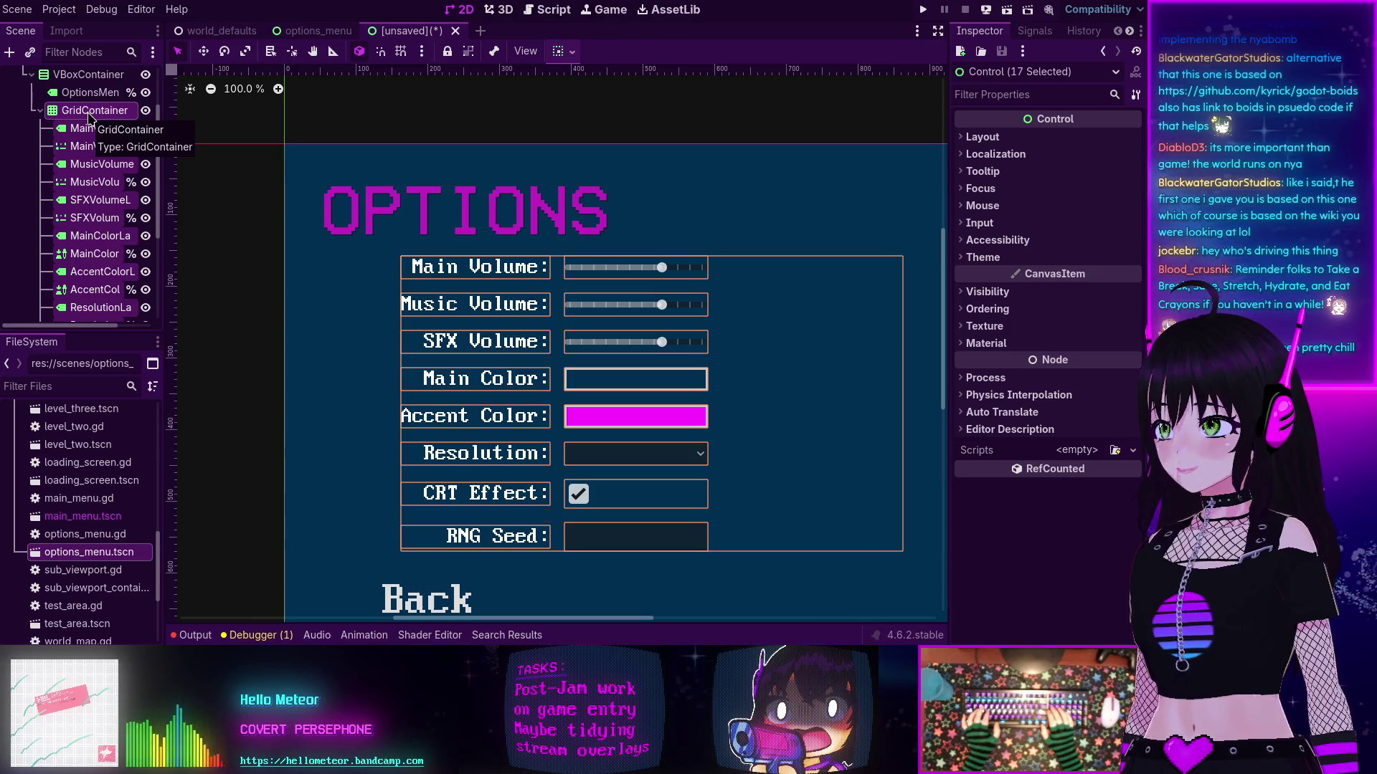
key("Delete")
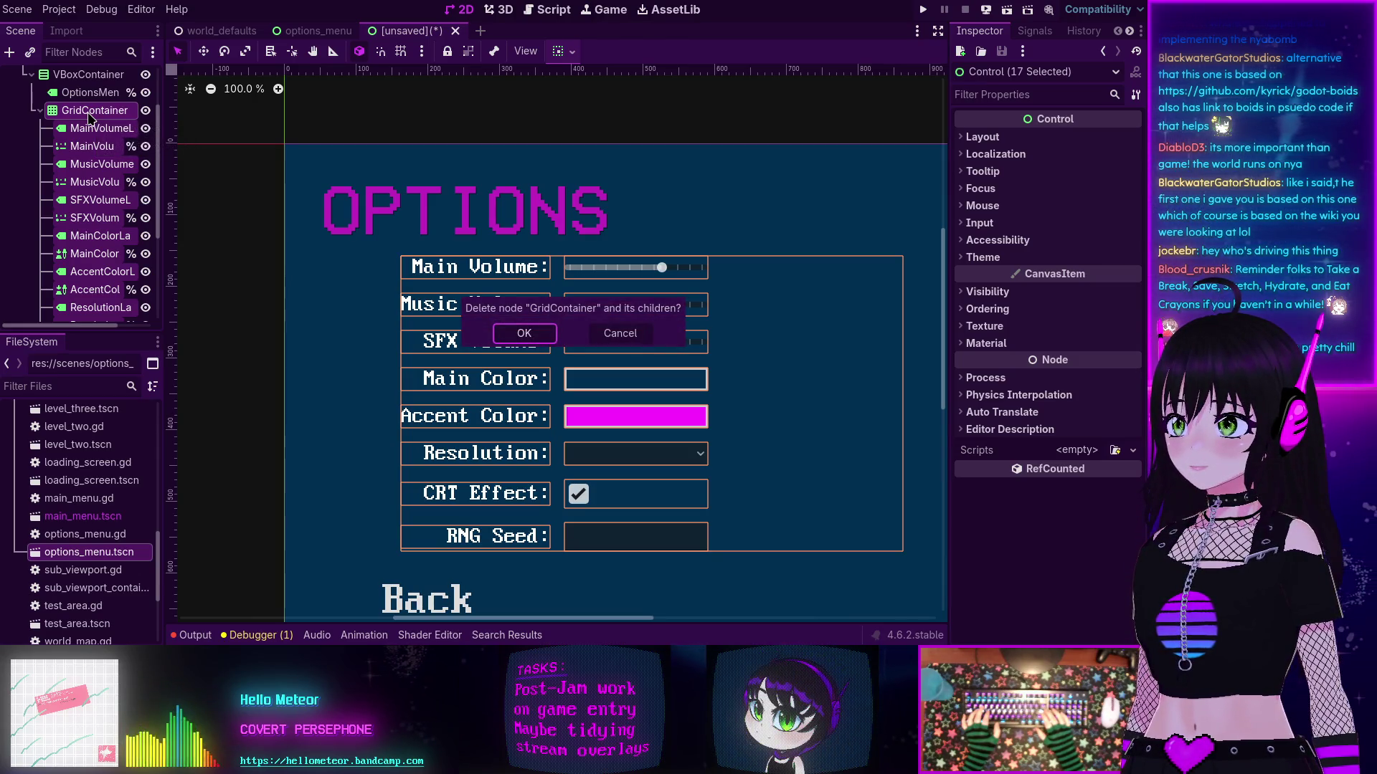
key("Return")
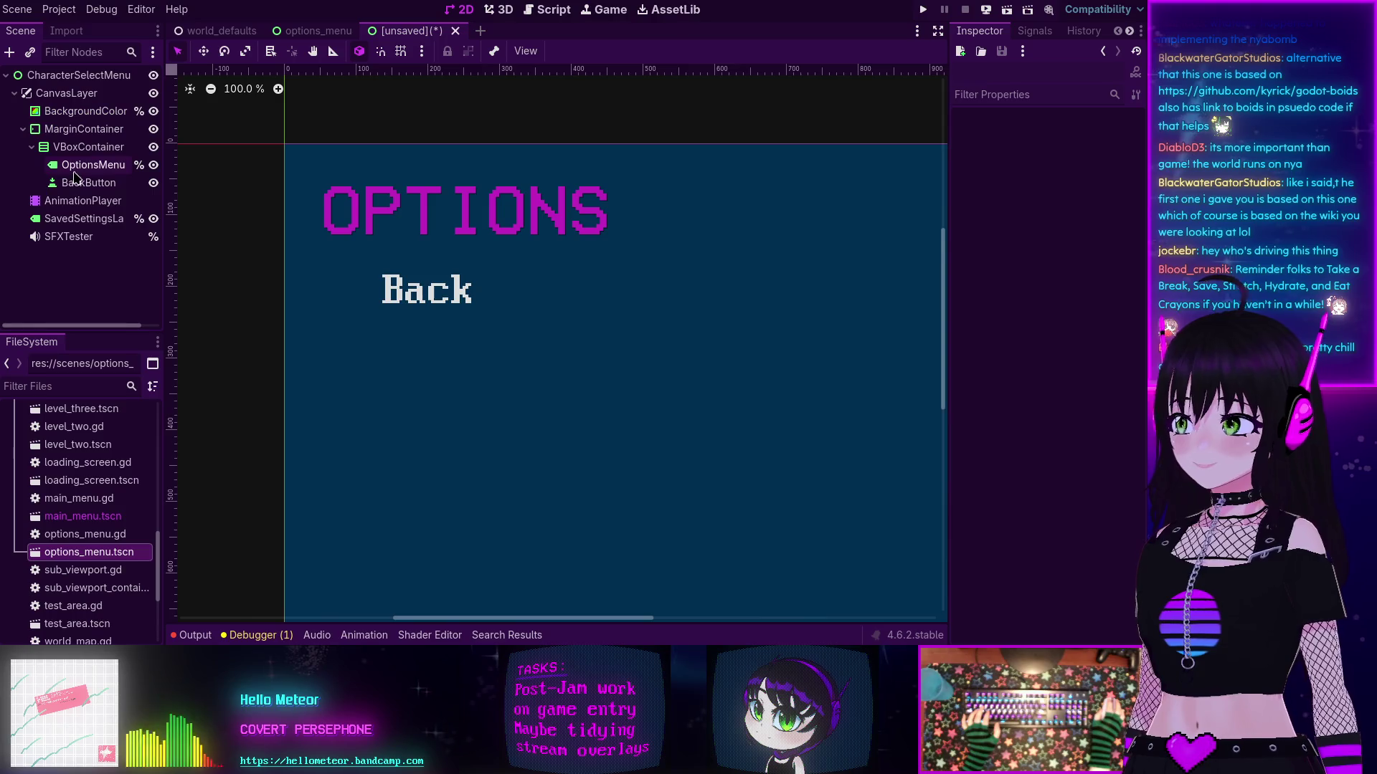
Step: Rename the OPTIONS title label to CharacterSelectLabel and set its text to 'Character Select'
left_click(86, 165)
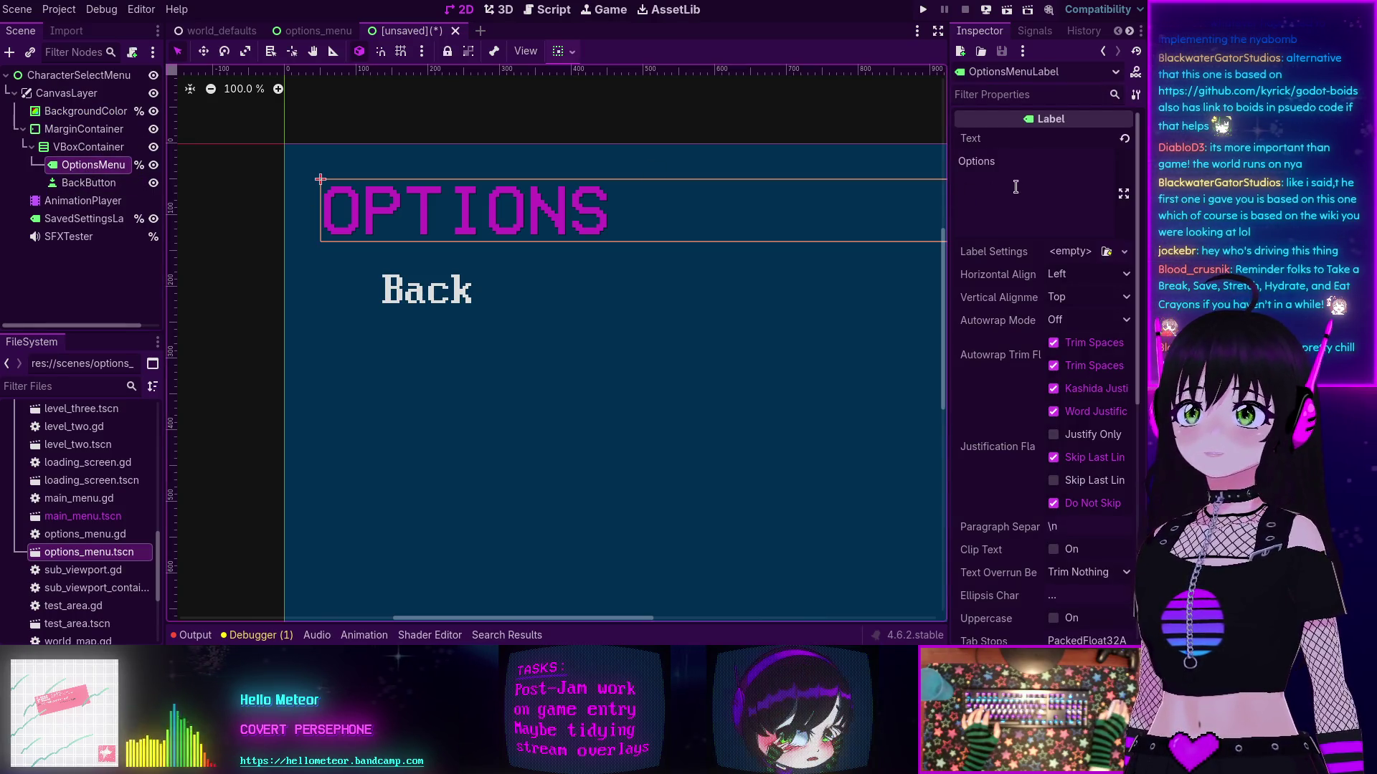
left_click(86, 183)
left_click(89, 165)
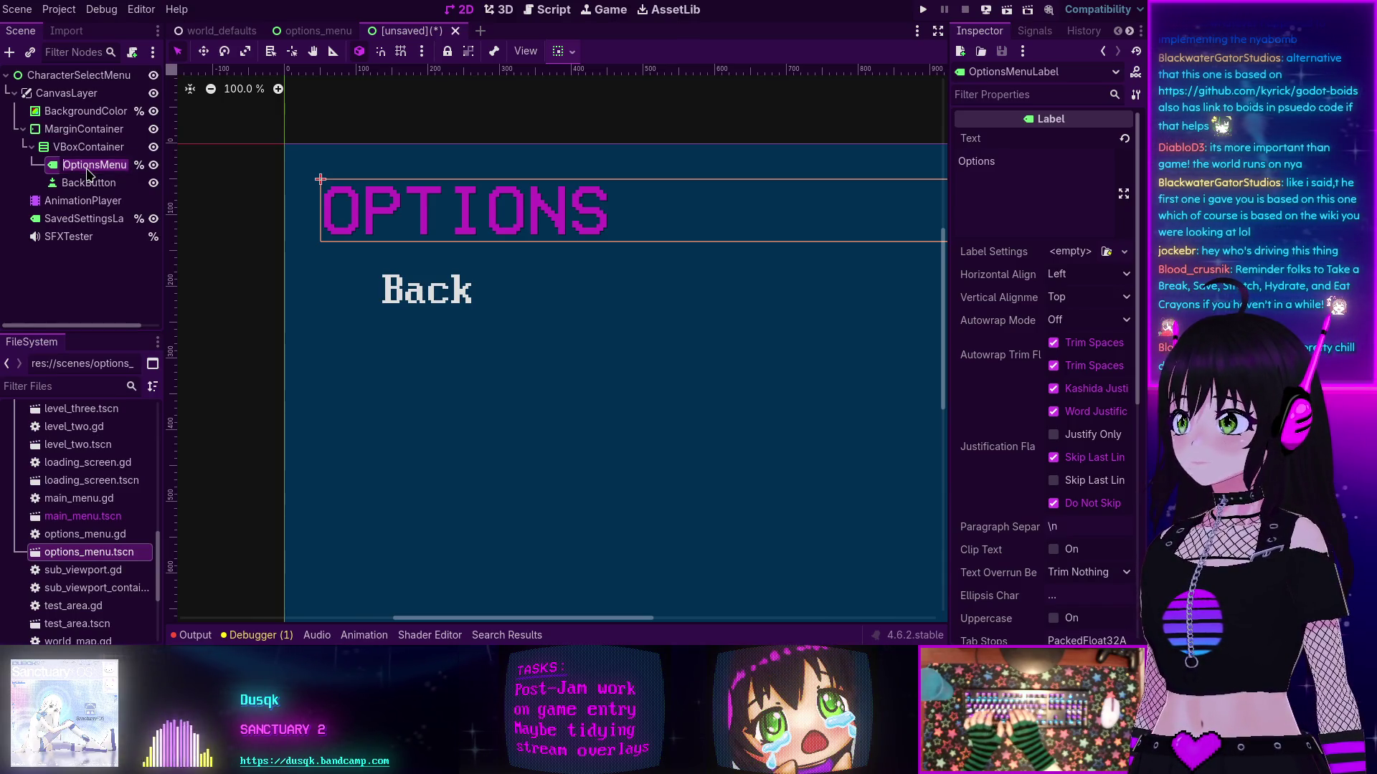
type("CharacterSe")
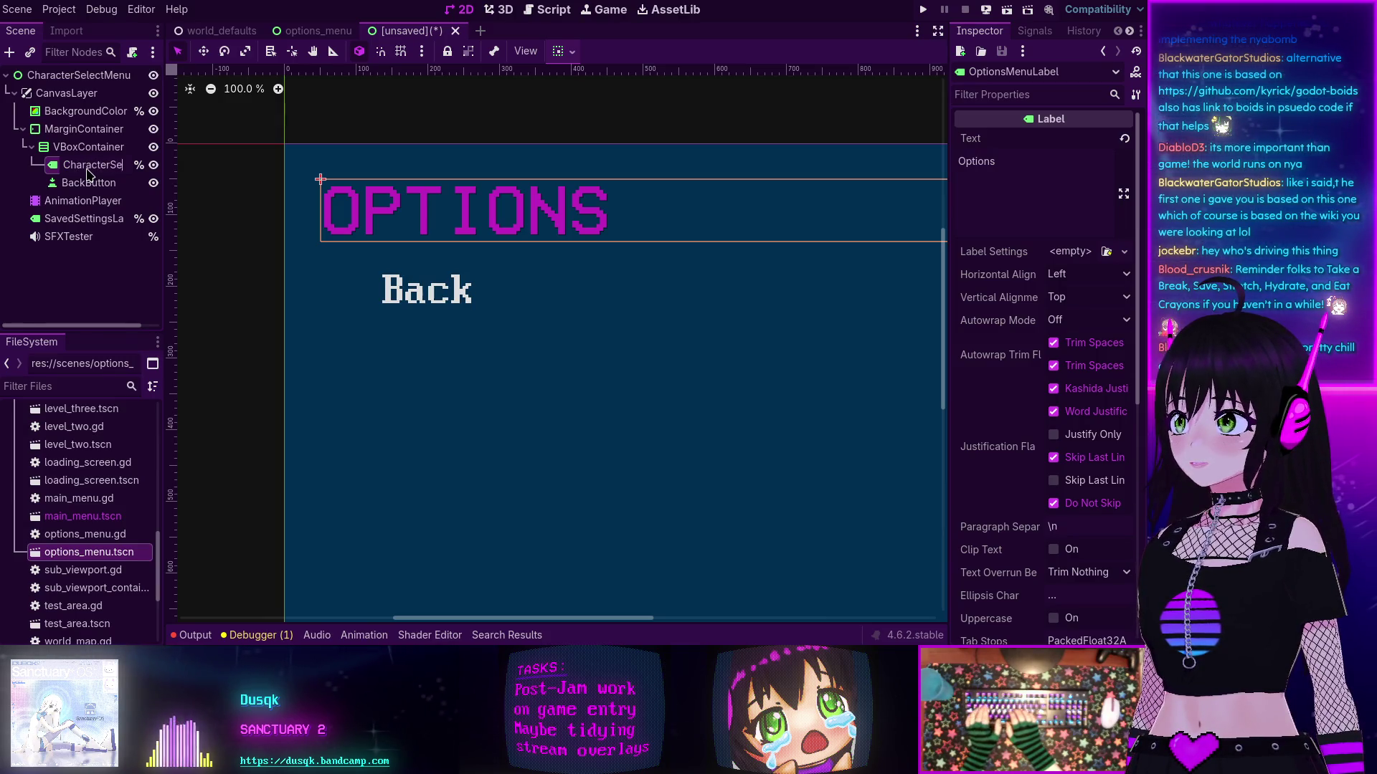
type("Label")
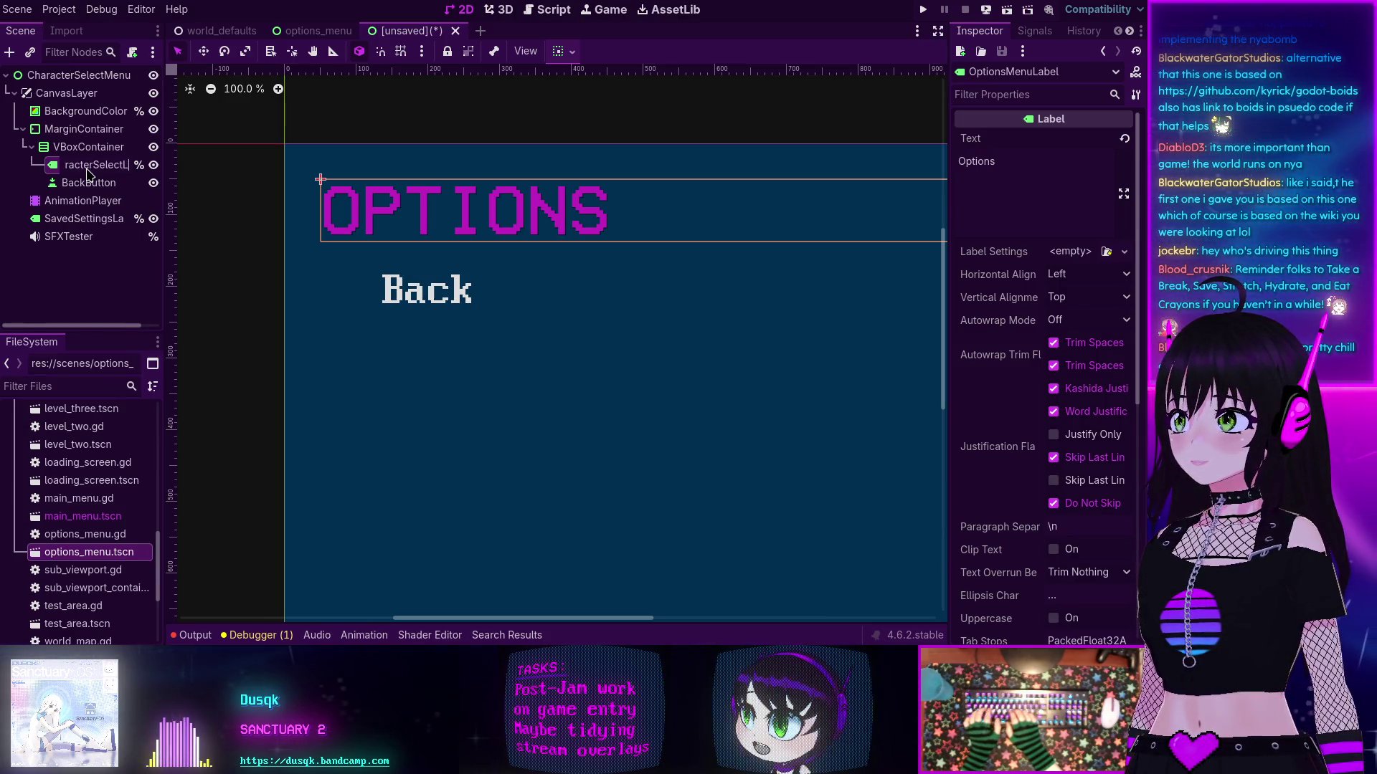
key("Return")
left_click(1072, 170)
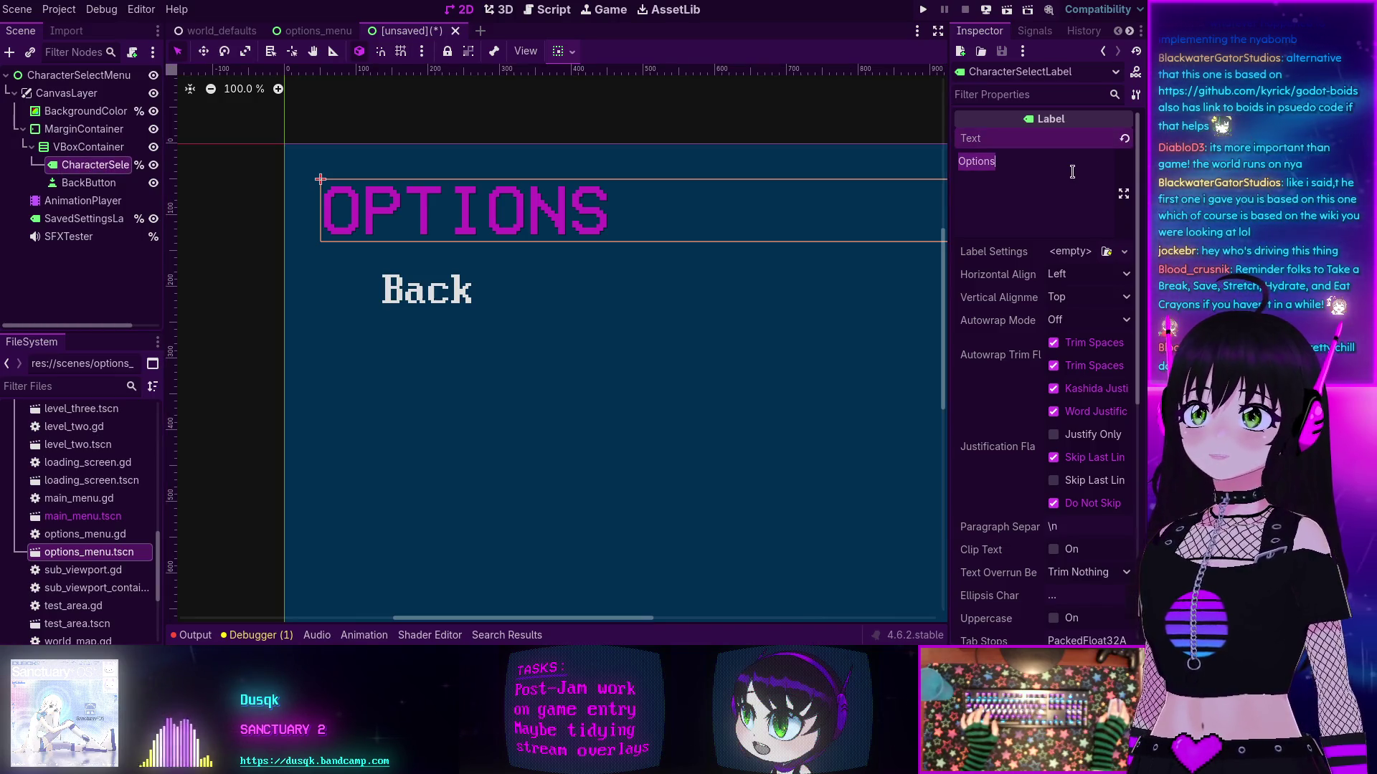
type("Charact")
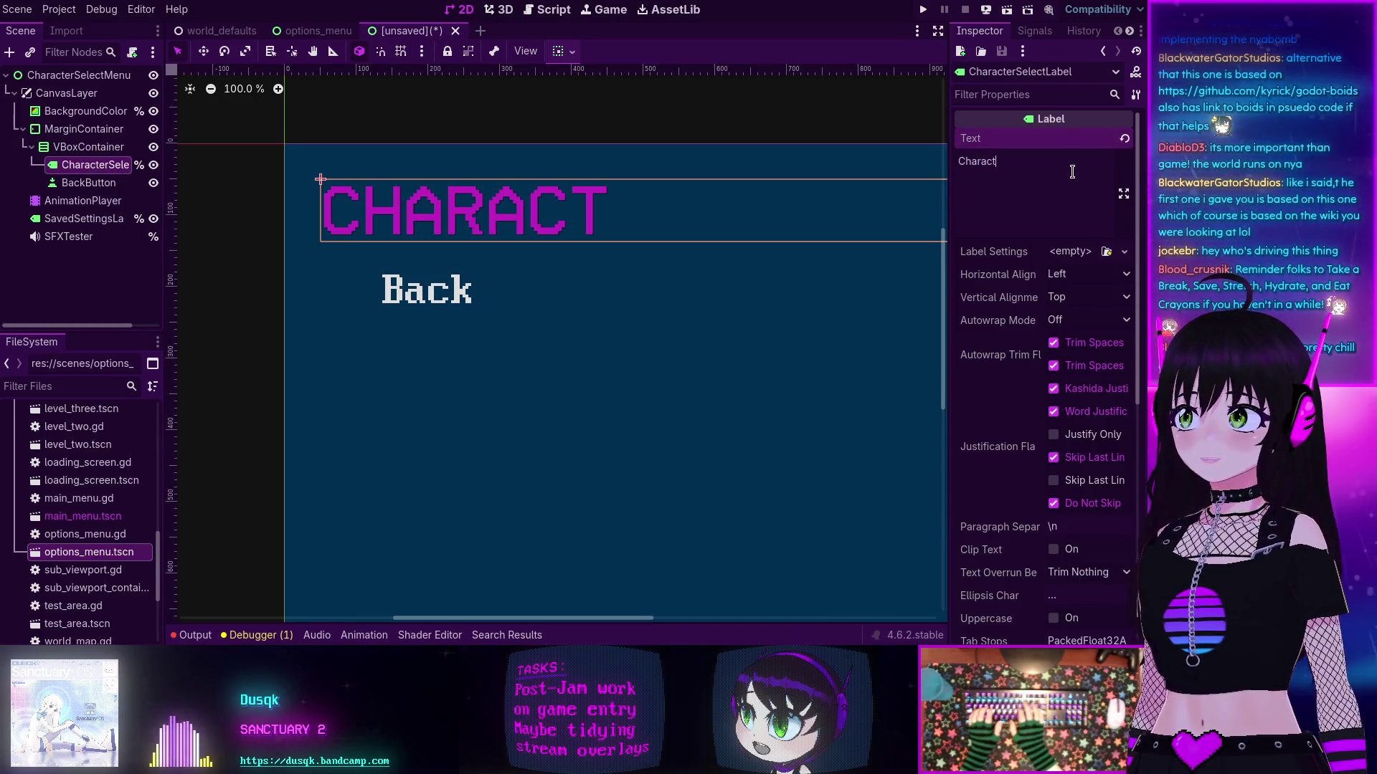
type("er Select")
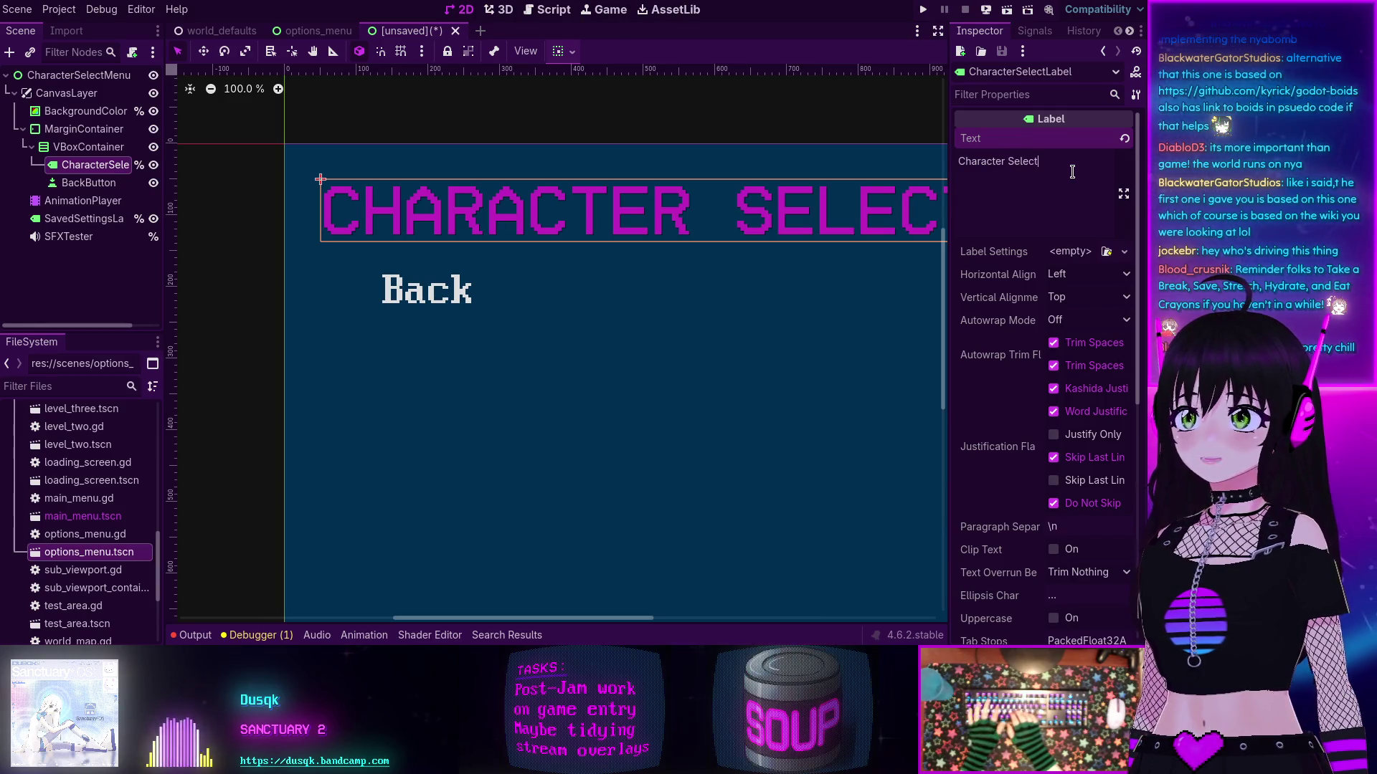
scroll(676, 322, "down", 3)
left_click_drag(676, 323, 549, 301)
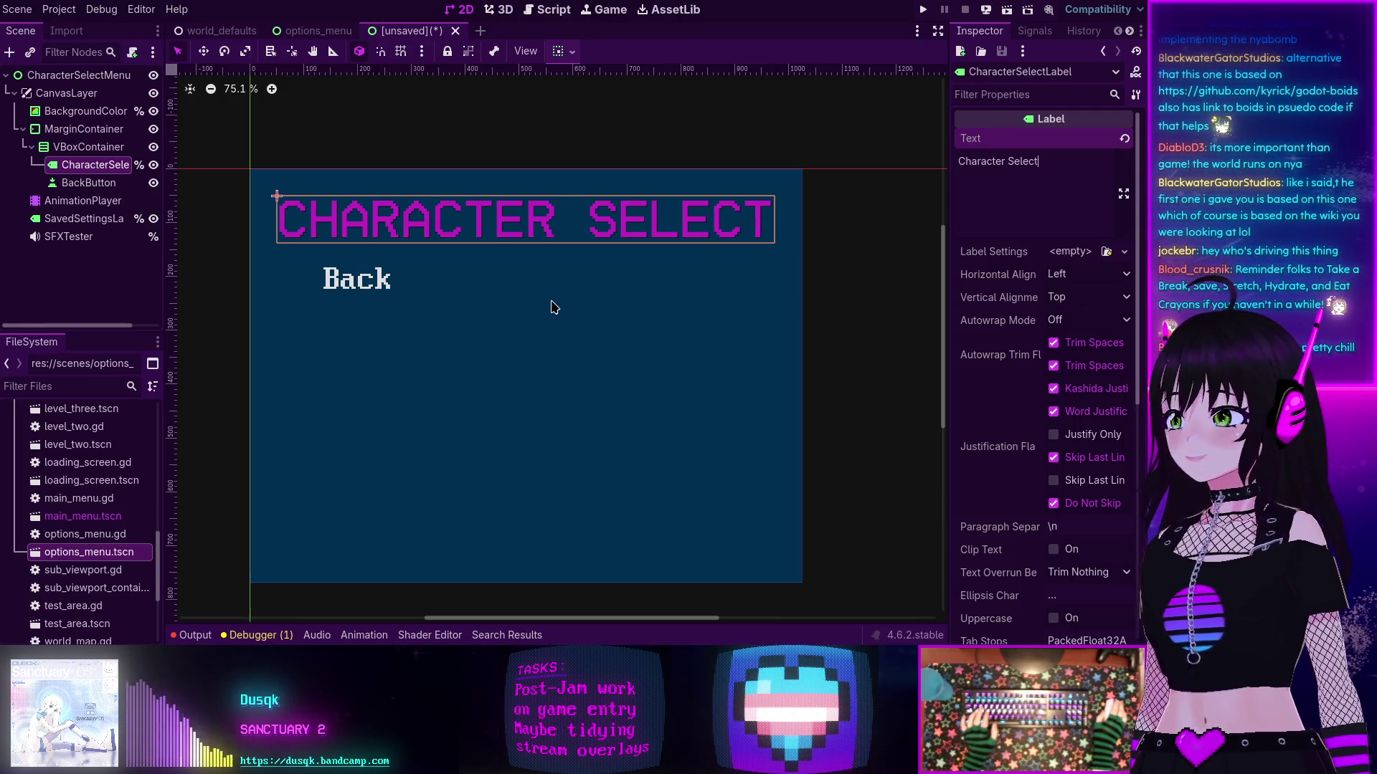
Step: Delete the AnimationPlayer node from the scene
left_click(71, 200)
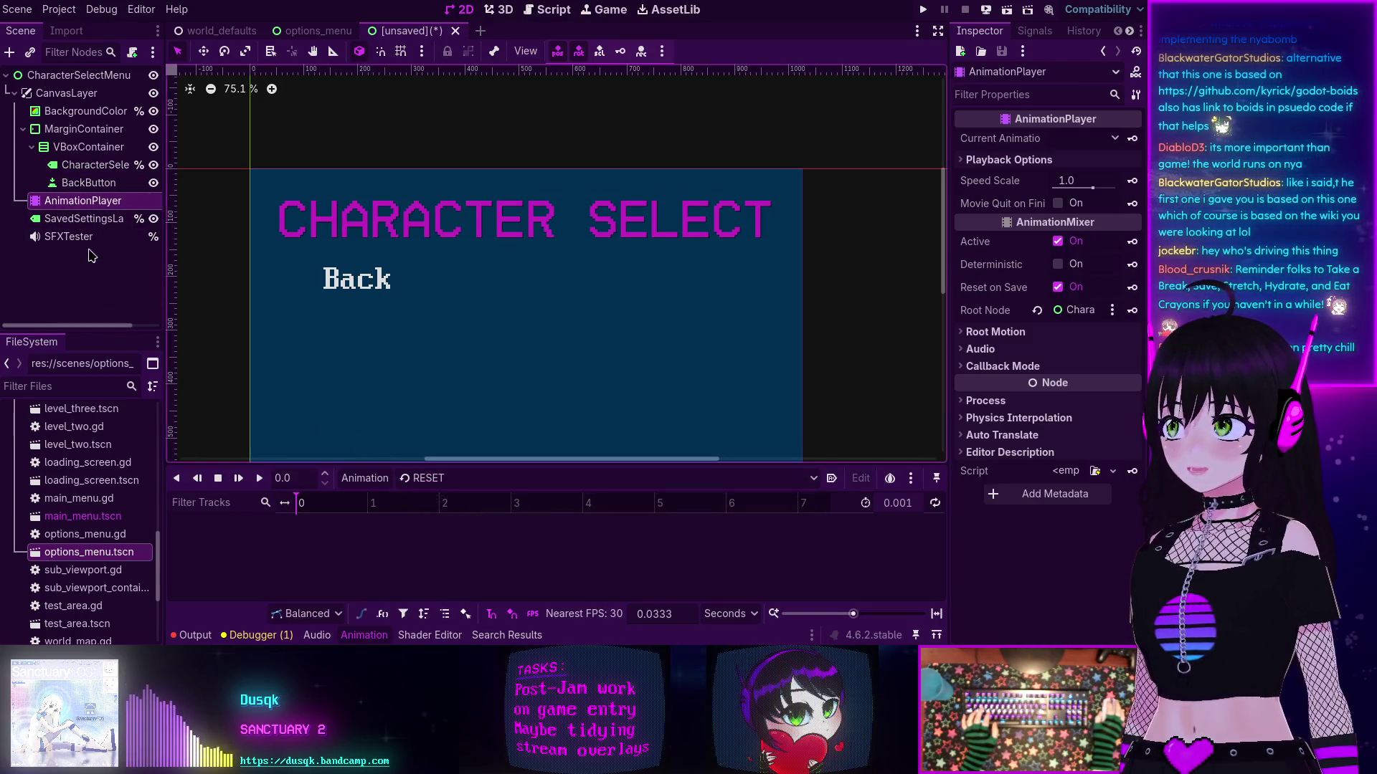
left_click(77, 288)
left_click(72, 203)
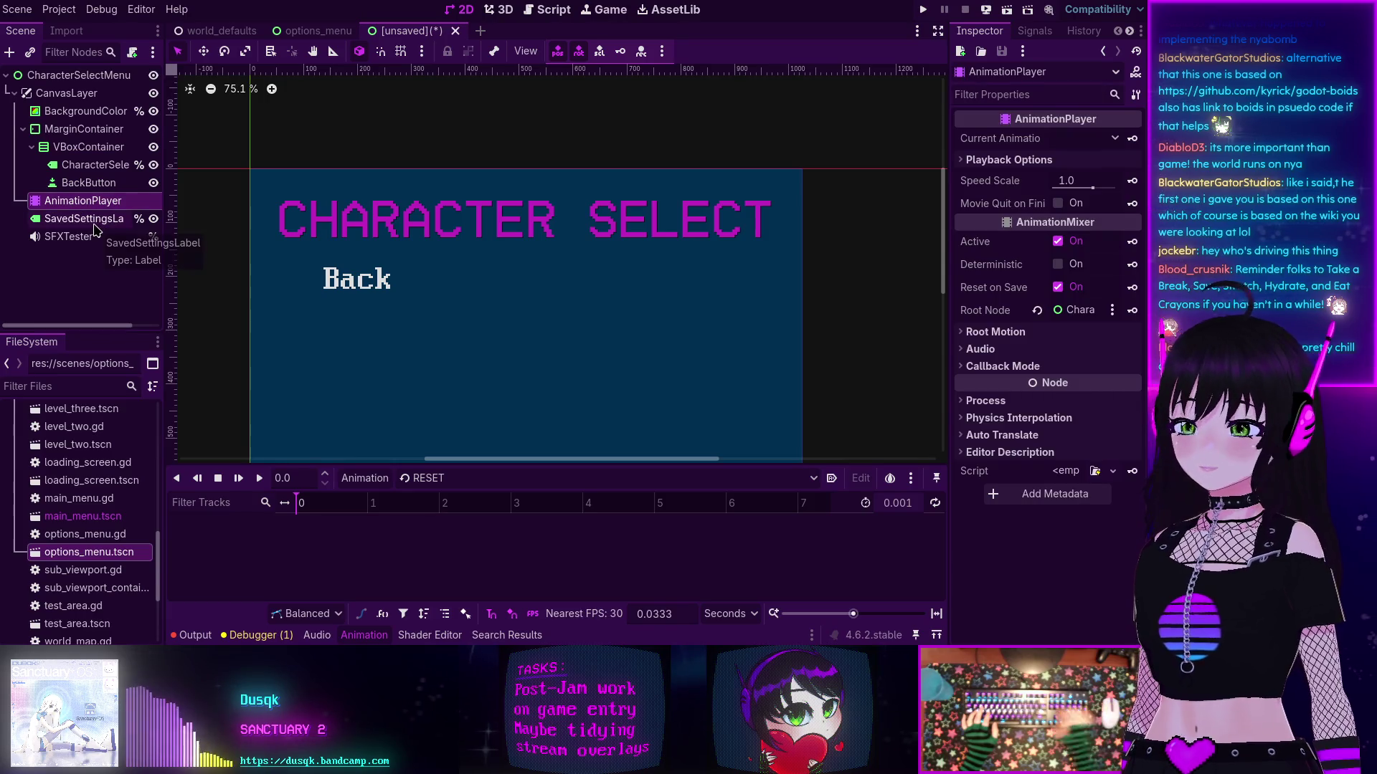
key("Delete")
key("Return")
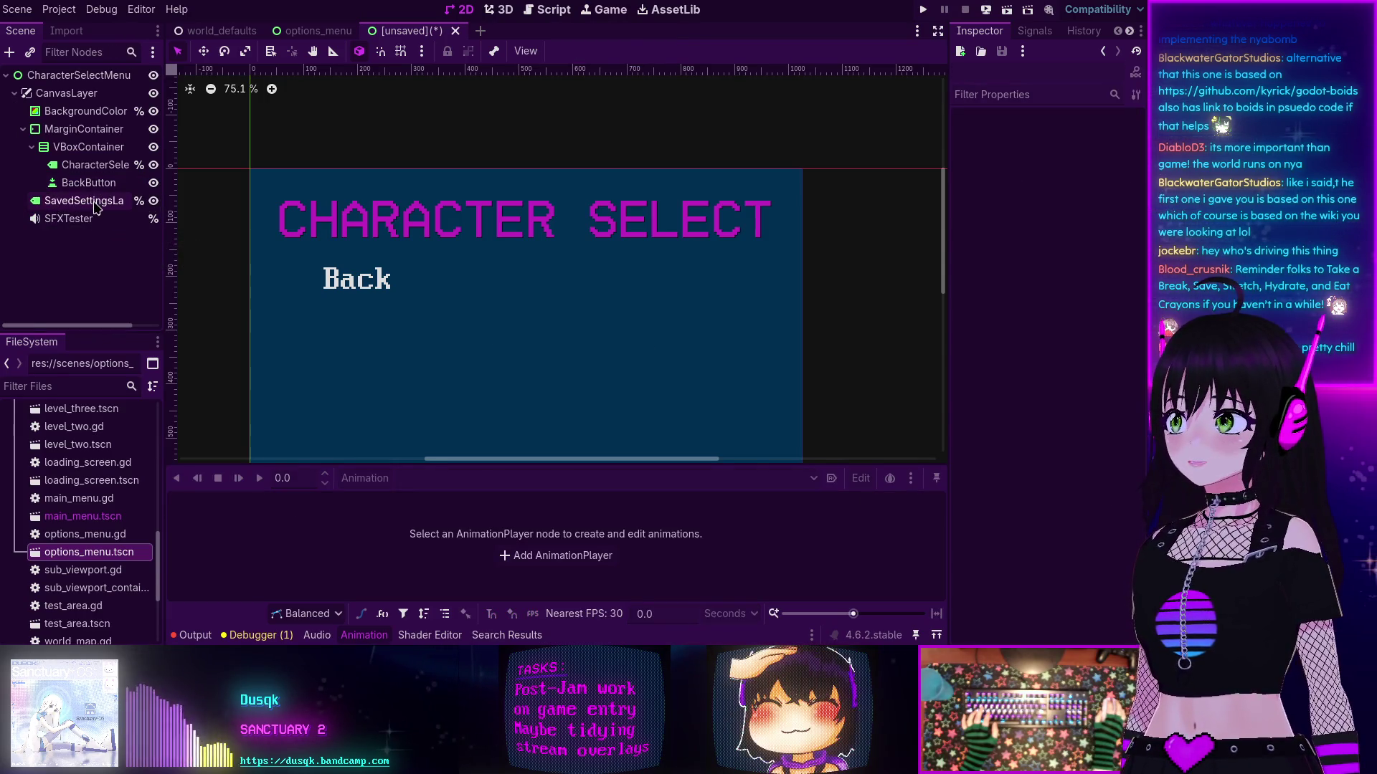
left_click(95, 202)
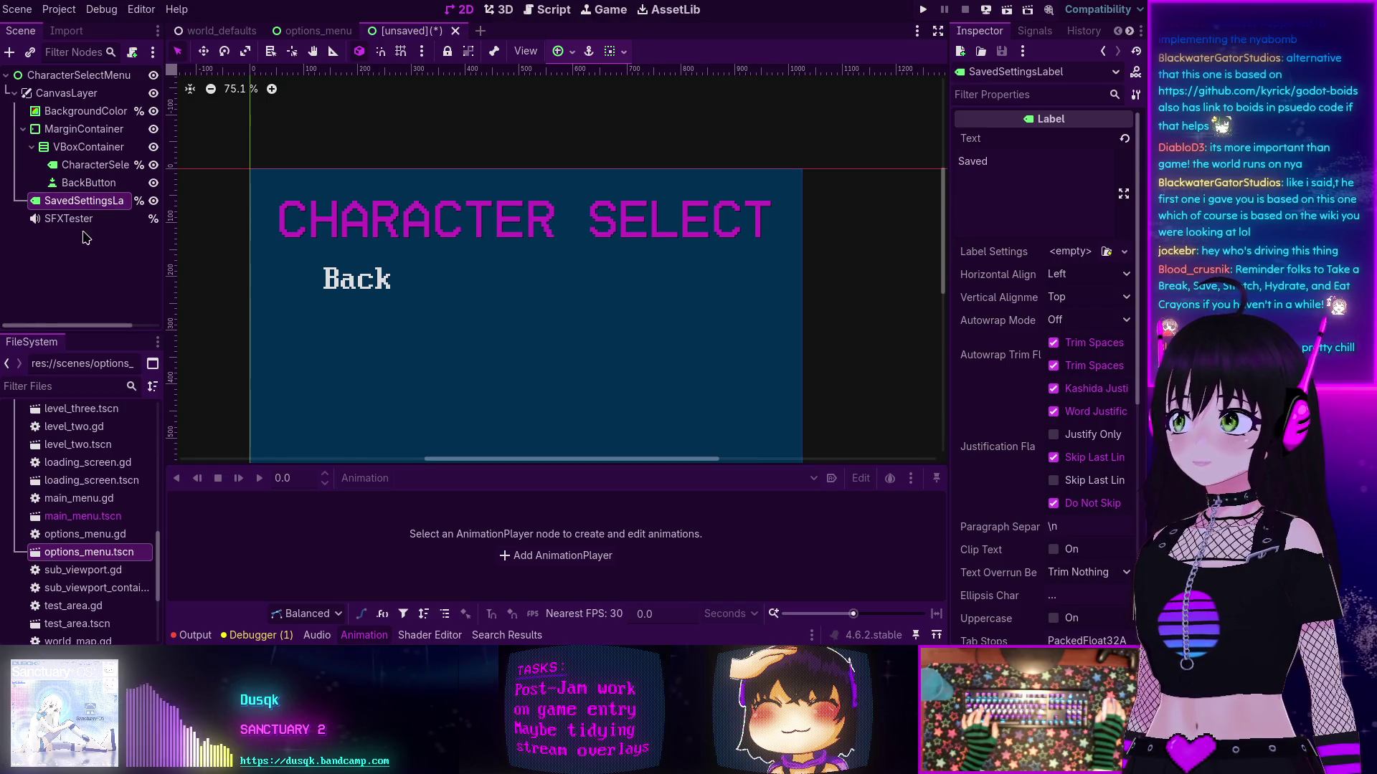
Step: Delete the SavedSettingsLabel node
left_click(83, 218)
left_click(88, 203)
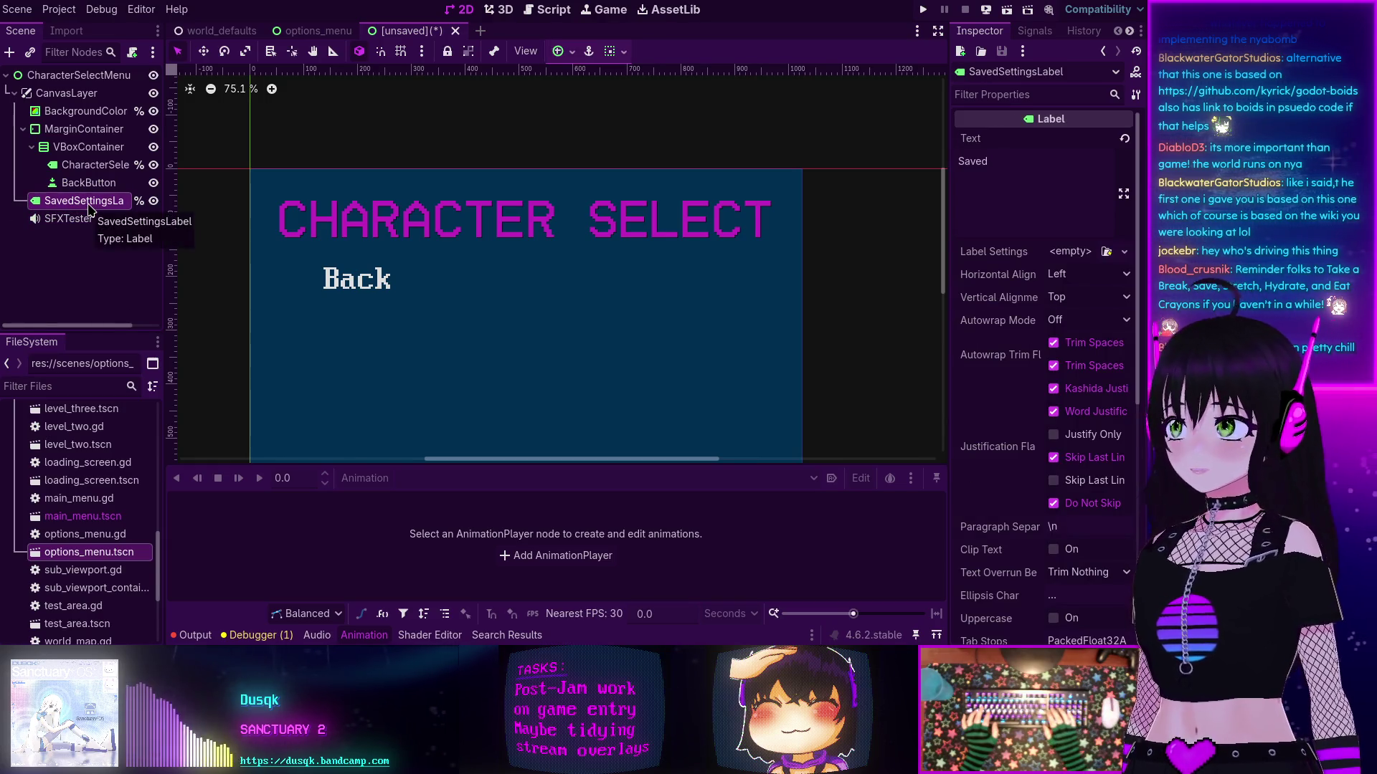
key("Delete")
key("Return")
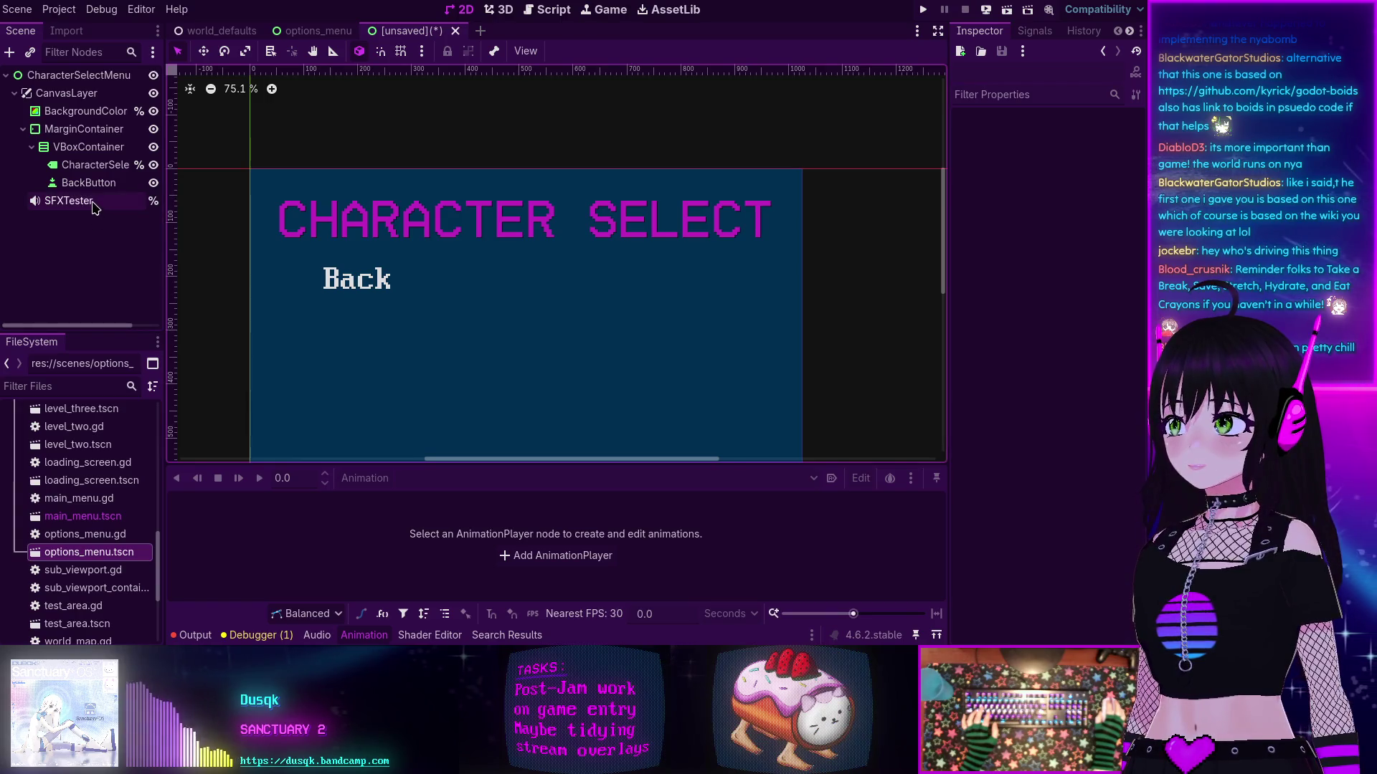
Step: Check the SFXTester's Playlist stream, then delete the SFXTester node
left_click(95, 205)
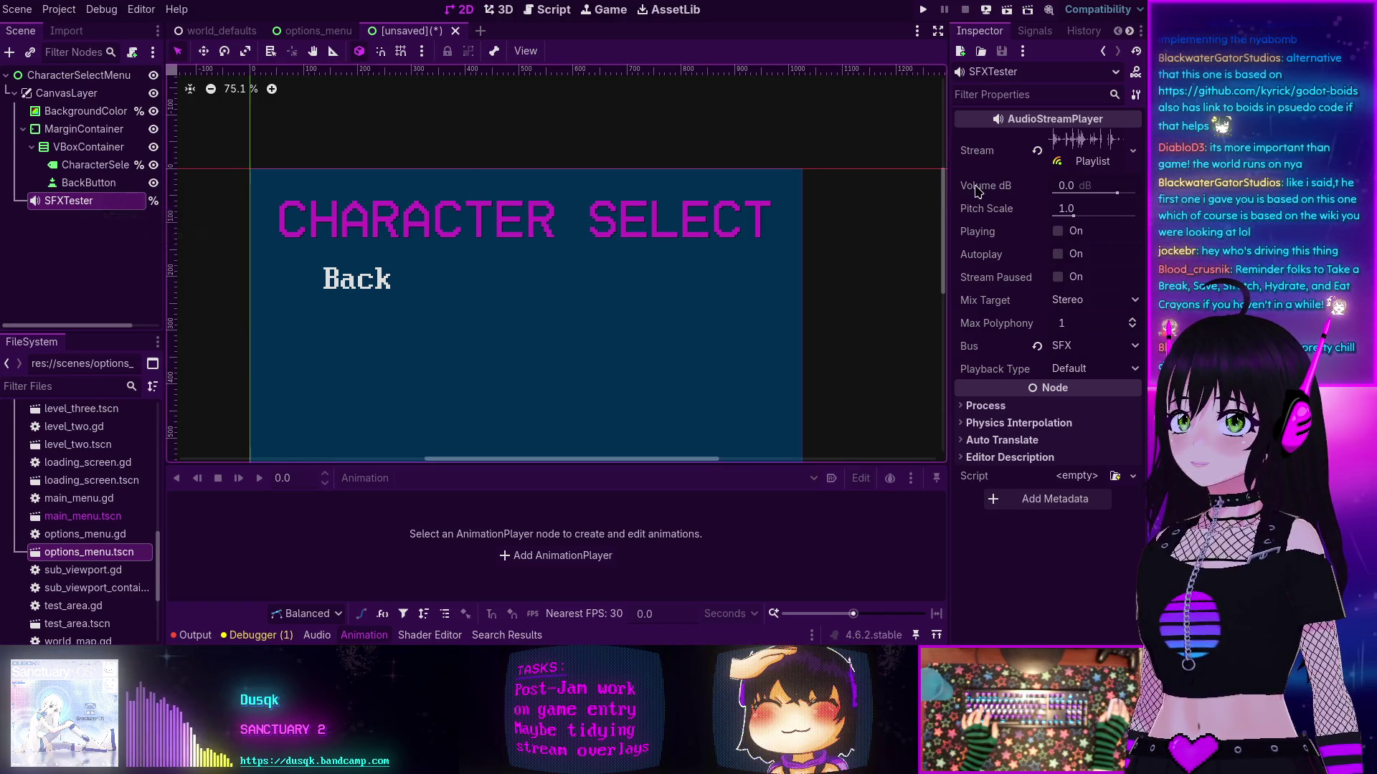
left_click(1087, 159)
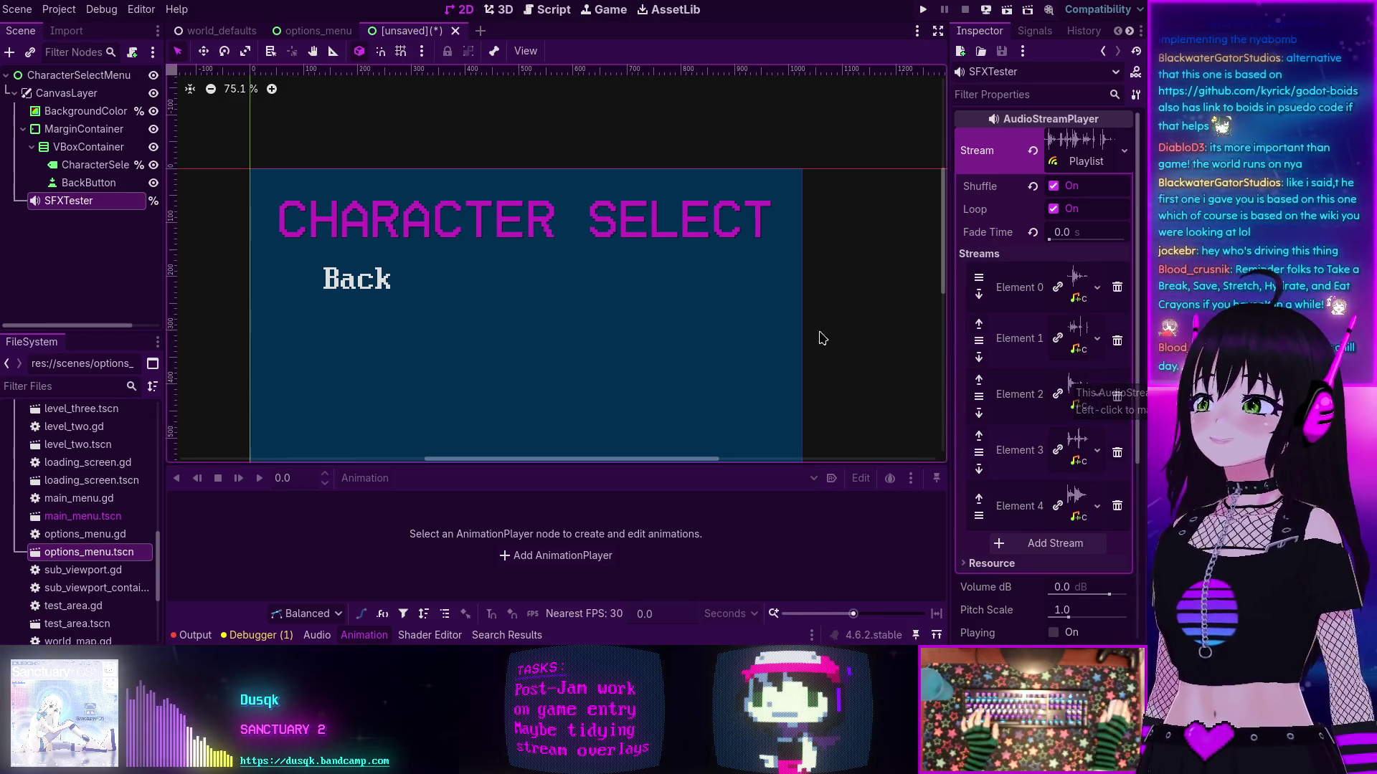
left_click(114, 244)
left_click(87, 201)
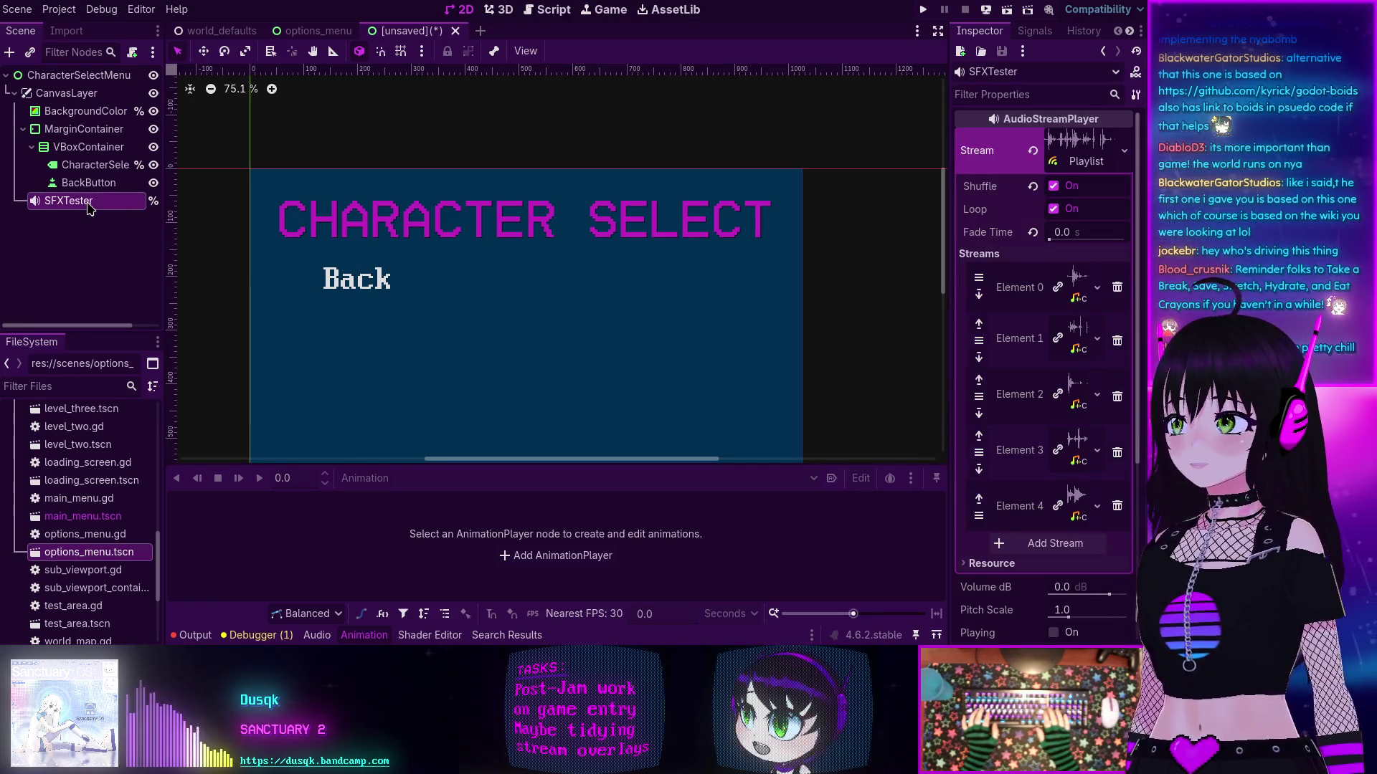
key("Delete")
key("Return")
right_click(90, 208)
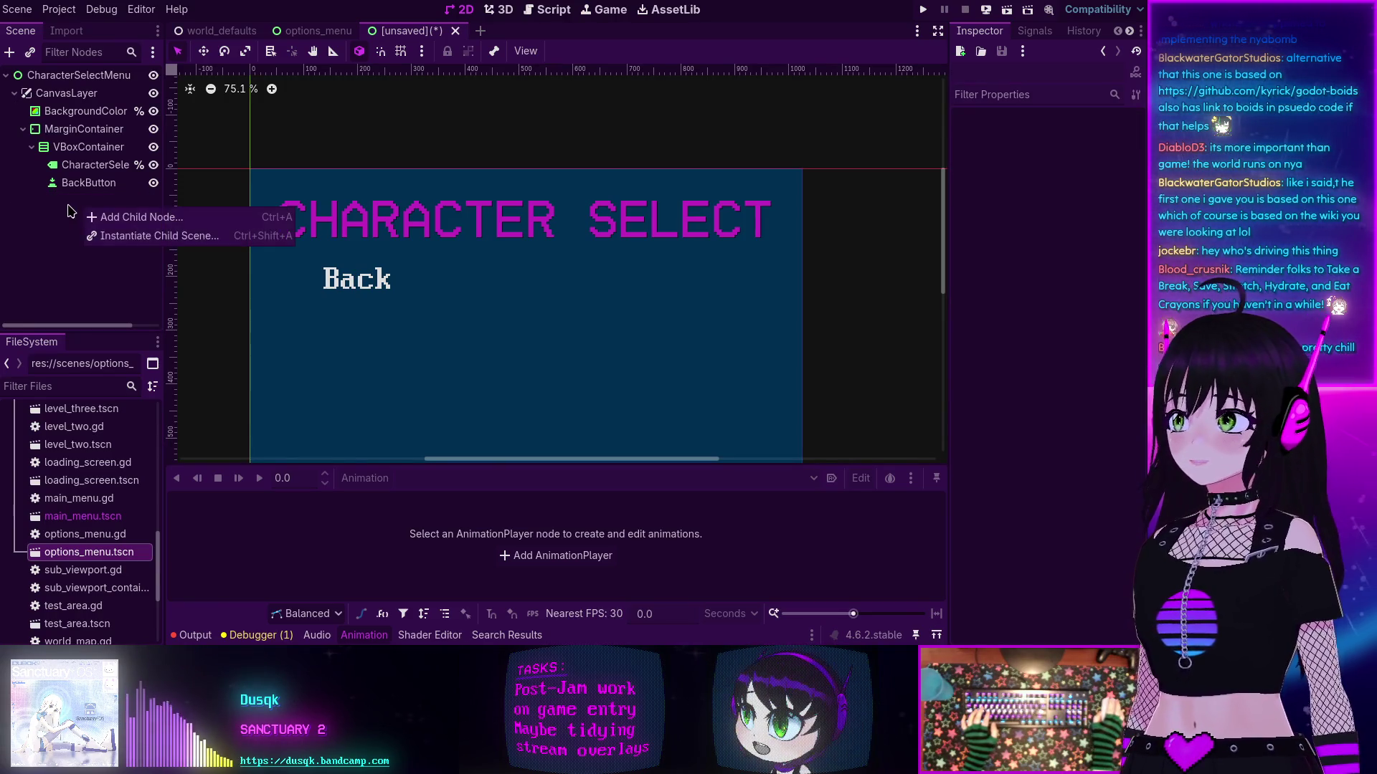
Step: Paste the three startup lines from options_menu.gd into _ready of character_select_menu.gd and indent them
key("Escape")
left_click(94, 85)
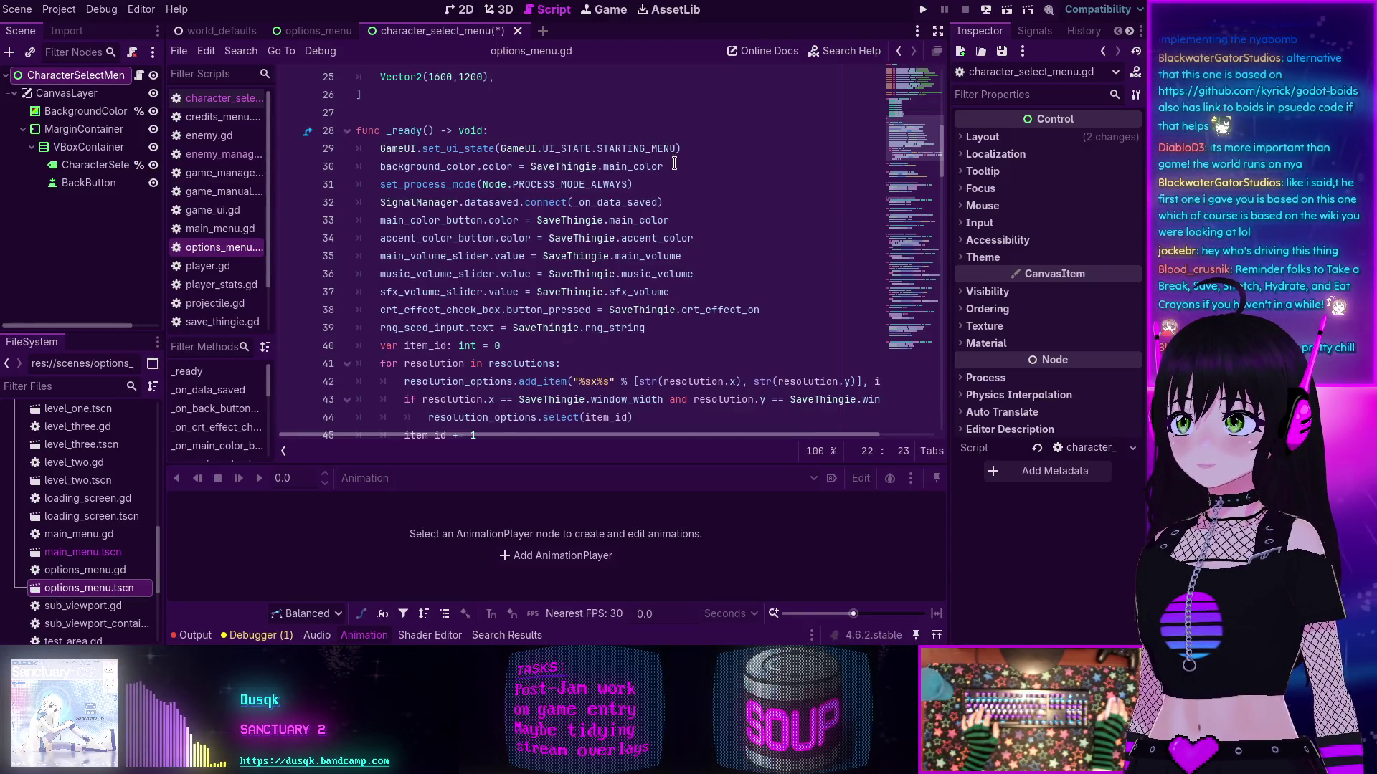
mouse_move(647, 182)
left_mouse_down()
mouse_move(370, 166)
mouse_move(374, 147)
left_mouse_up()
key("ctrl+c")
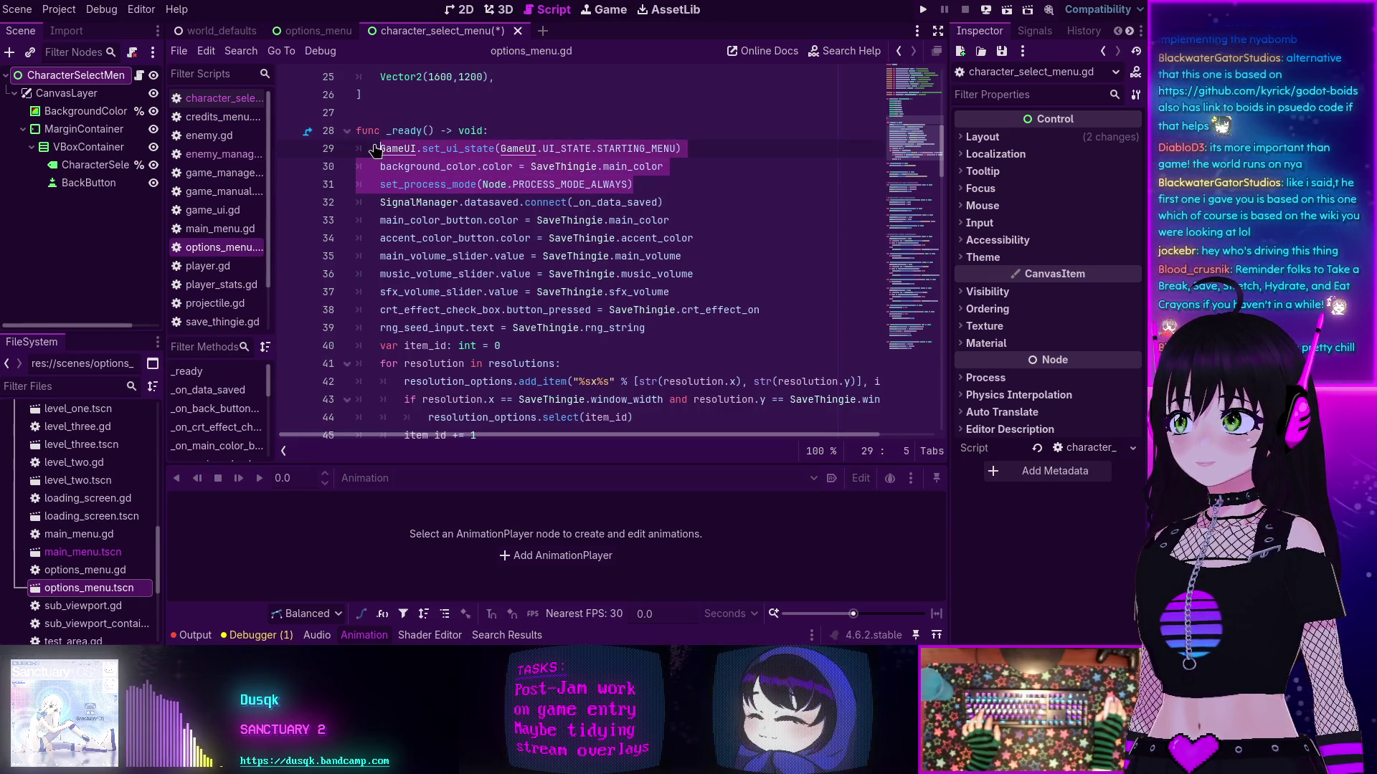
left_click(215, 98)
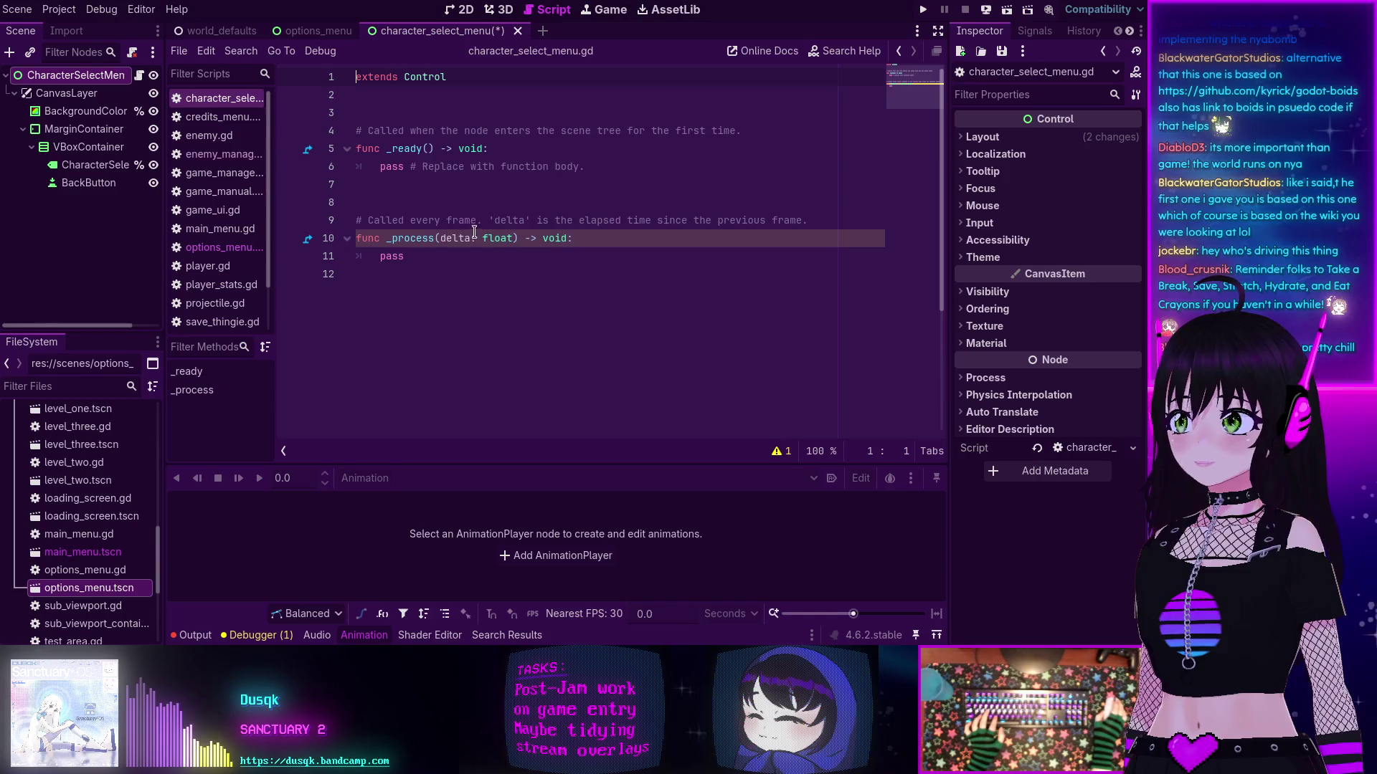
triple_click(367, 166)
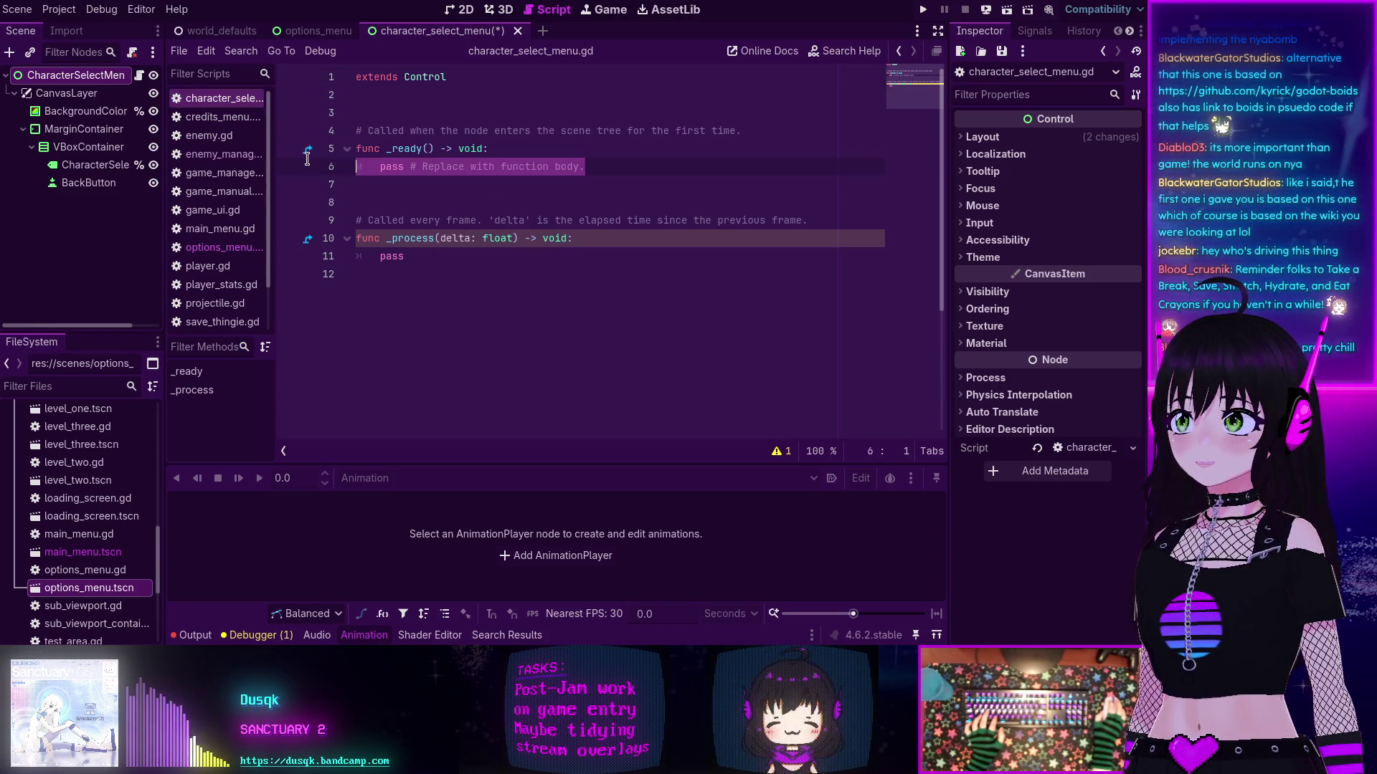
key("ctrl+v")
left_click(367, 166)
key("Home")
key("Tab")
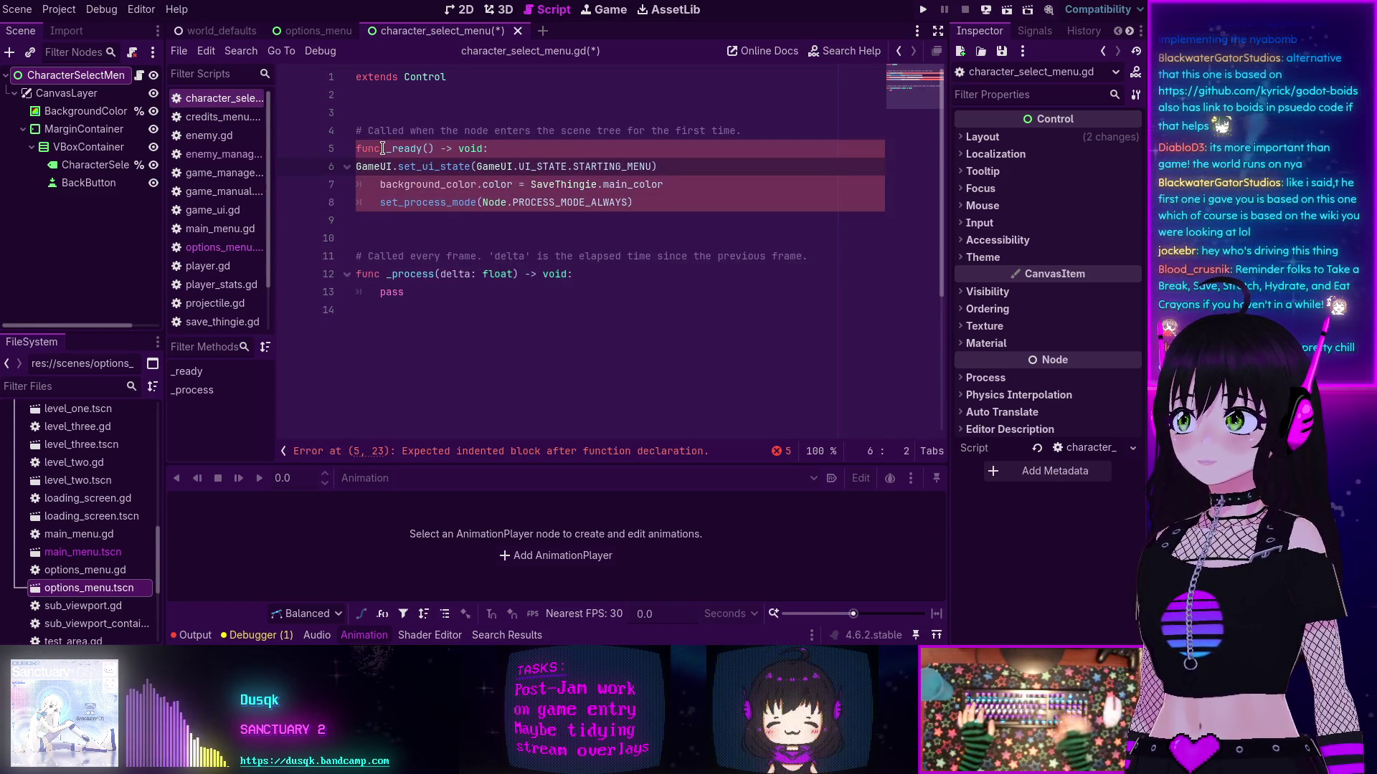
triple_click(391, 131)
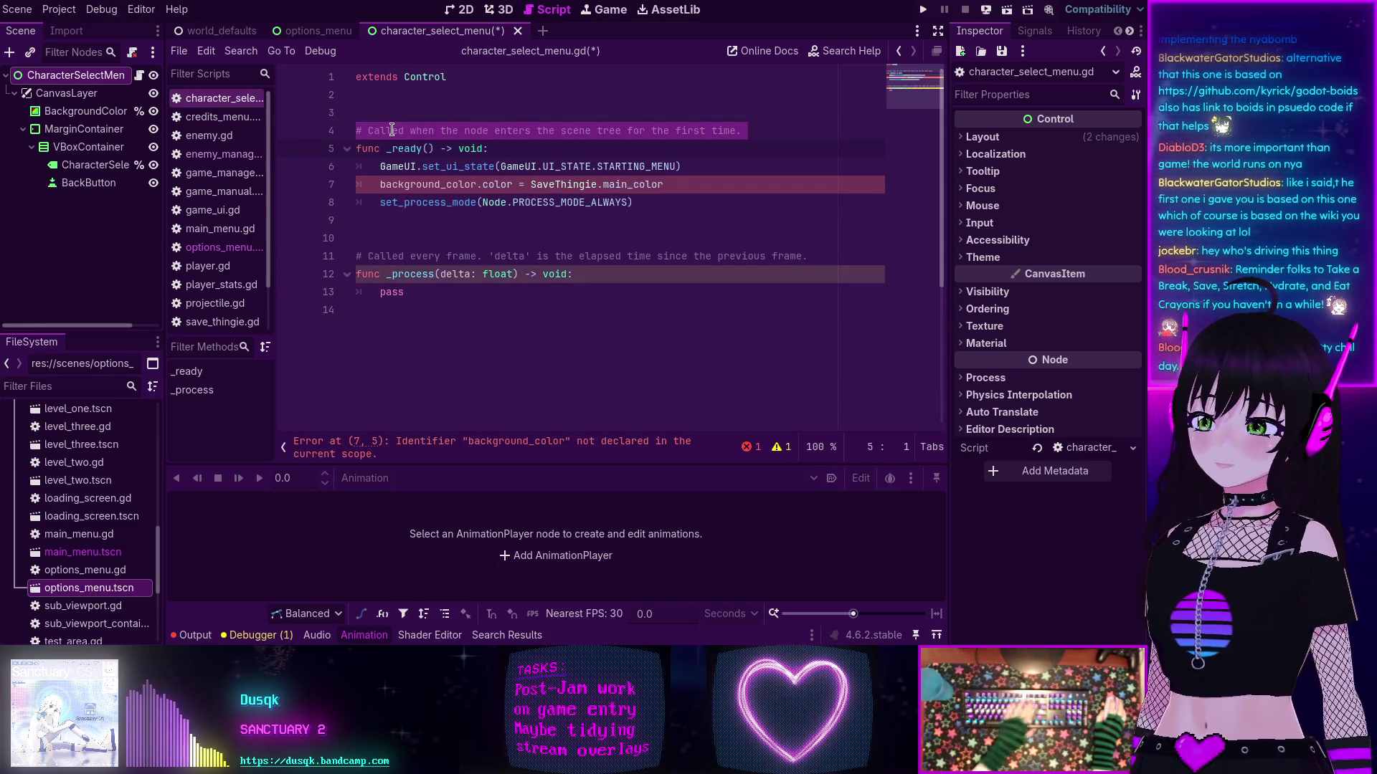
key("BackSpace")
left_click_drag(417, 306, 358, 222)
key("BackSpace")
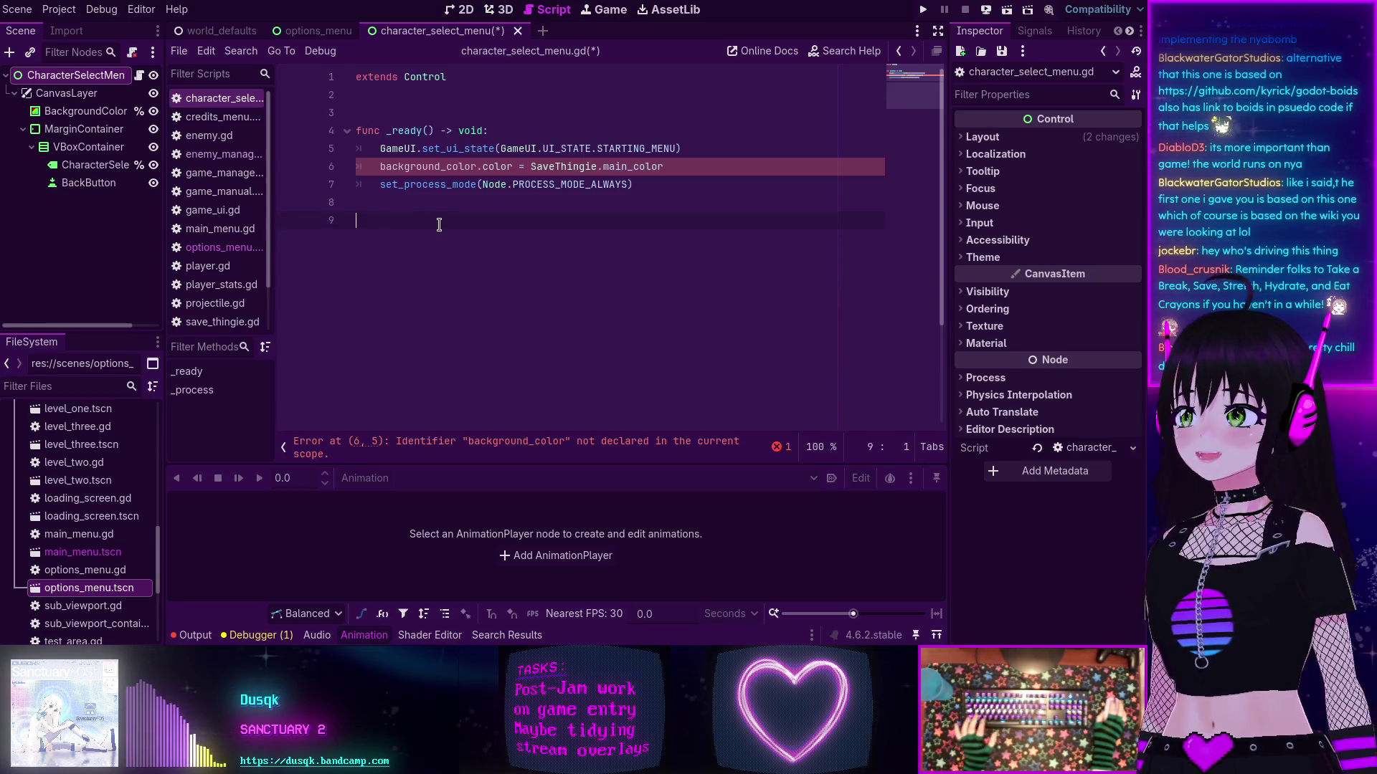
left_click_drag(85, 114, 495, 118)
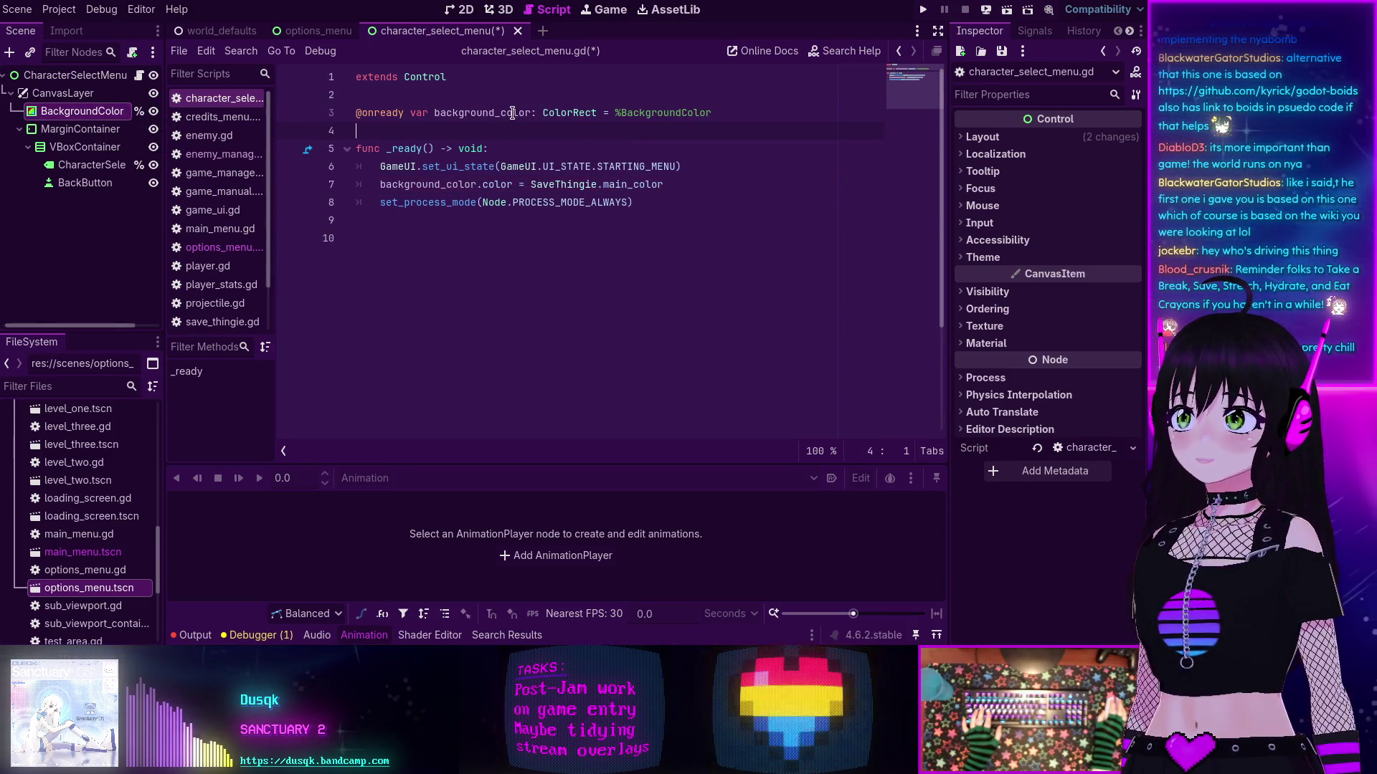
key("ctrl+s")
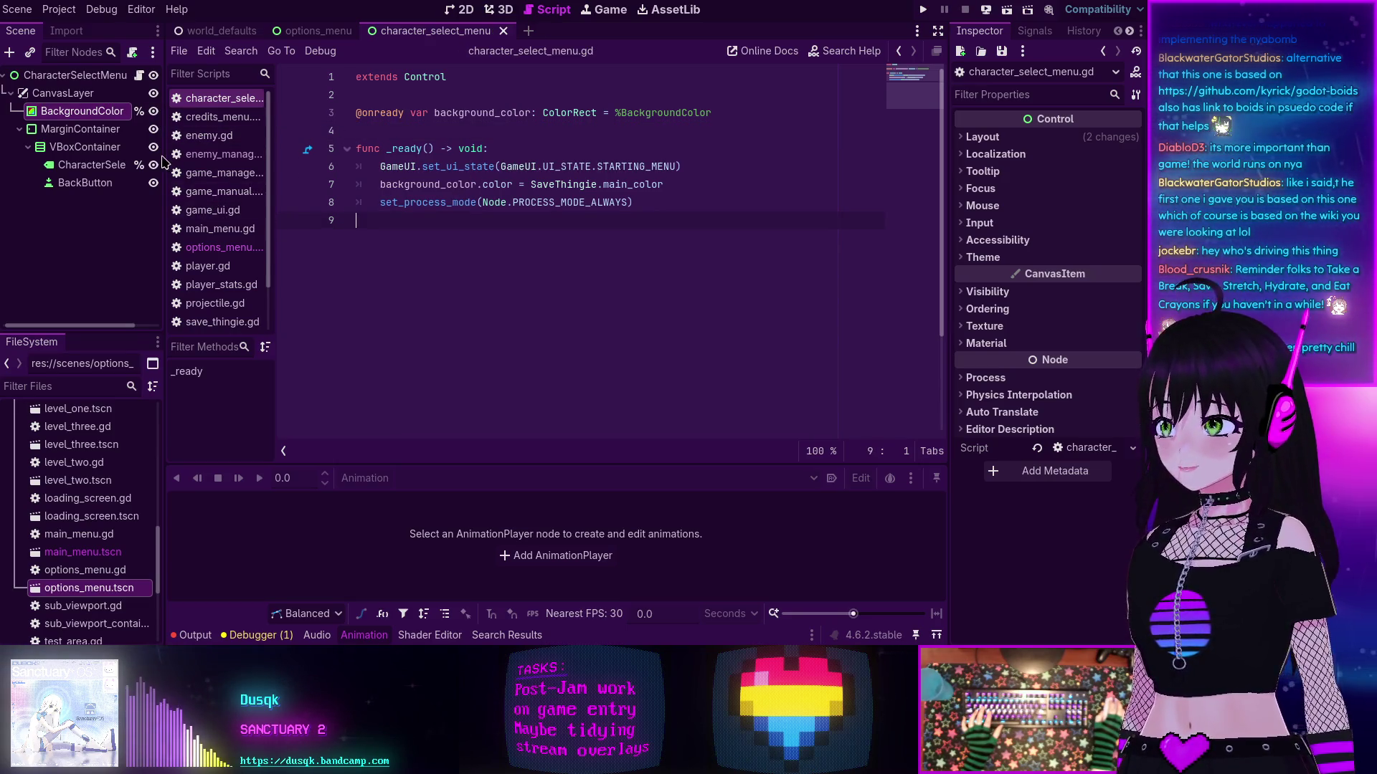
key("ctrl+F1")
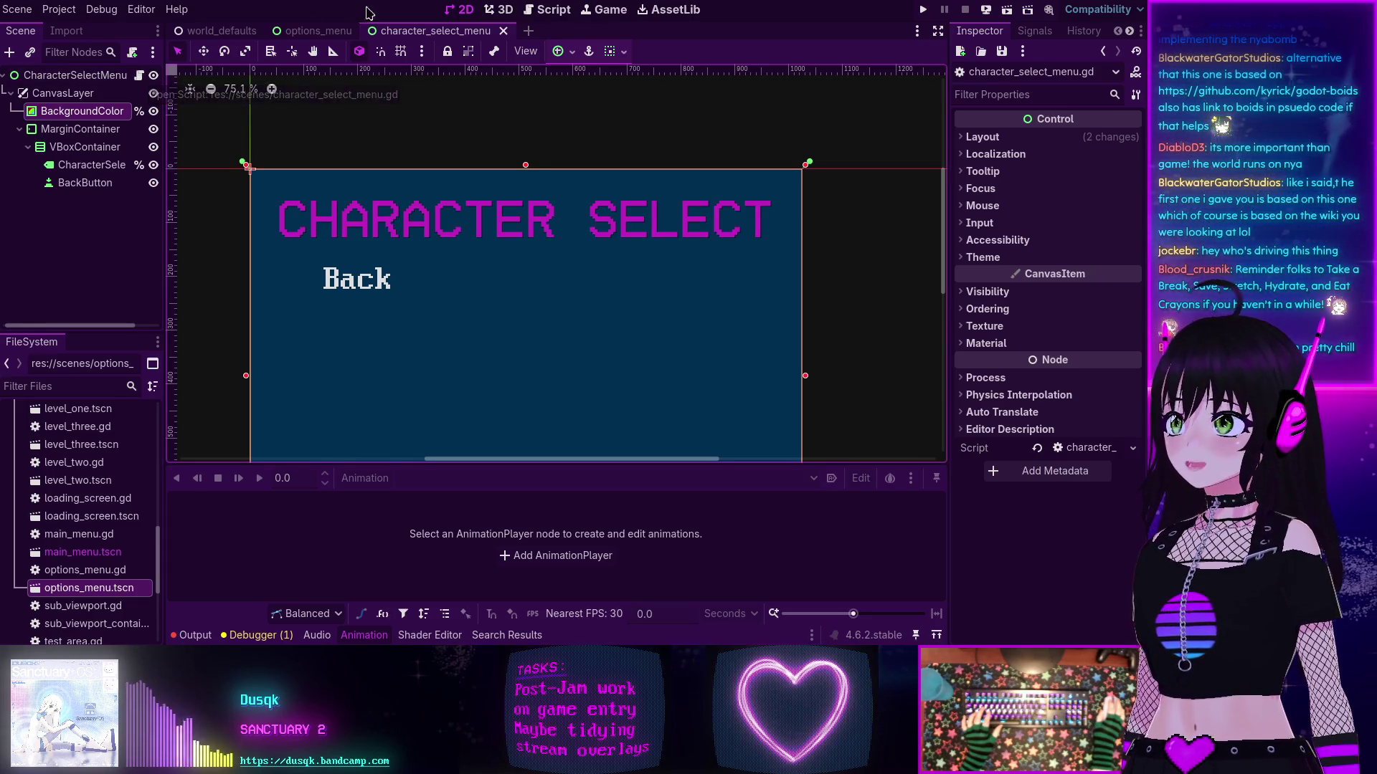
Step: Open main_menu.tscn to view its Start, Options, Game Manual, Credits and Exit buttons, then return to character_select_menu
scroll(79, 538, "up", 4)
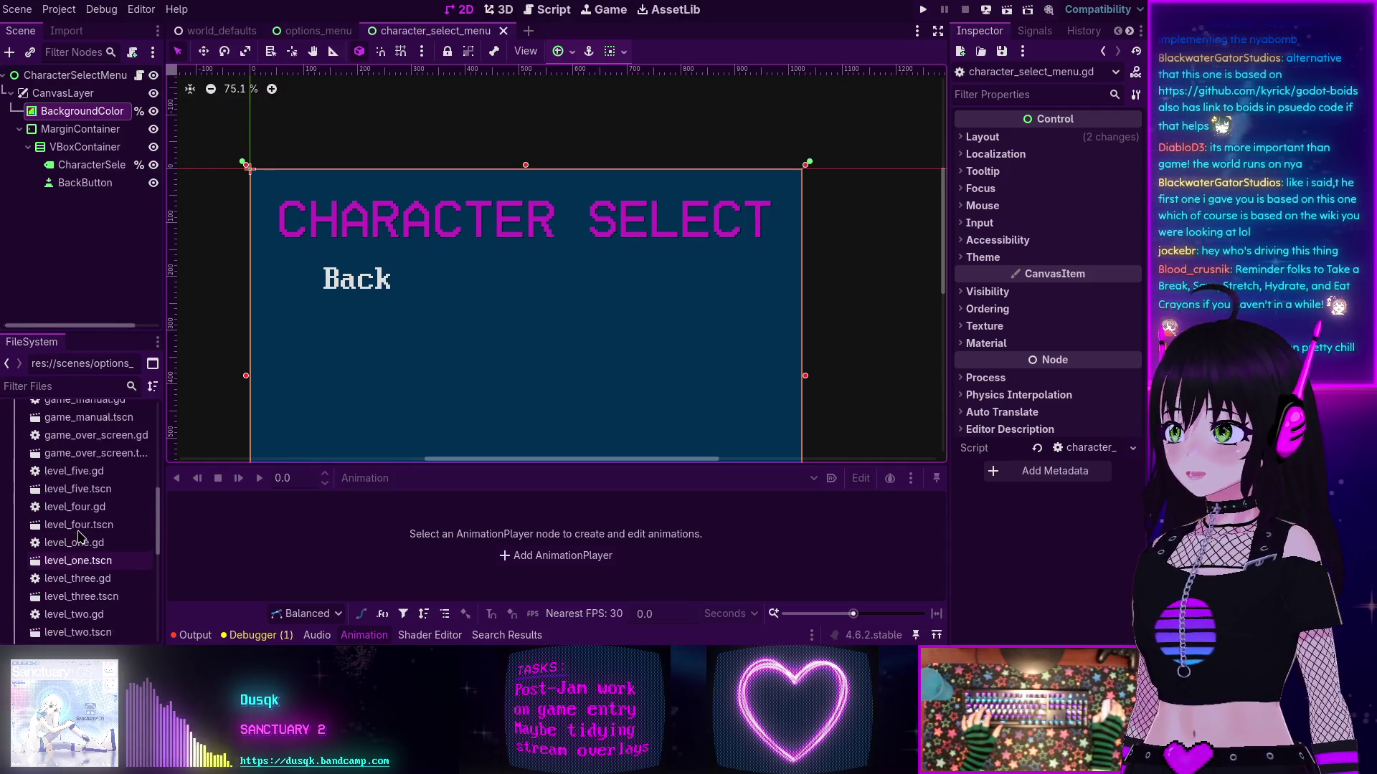
scroll(100, 556, "down", 3)
double_click(86, 582)
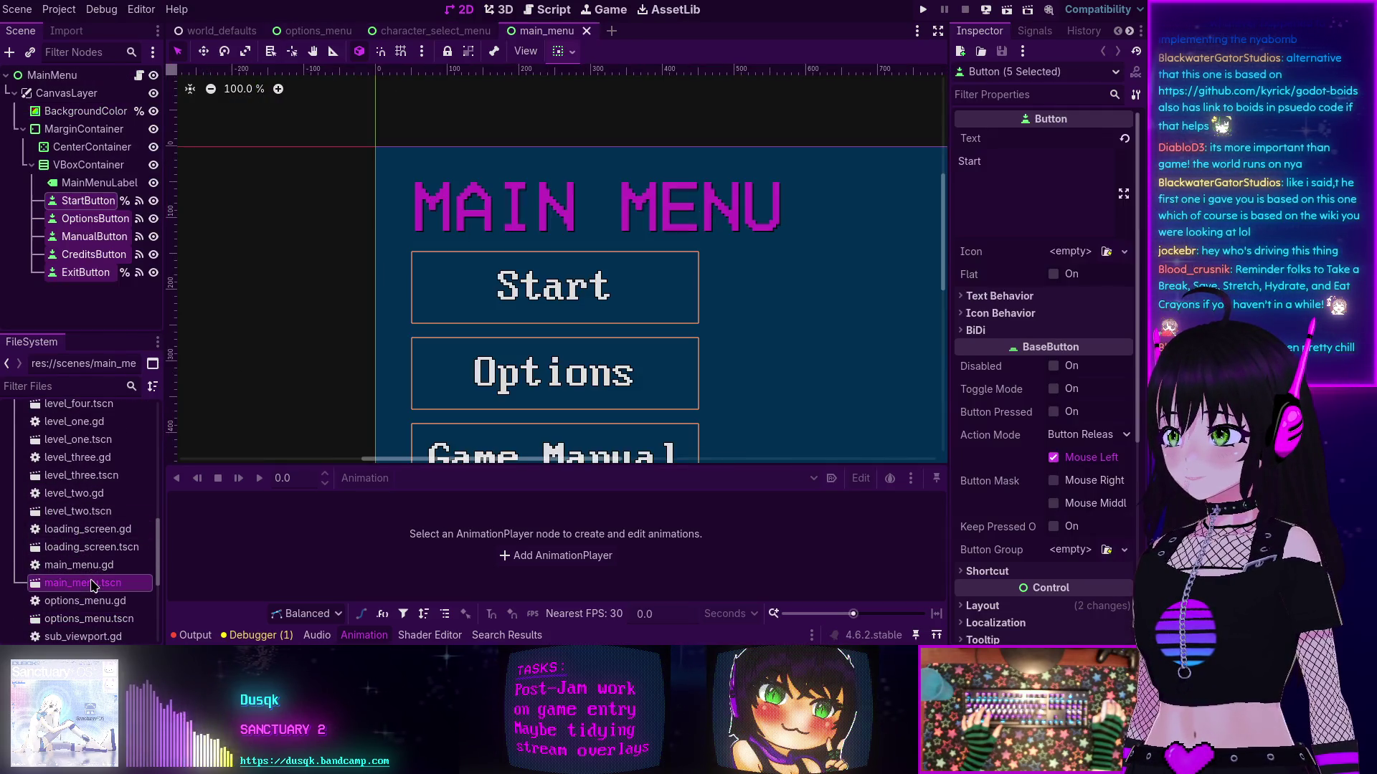
scroll(657, 263, "down", 2)
left_click_drag(611, 178, 508, 214)
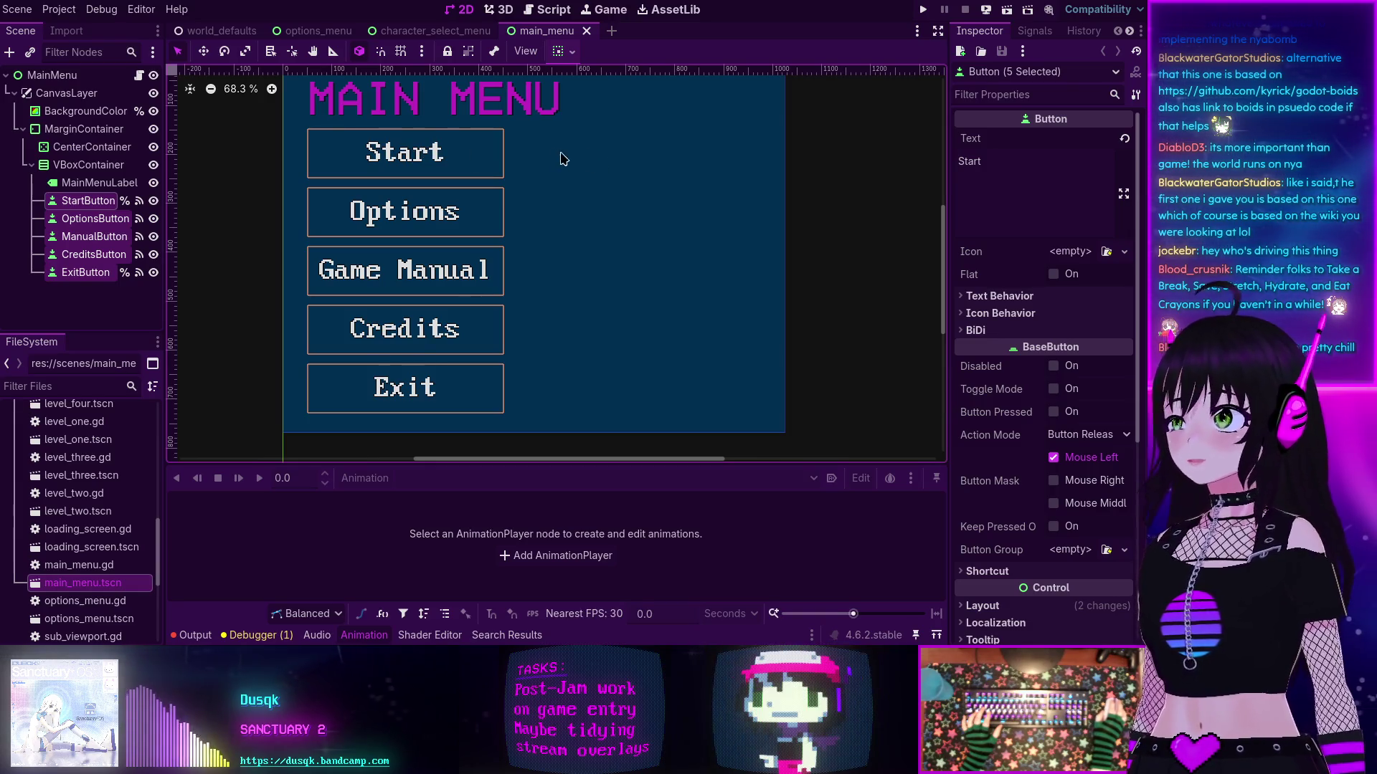
left_click_drag(537, 153, 509, 170)
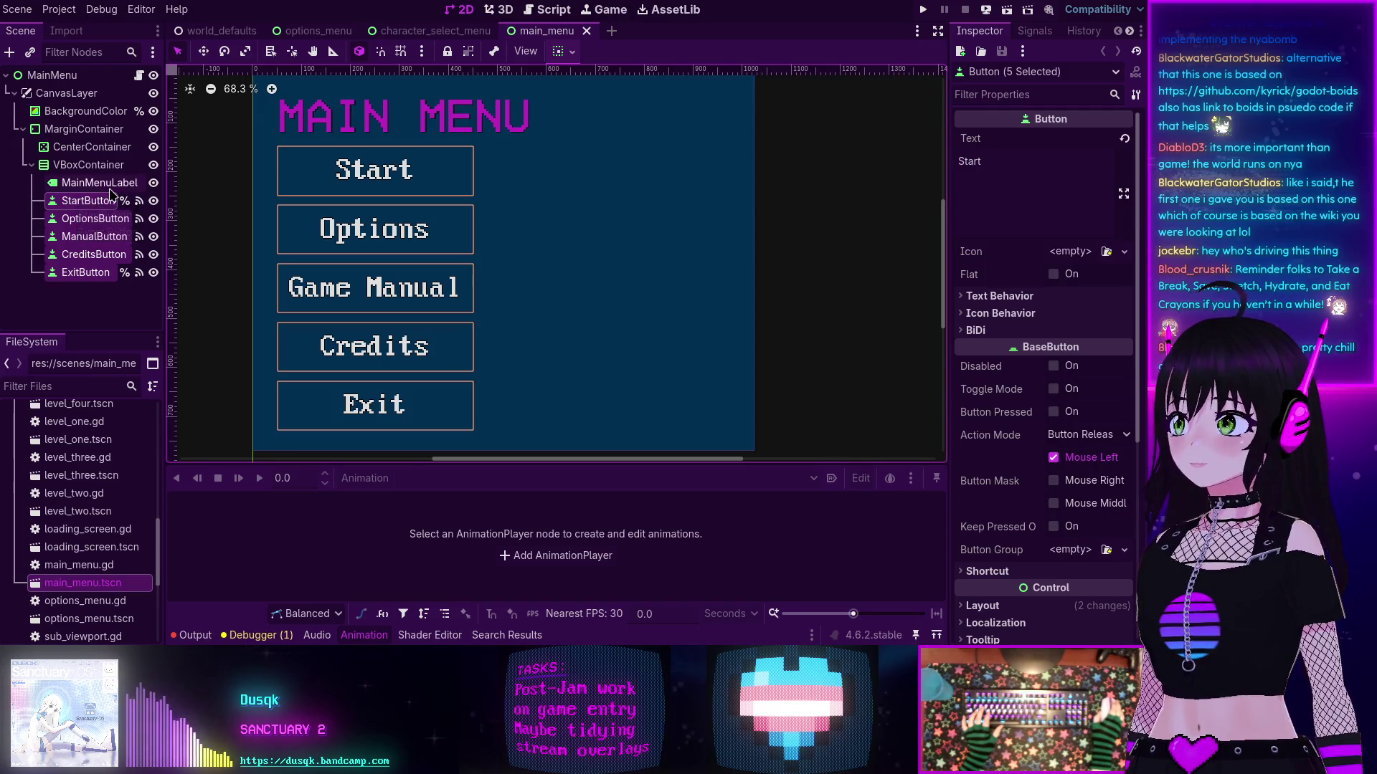
left_click(429, 31)
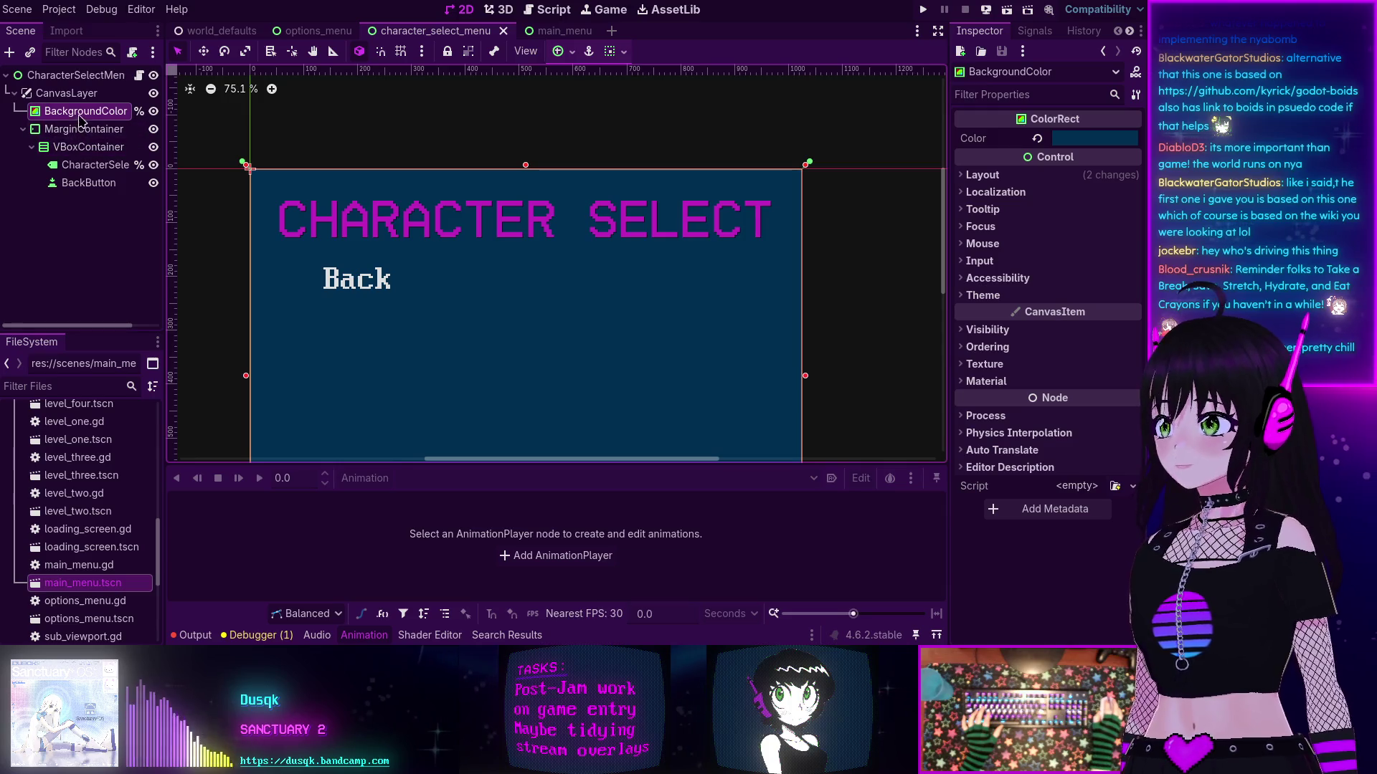
Step: Inspect the CanvasLayer's Layer settings, then open character_select_menu.gd from the root node
left_click(62, 77)
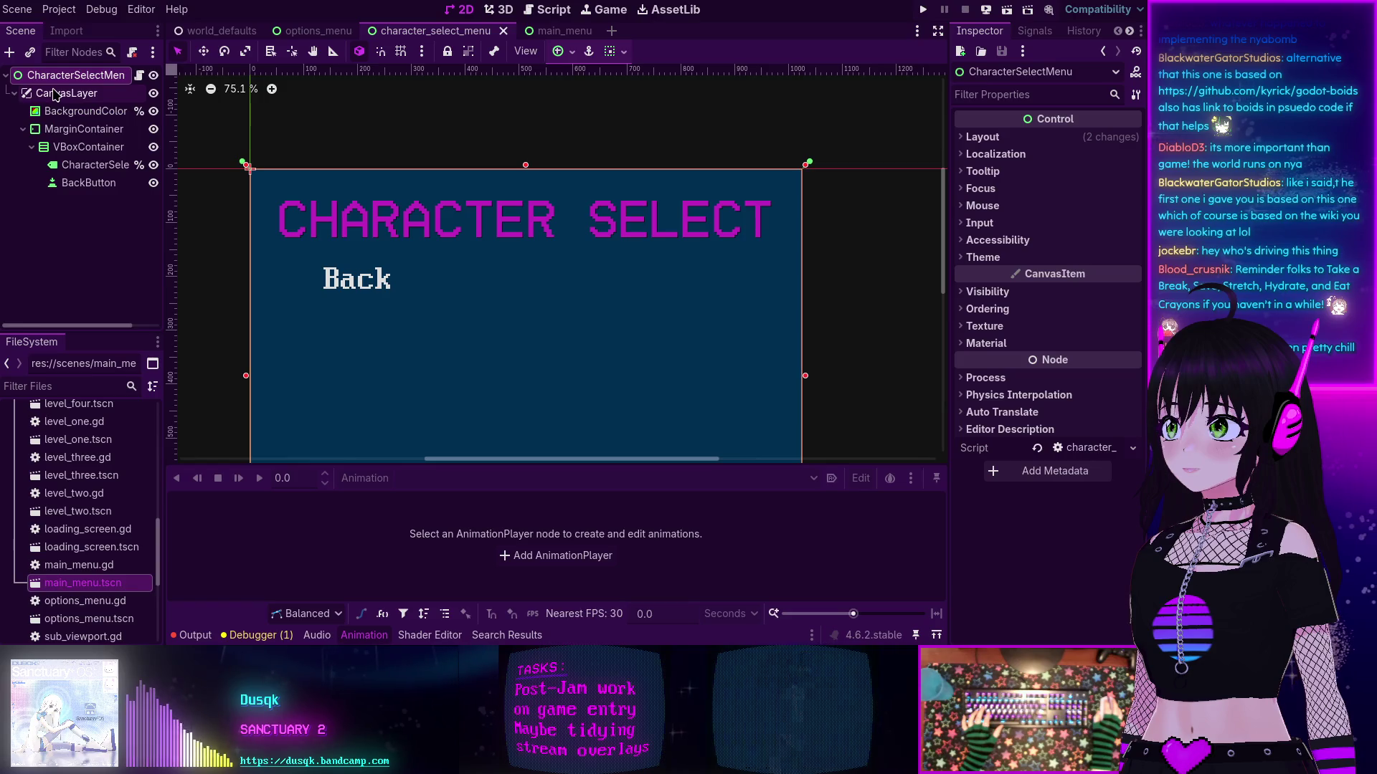
left_click(56, 94)
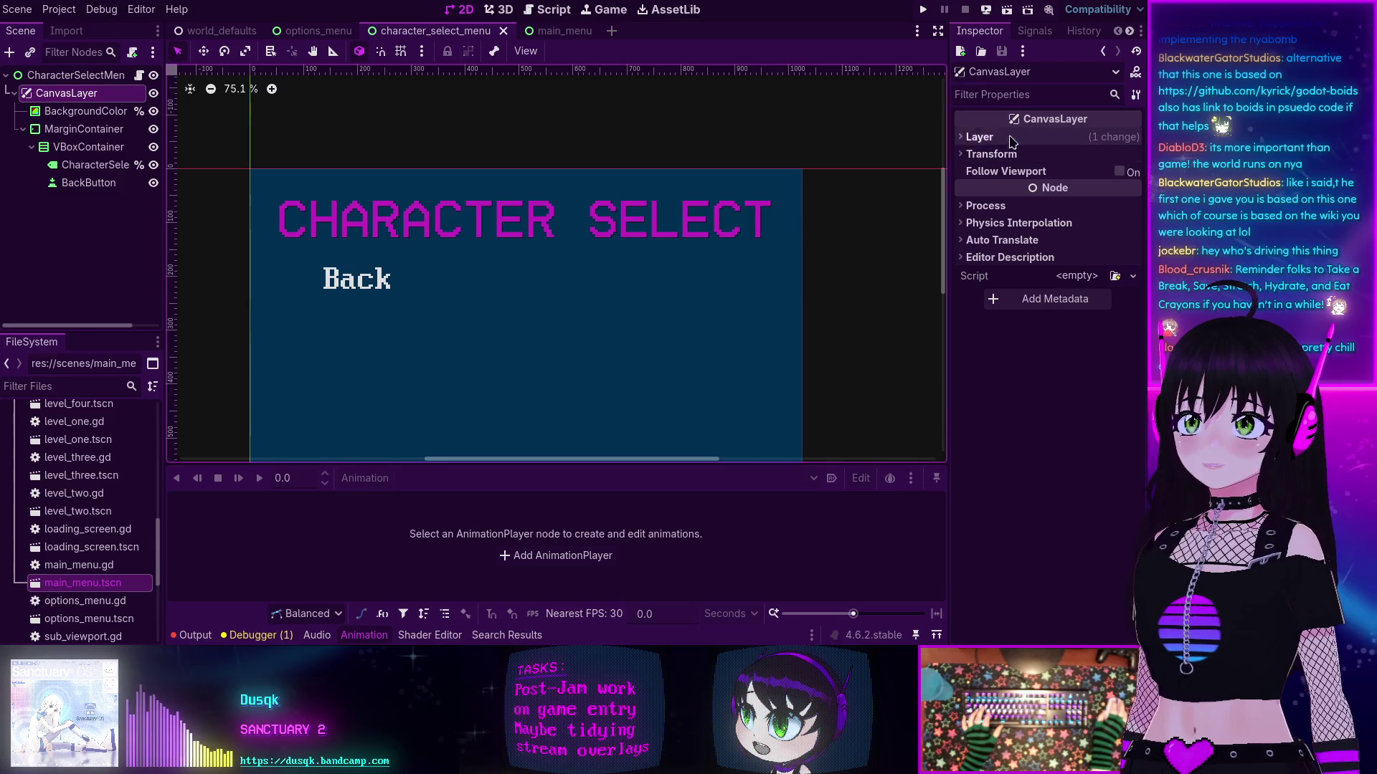
left_click(975, 137)
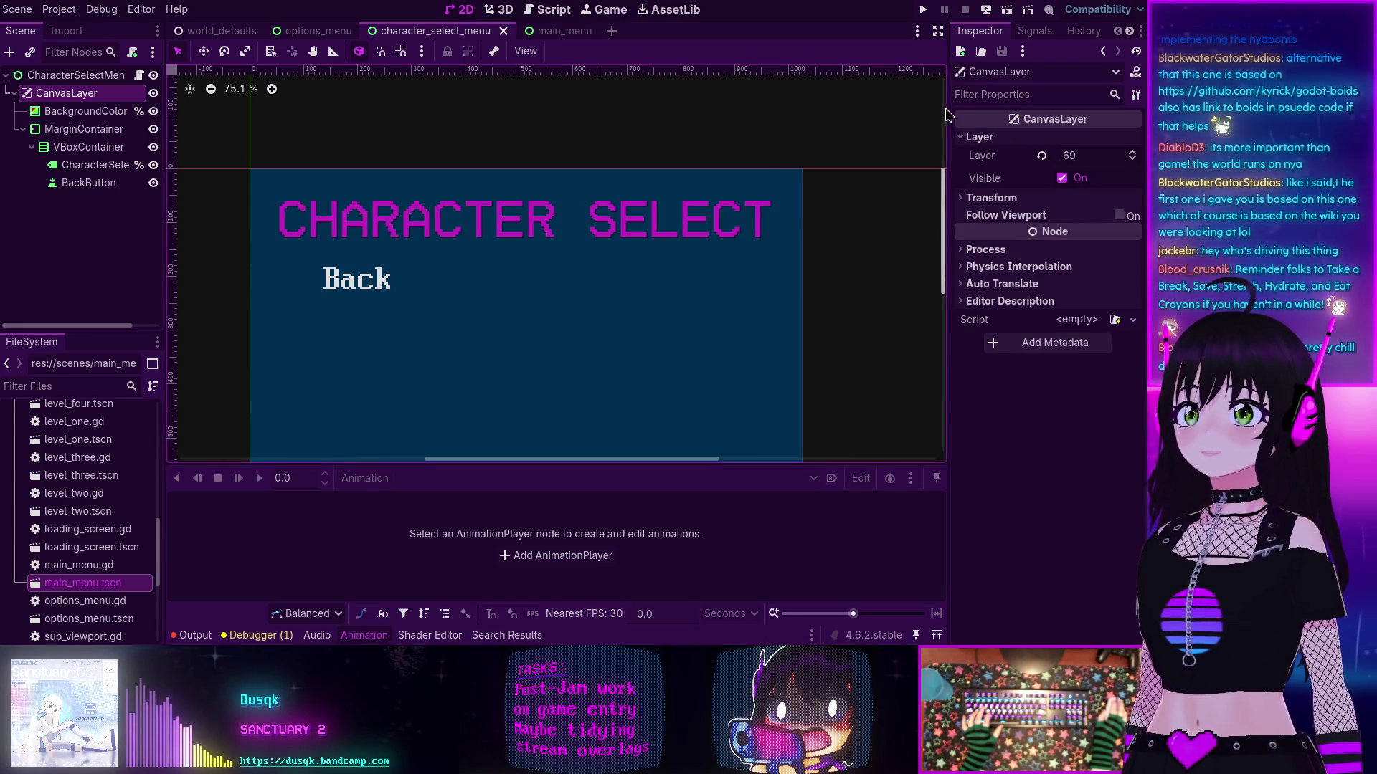
left_click(960, 138)
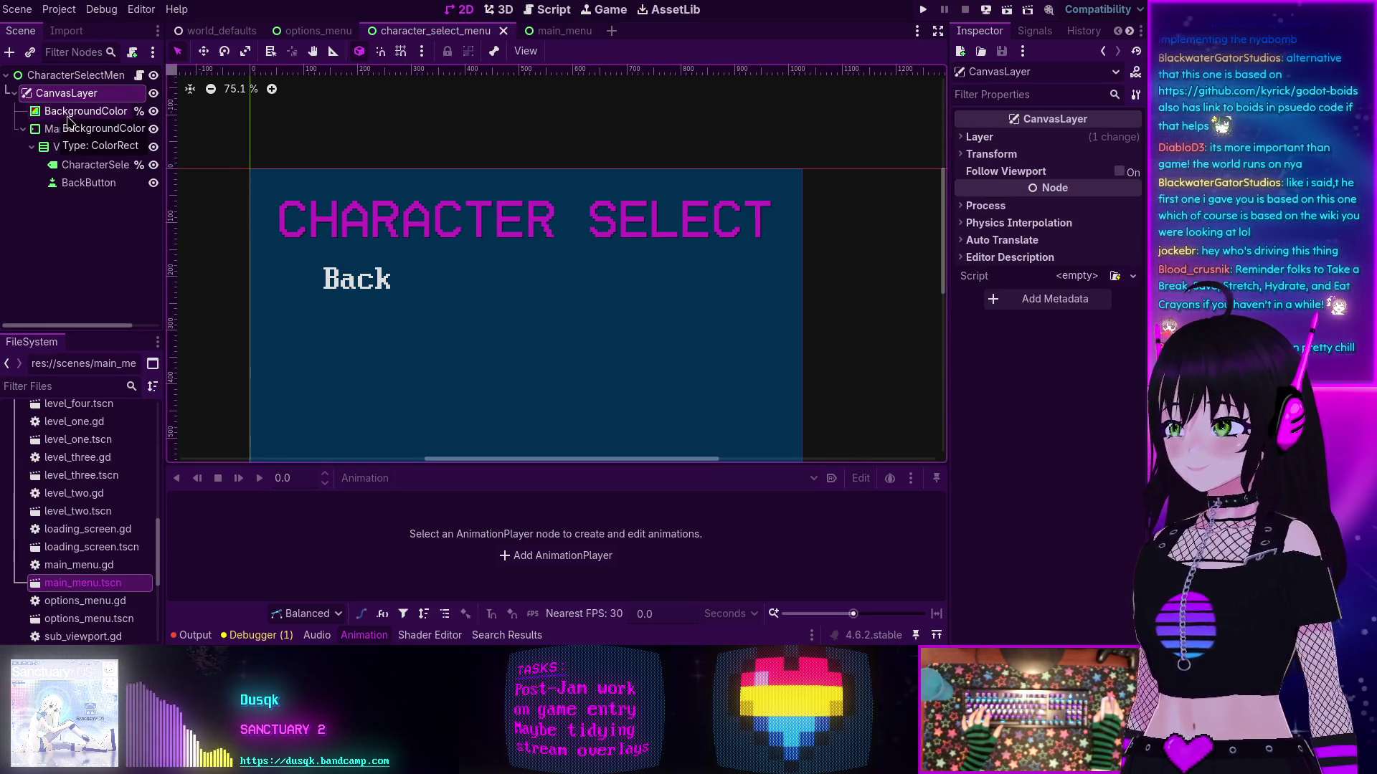
left_click(139, 76)
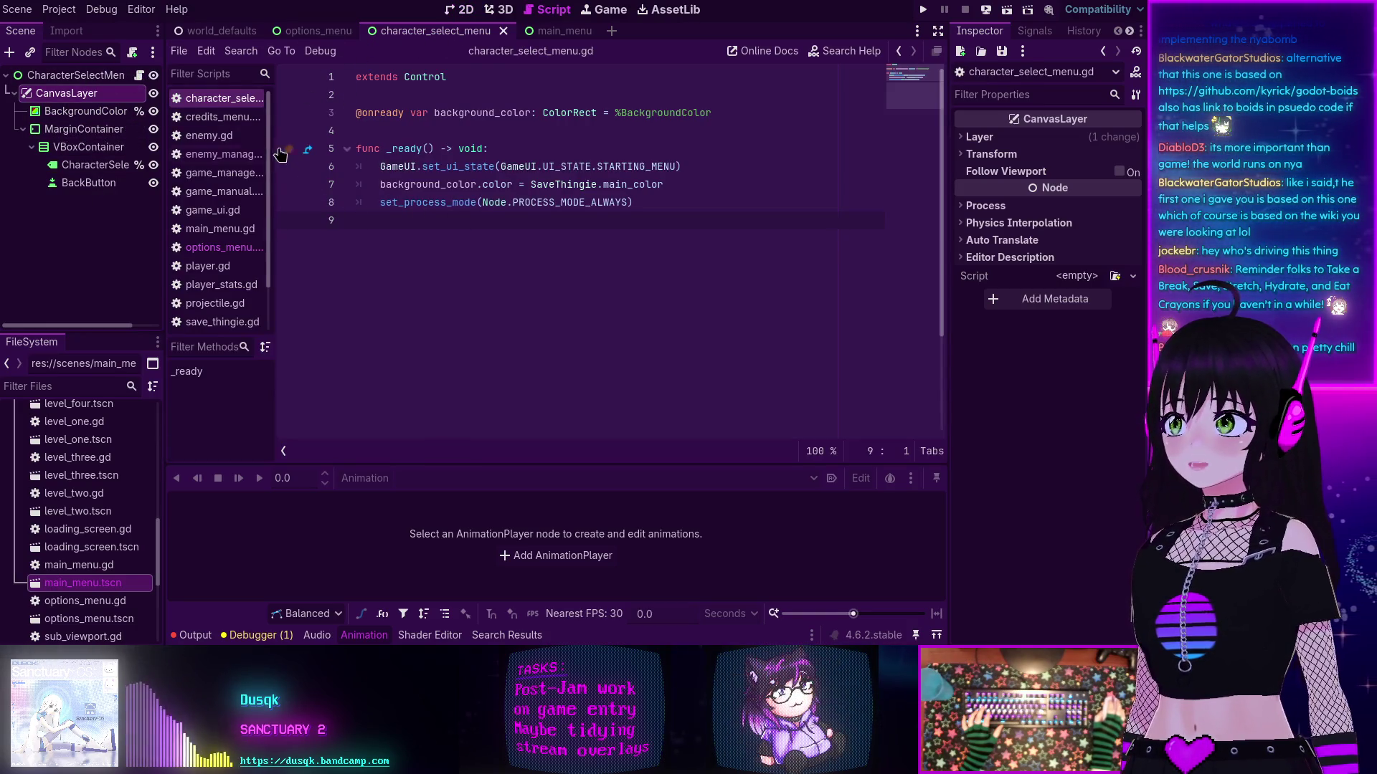
Step: Copy the click-sound and main_menu.tscn loading lines from options_menu.gd
left_click(218, 247)
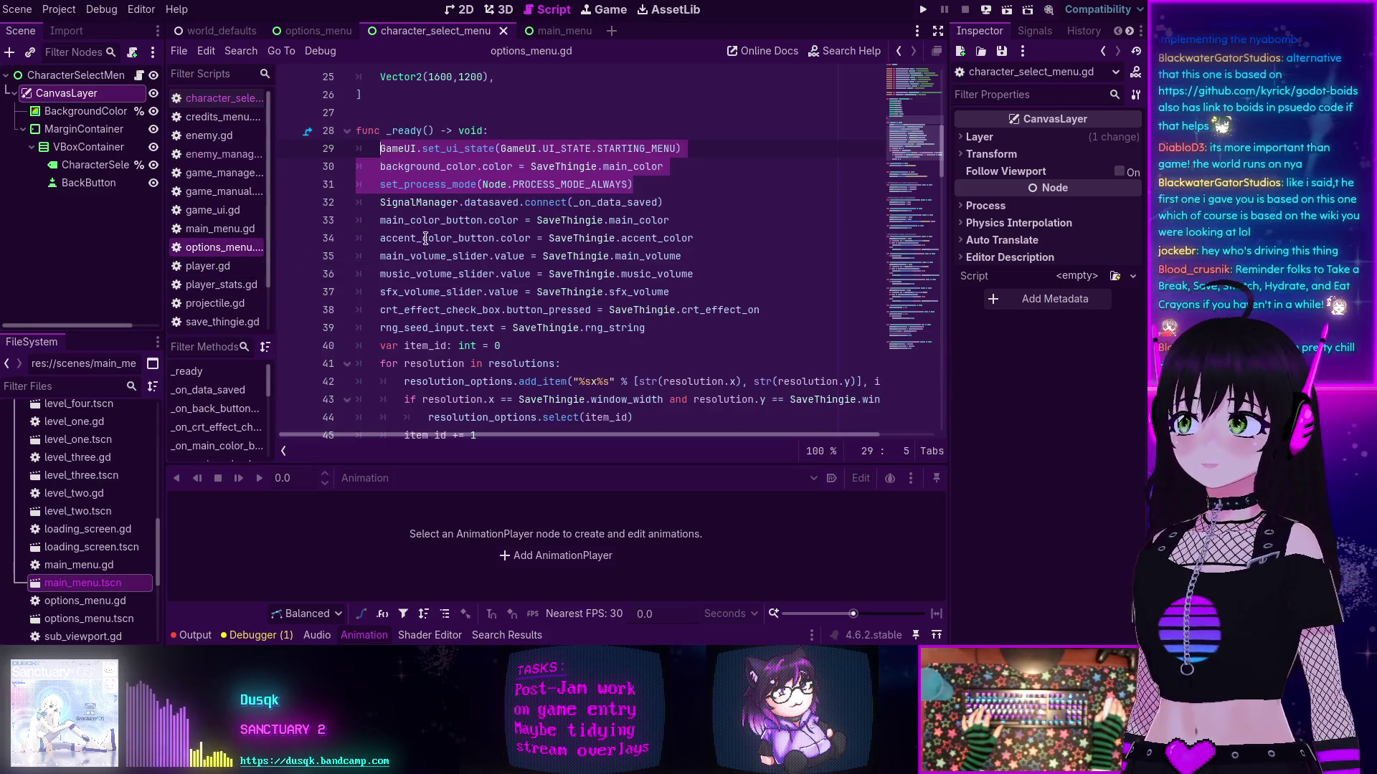
scroll(373, 220, "down", 4)
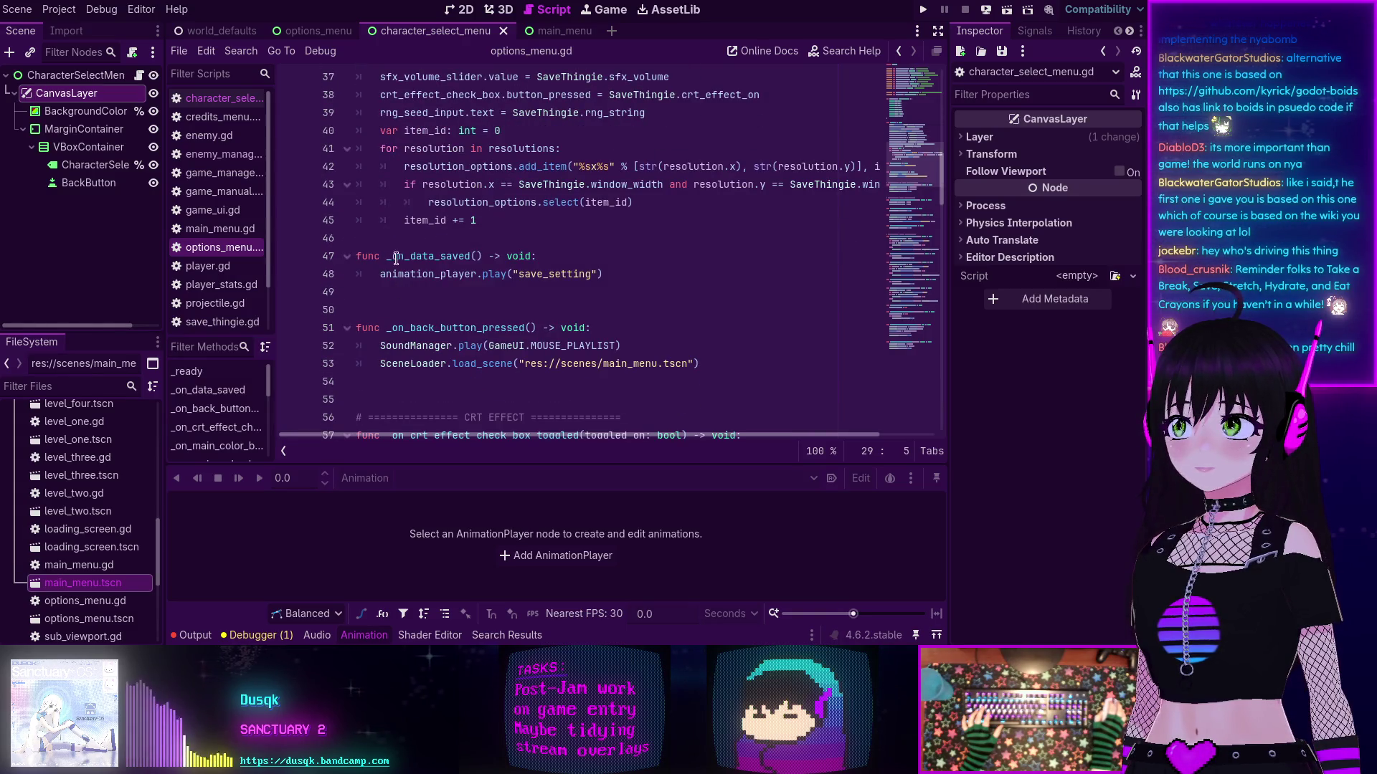
scroll(396, 258, "down", 1)
scroll(391, 284, "down", 1)
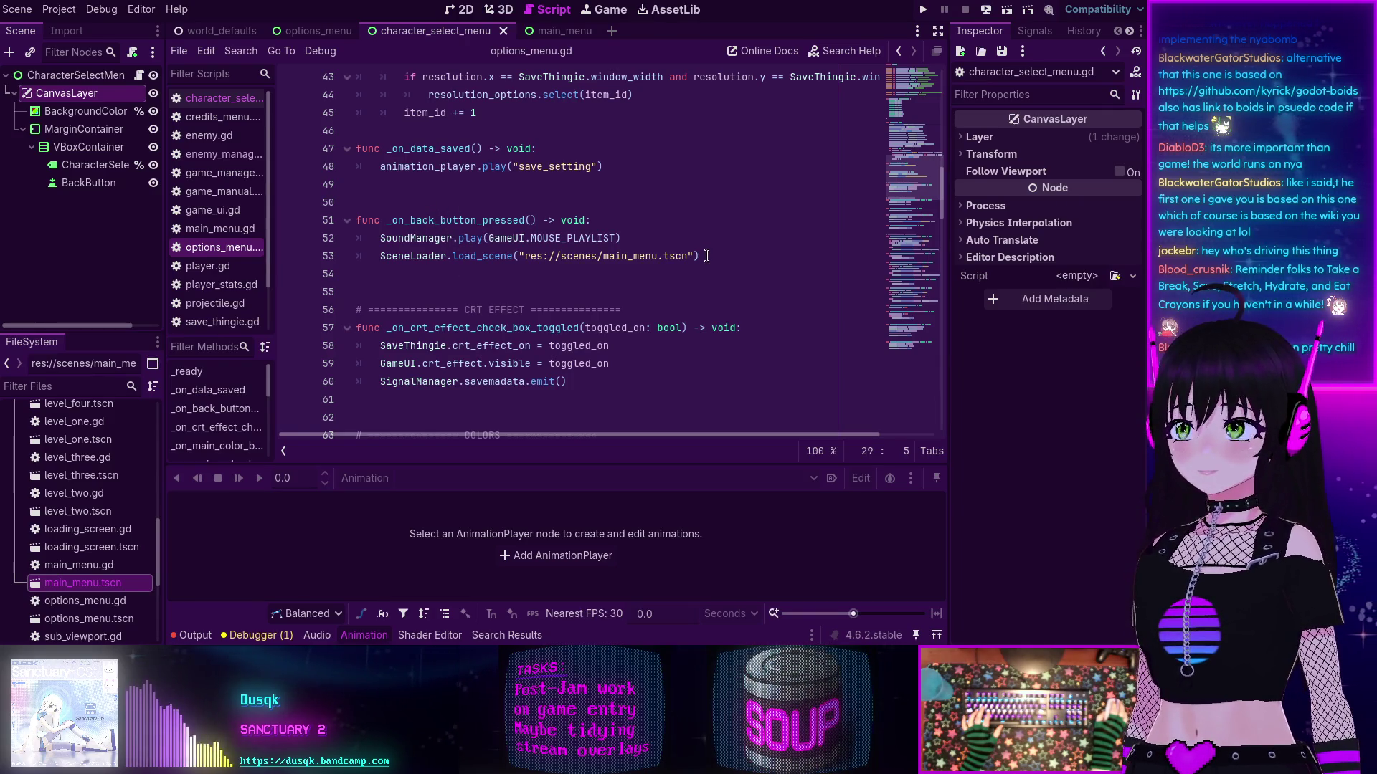
left_click_drag(697, 256, 361, 237)
key("ctrl+c")
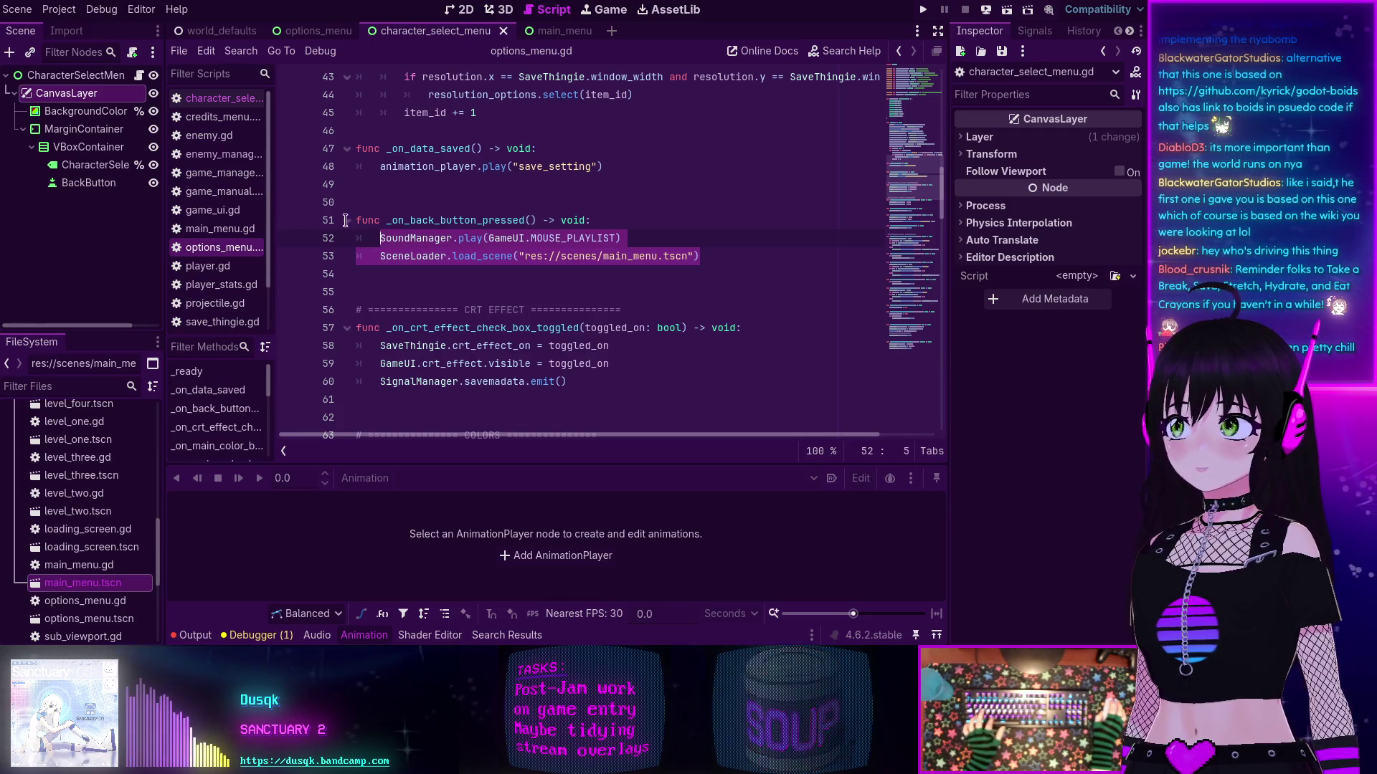
Step: Connect BackButton's pressed signal to _on_back_button_pressed and paste the copied code over its pass line
left_click(90, 183)
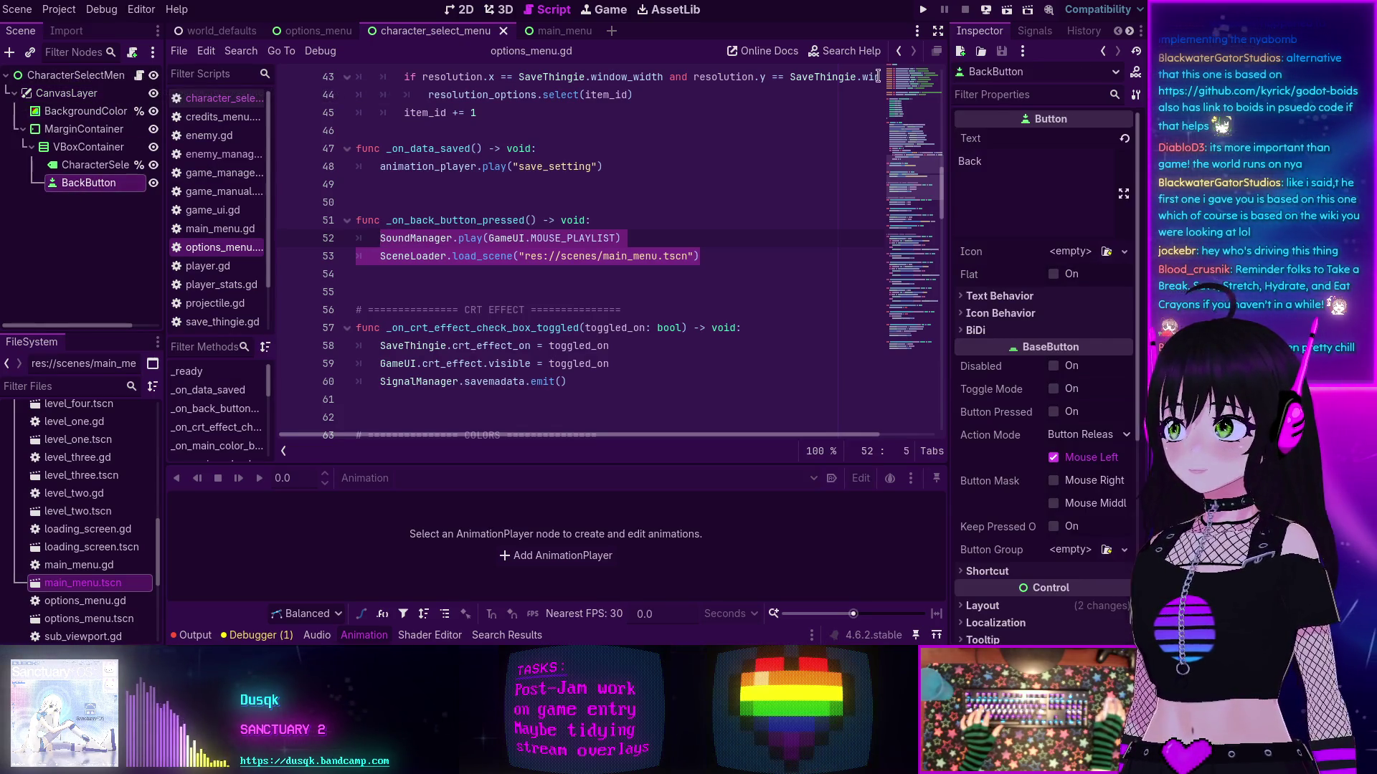
left_click(1033, 33)
double_click(1007, 131)
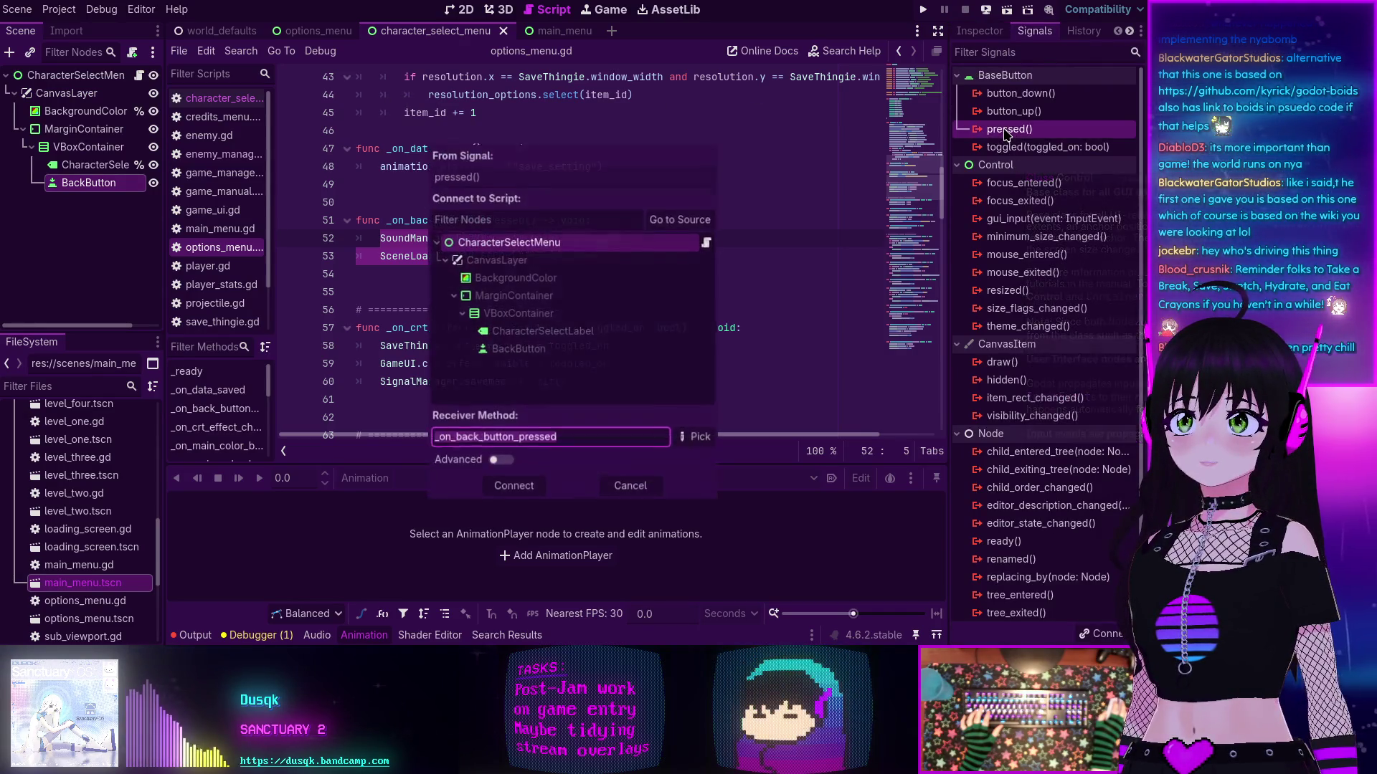
left_click(514, 485)
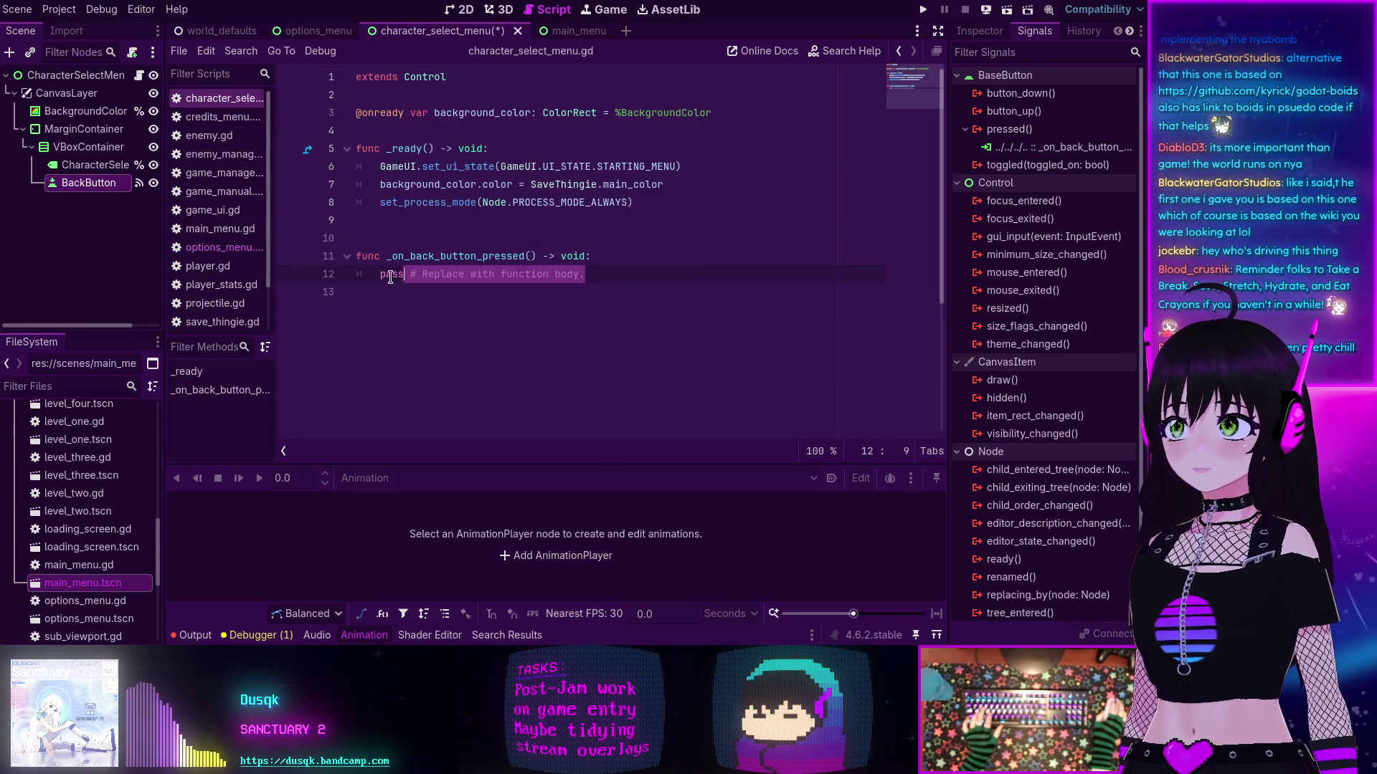
left_click_drag(422, 277, 380, 276)
key("ctrl+v")
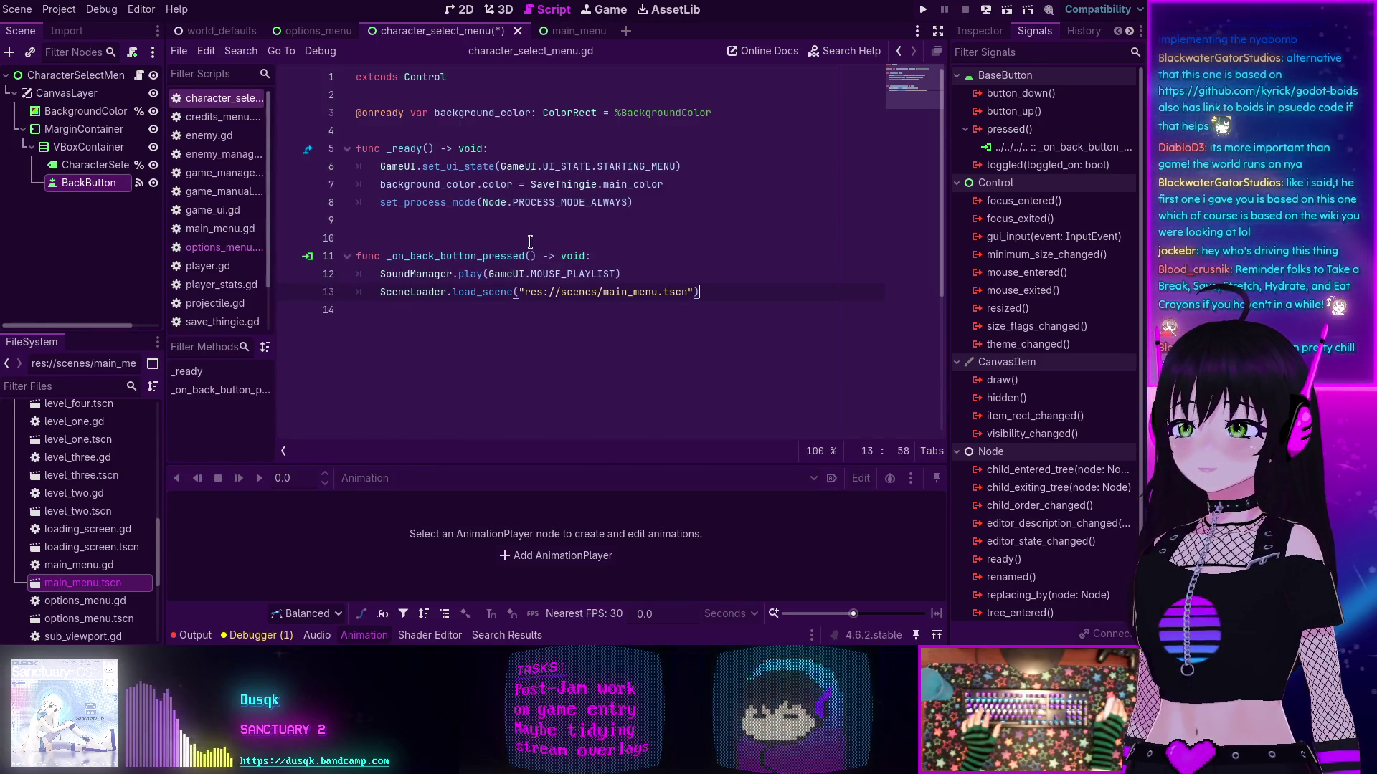
key("alt+Left")
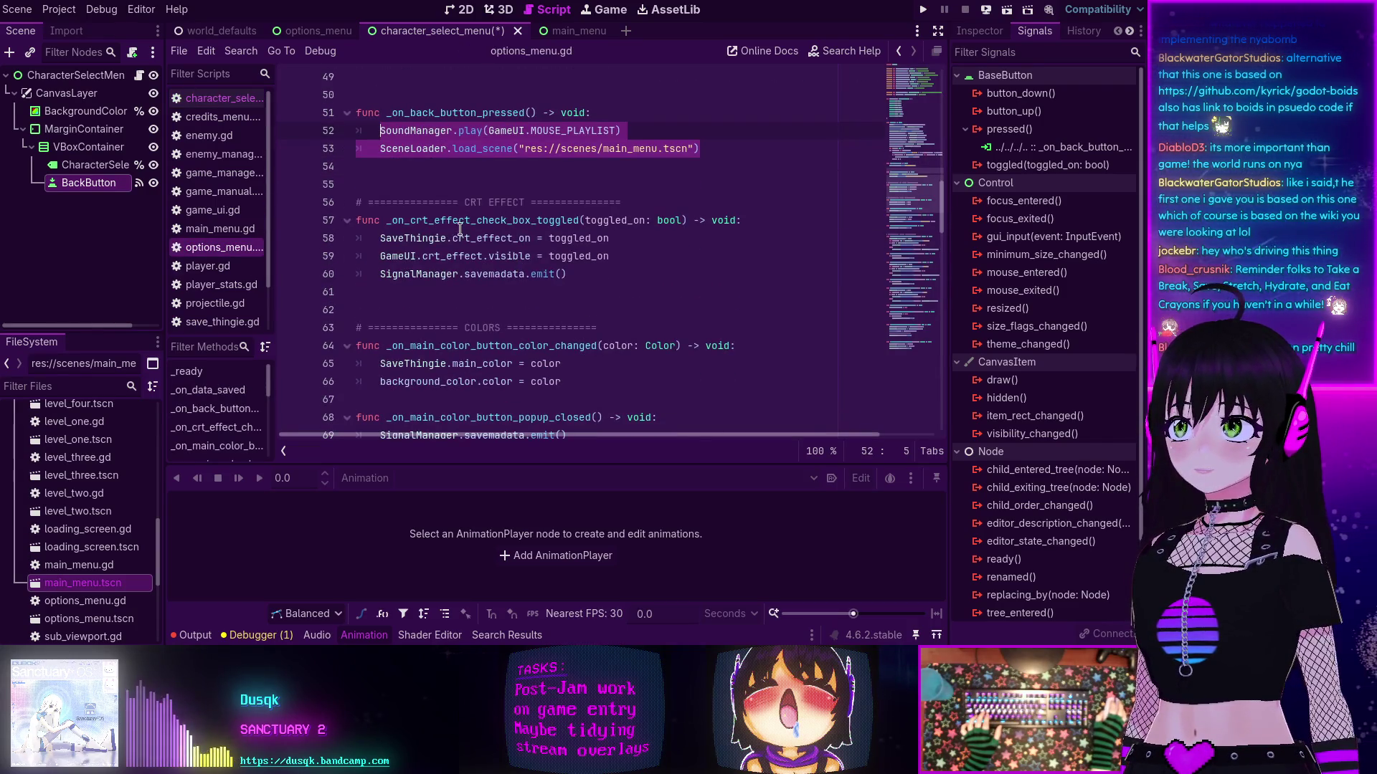
scroll(459, 228, "down", 5)
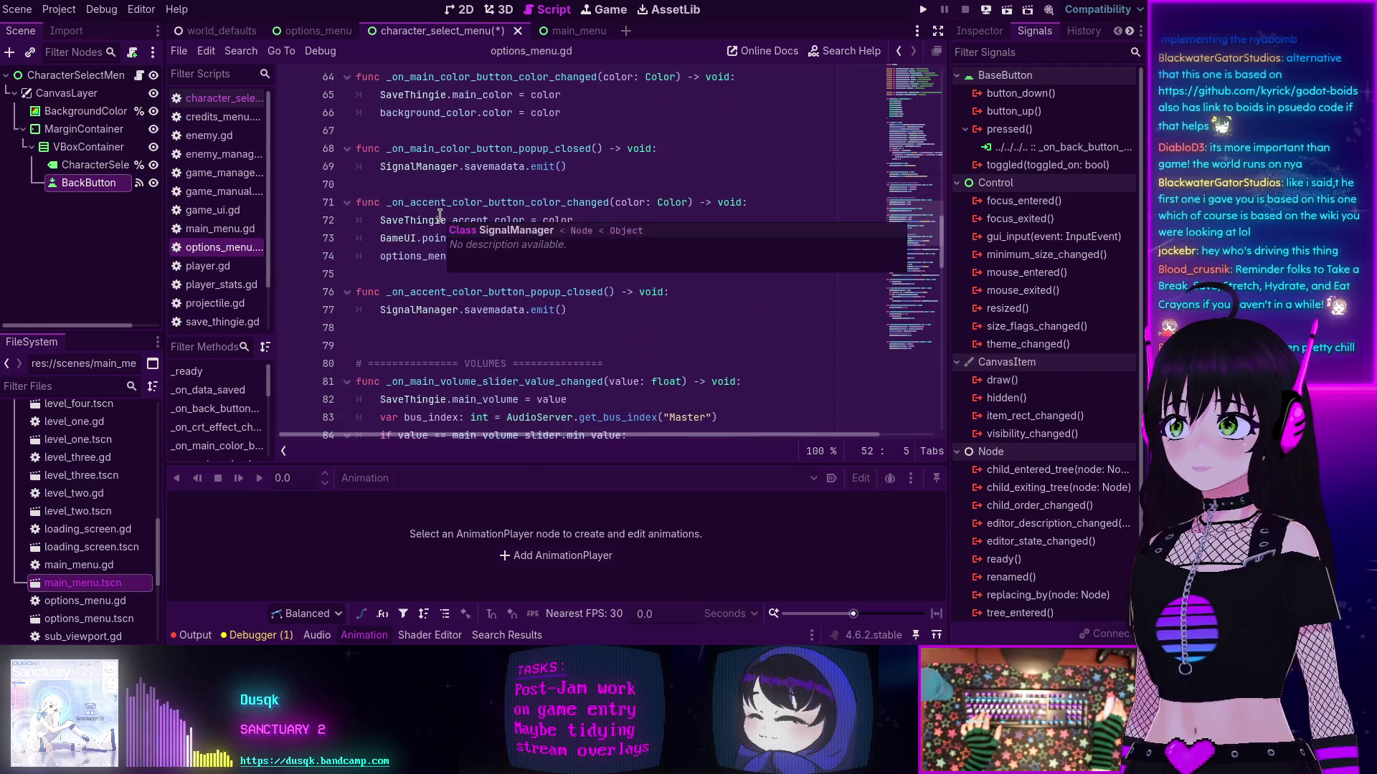
scroll(434, 287, "down", 8)
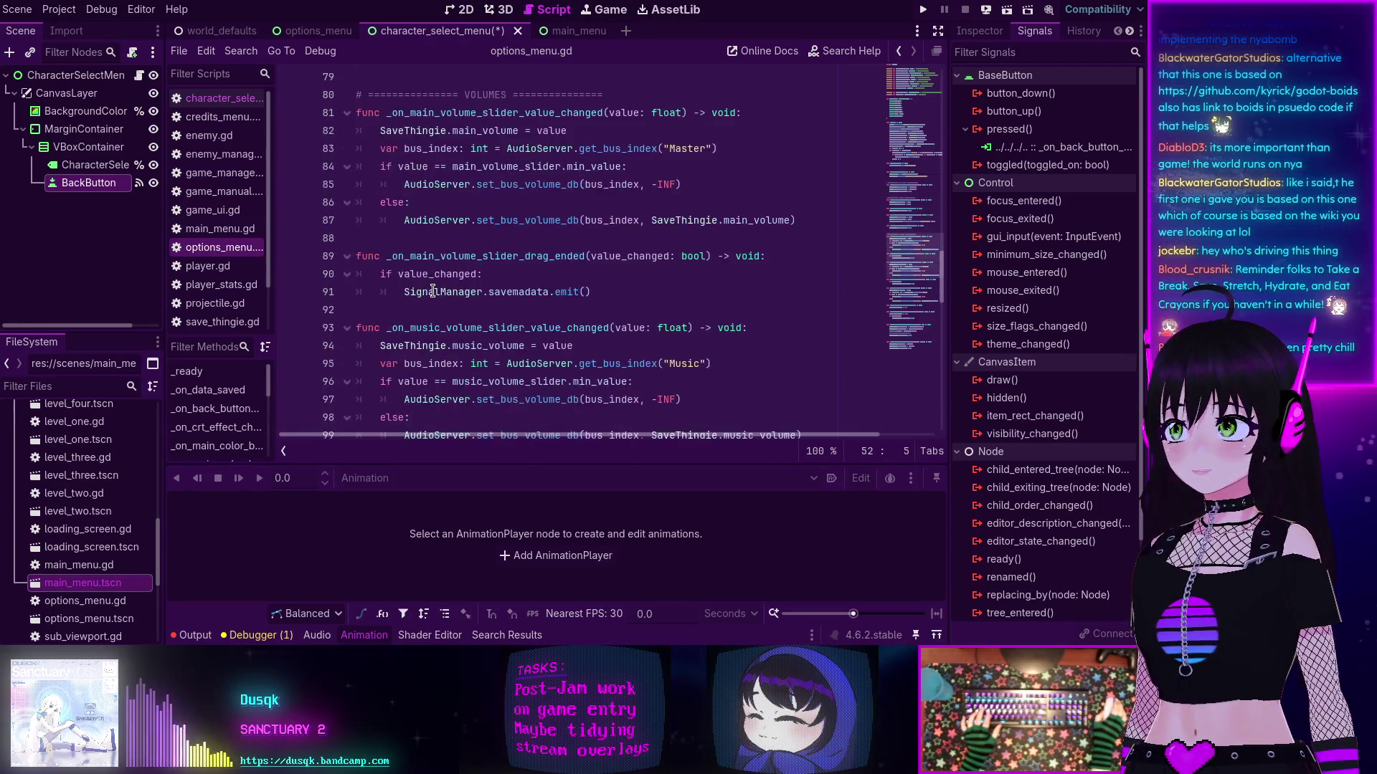
scroll(432, 289, "down", 7)
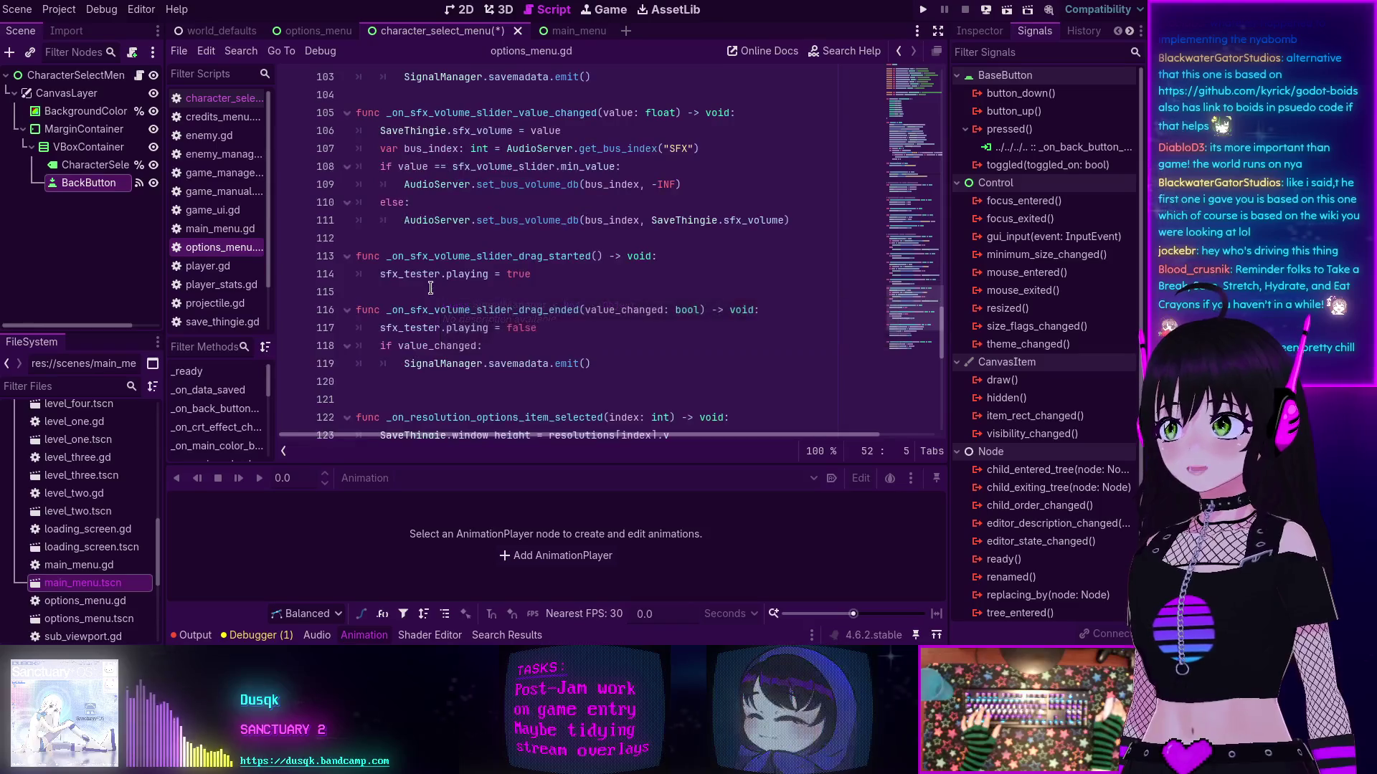
scroll(430, 288, "down", 2)
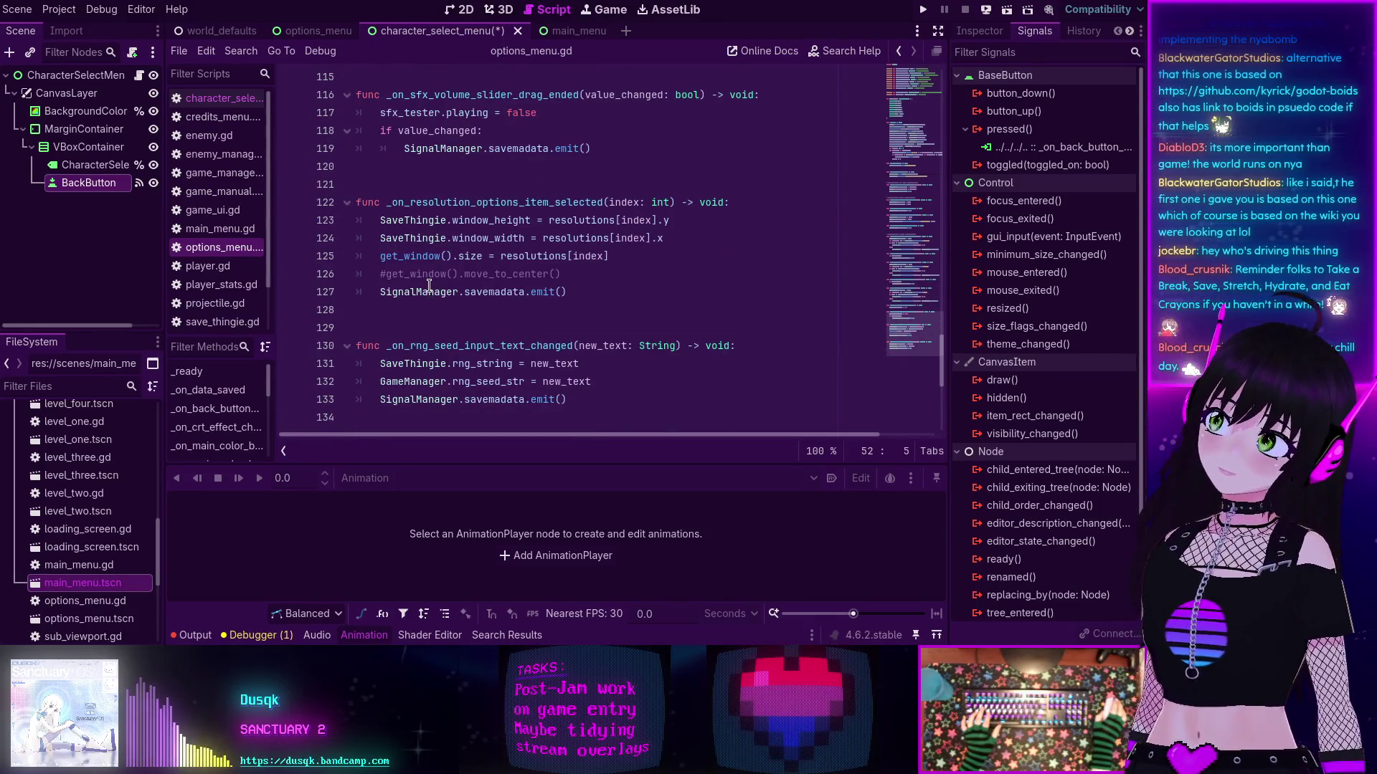
scroll(429, 285, "down", 2)
scroll(429, 286, "up", 20)
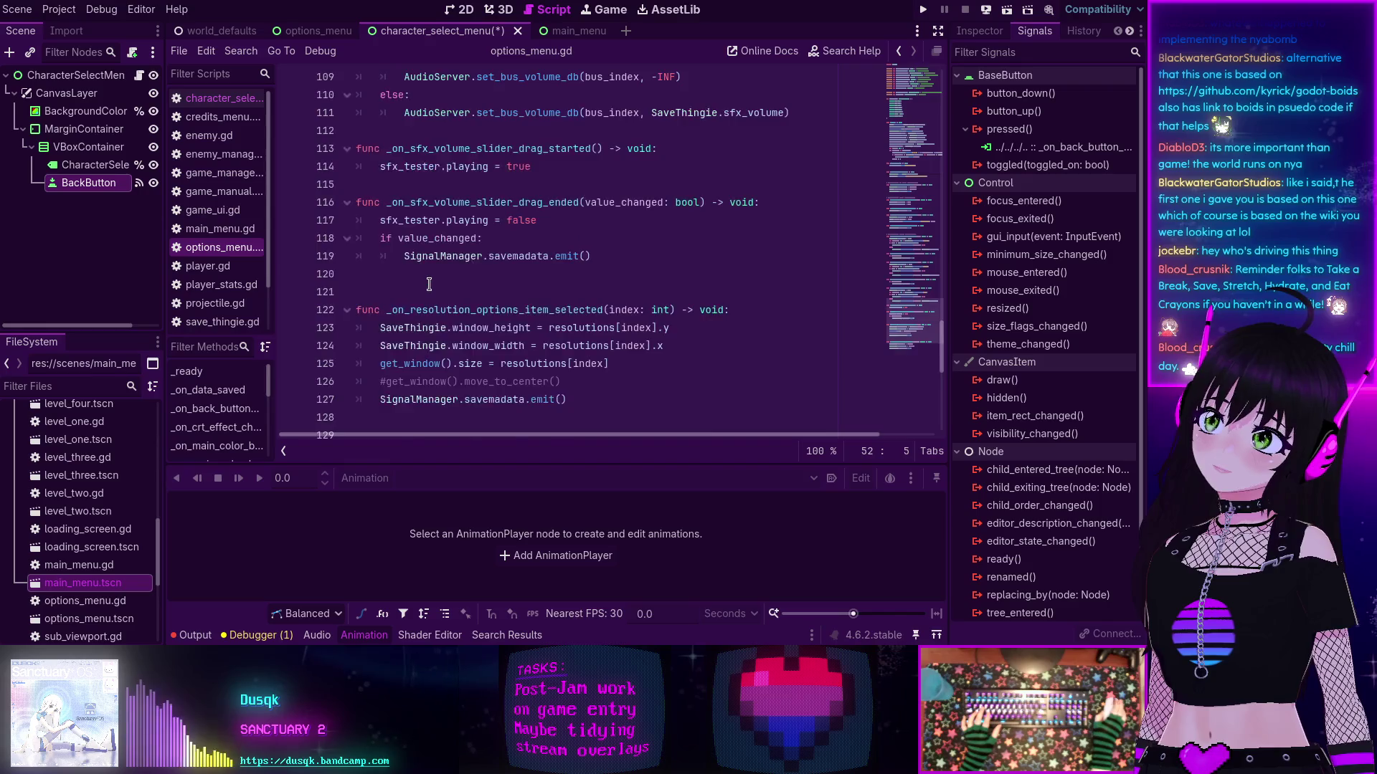
scroll(423, 290, "up", 7)
scroll(422, 289, "down", 8)
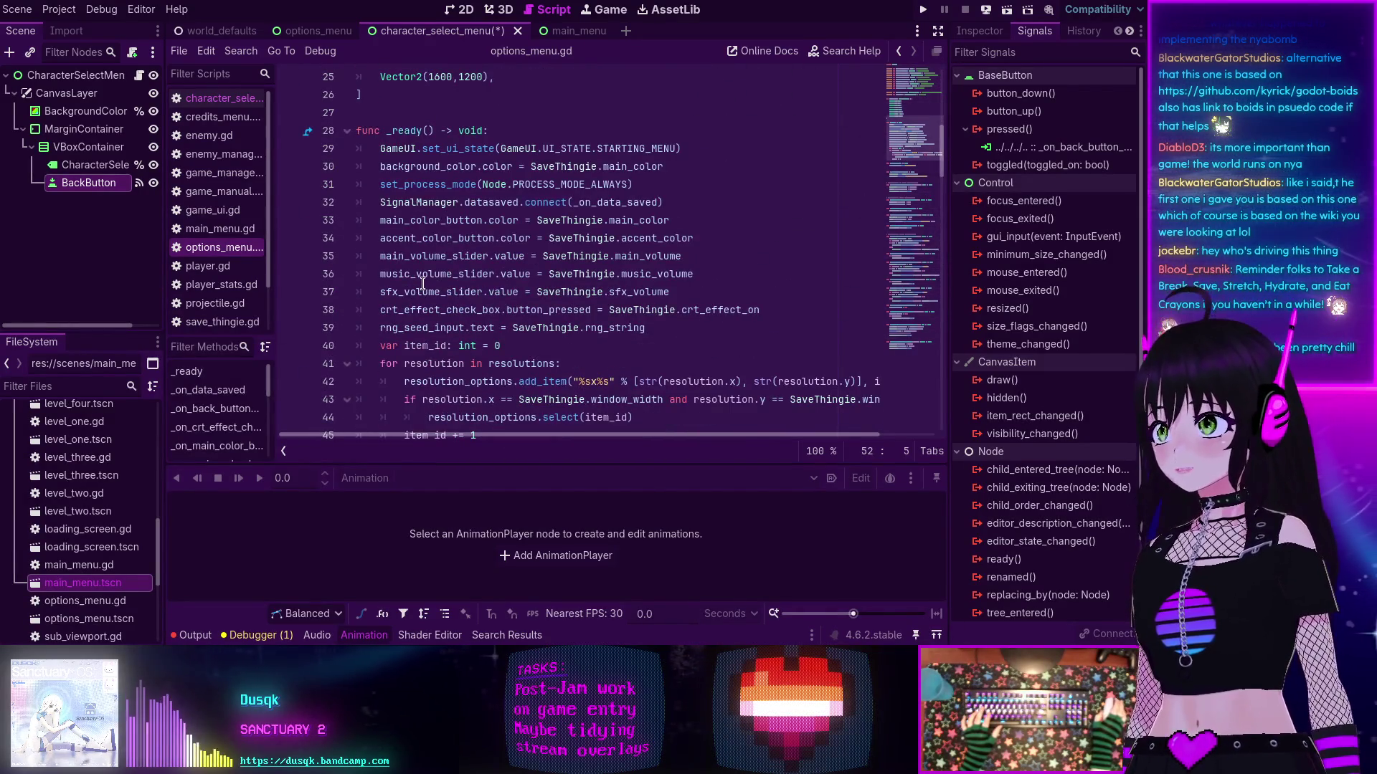
left_click(222, 98)
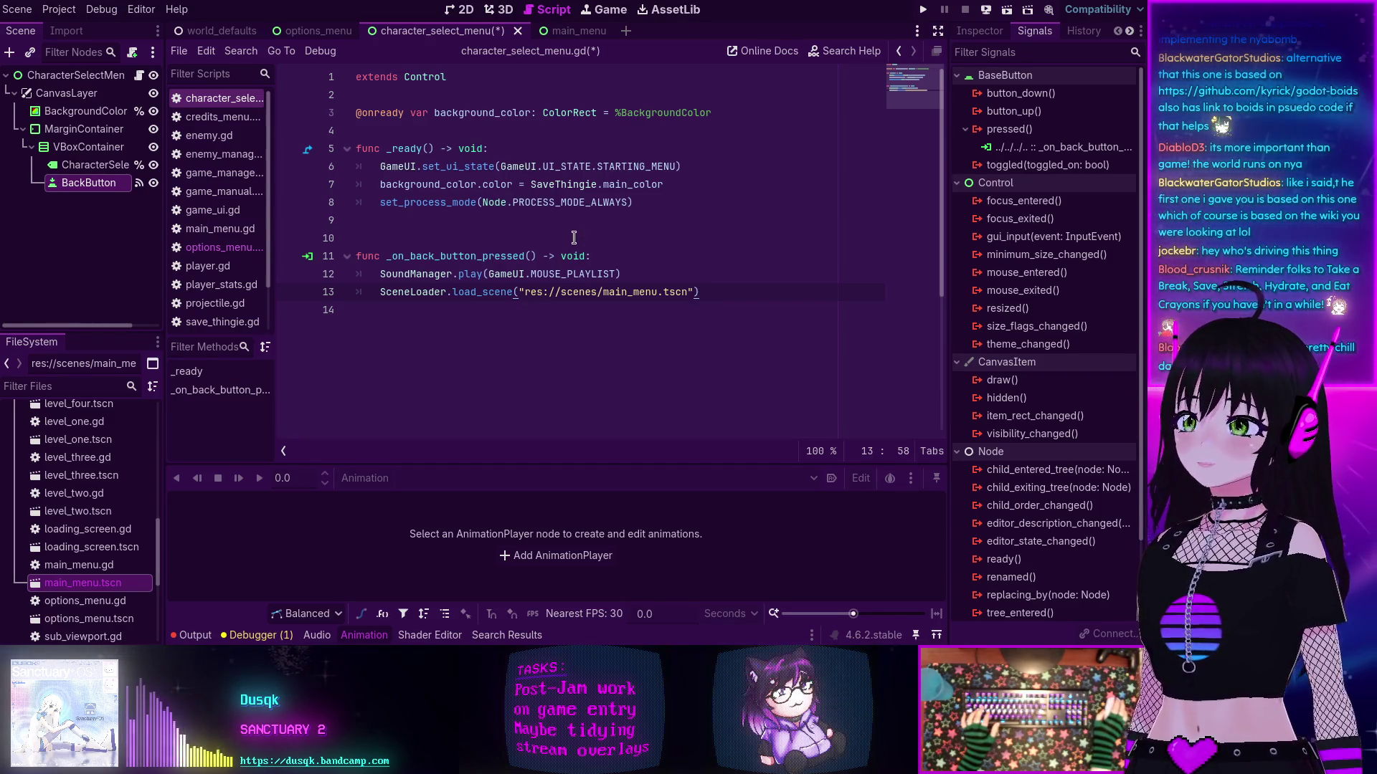
Step: Save character_select_menu.gd, then switch to player_stats.gd in the script list
key("ctrl+s")
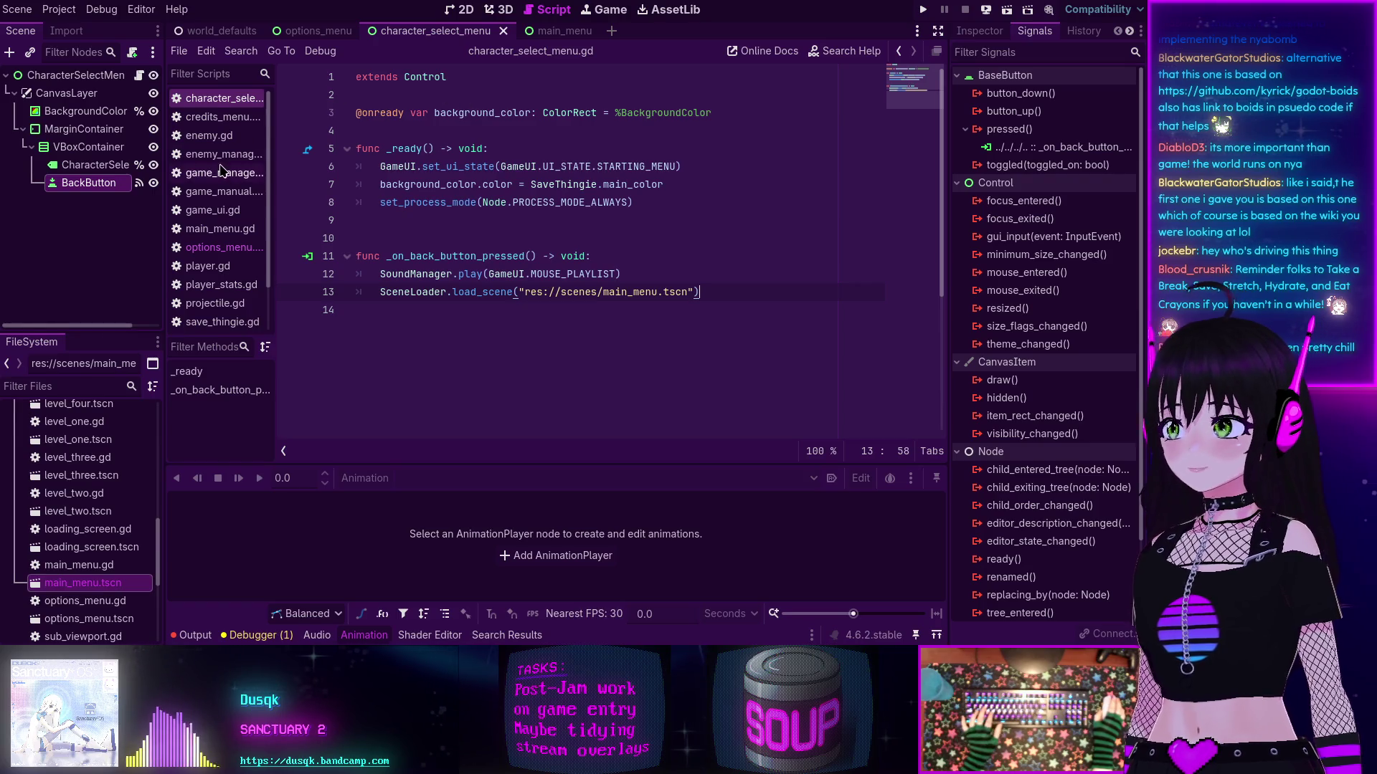
scroll(215, 215, "down", 2)
left_click(220, 254)
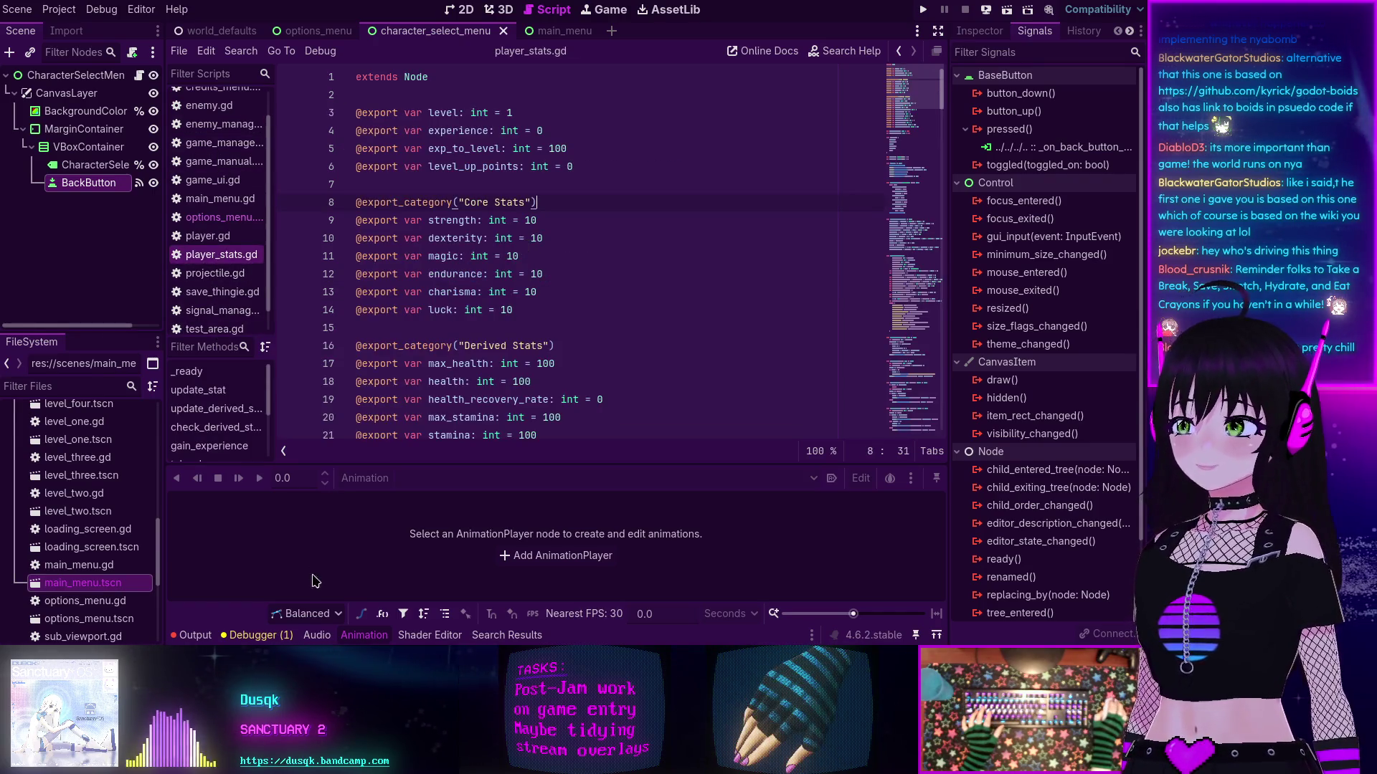
Step: Close the Animation panel and read through player_stats.gd's Core and Derived Stats
left_click(369, 638)
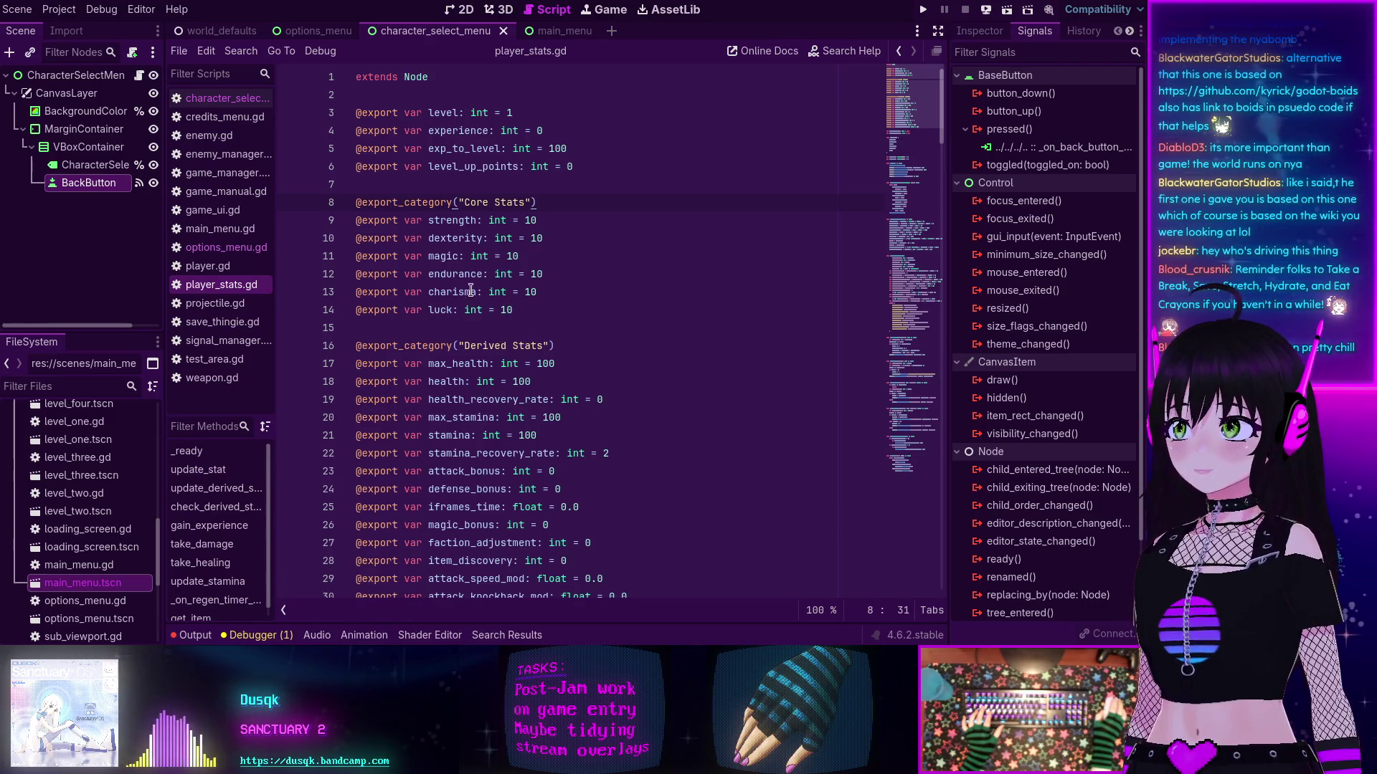
scroll(502, 201, "down", 1)
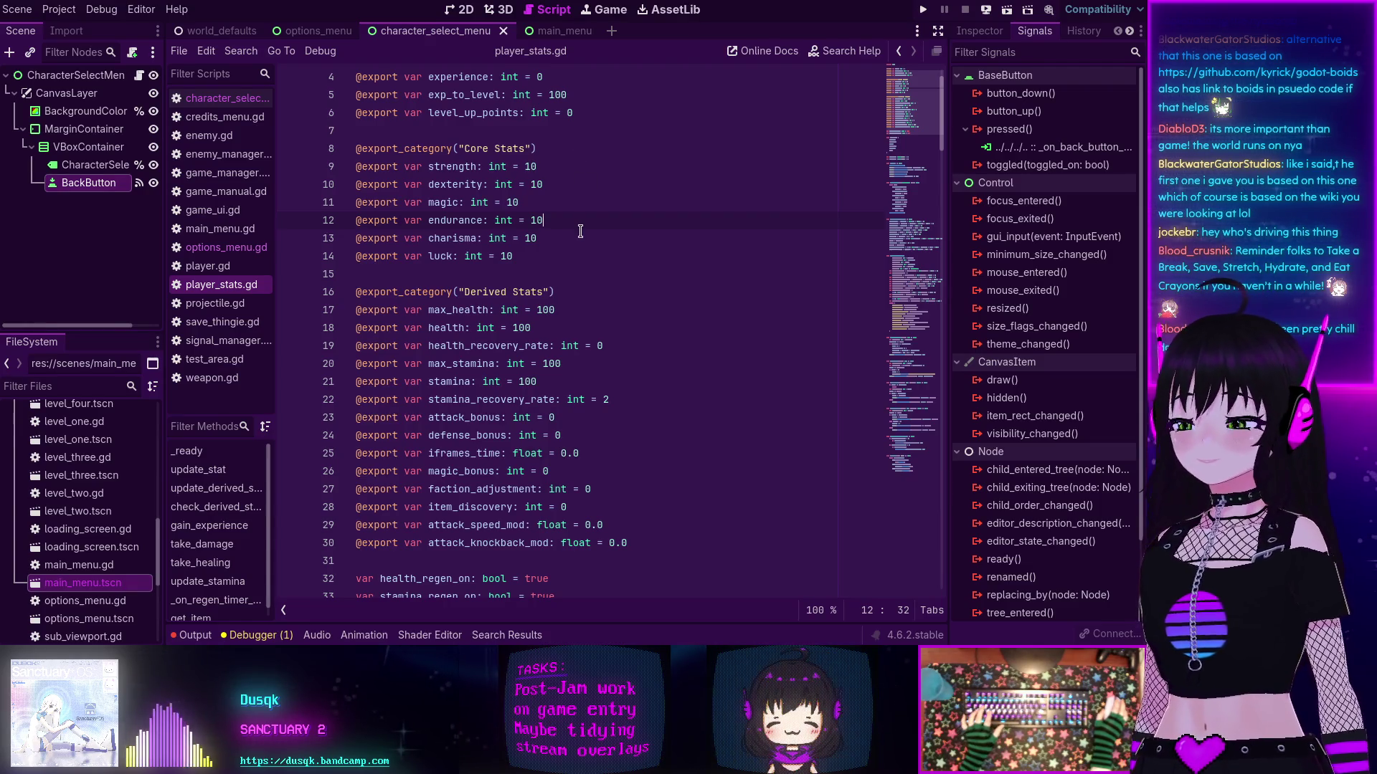
scroll(579, 235, "down", 2)
scroll(579, 235, "down", 1)
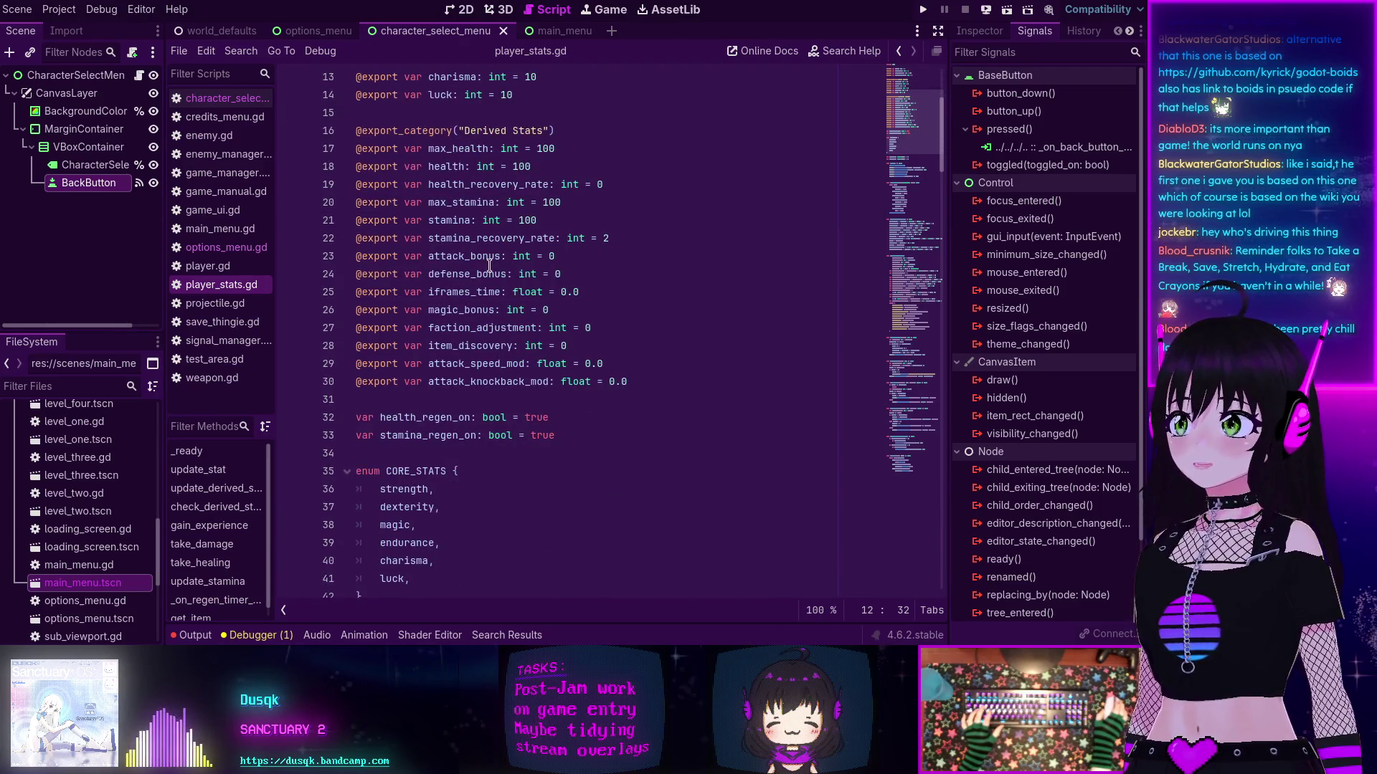
scroll(466, 318, "up", 2)
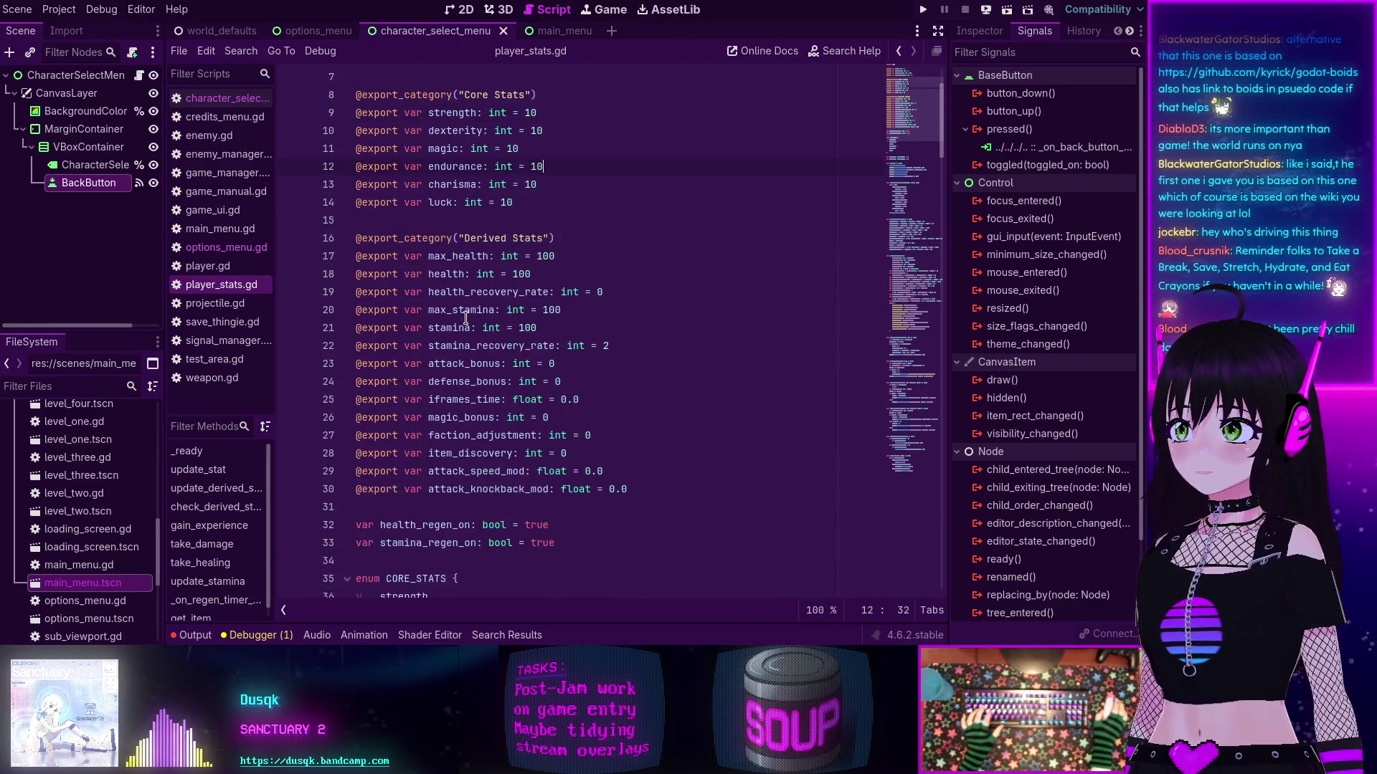
scroll(466, 318, "up", 2)
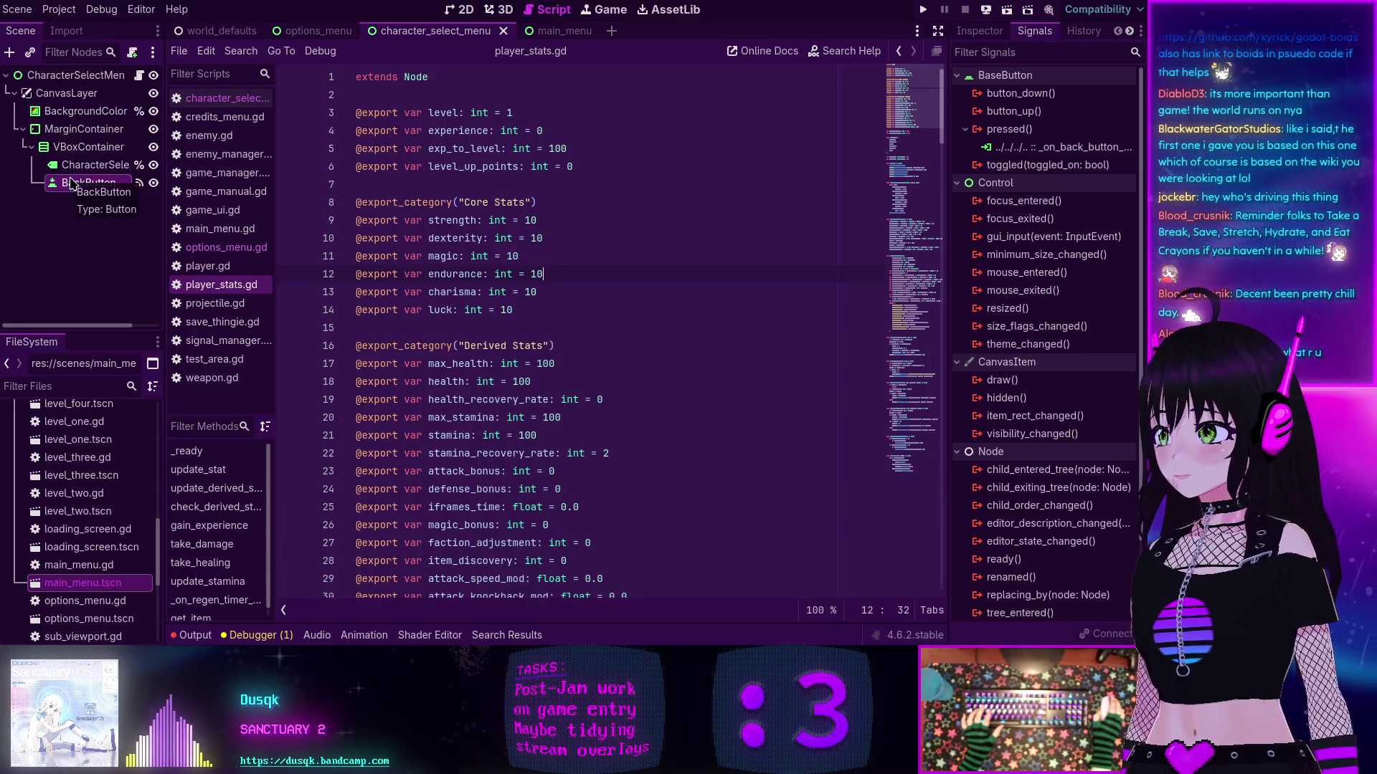
key("Up")
key("Up")
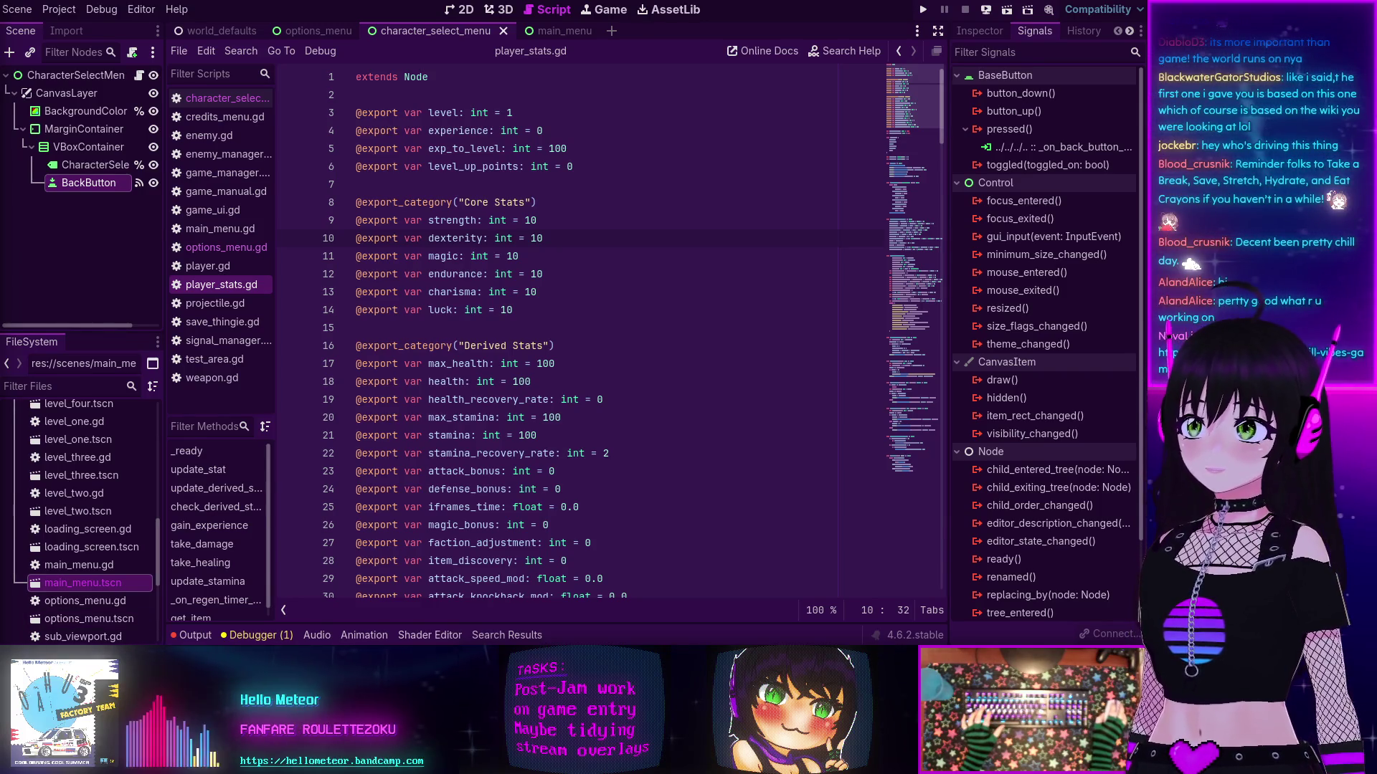
key("alt+Tab")
Step: Maximise the itch.io page and view every screenshot full size, starting with Main Menu
key("super+Up")
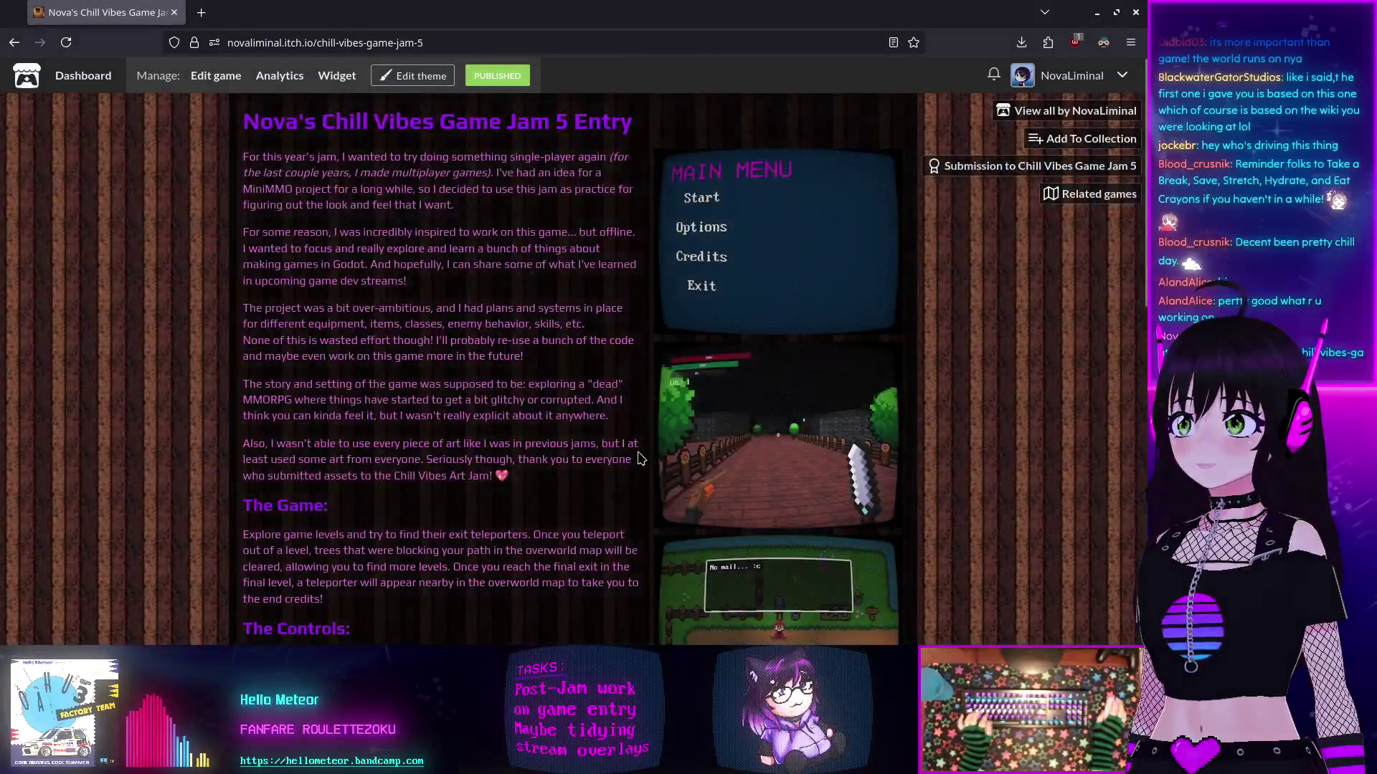
left_click(737, 287)
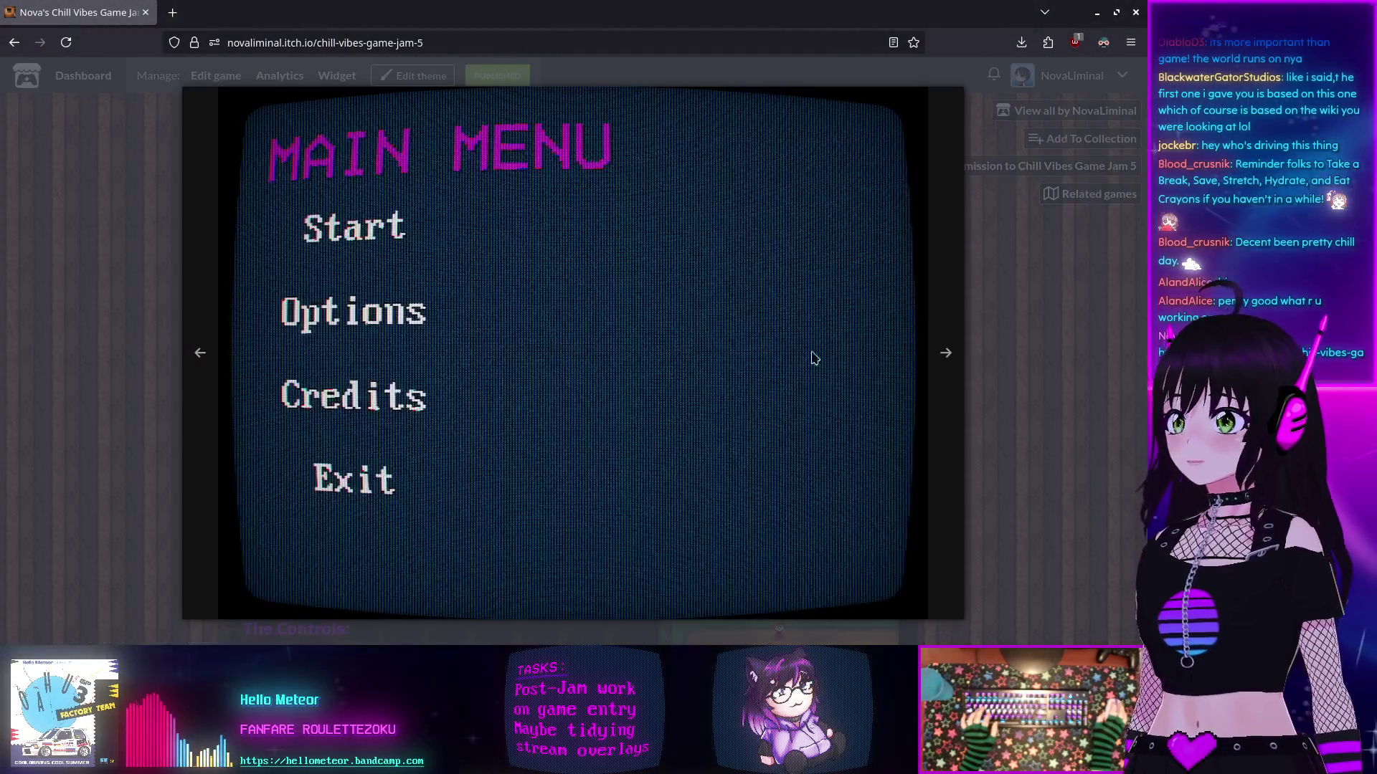
left_click(948, 353)
left_click(948, 352)
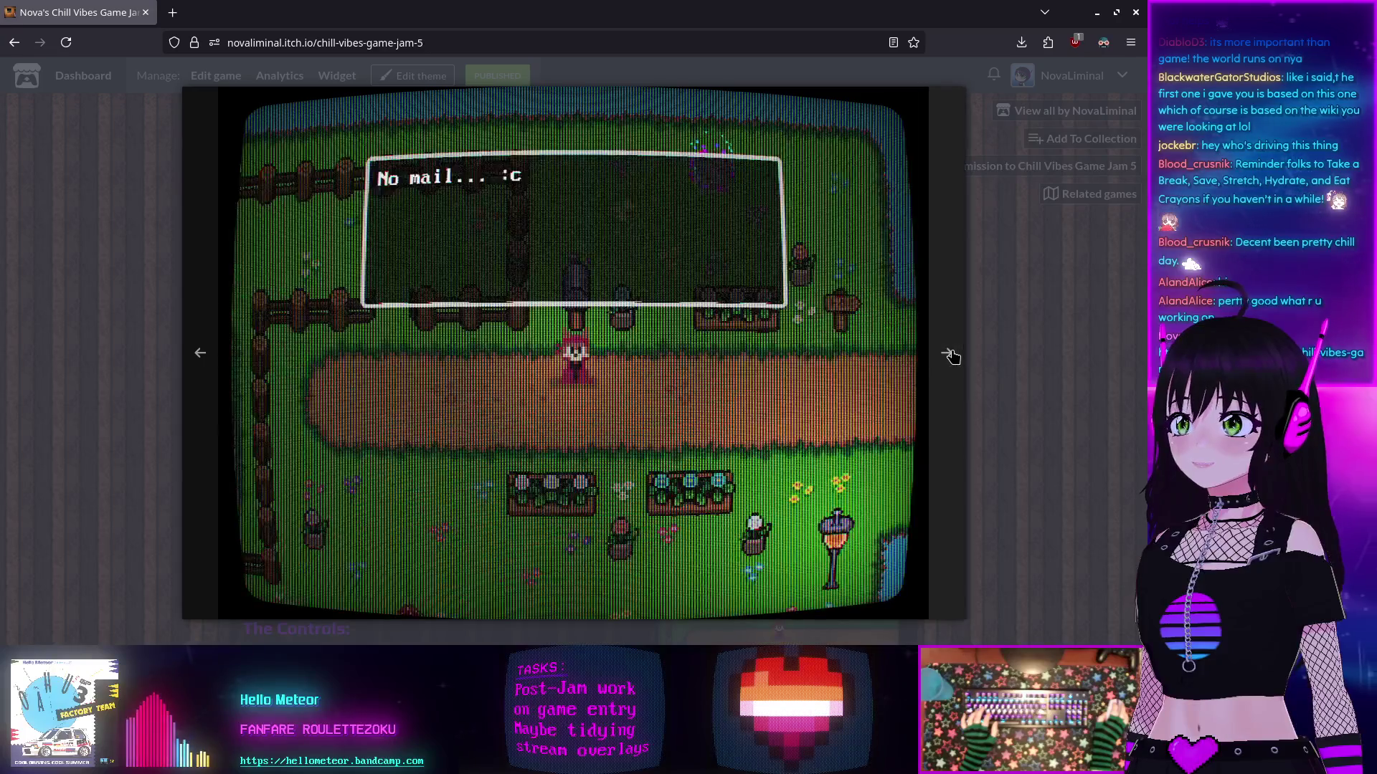
left_click(948, 353)
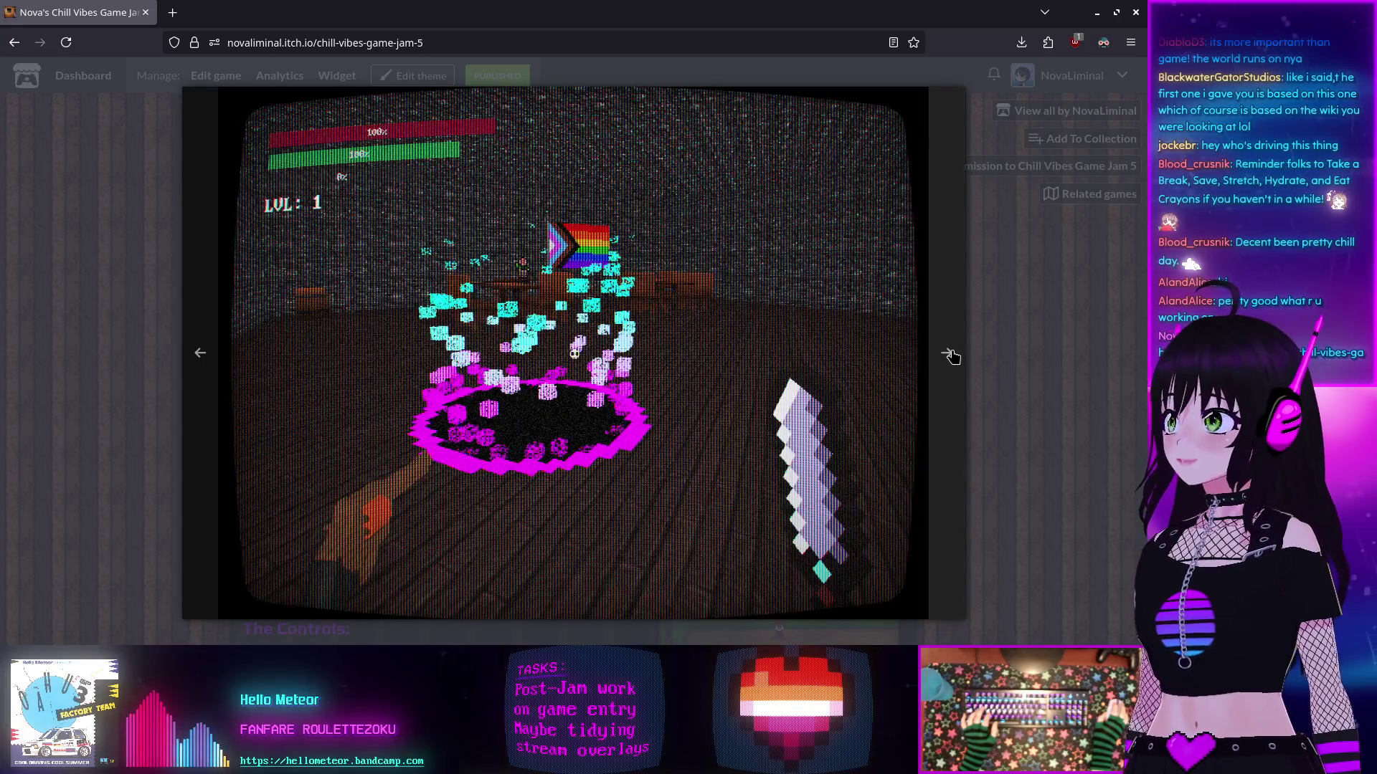
left_click(948, 353)
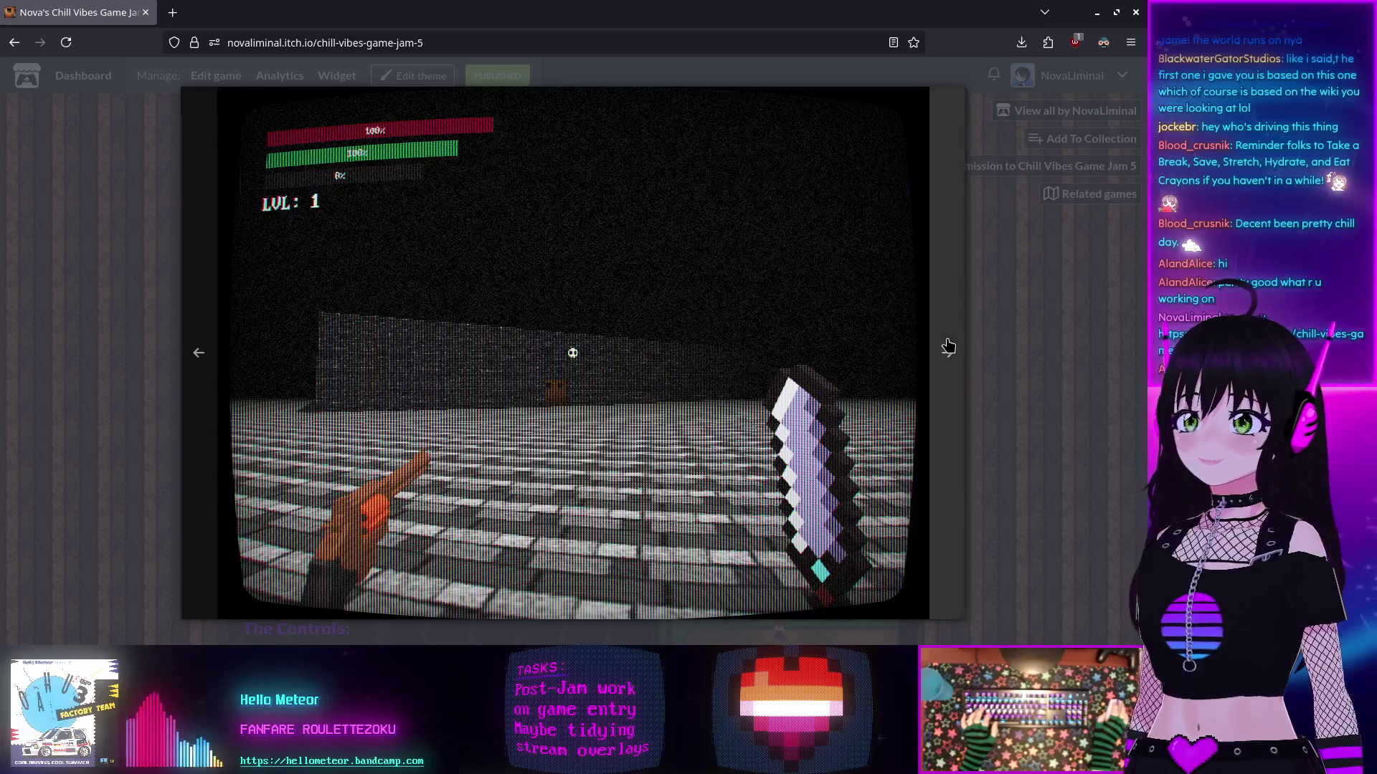
left_click(948, 353)
left_click(988, 381)
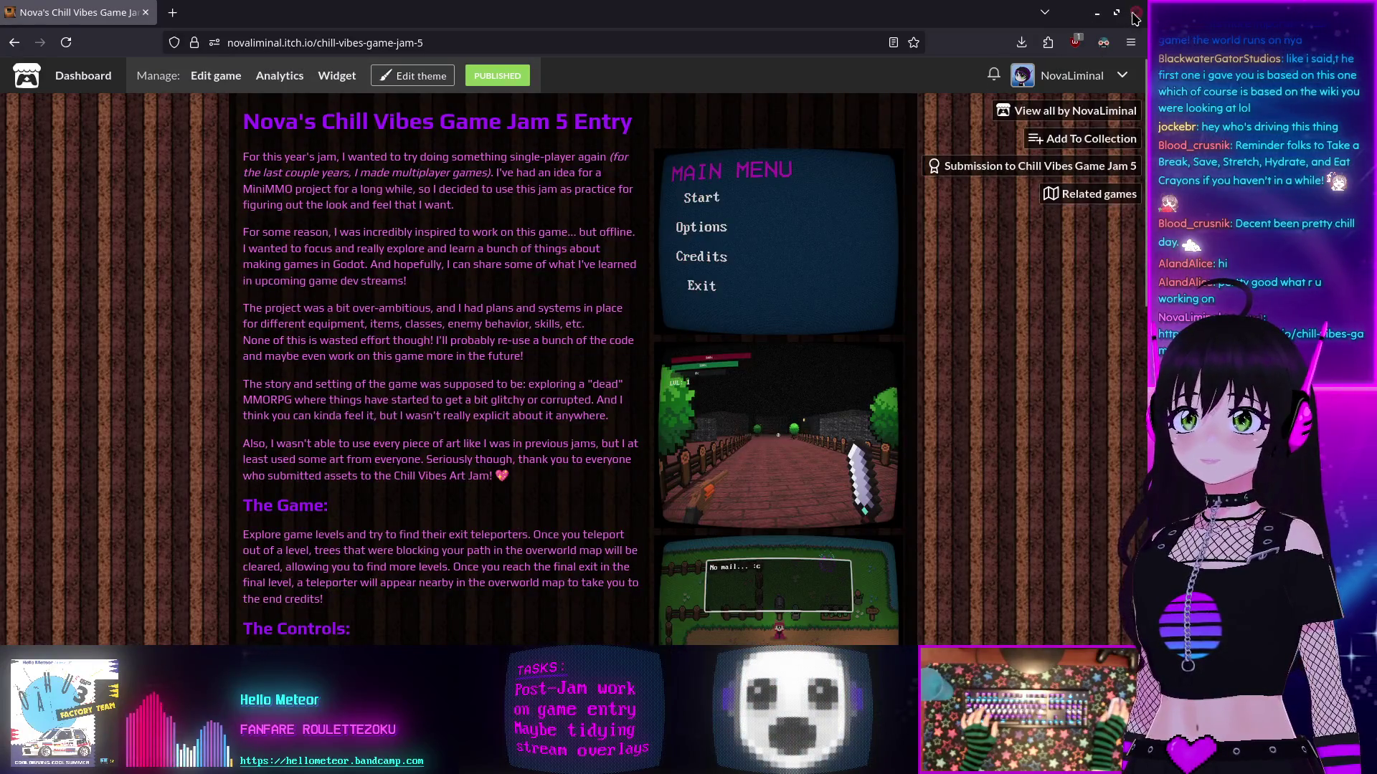
key("alt+Tab")
Step: Run the project, start a new game from the main menu, and enter Level 1
key("F5")
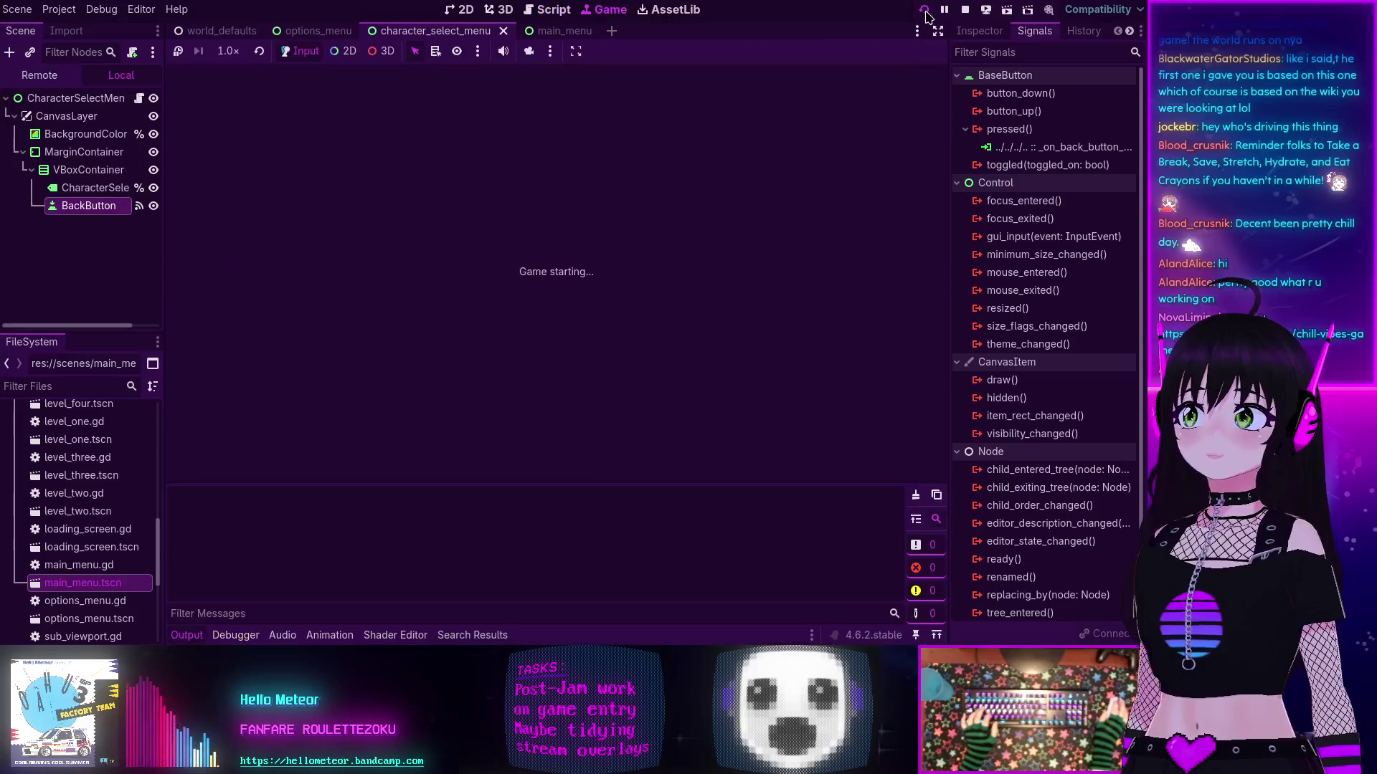
left_click(434, 176)
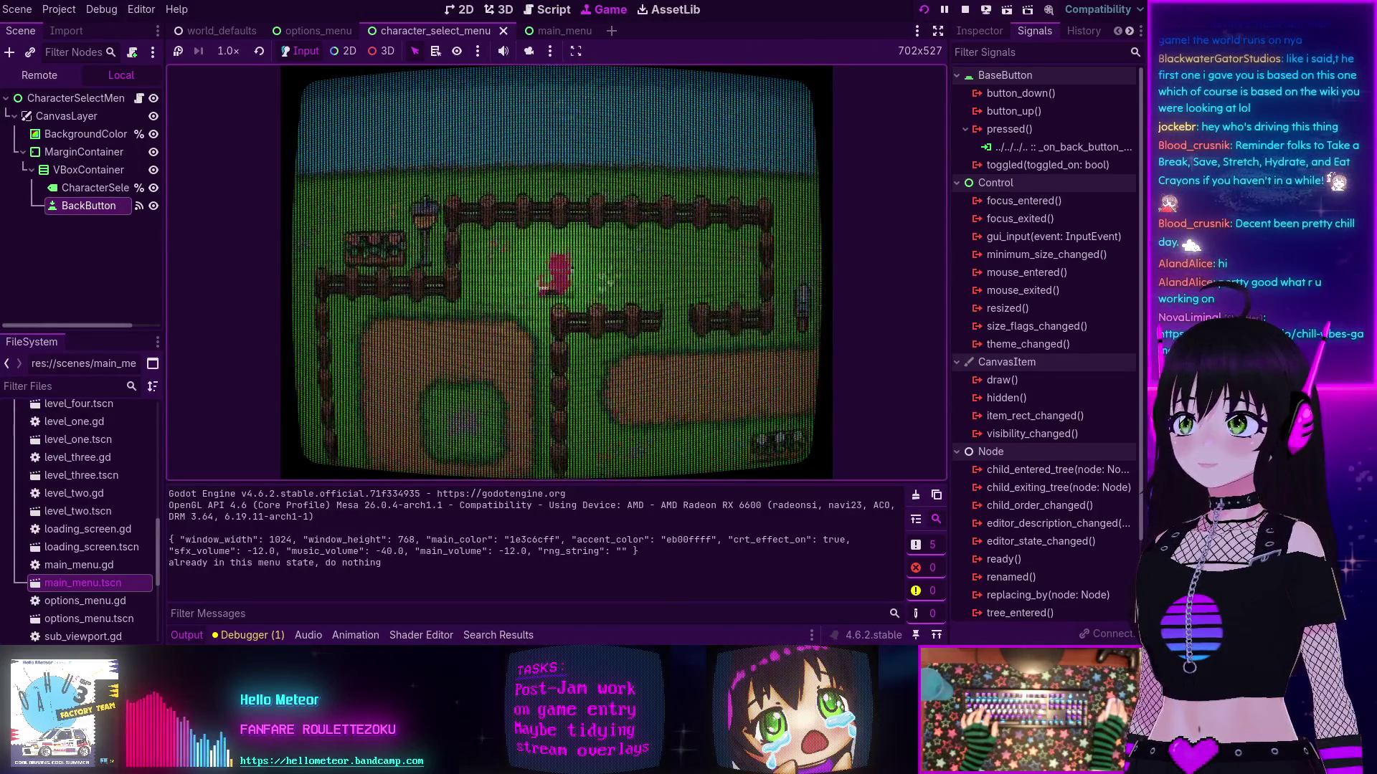
key("Down")
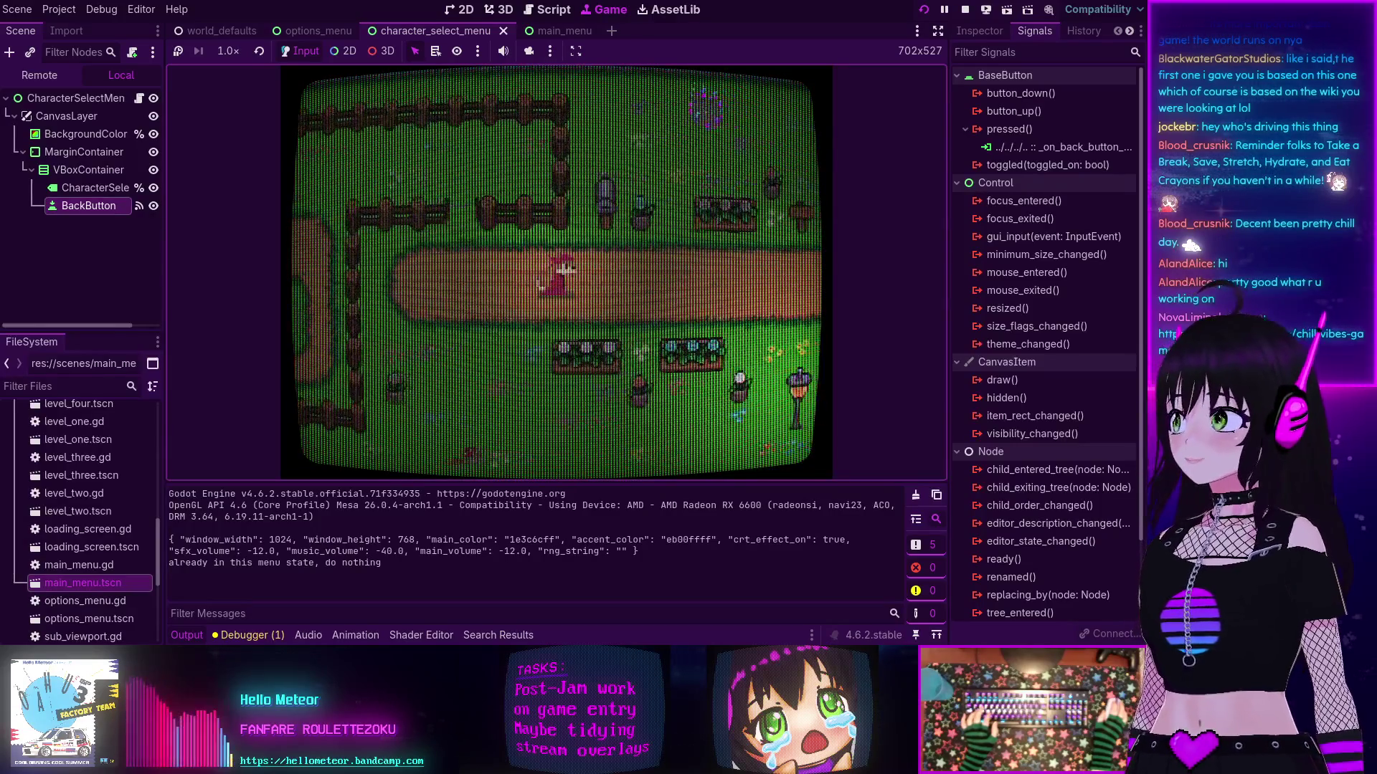
key("Up")
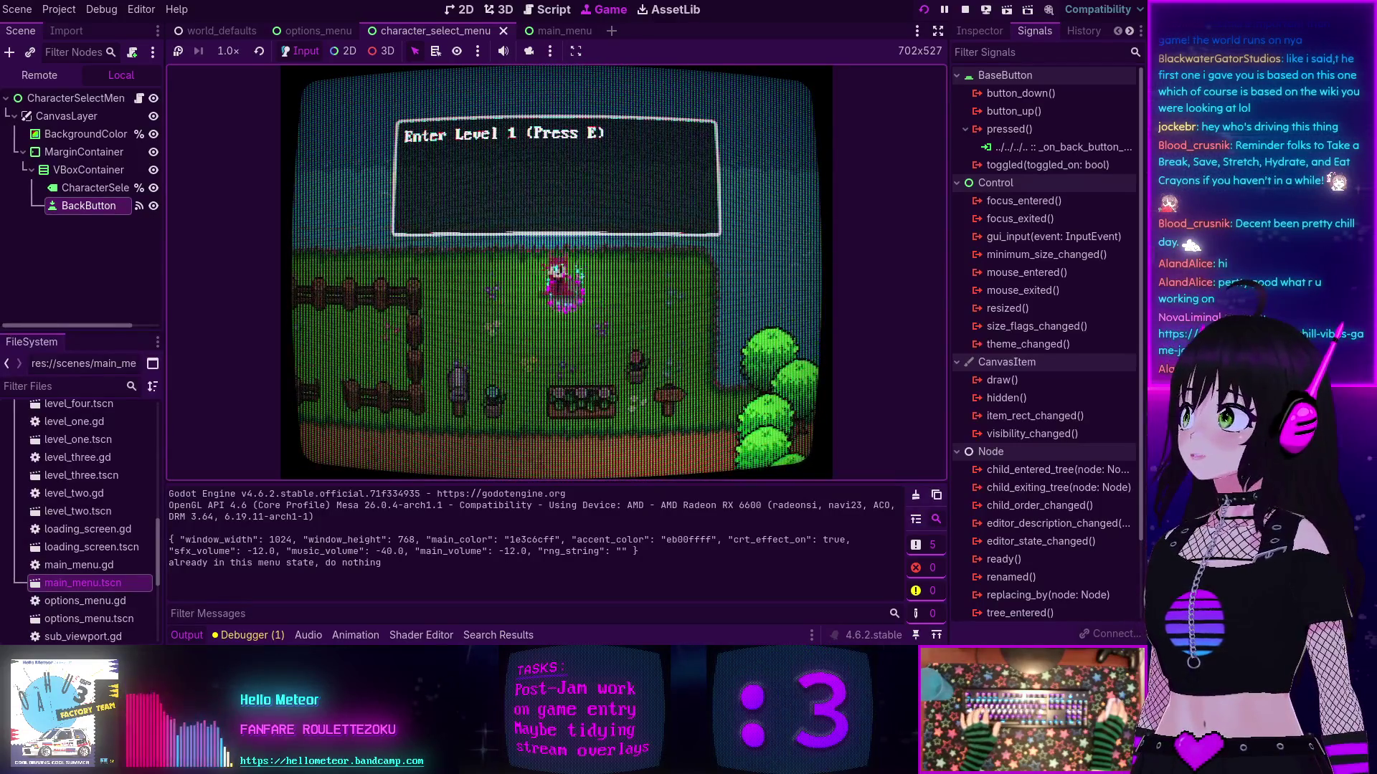
key("e")
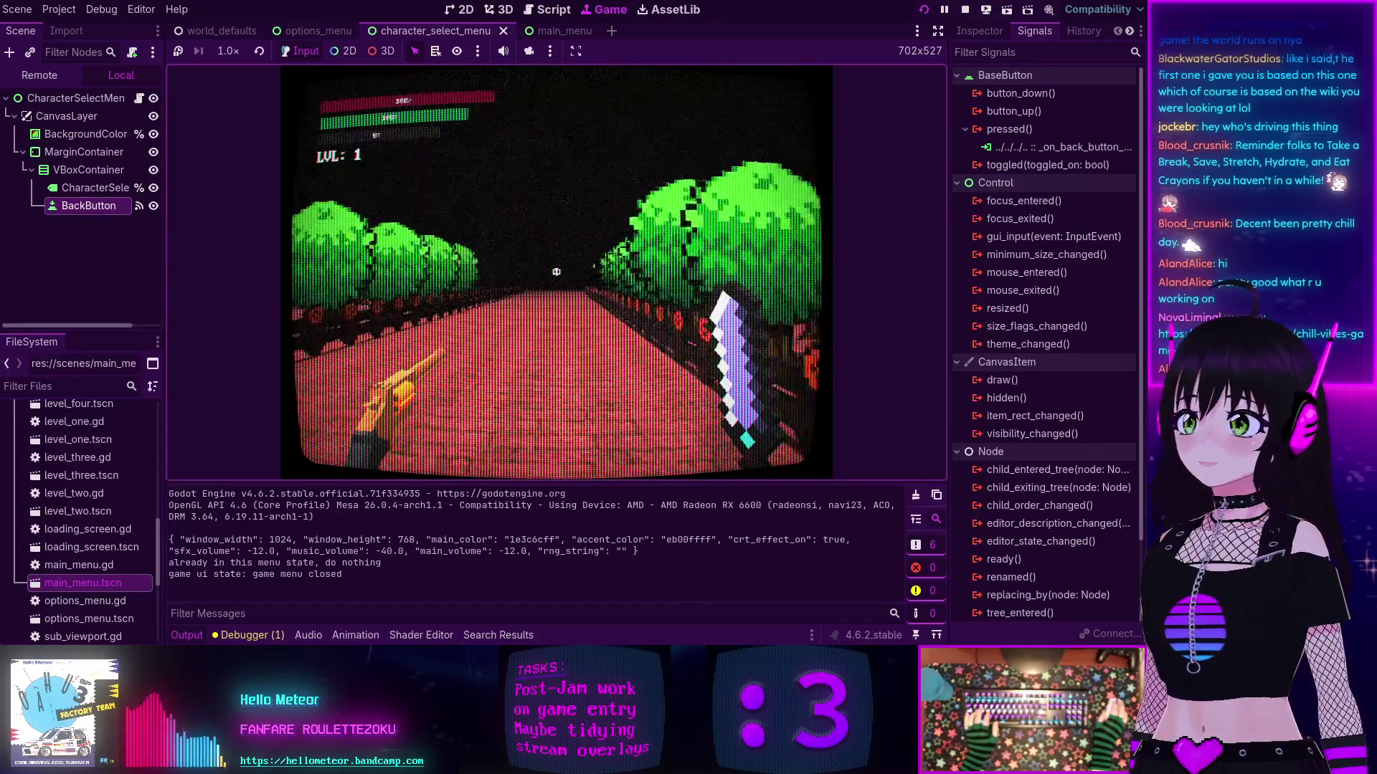
Step: Walk along the red path past the tree into the magenta exit portal, returning to the world map
key("w")
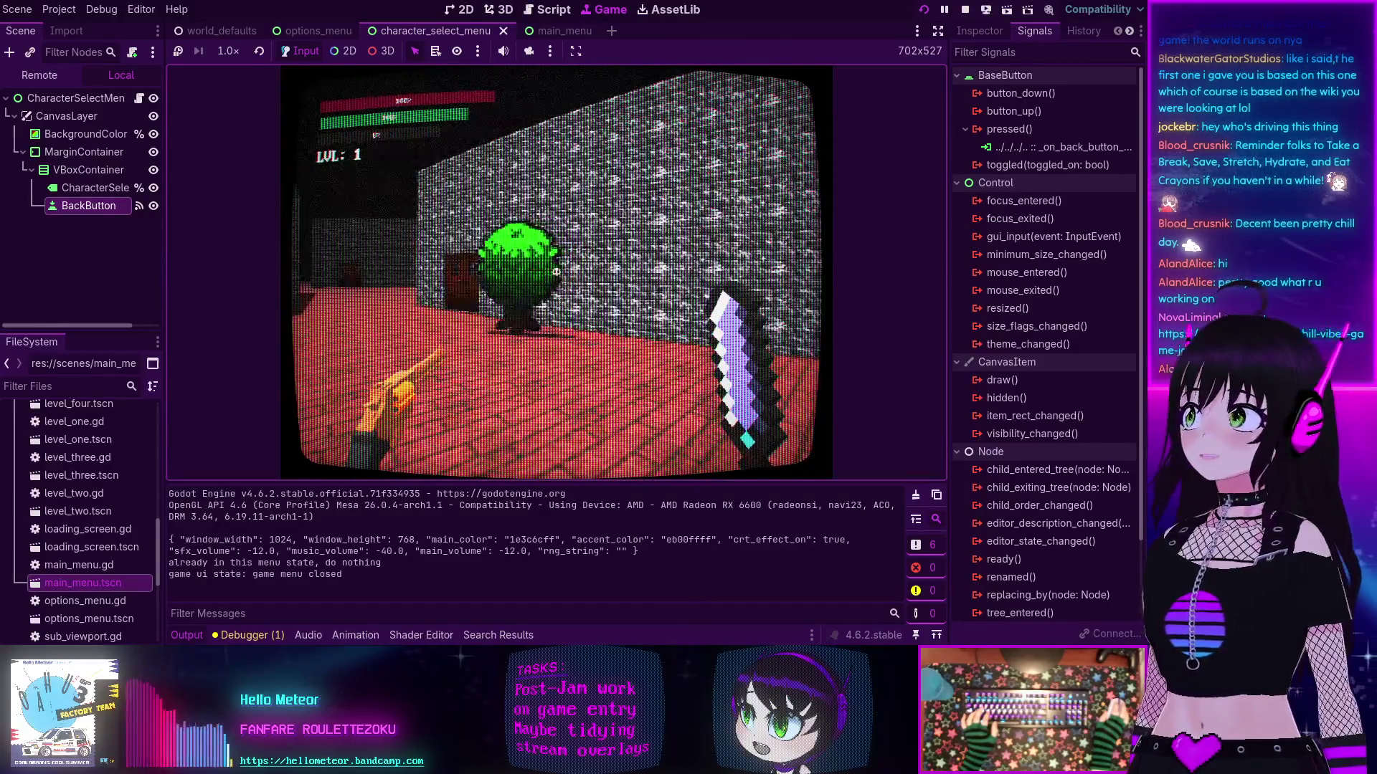
key("w")
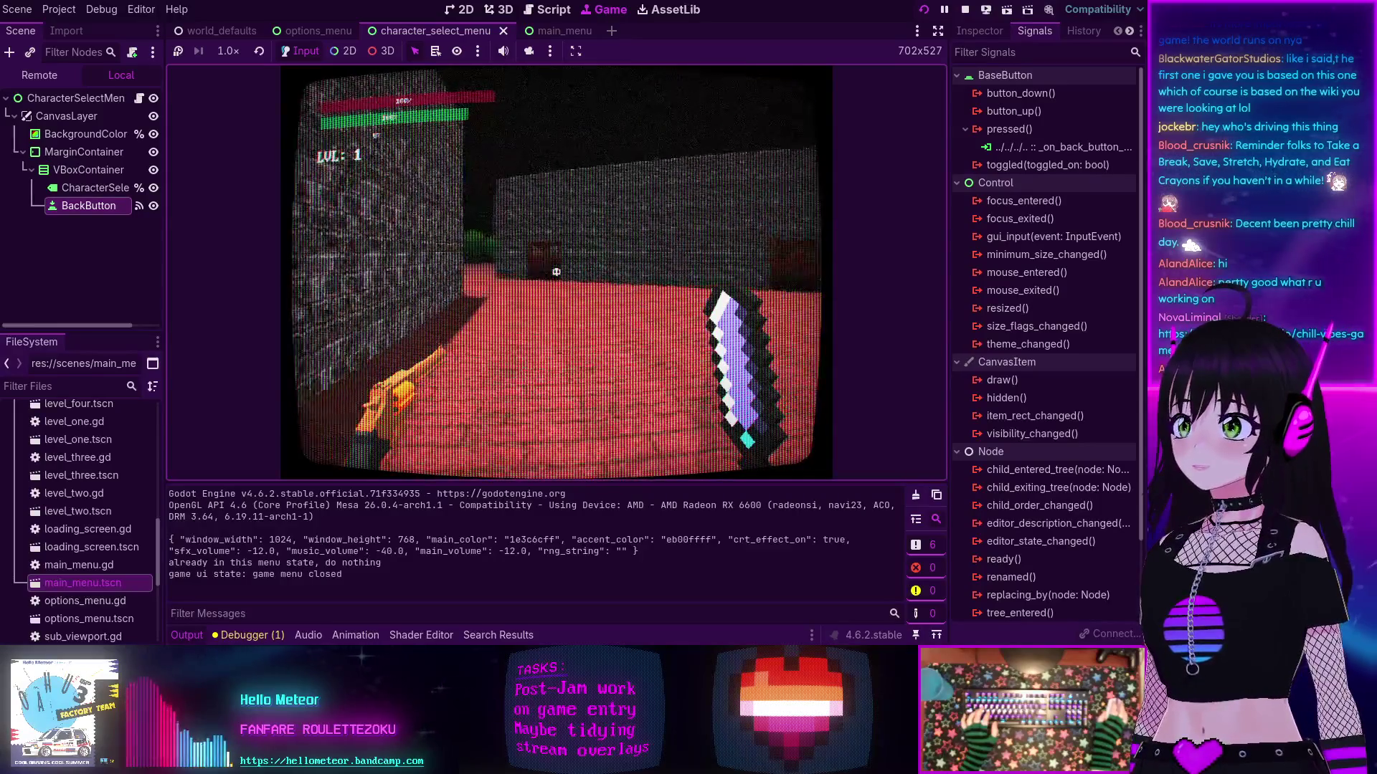
key("w")
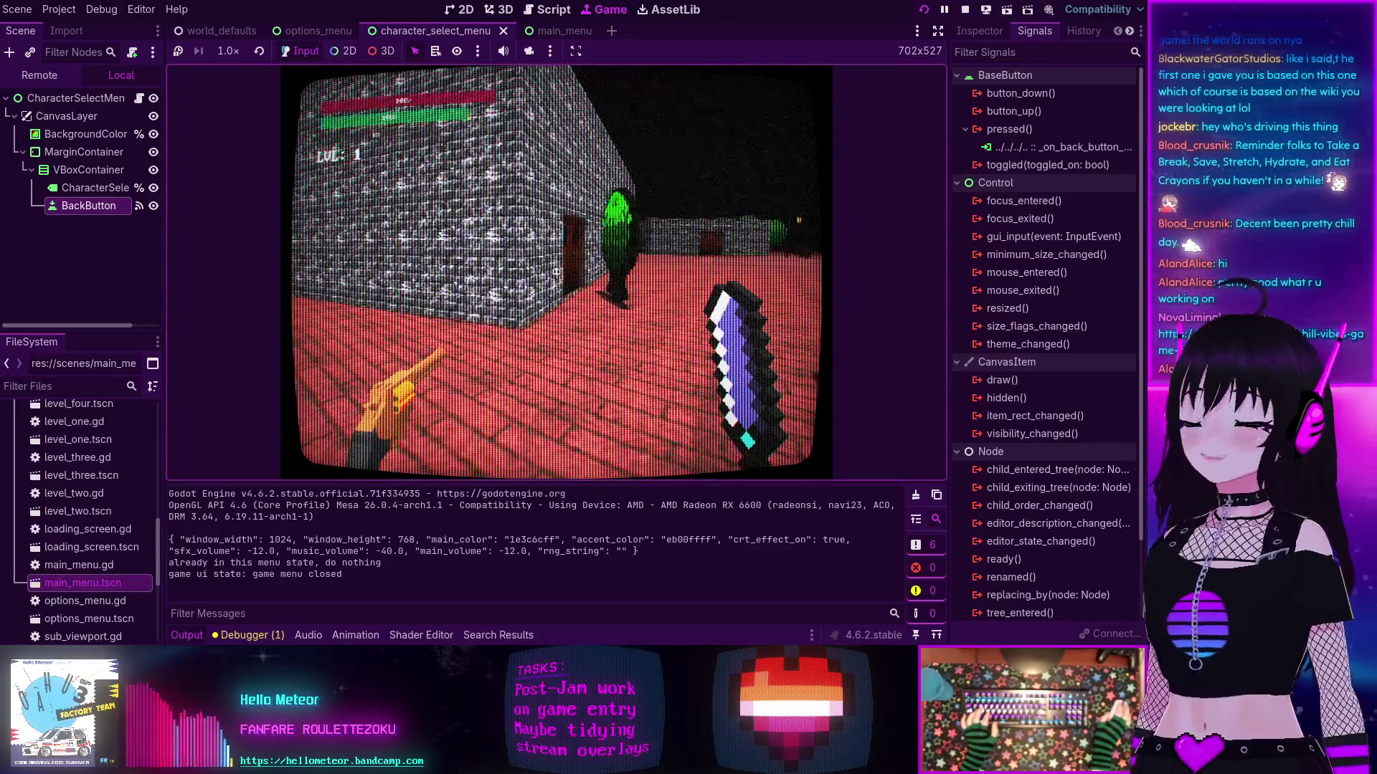
key("w")
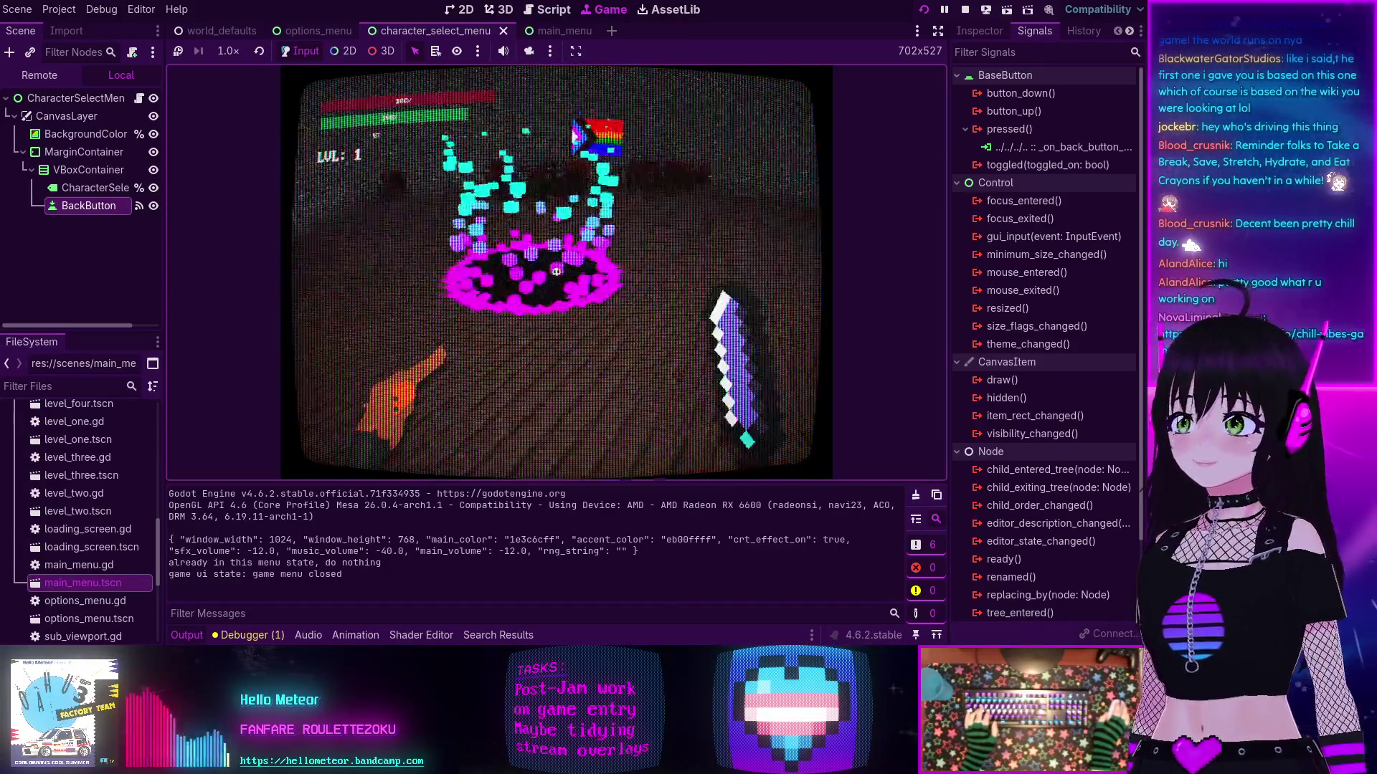
key("w")
key("e")
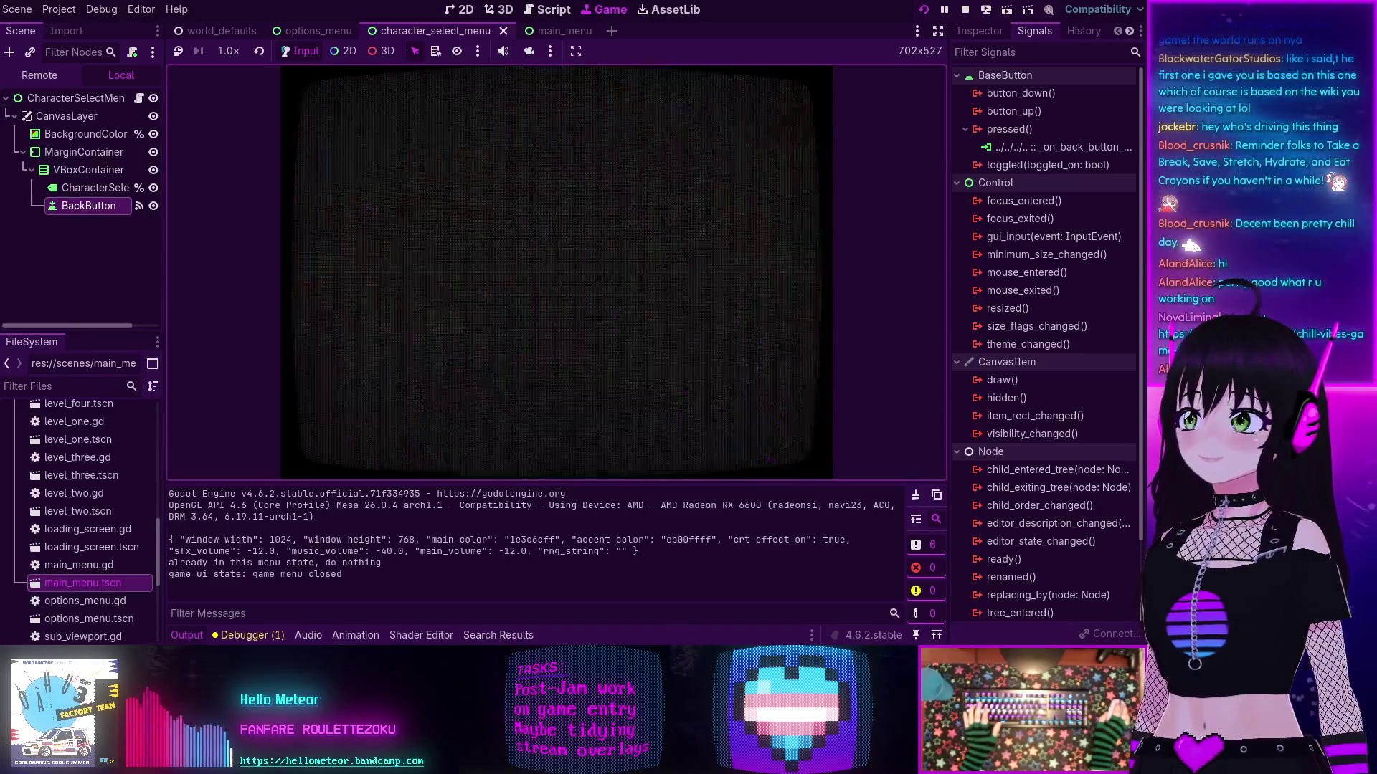
Step: Walk the character around the world map near the lamp, then stop the running game
key("s")
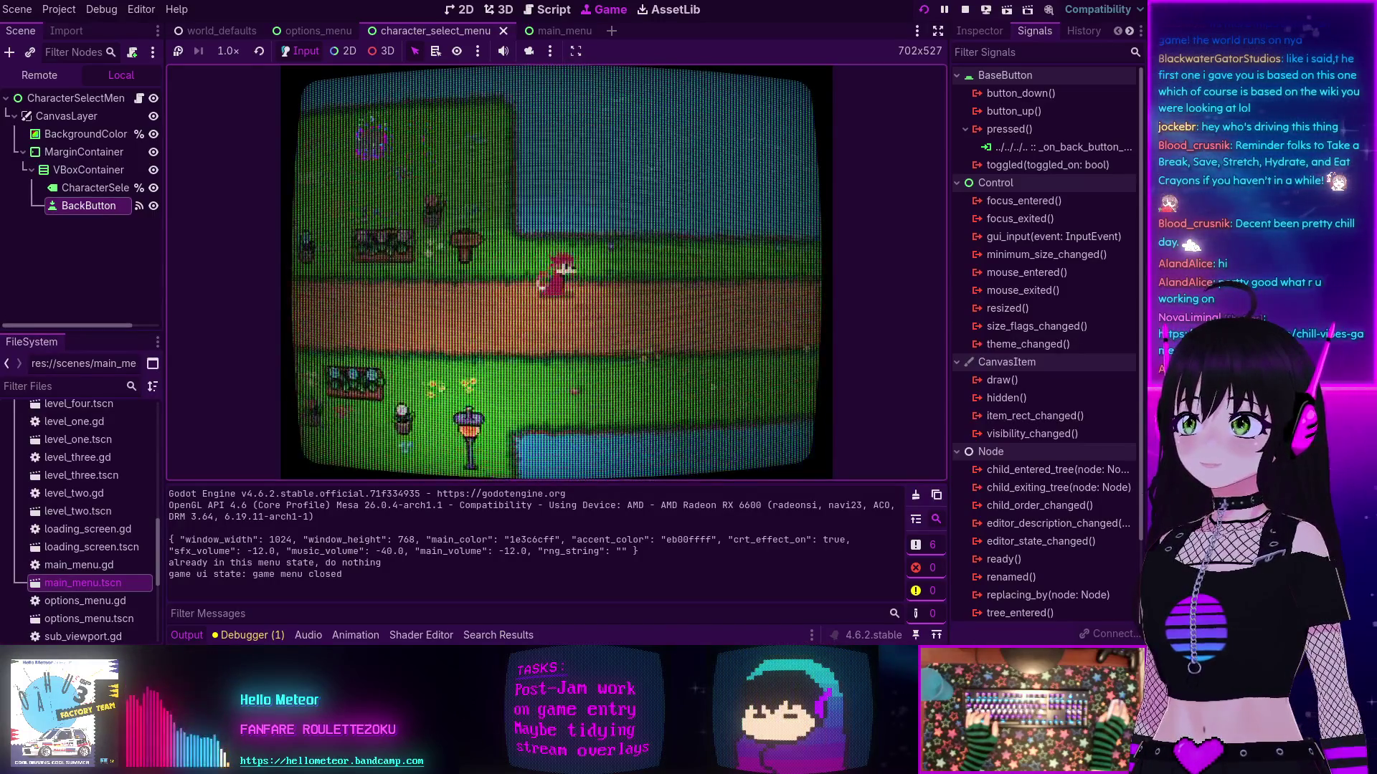
key("s")
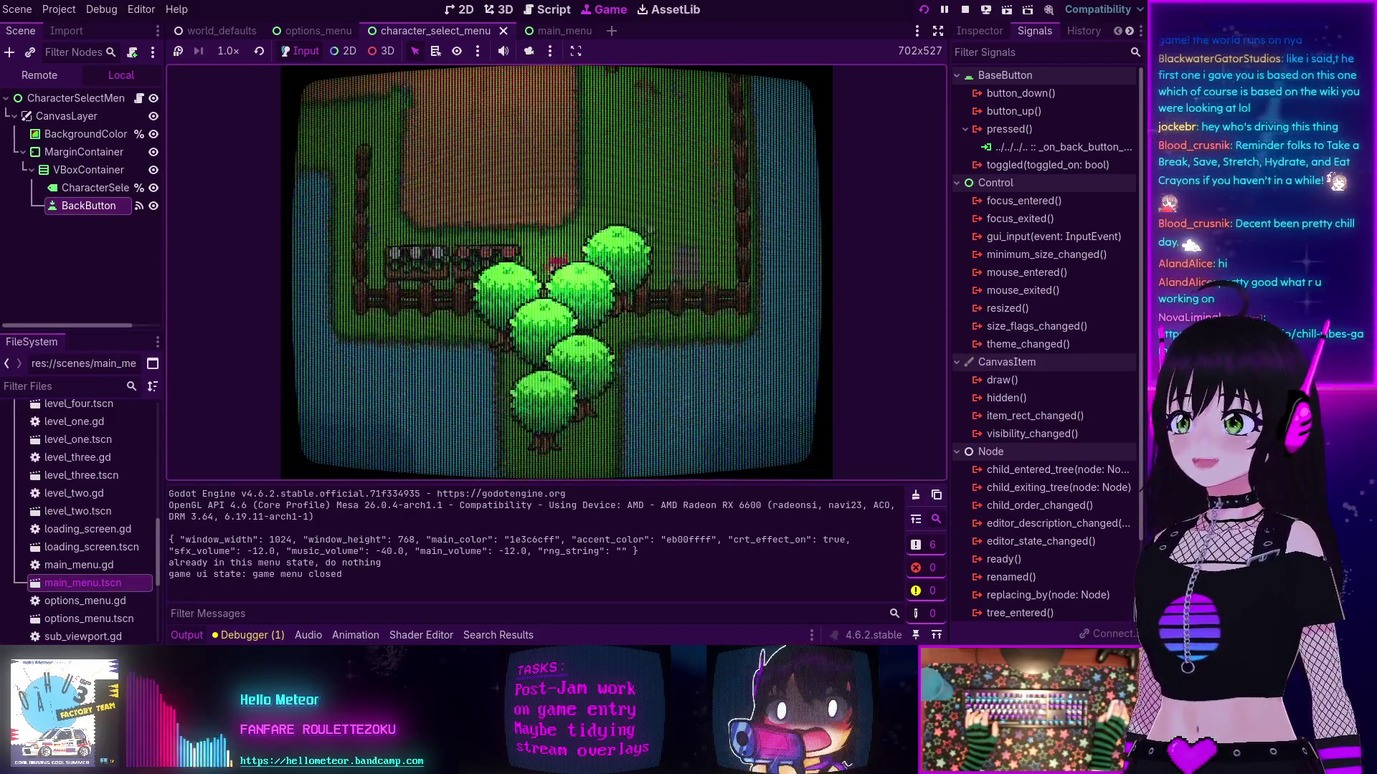
key("w")
key("w")
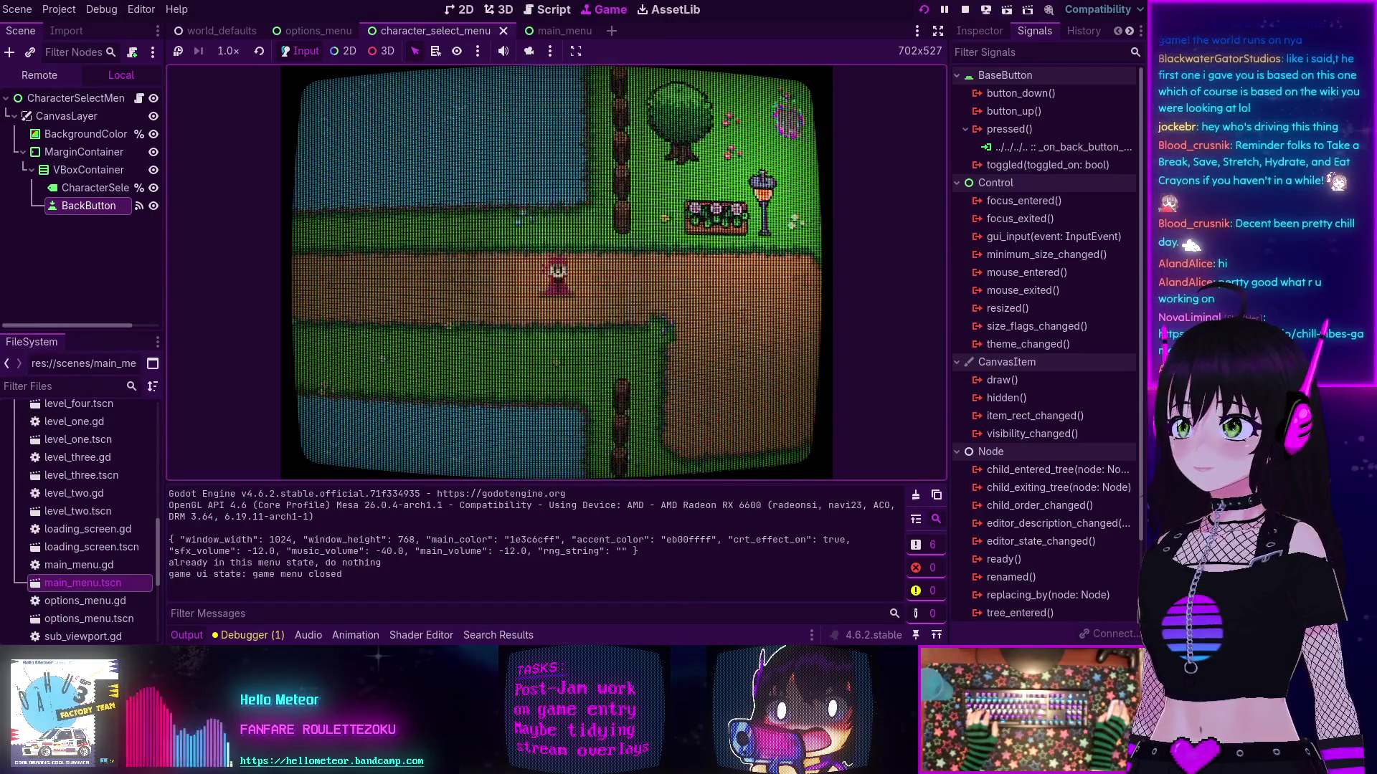
key("d")
key("w")
key("a")
key("s")
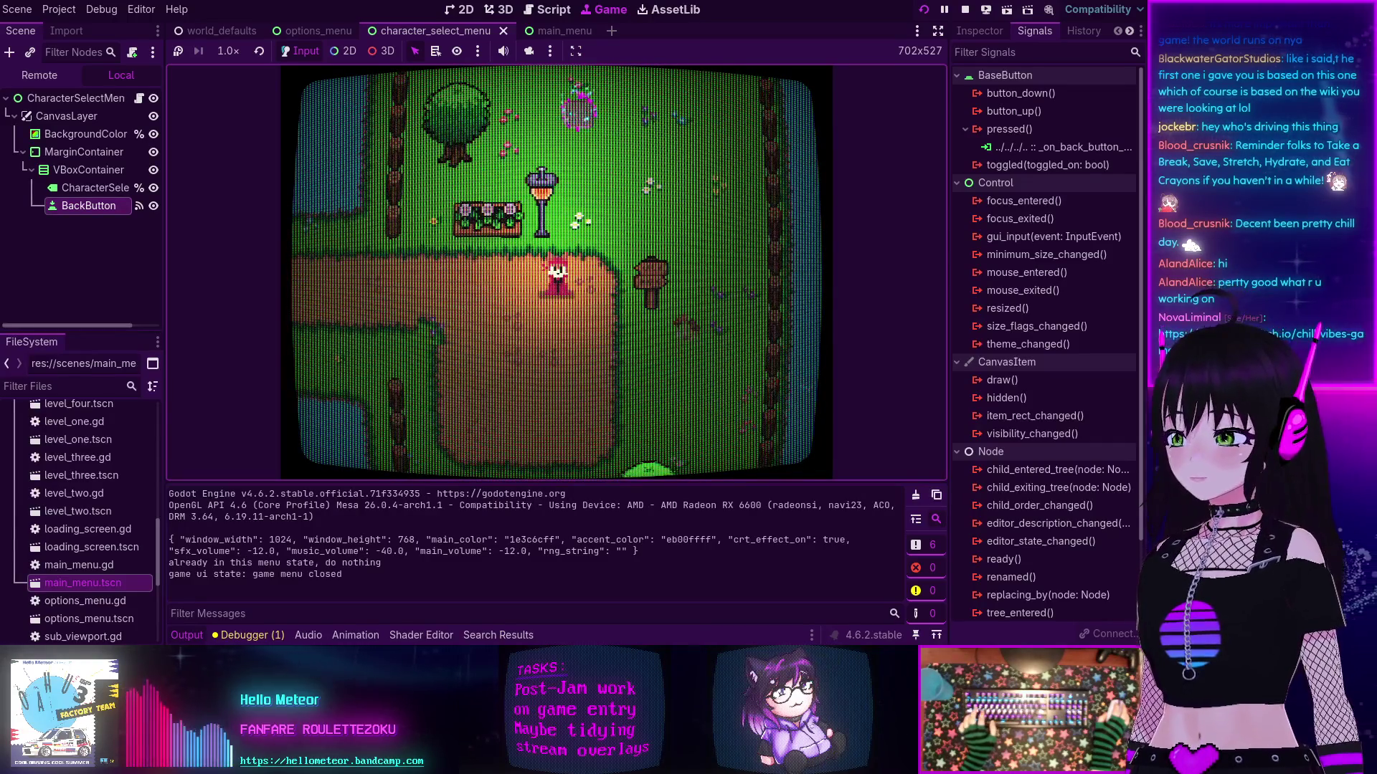
key("F8")
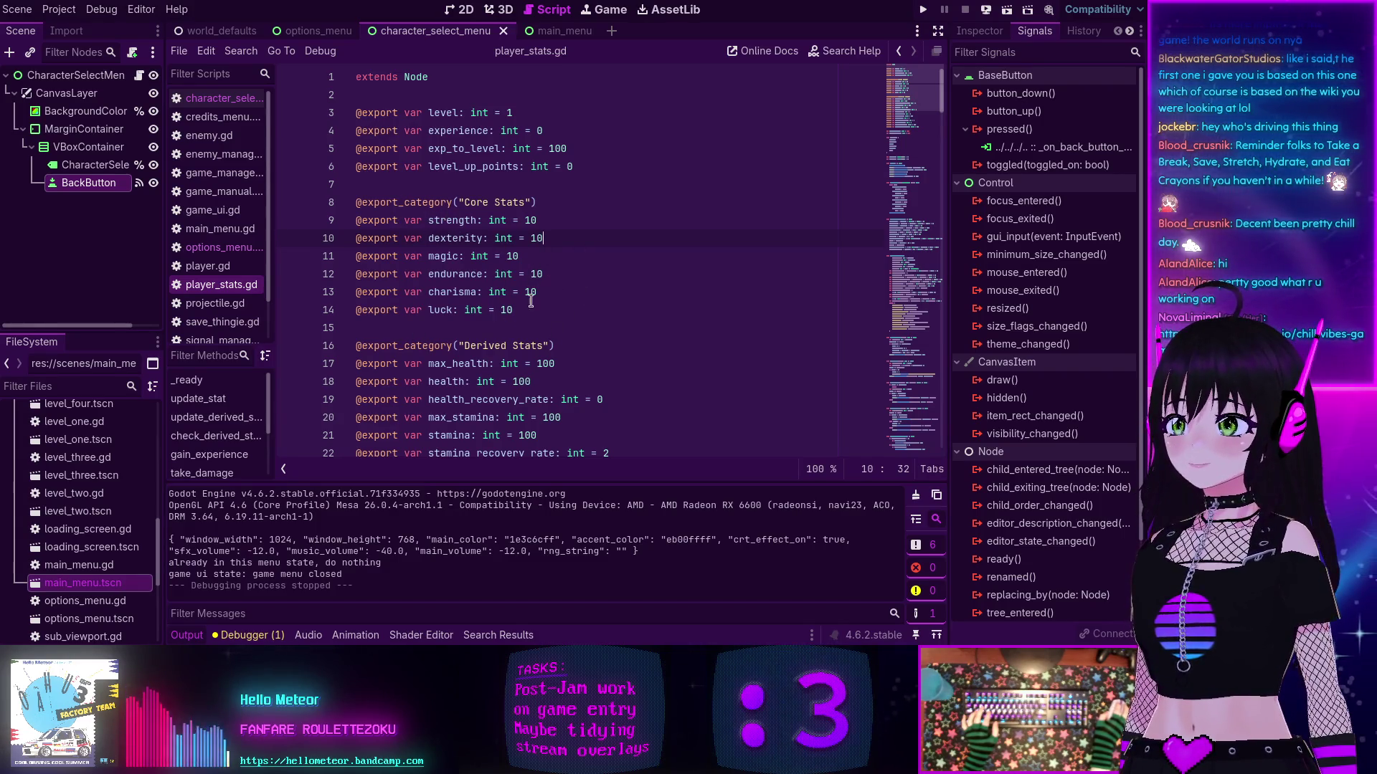
left_click_drag(531, 304, 341, 216)
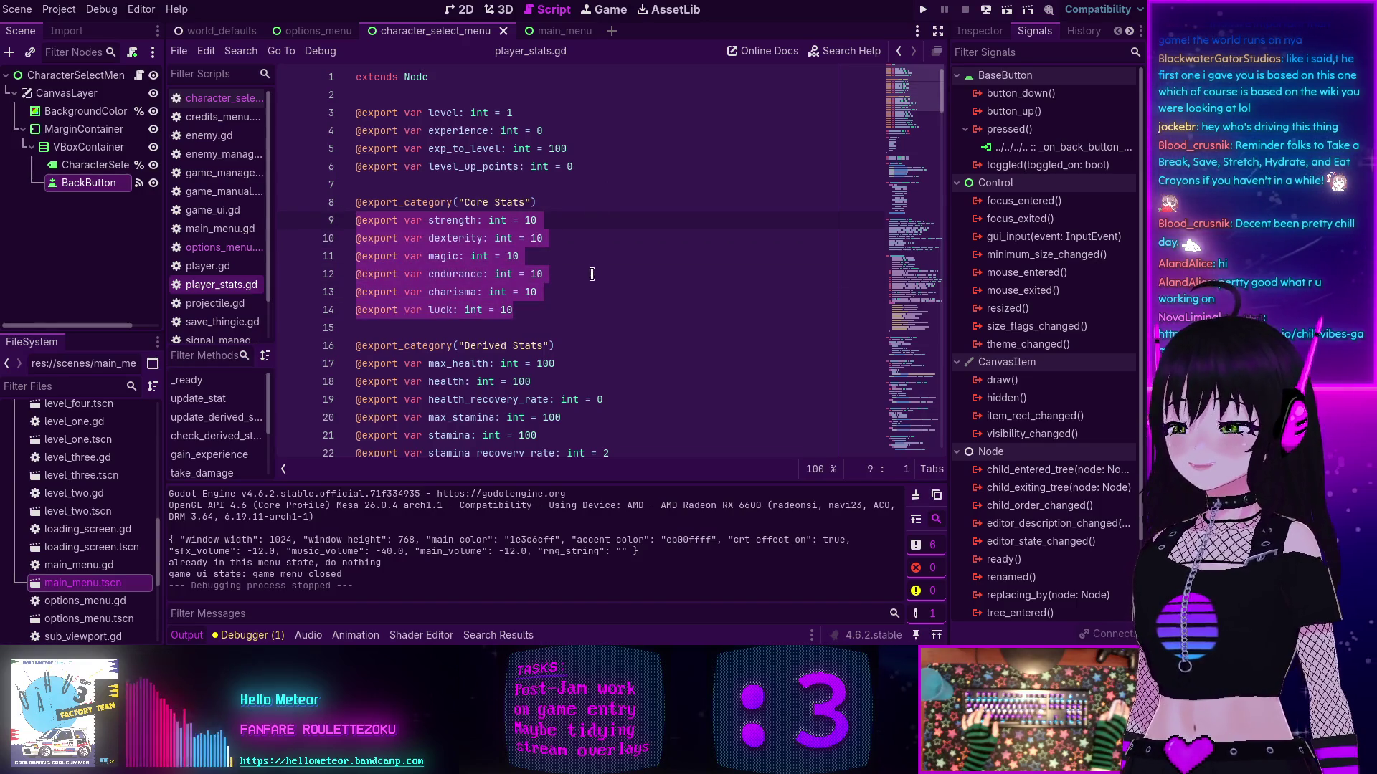
left_click(499, 323)
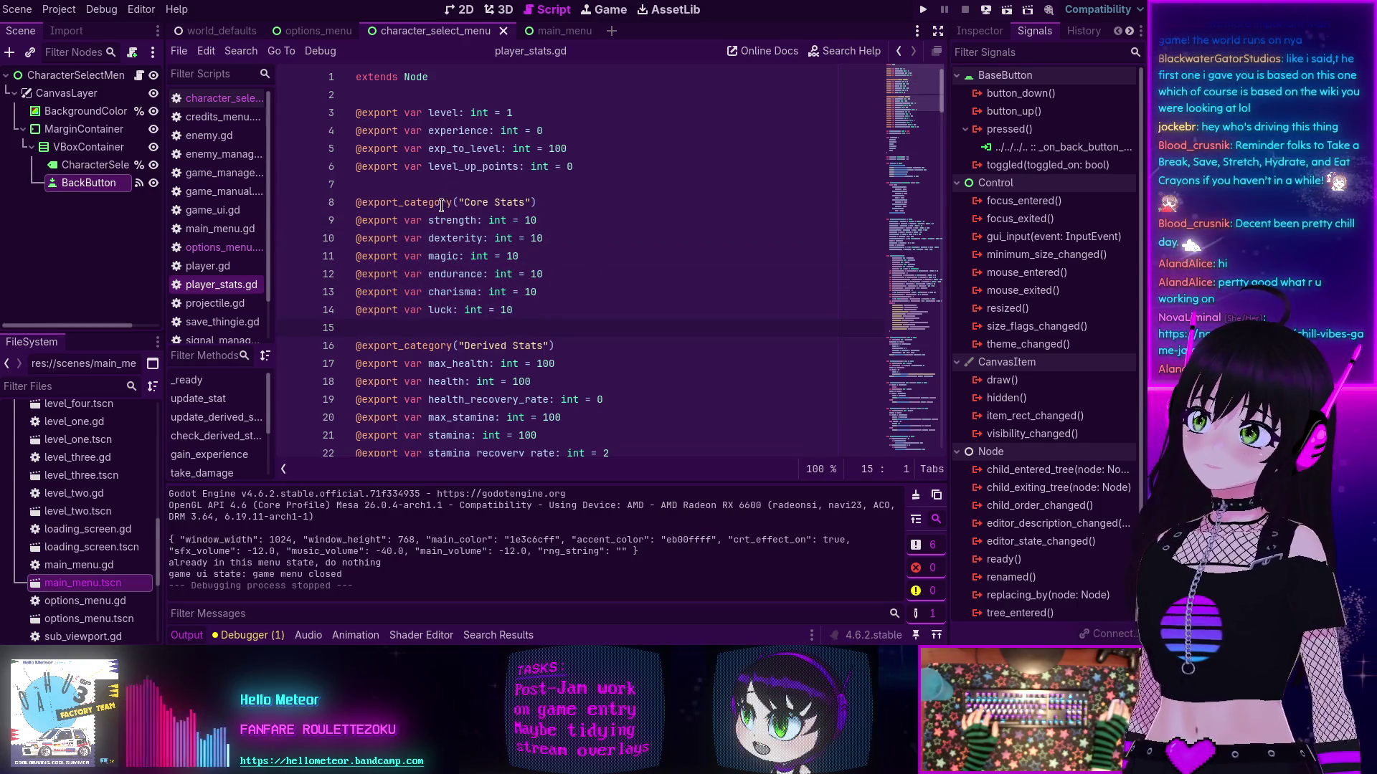
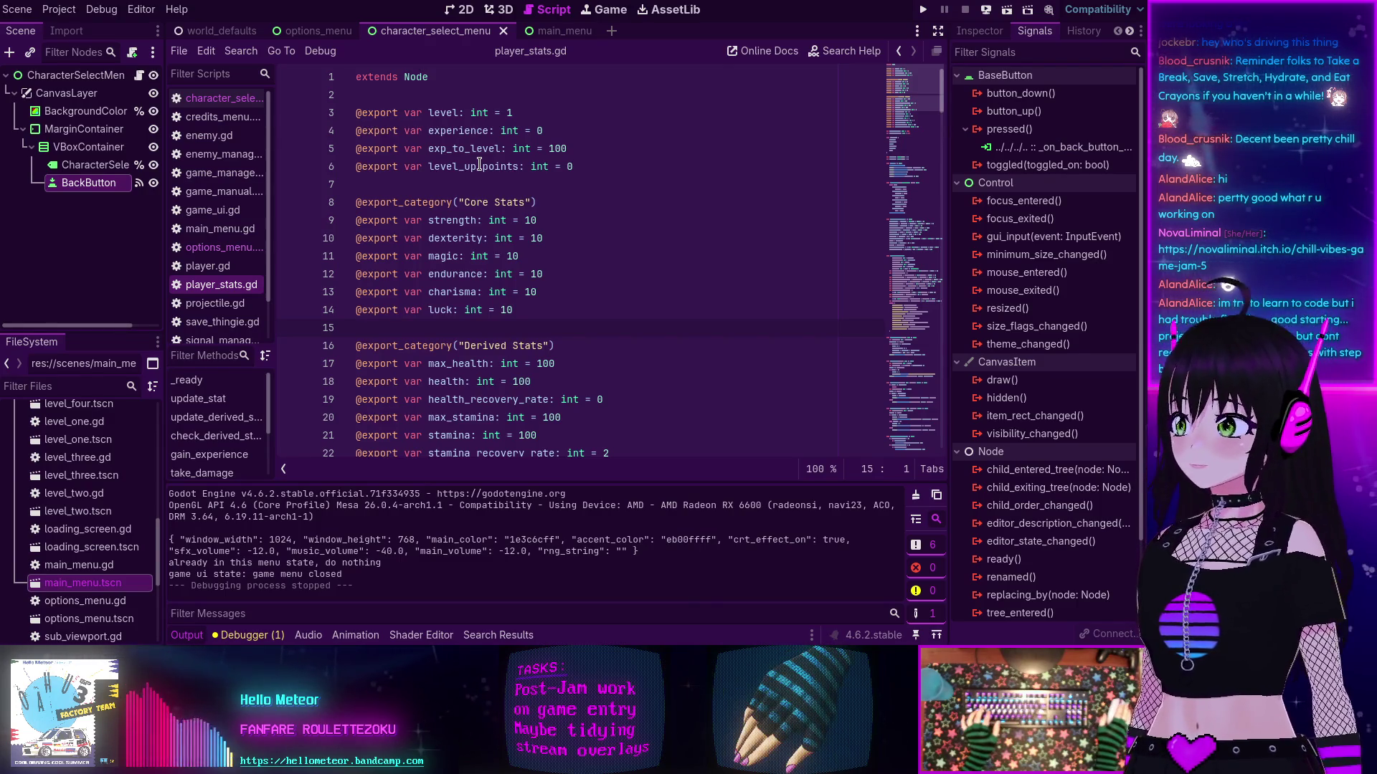
Step: Compare character_select_menu.gd with player_stats.gd and options_menu.gd, ending on character_select_menu.gd
mouse_move(491, 228)
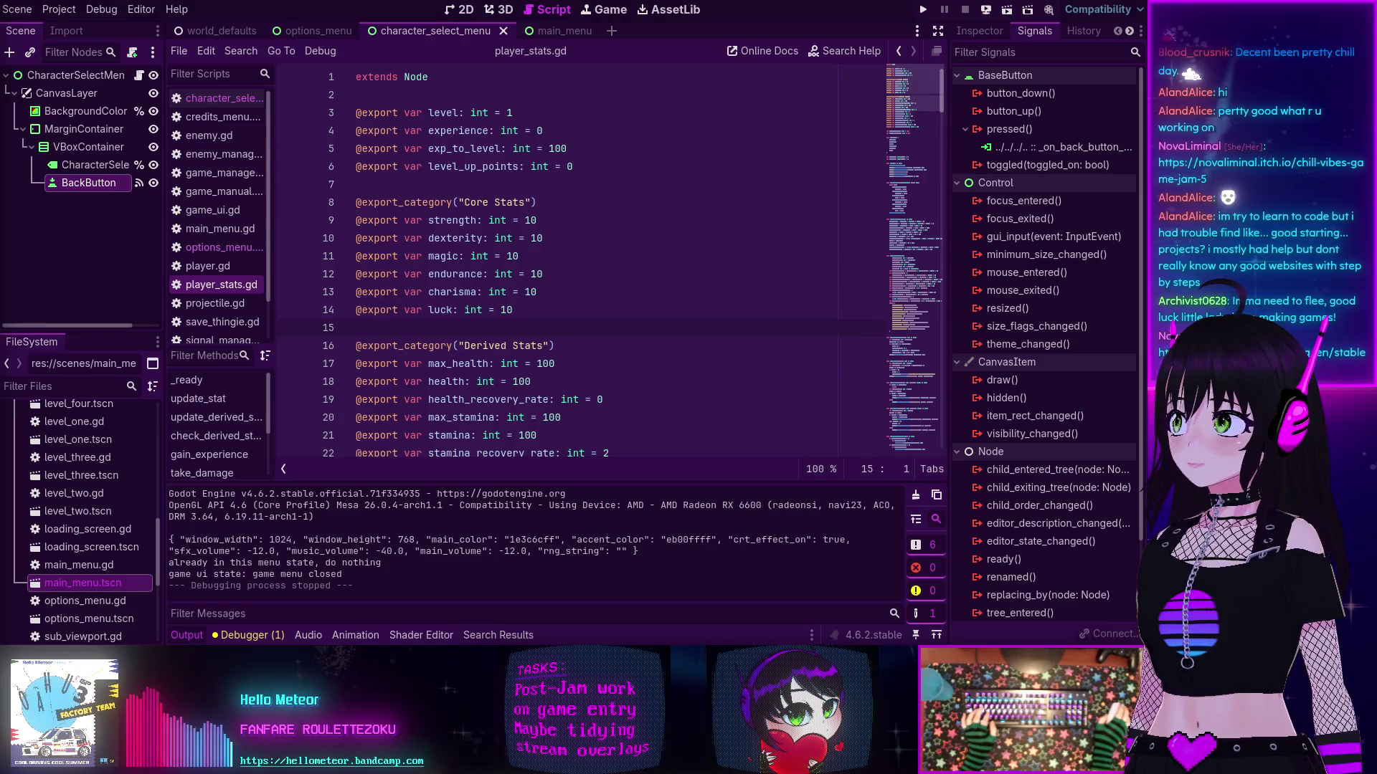
left_click(645, 293)
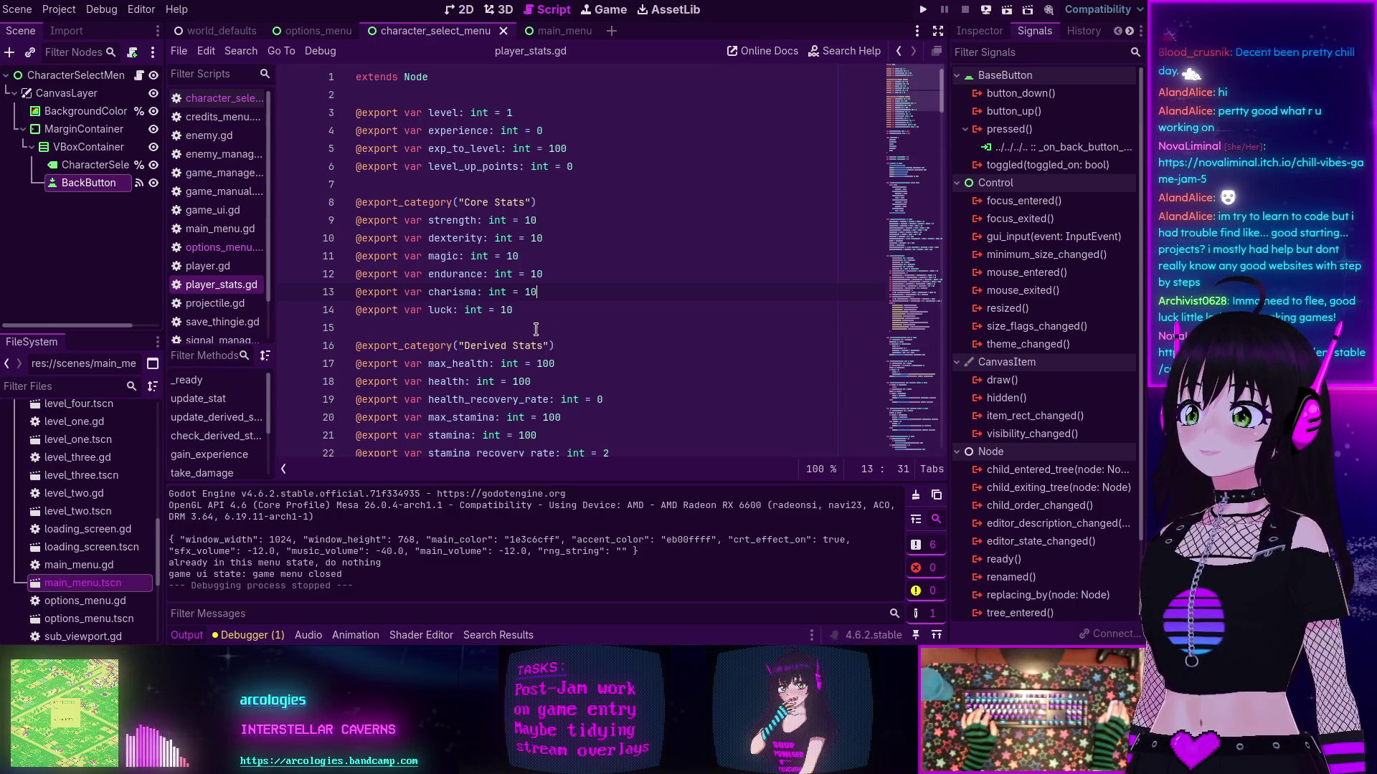
left_click(219, 98)
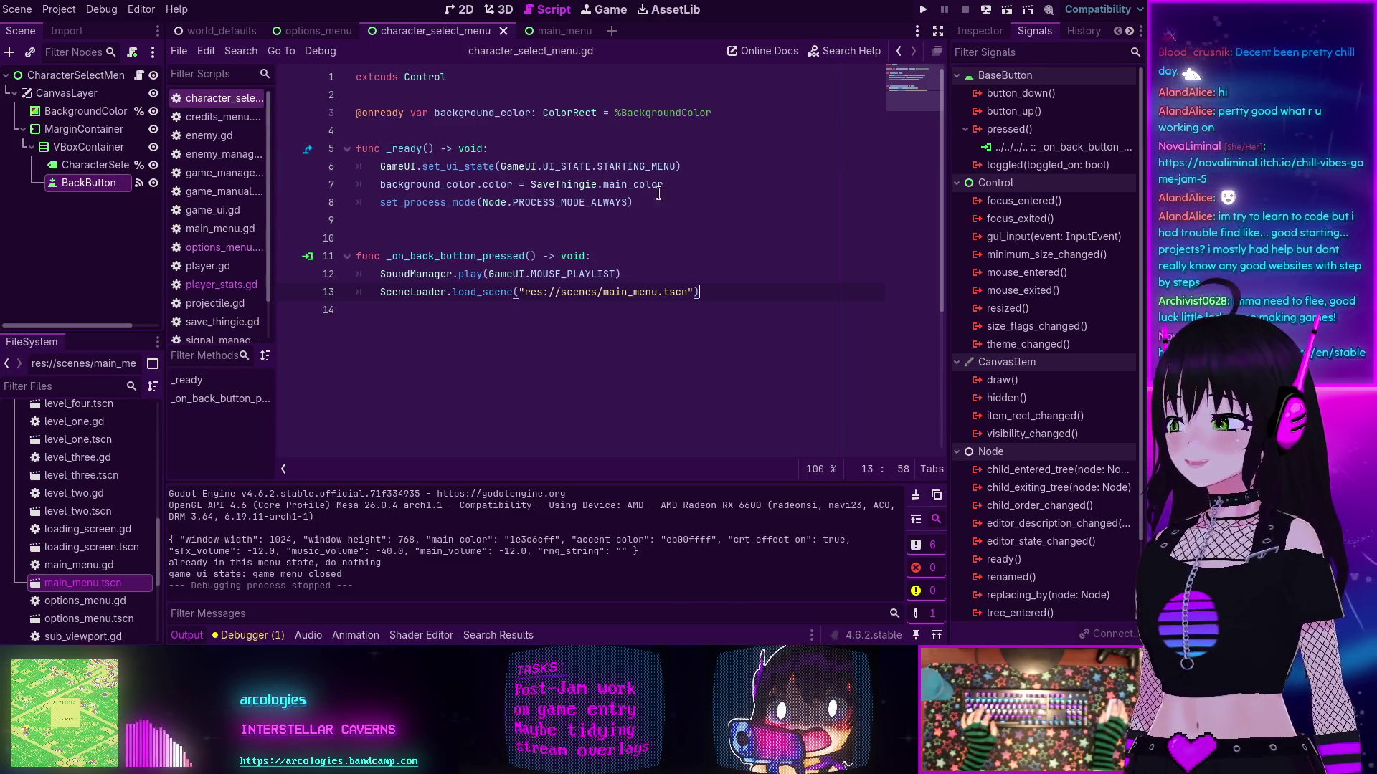
left_click(222, 285)
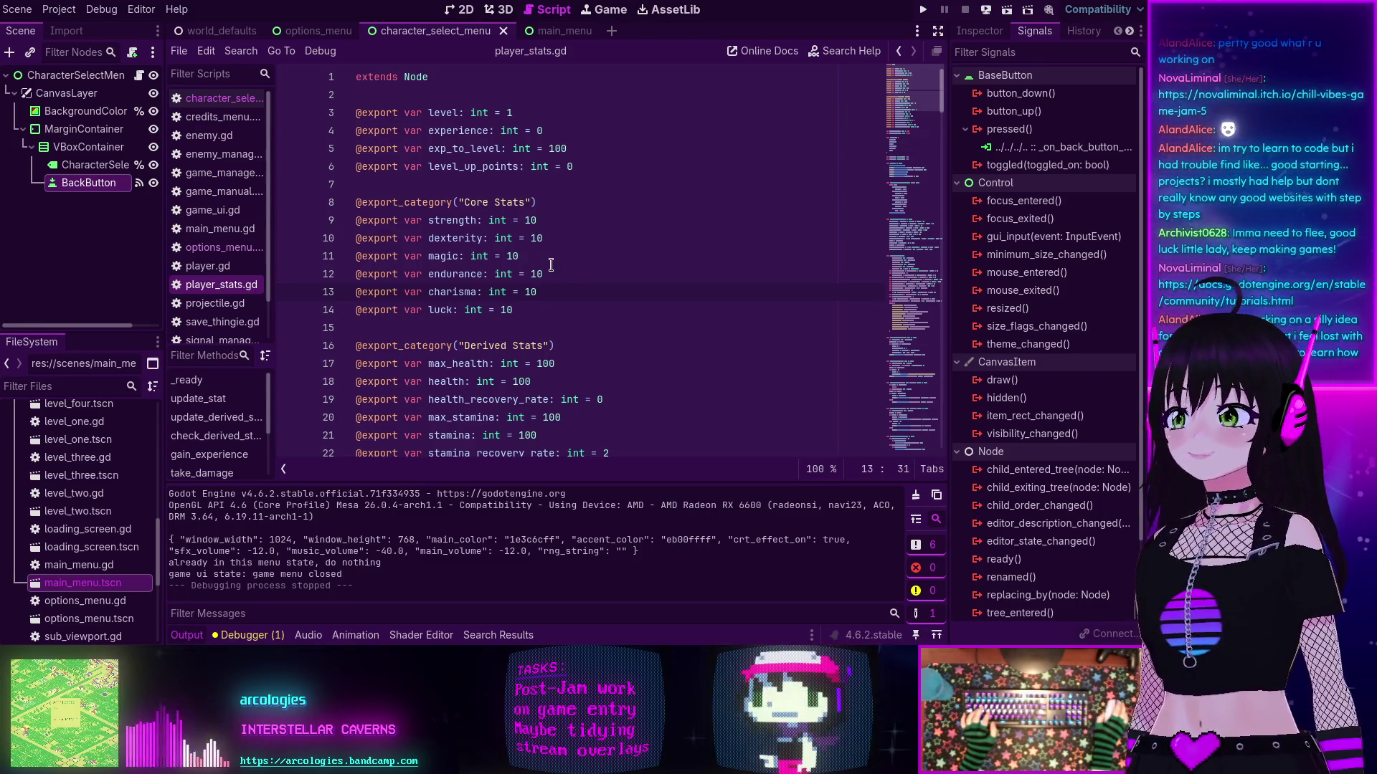
left_click(222, 100)
left_click(200, 287)
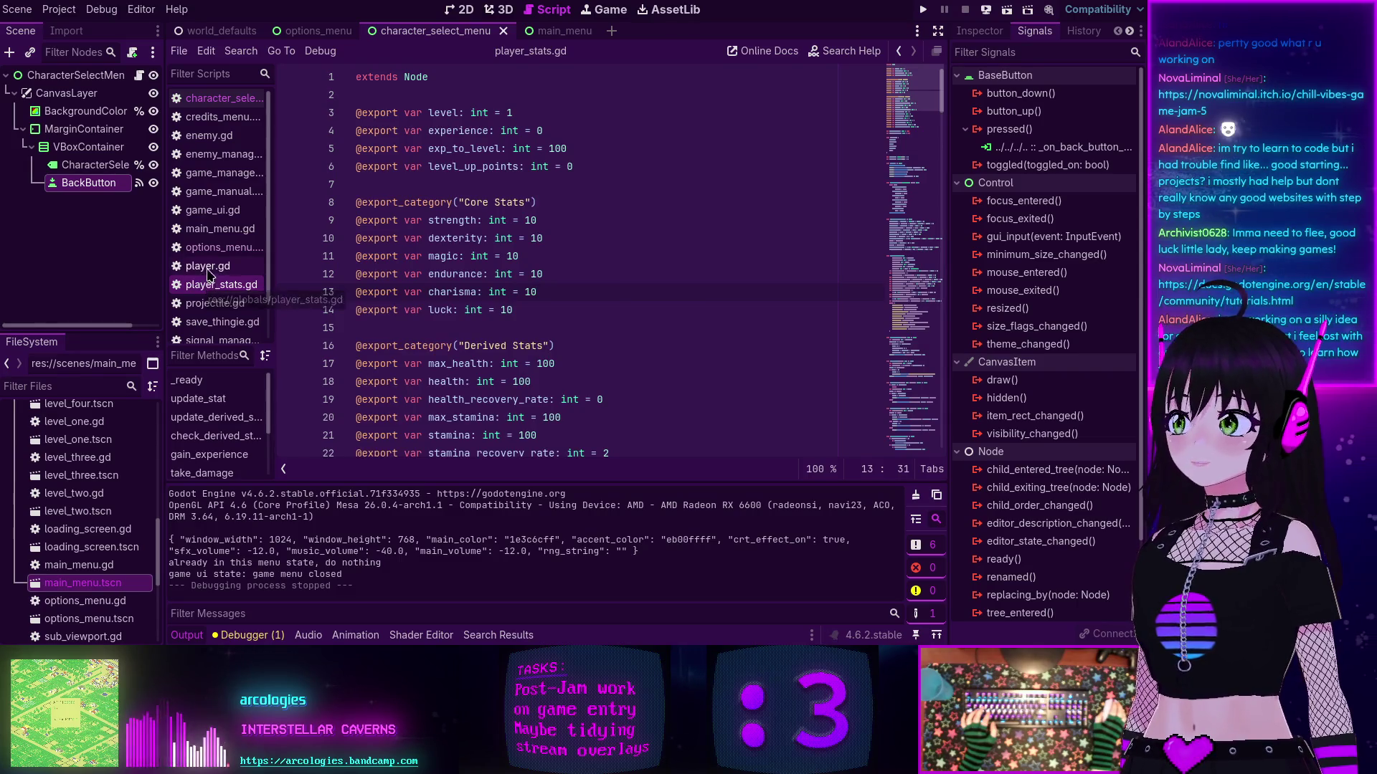
left_click(206, 250)
left_click(209, 287)
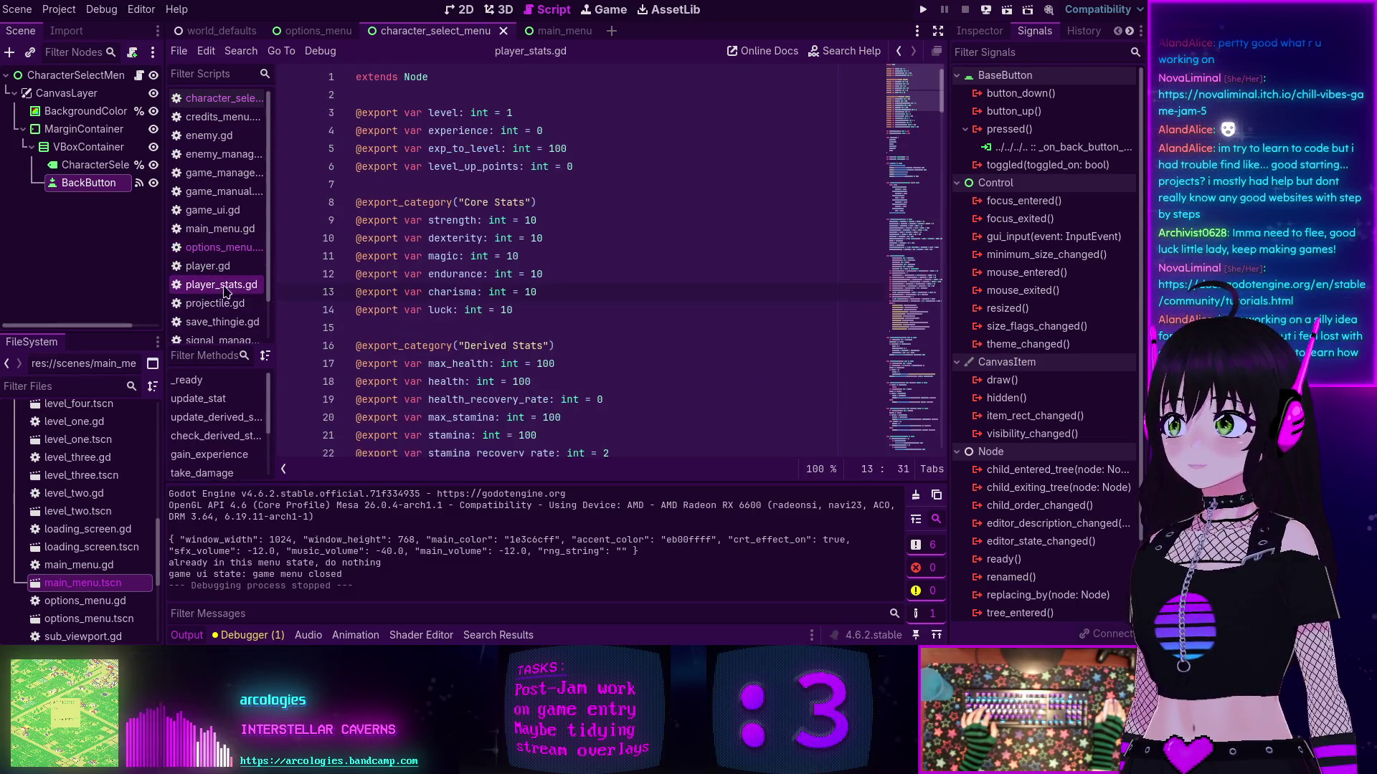
left_click(210, 99)
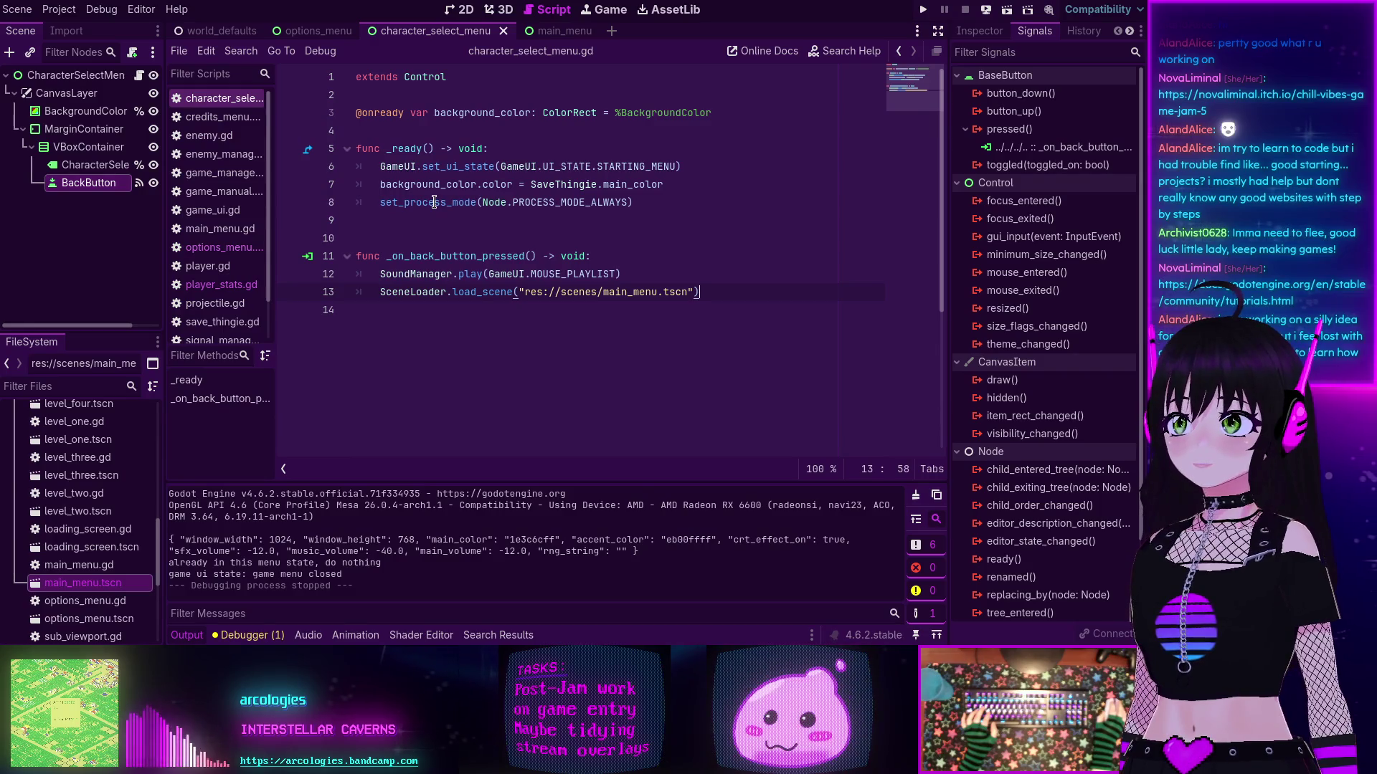
left_click(219, 248)
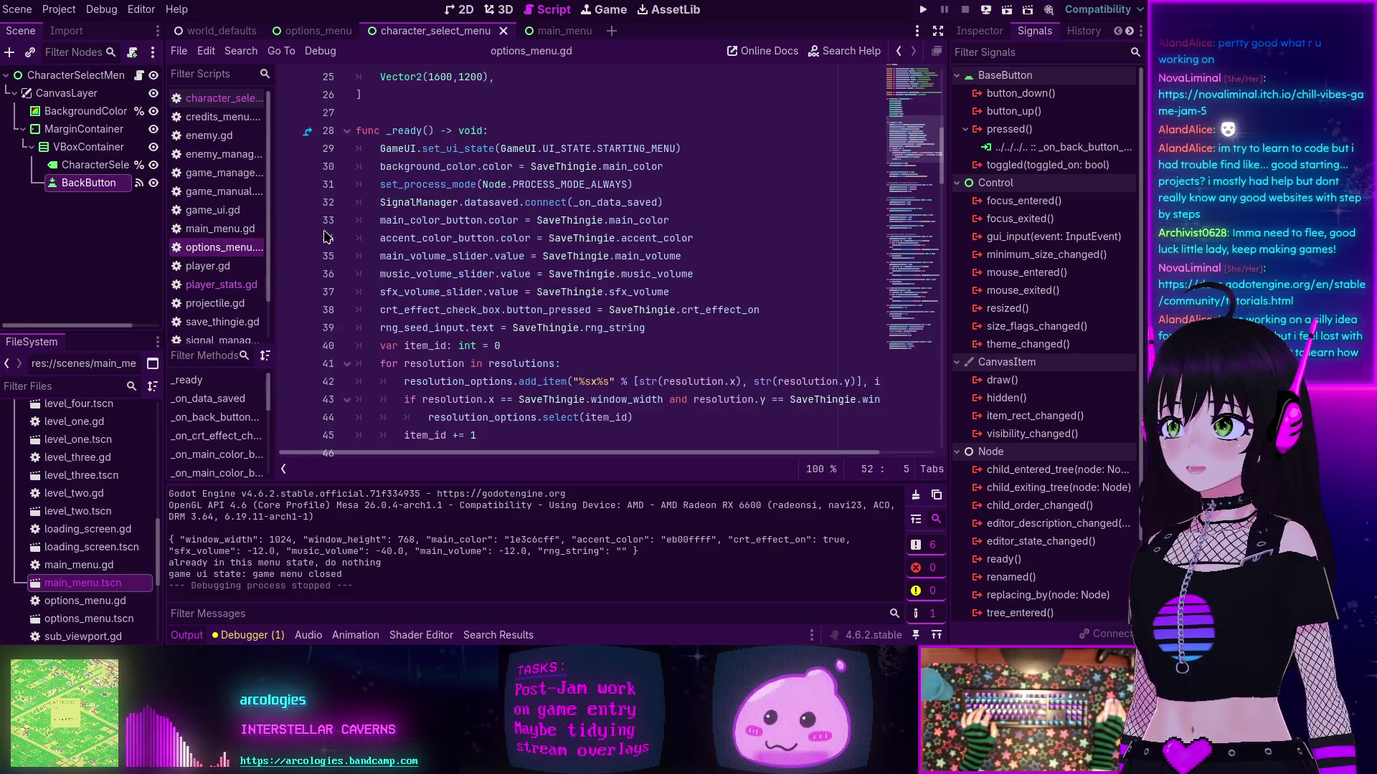
left_click(217, 100)
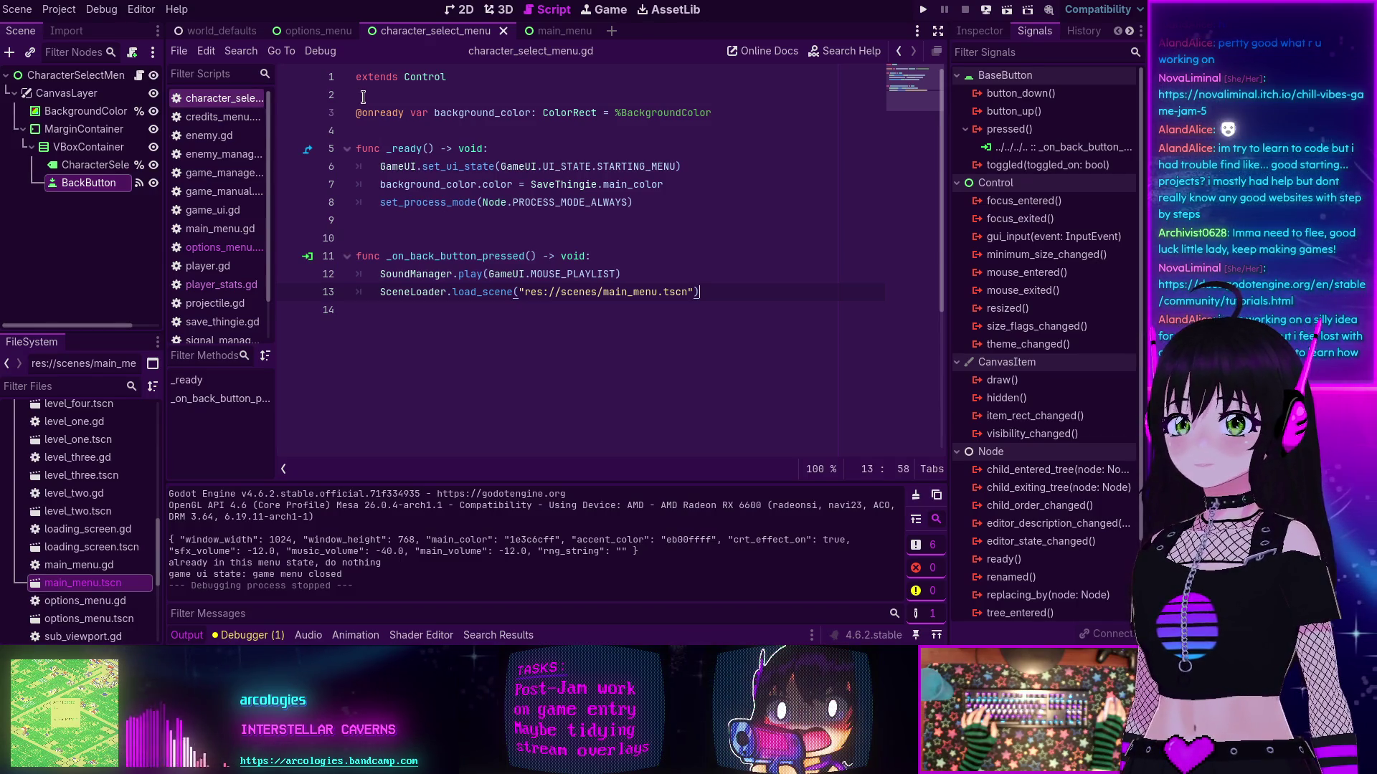
mouse_move(578, 159)
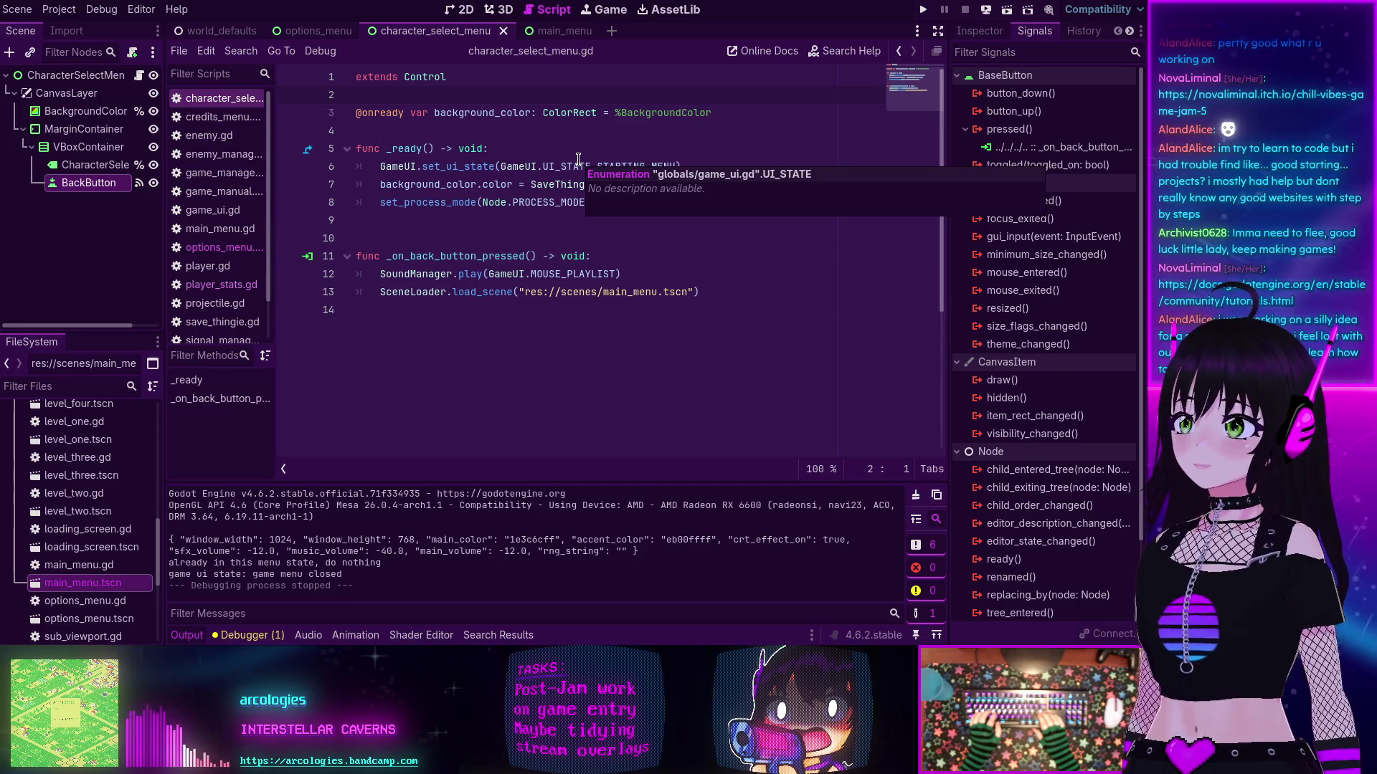
Step: Add and trim blank lines under extends Control, then open new lines below background_color
key("Return")
key("Return")
key("Return")
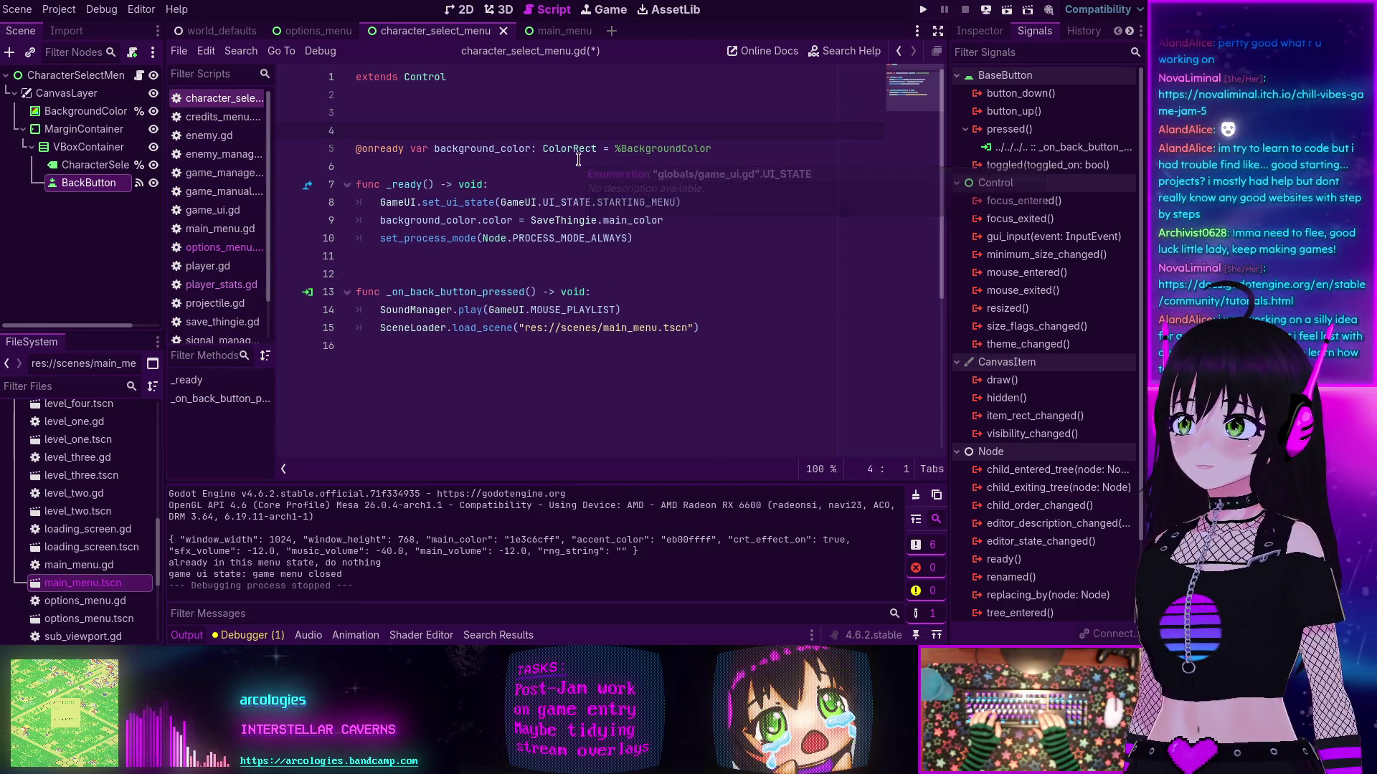
key("Up")
key("Up")
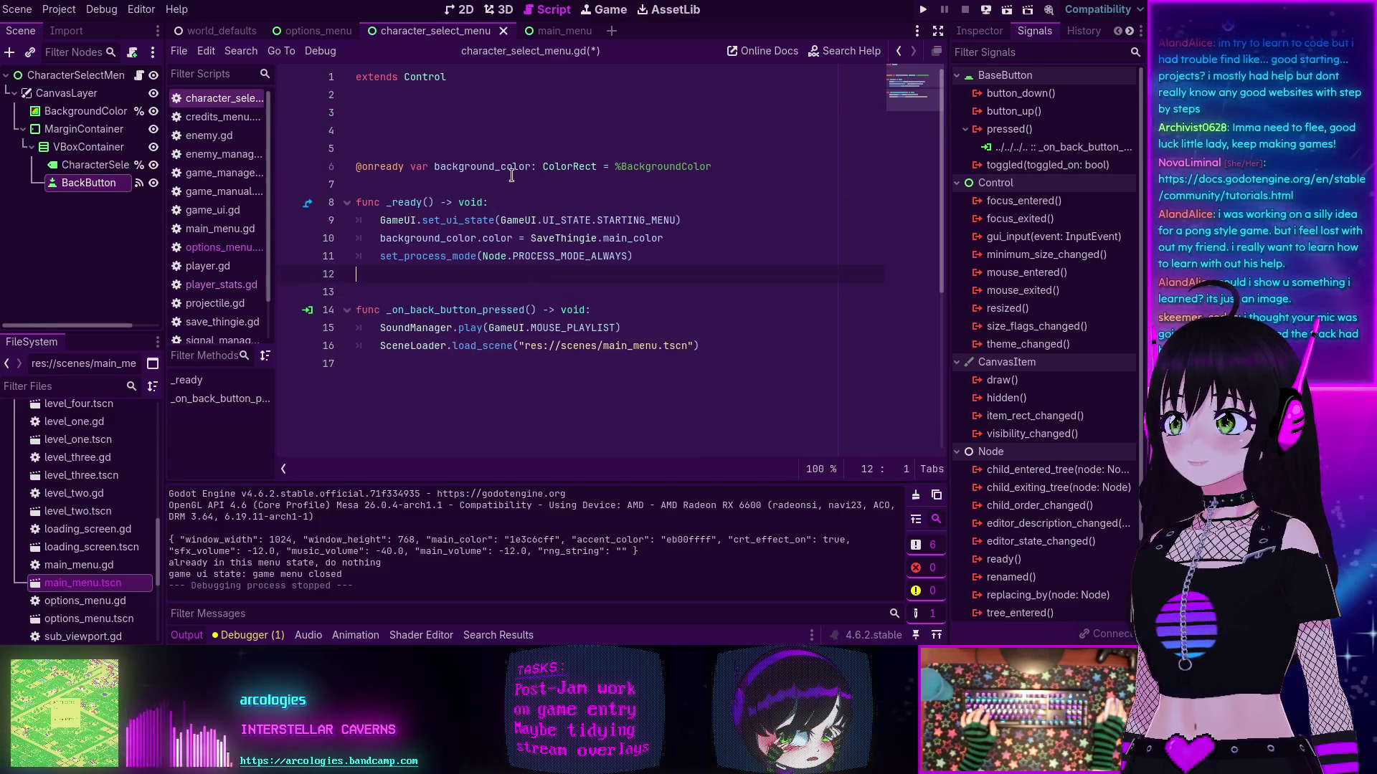
left_click(471, 117)
key("BackSpace")
key("Delete")
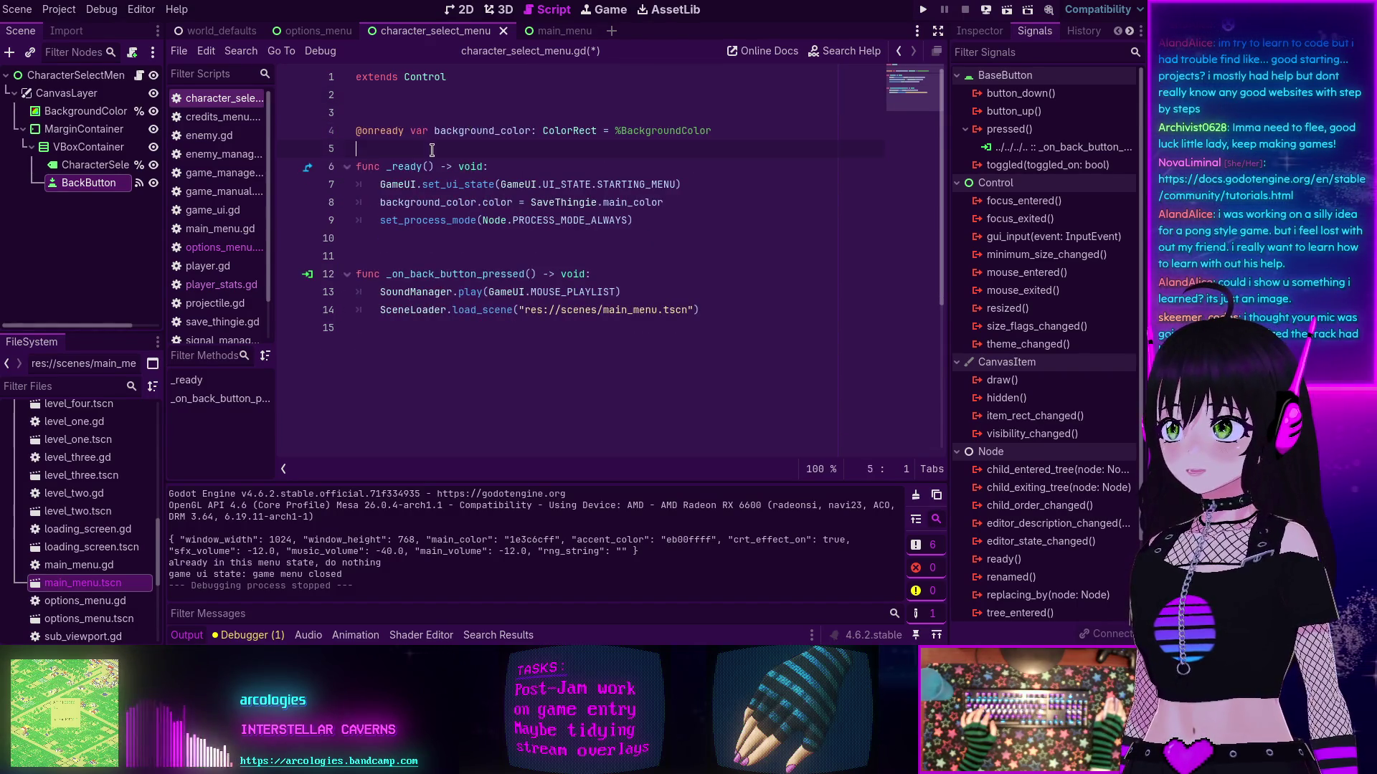
key("Return")
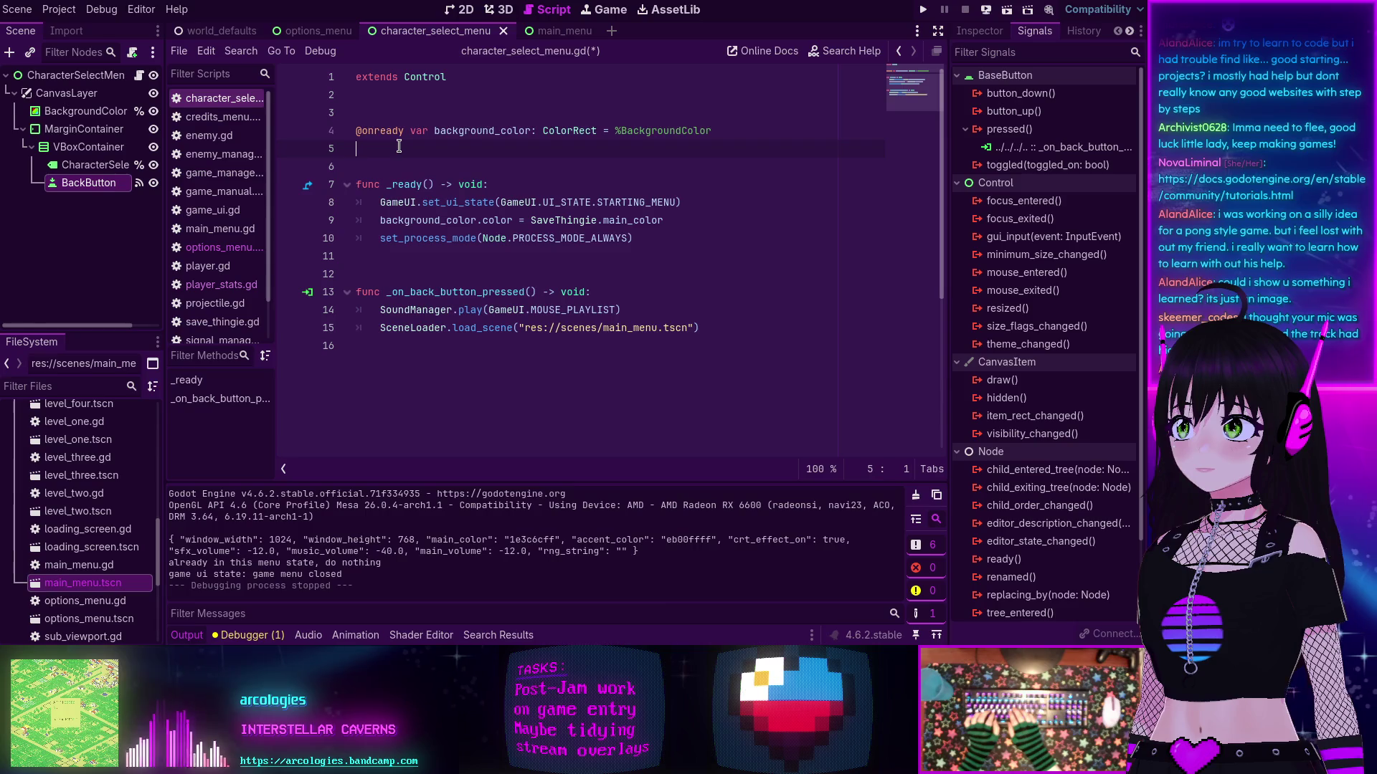
key("Return")
Step: Type var characters: Dictionary[ below background_color and add two empty lines under extends Control
type("var ")
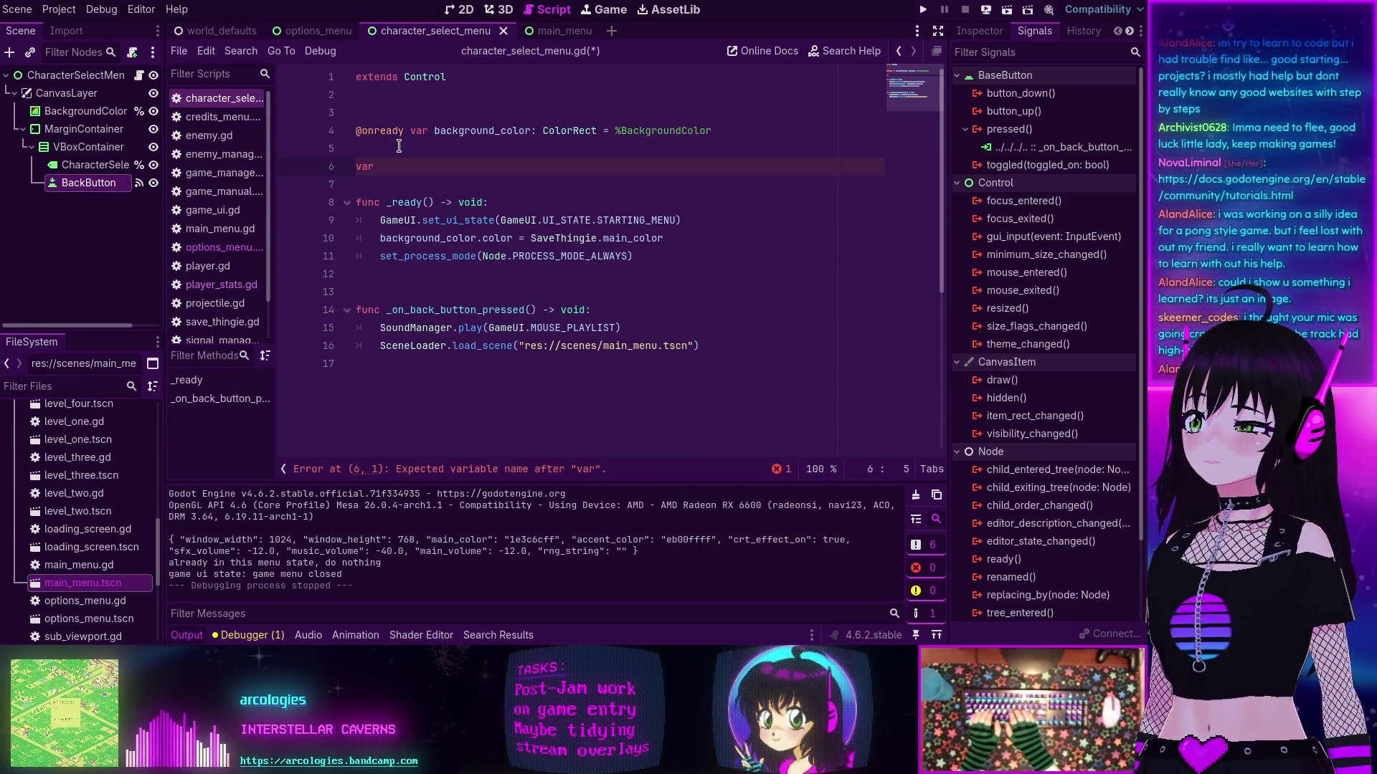
type("characters")
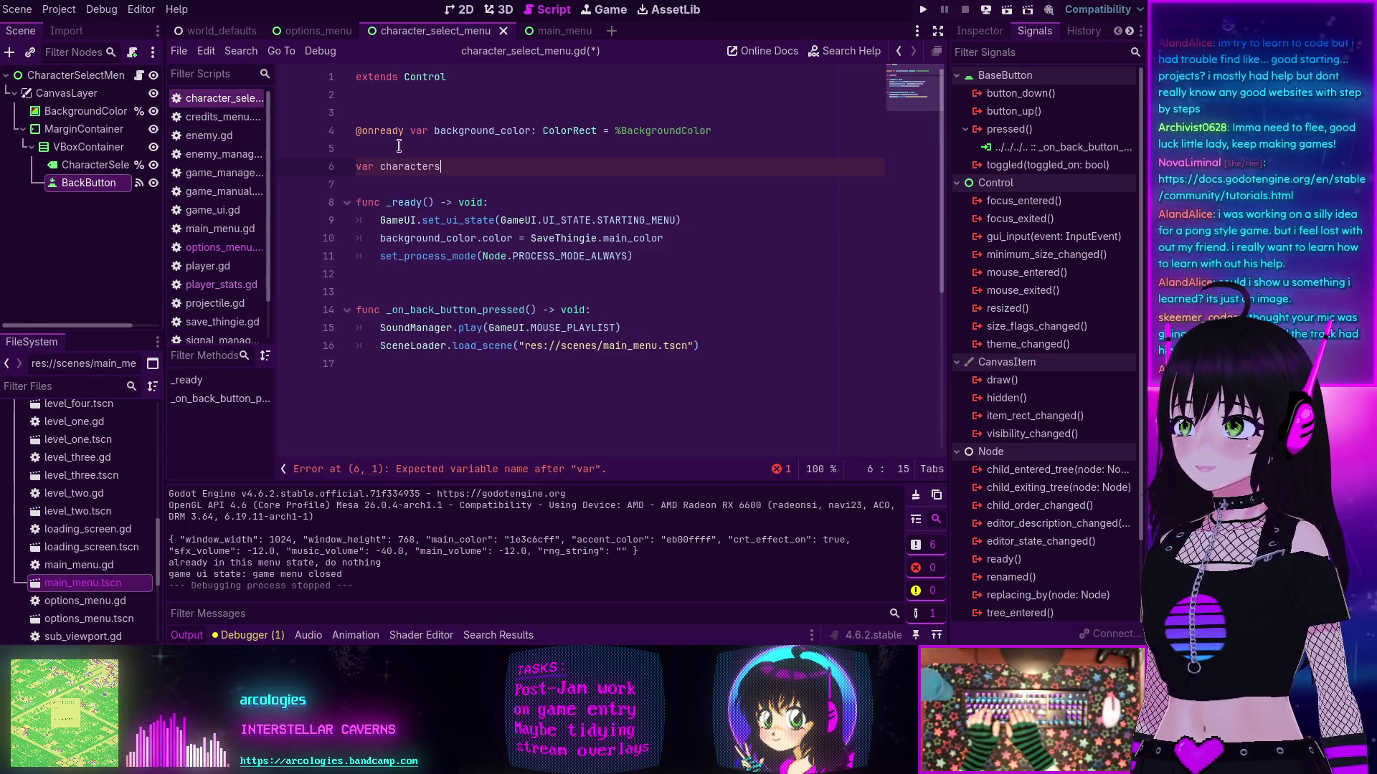
type(": Dictionary")
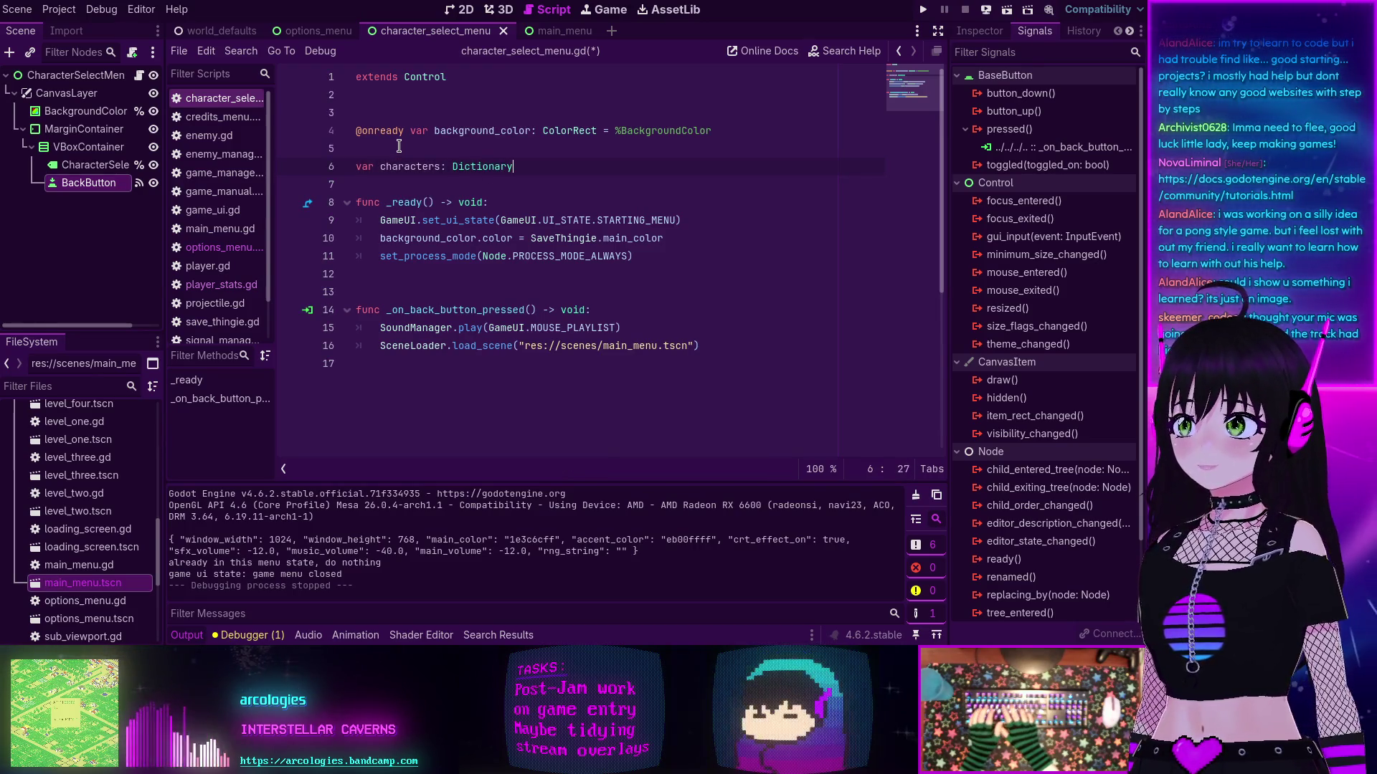
type("[")
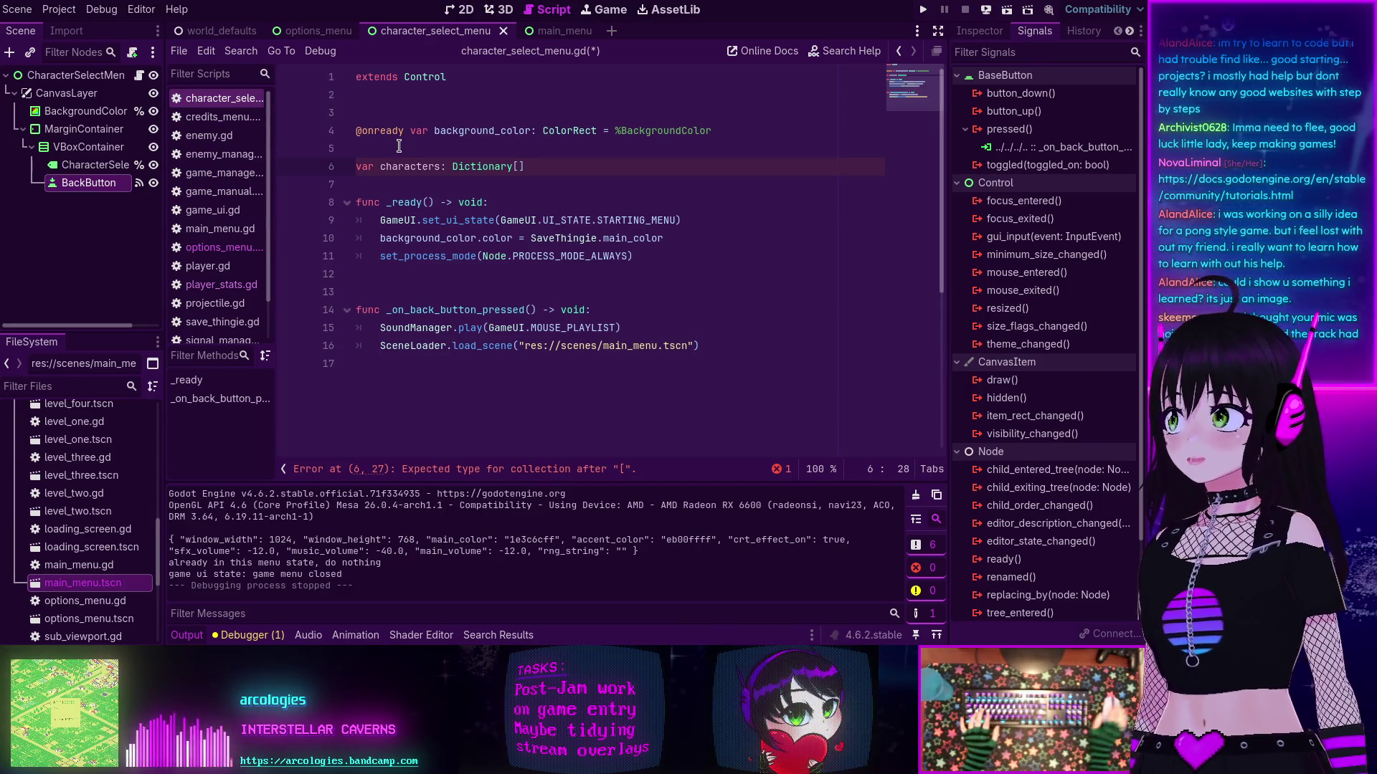
left_click(424, 100)
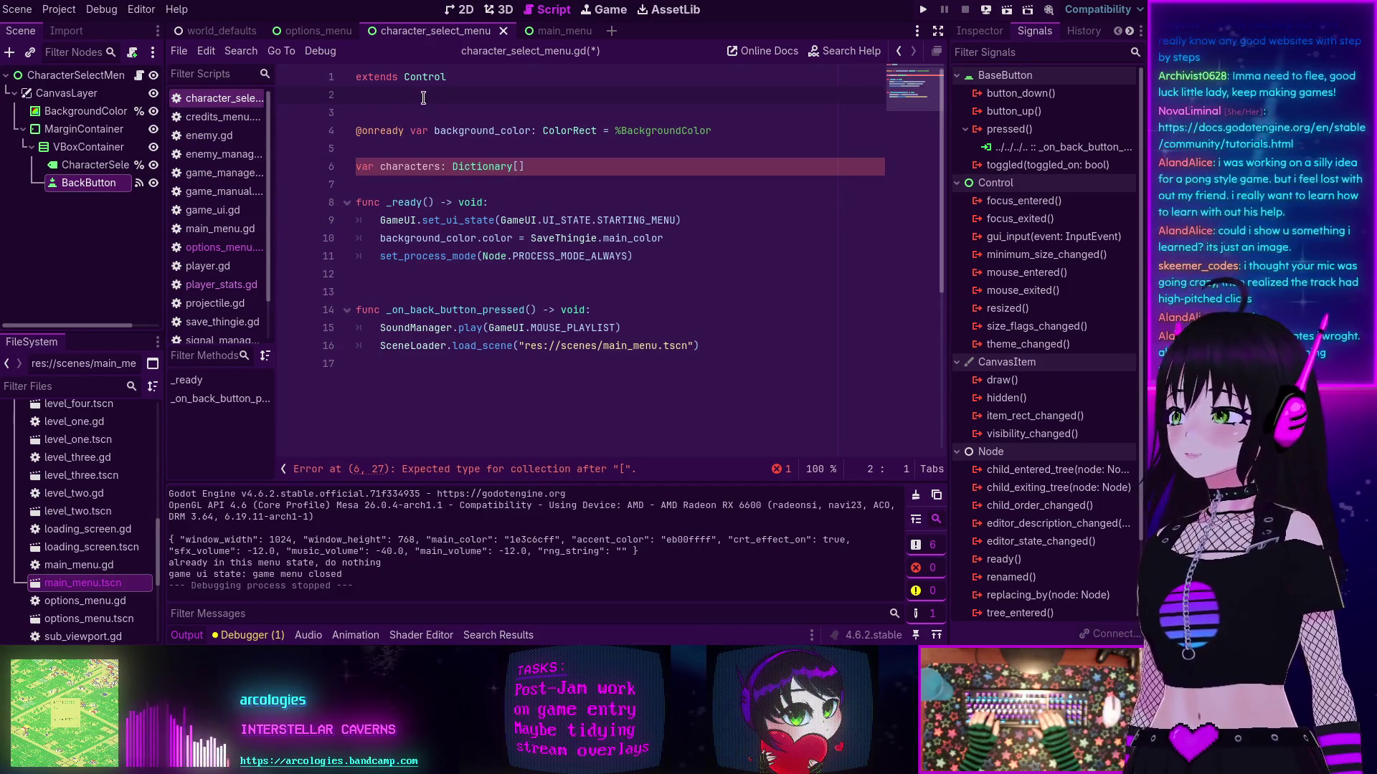
key("Return")
key("Return")
key("Up")
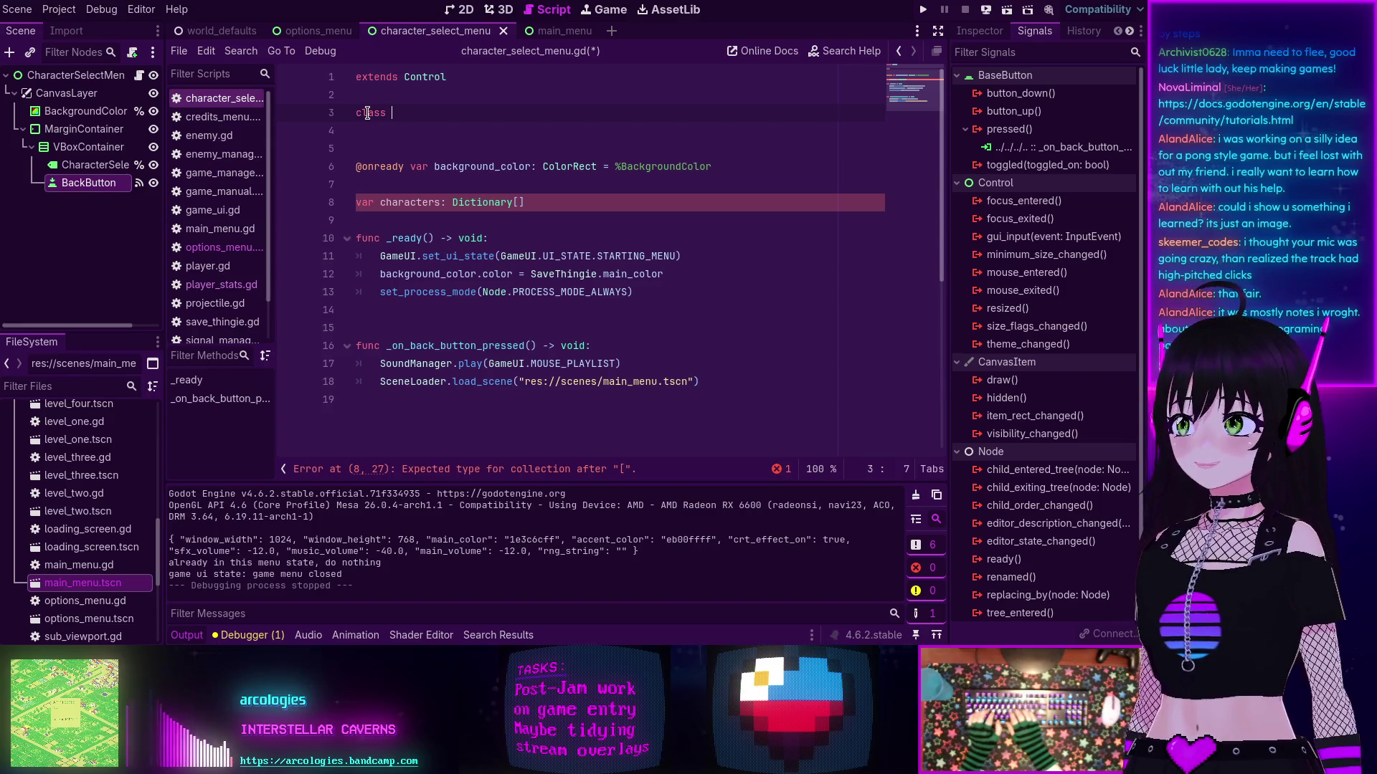
Step: Write class character_build on line 3, then switch to the Godot docs in the browser
type("class ")
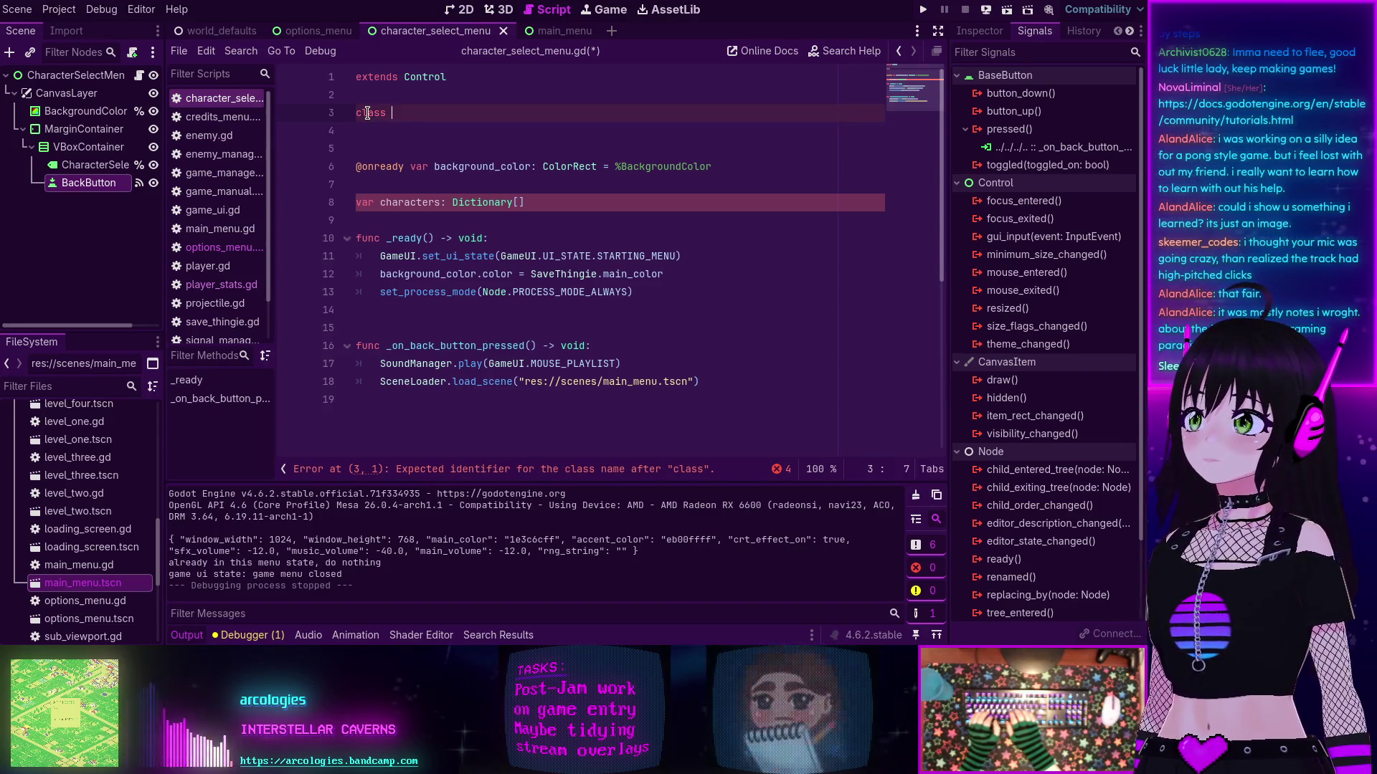
type("character")
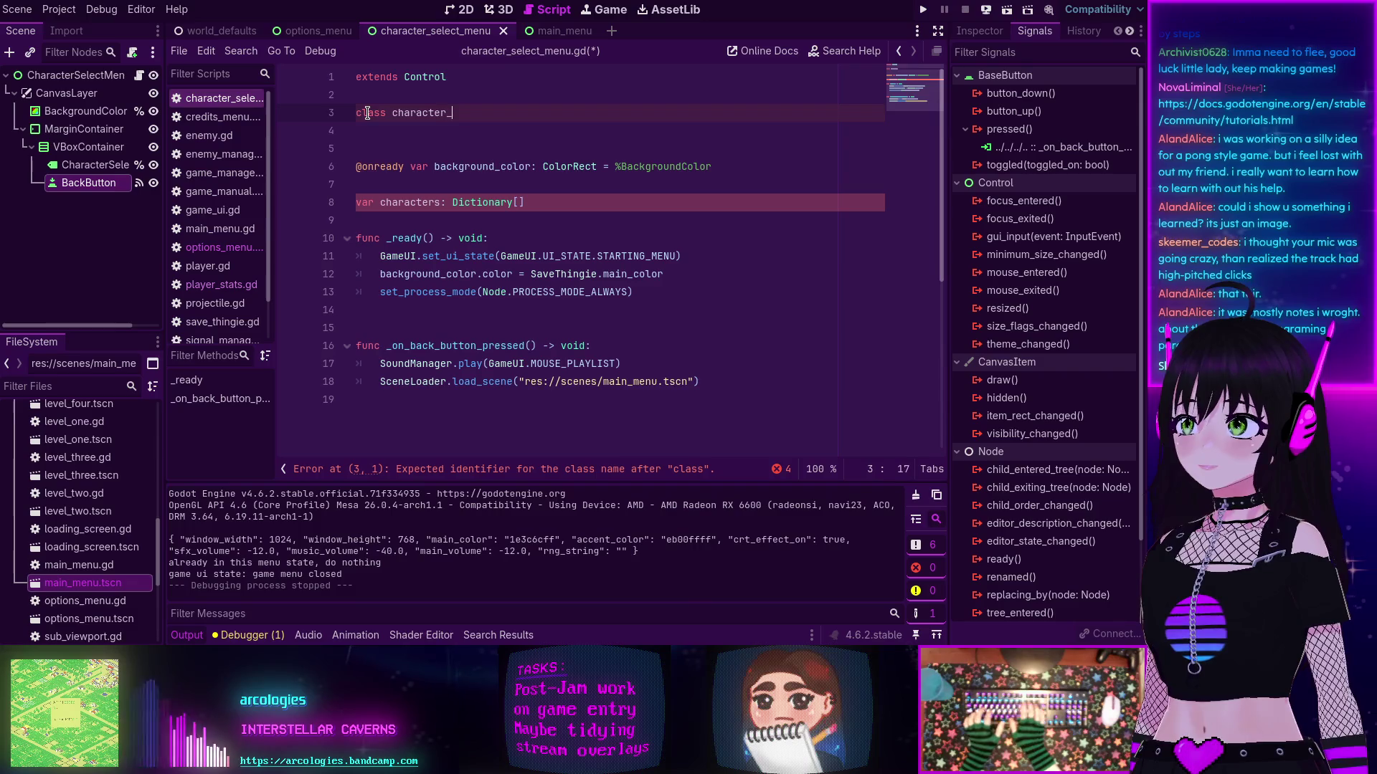
type("_build")
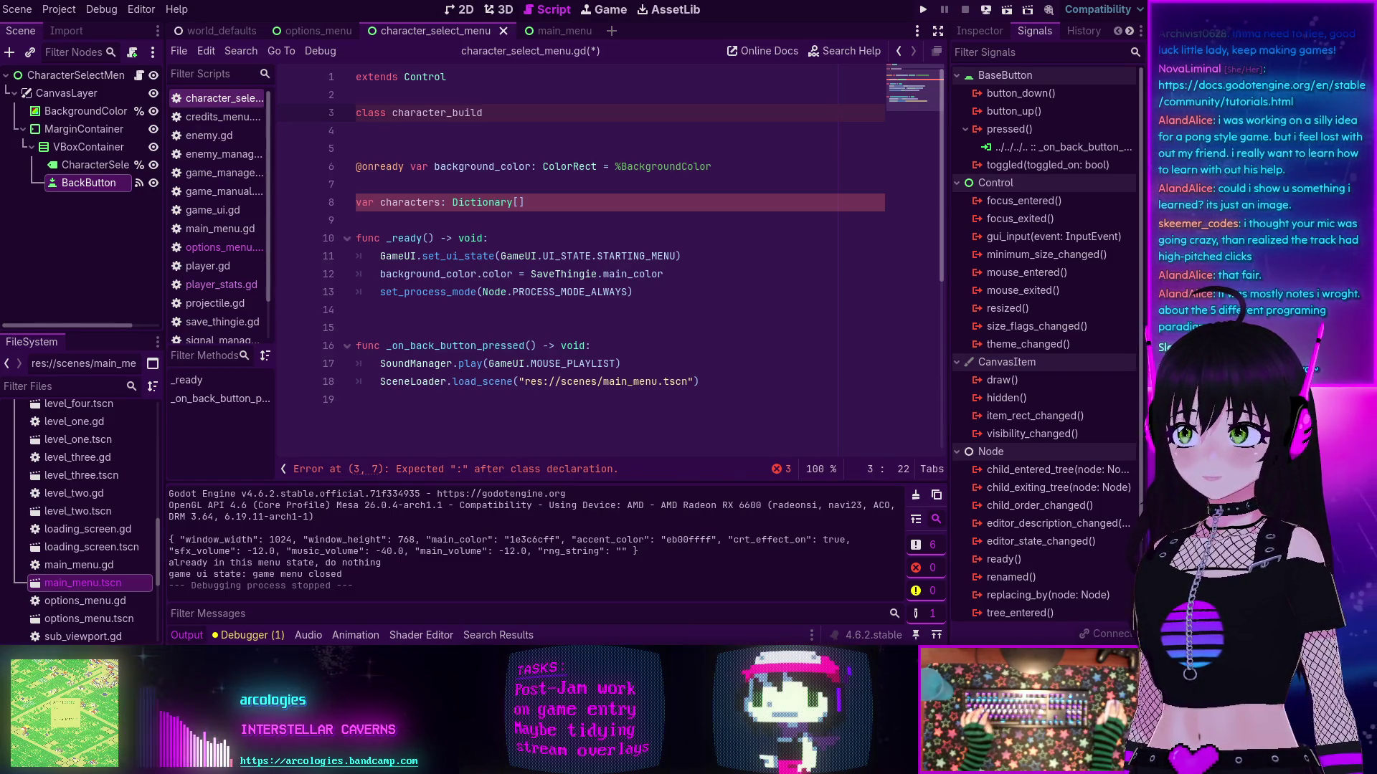
key("alt+Tab")
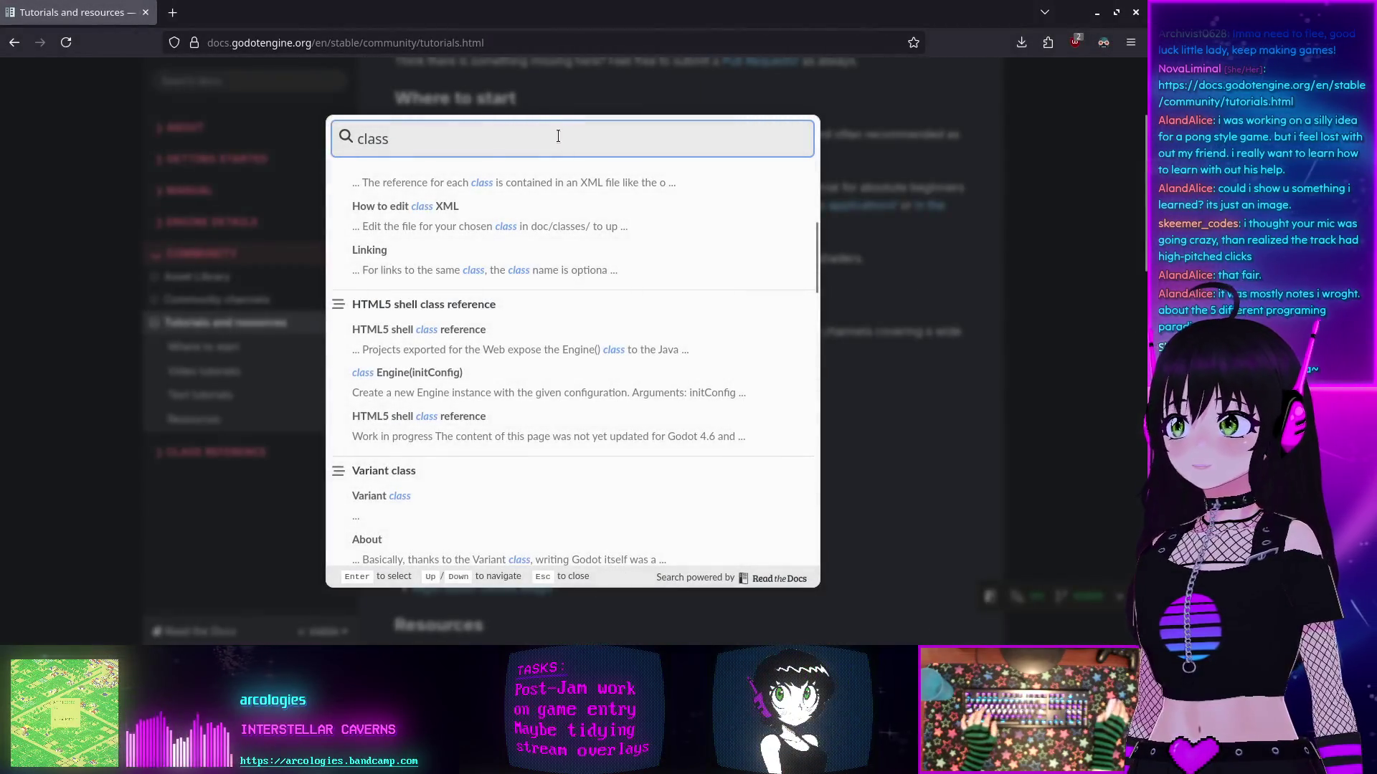
Step: Search the Godot documentation for 'class'
left_click(200, 422)
scroll(228, 93, "up", 3)
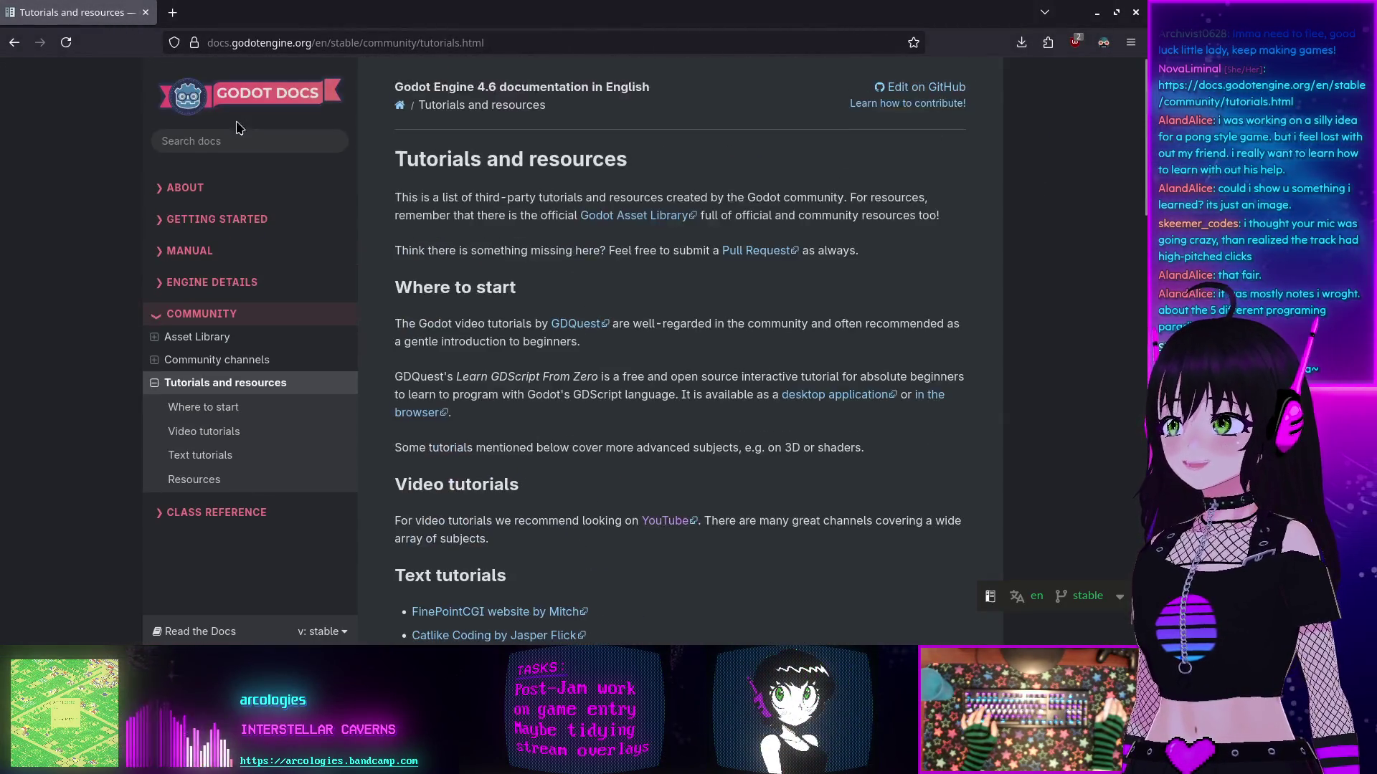
left_click(234, 148)
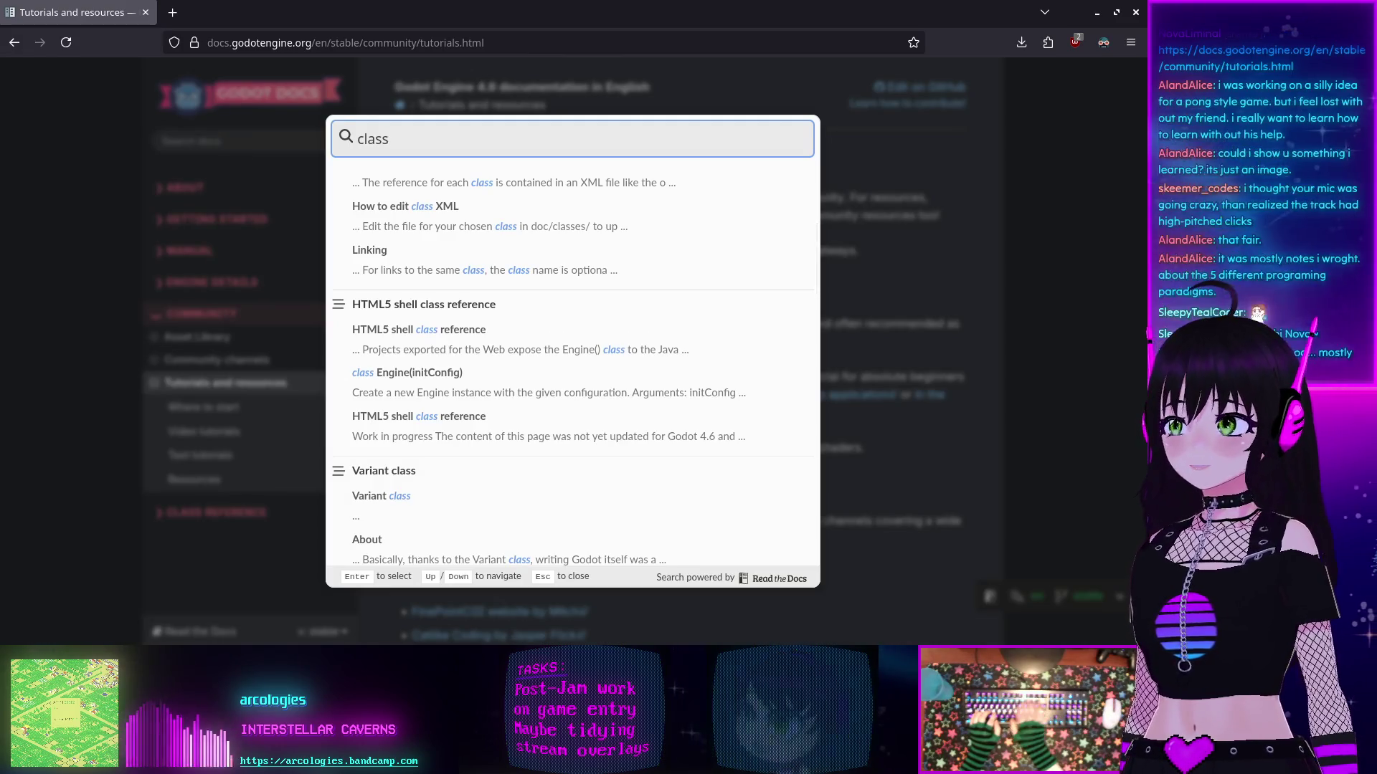
key("BackSpace")
key("BackSpace")
key("BackSpace")
key("BackSpace")
type("class")
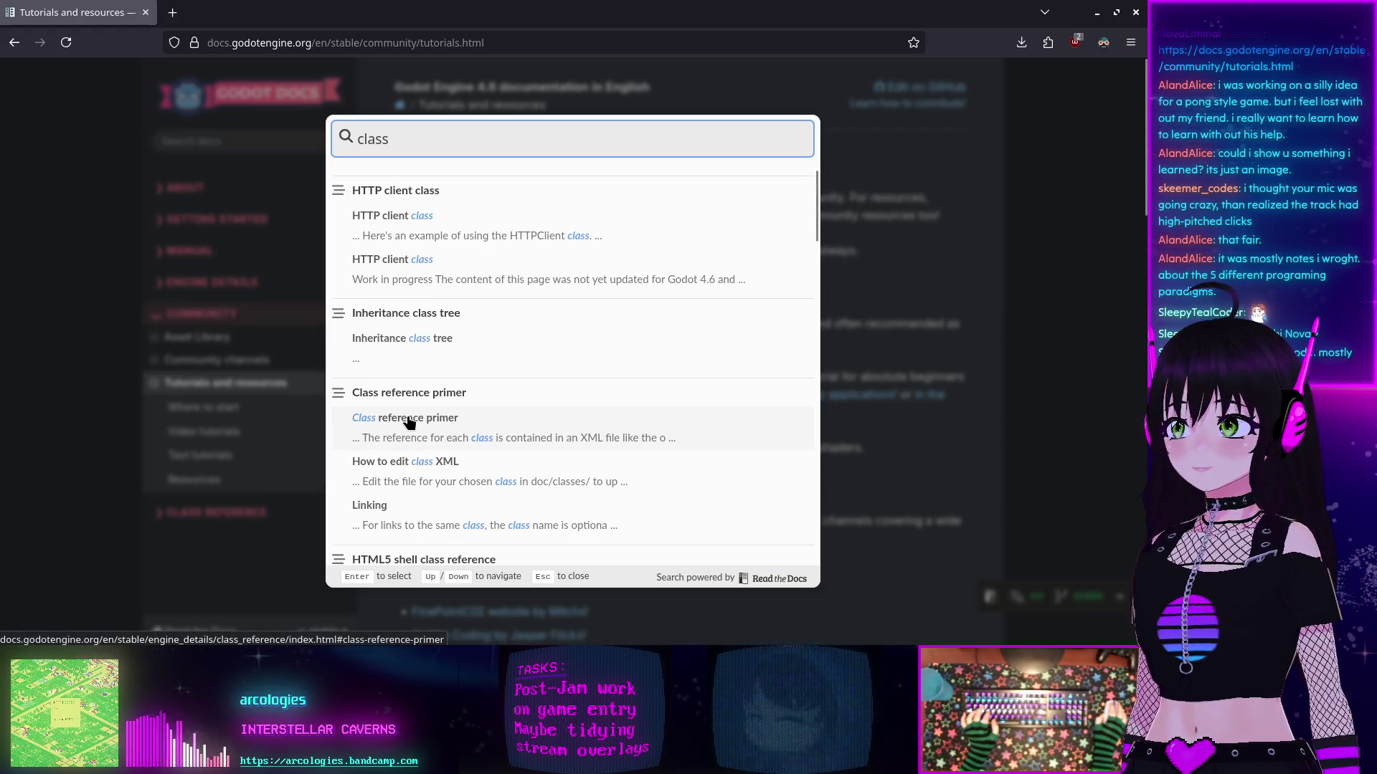
Step: Scroll through the 'class' search results, then minimise the browser
scroll(494, 428, "down", 3)
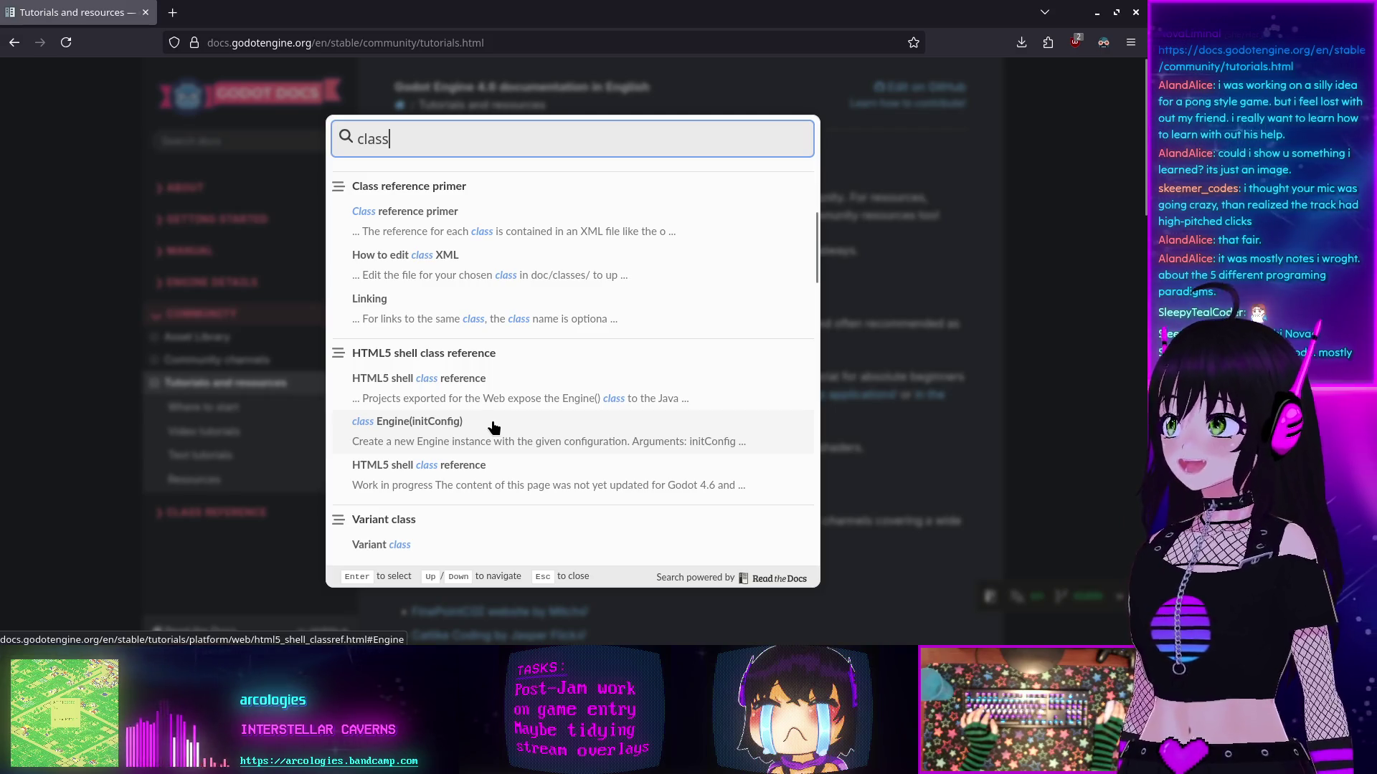
scroll(440, 375, "down", 2)
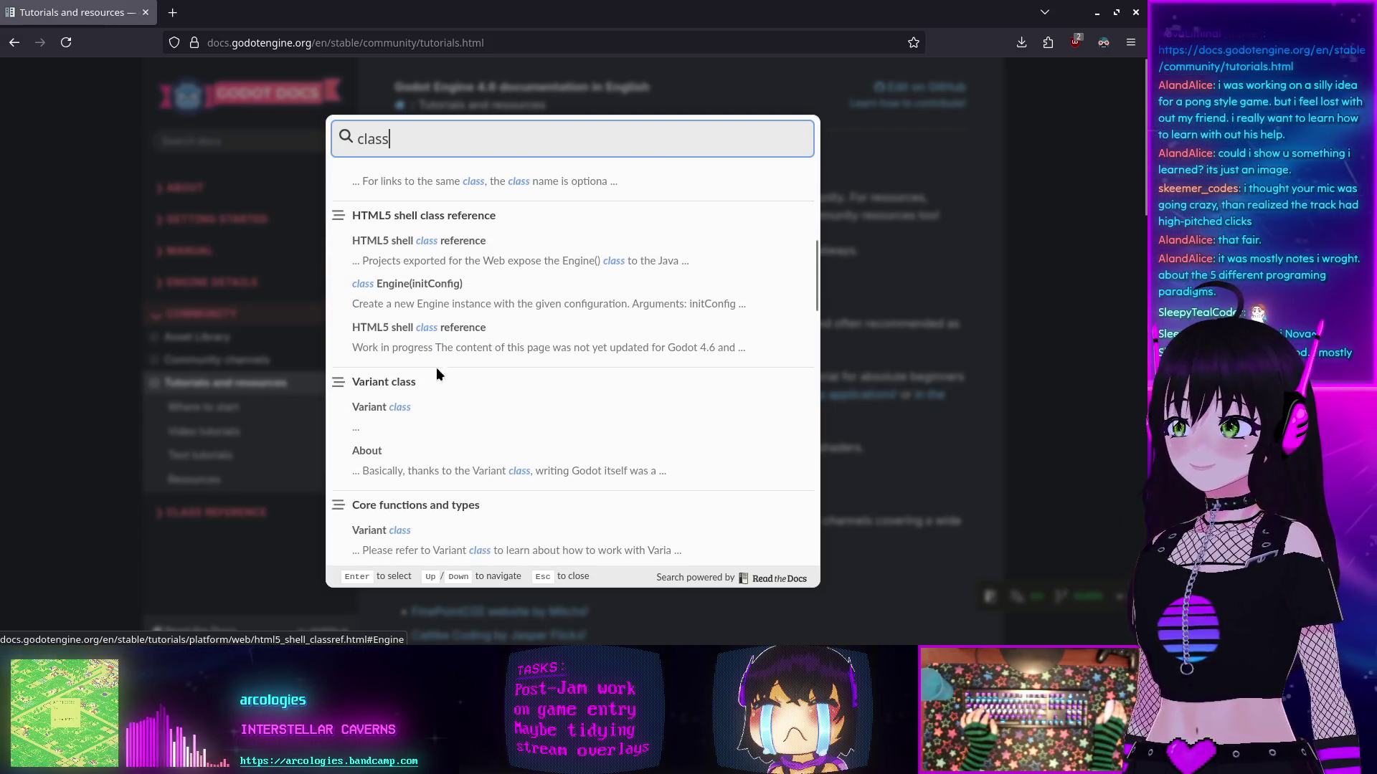
scroll(393, 405, "down", 2)
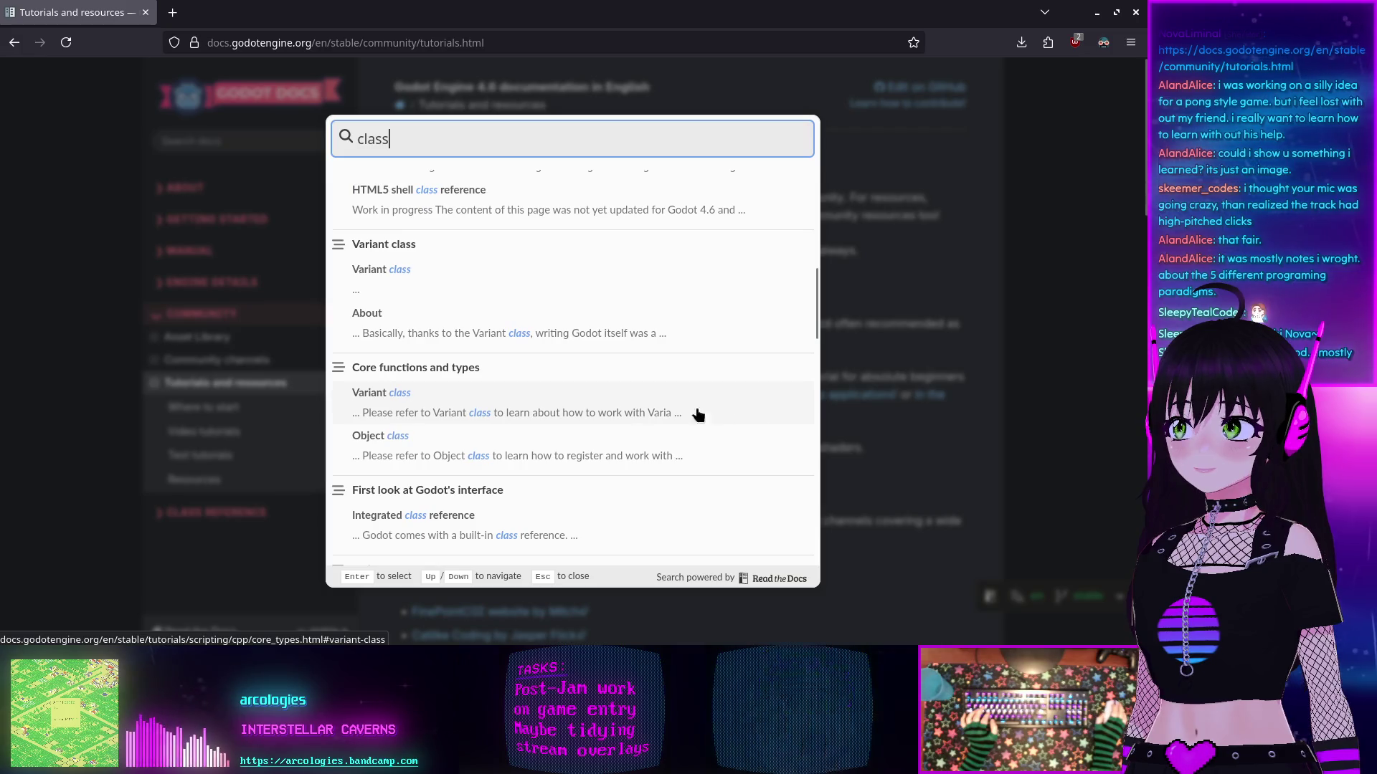
scroll(683, 476, "down", 1)
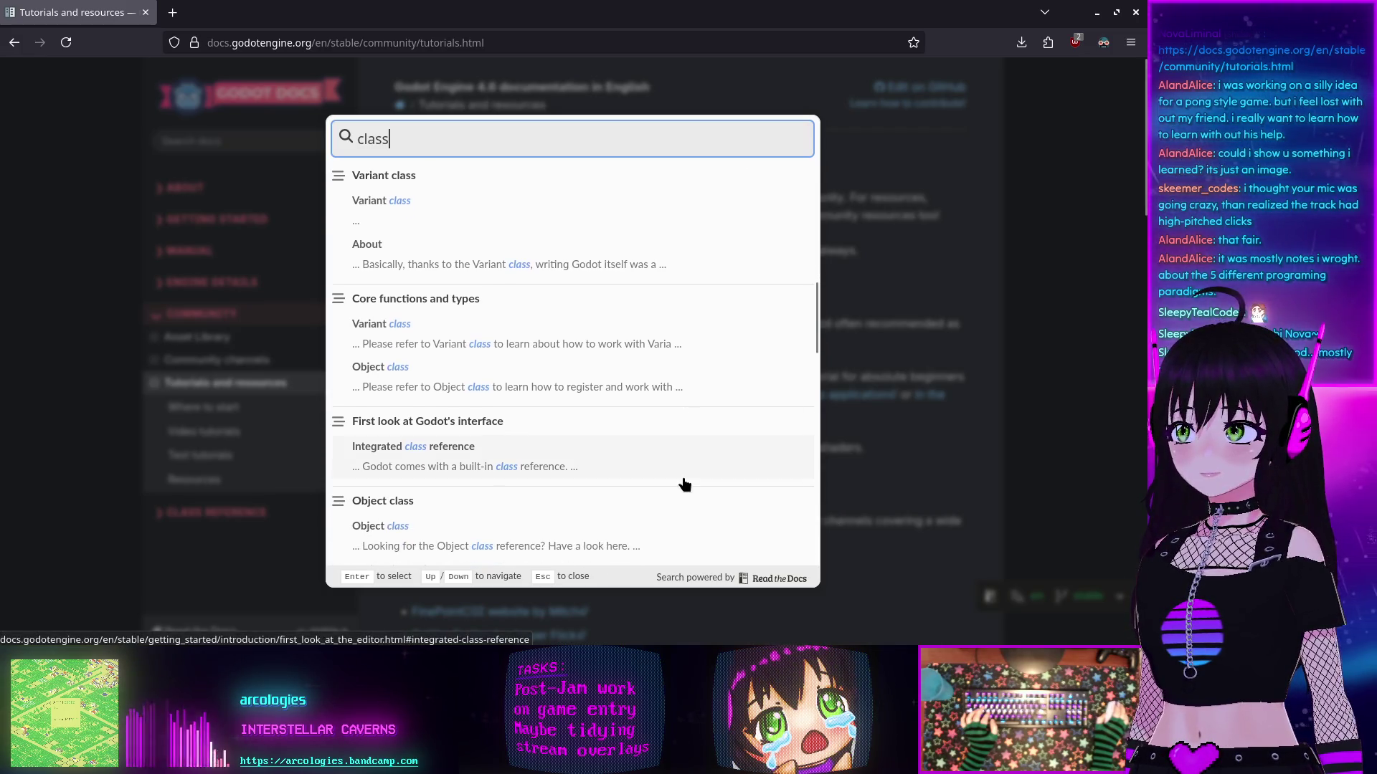
scroll(683, 485, "down", 1)
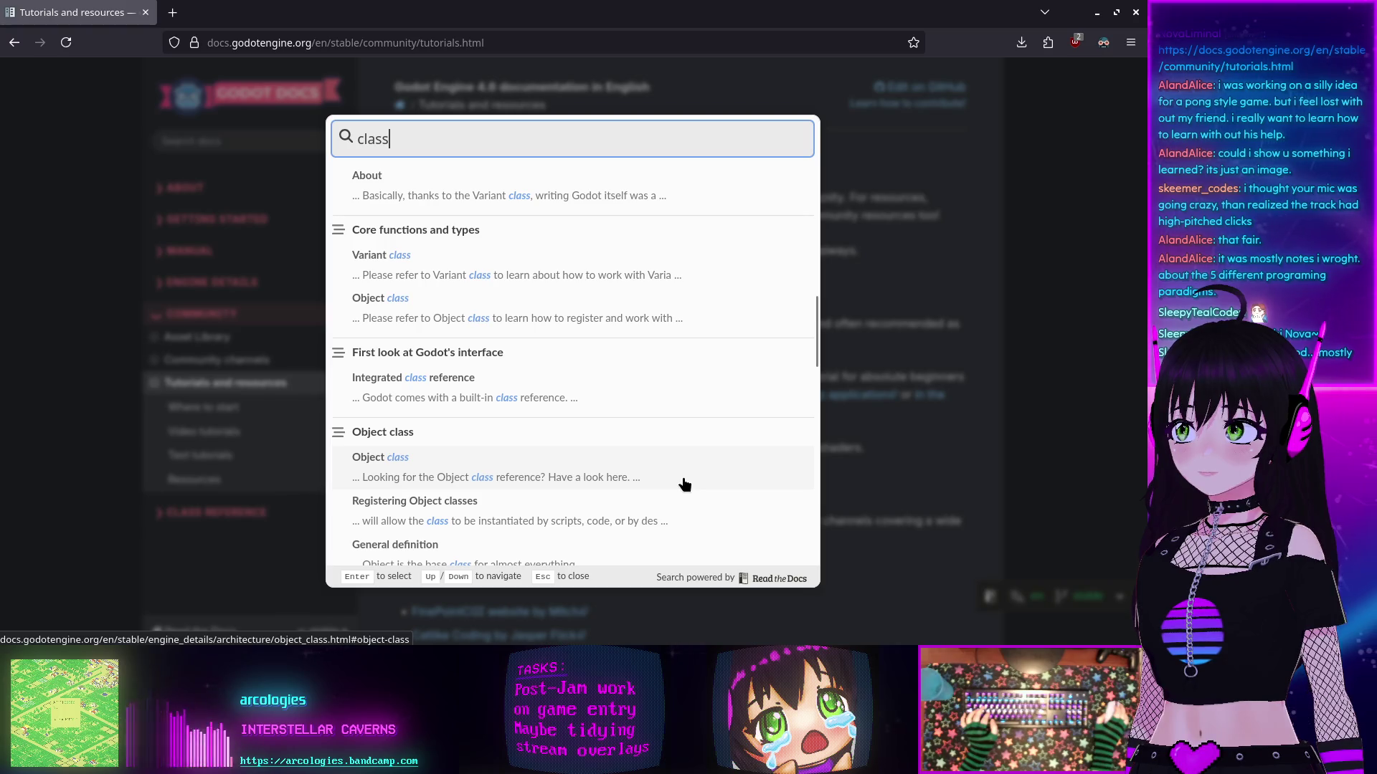
scroll(654, 517, "down", 2)
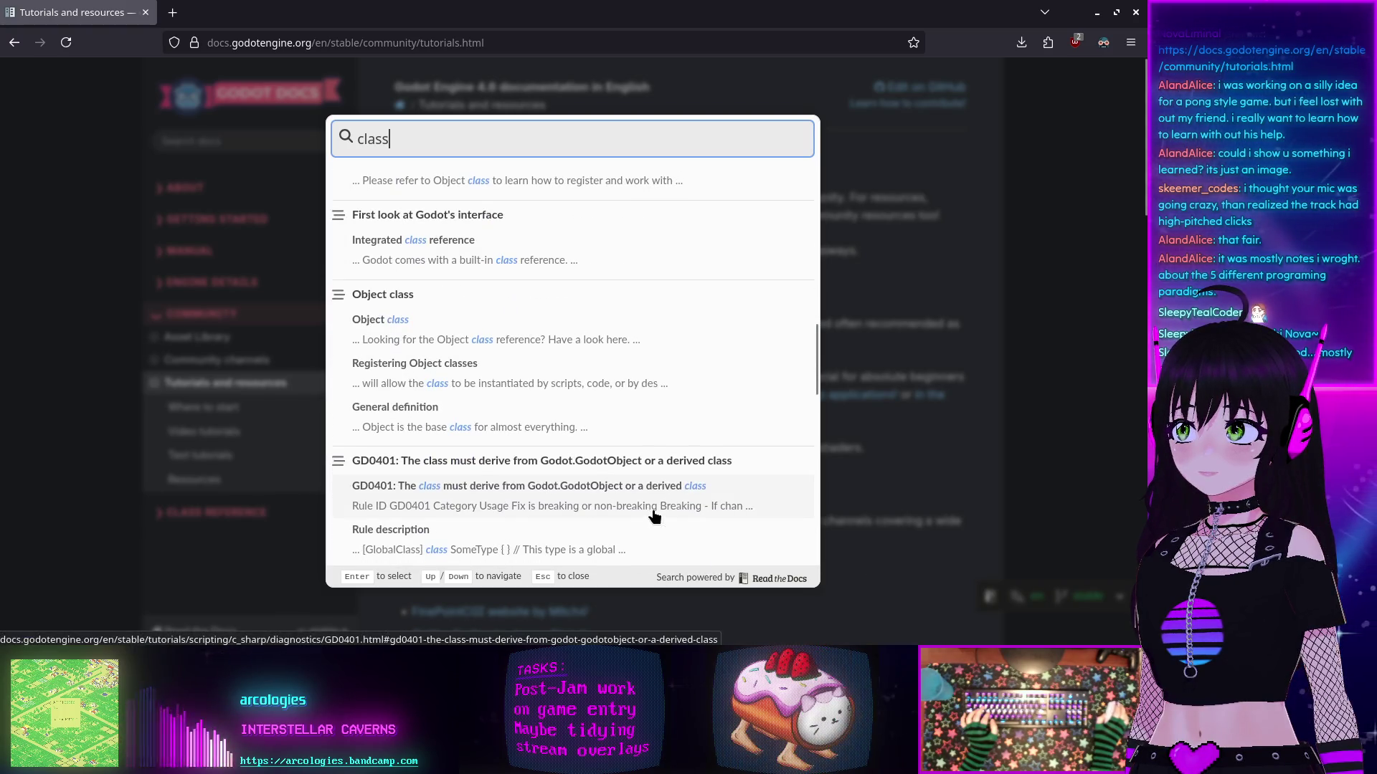
scroll(654, 518, "down", 2)
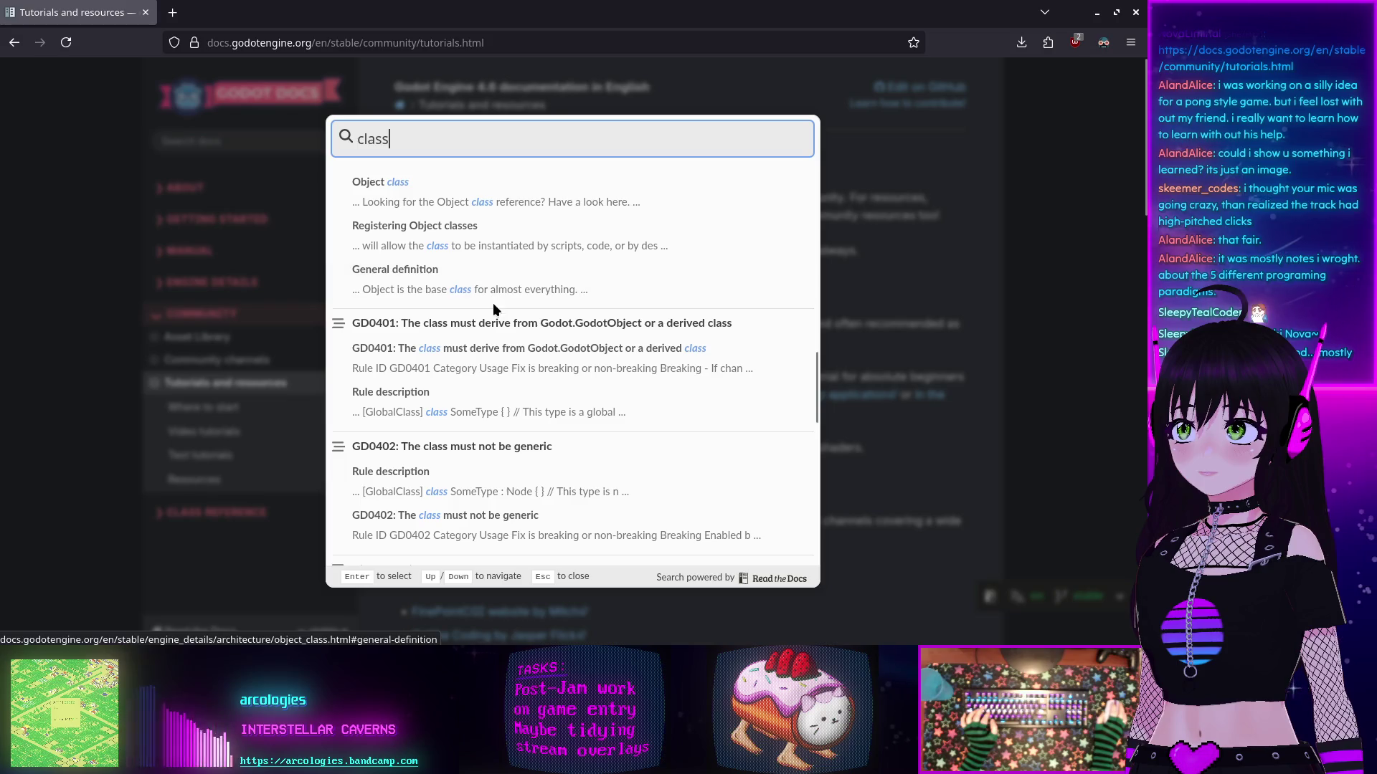
scroll(486, 358, "down", 3)
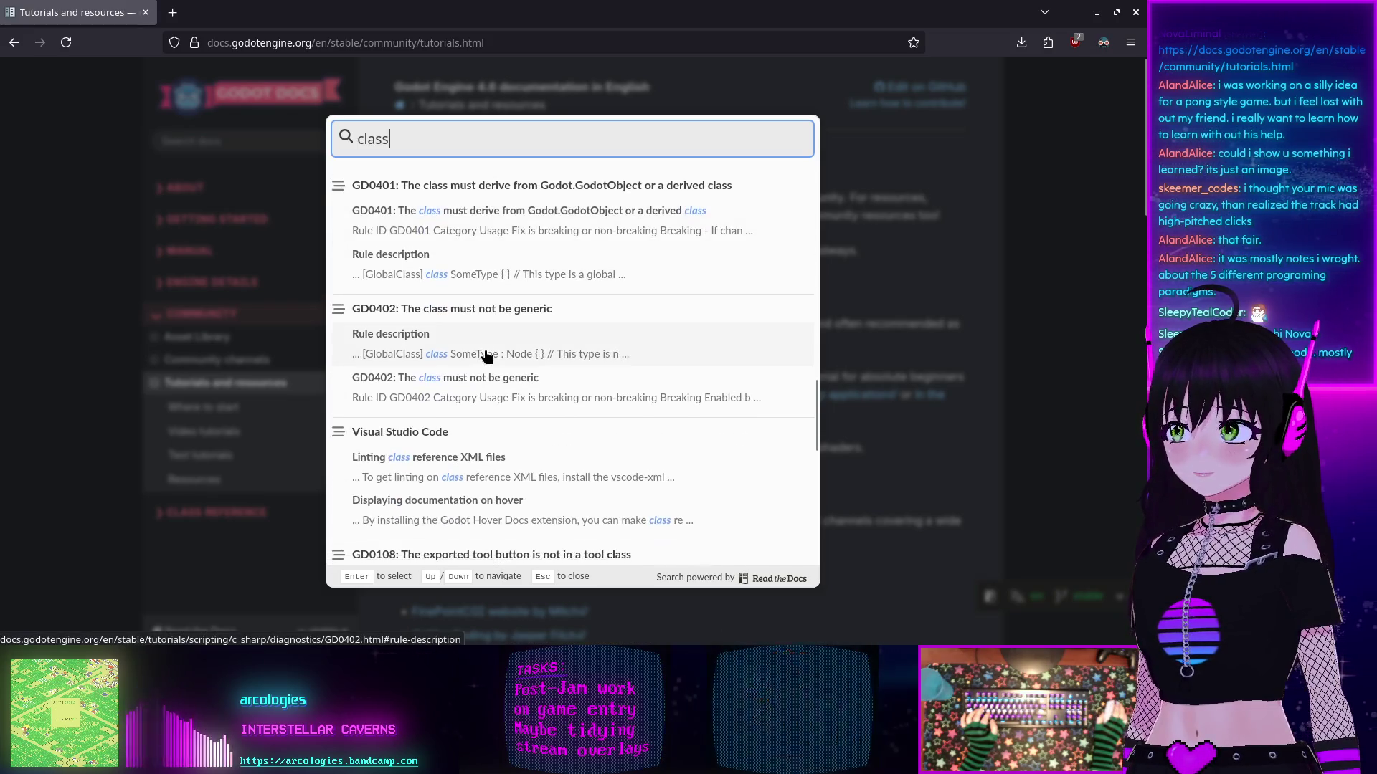
key("super+h")
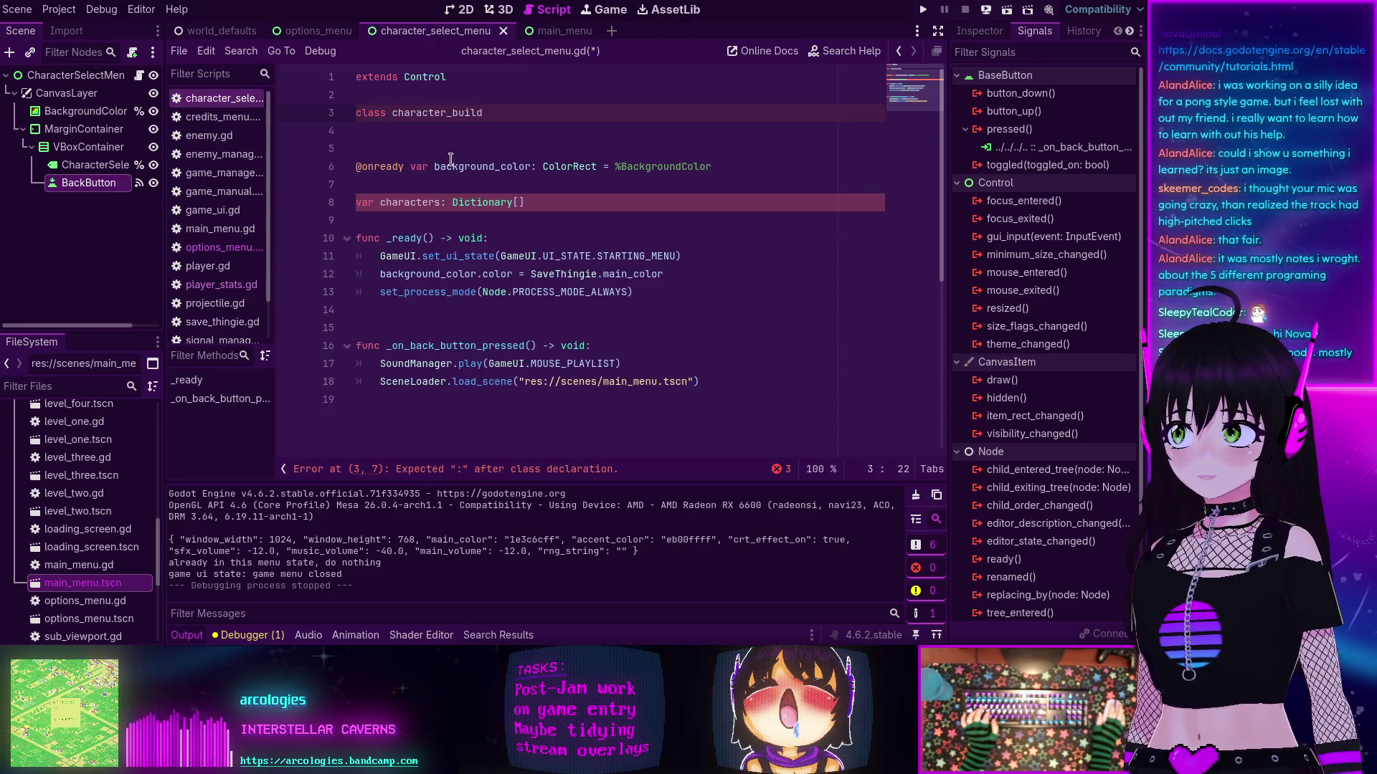
Step: Rename the inner class to 'class CharacterBuild:' and start an indented line inside it
key("BackSpace")
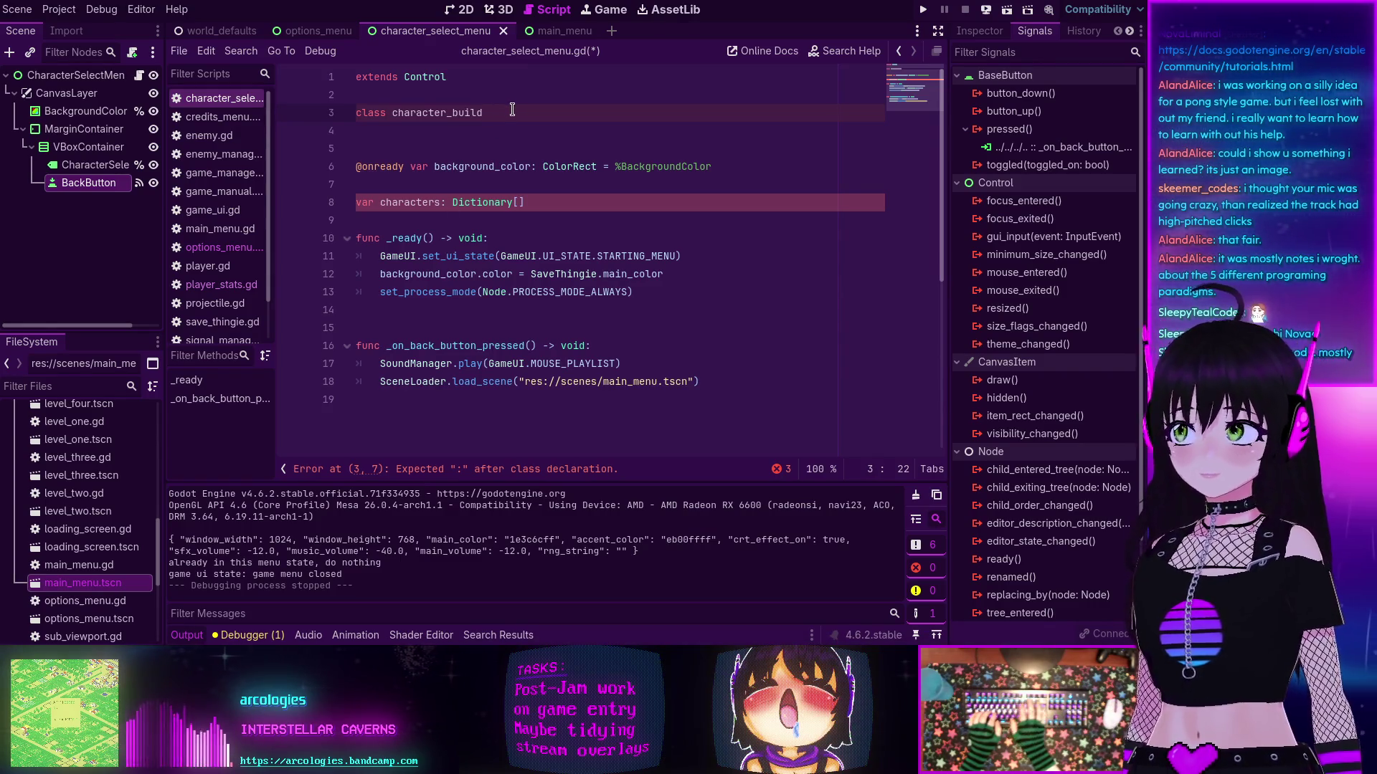
key("ctrl+BackSpace")
type("C")
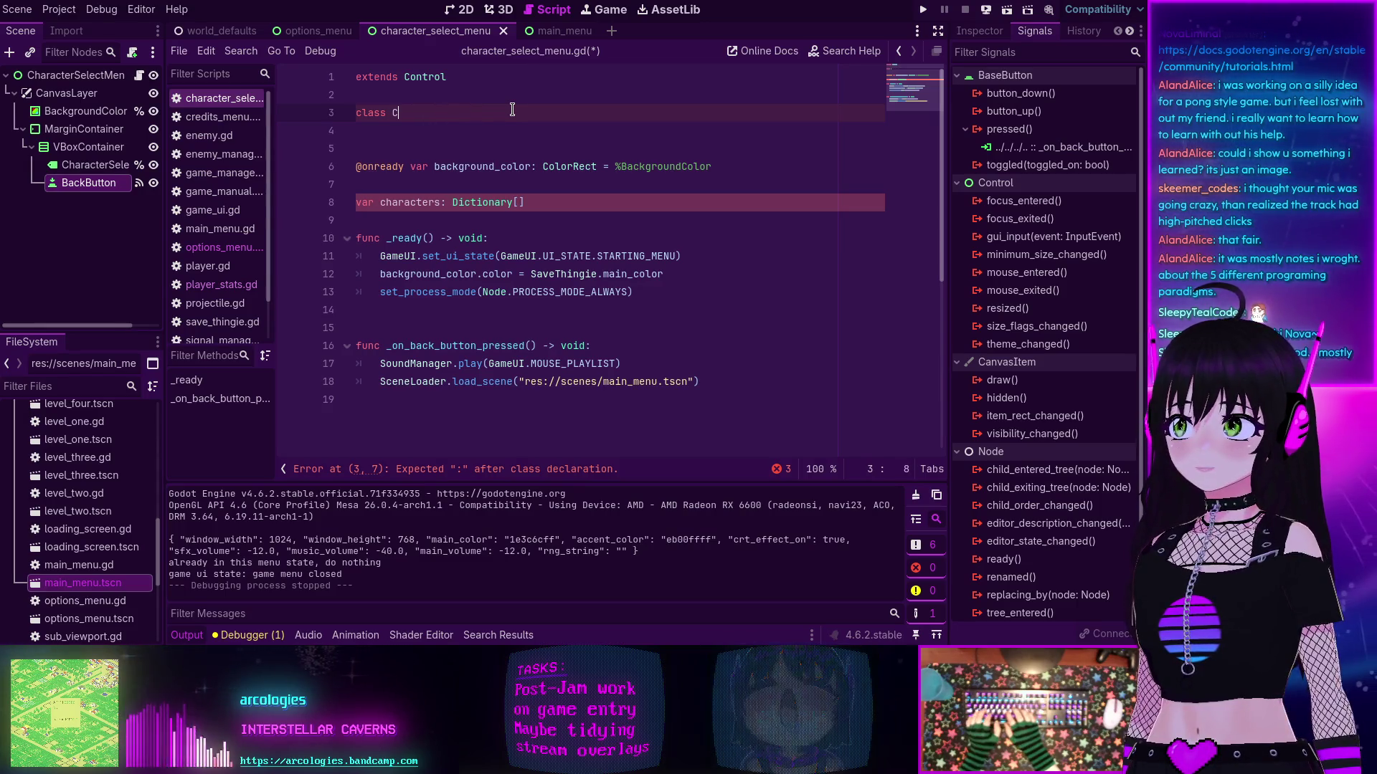
type("haracterB")
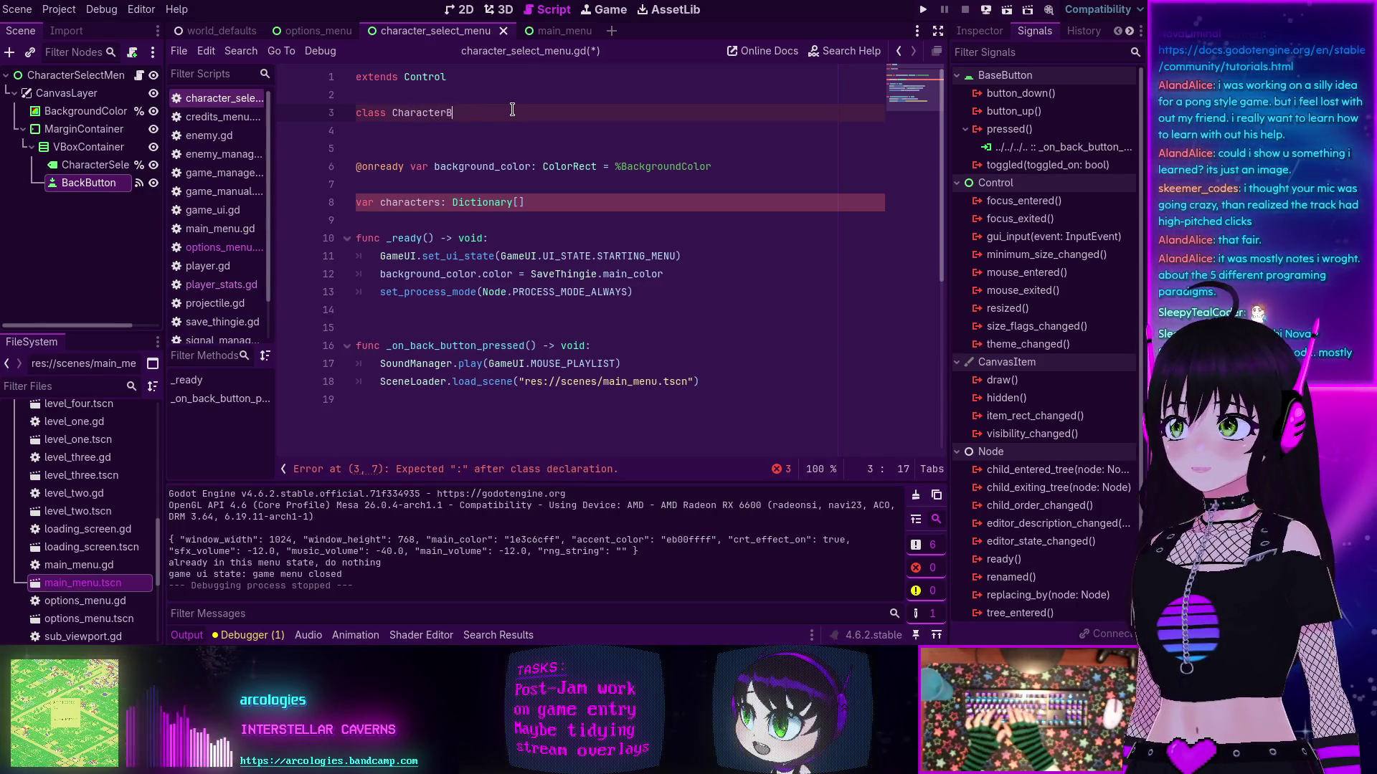
key("BackSpace")
key("BackSpace")
type("ld:")
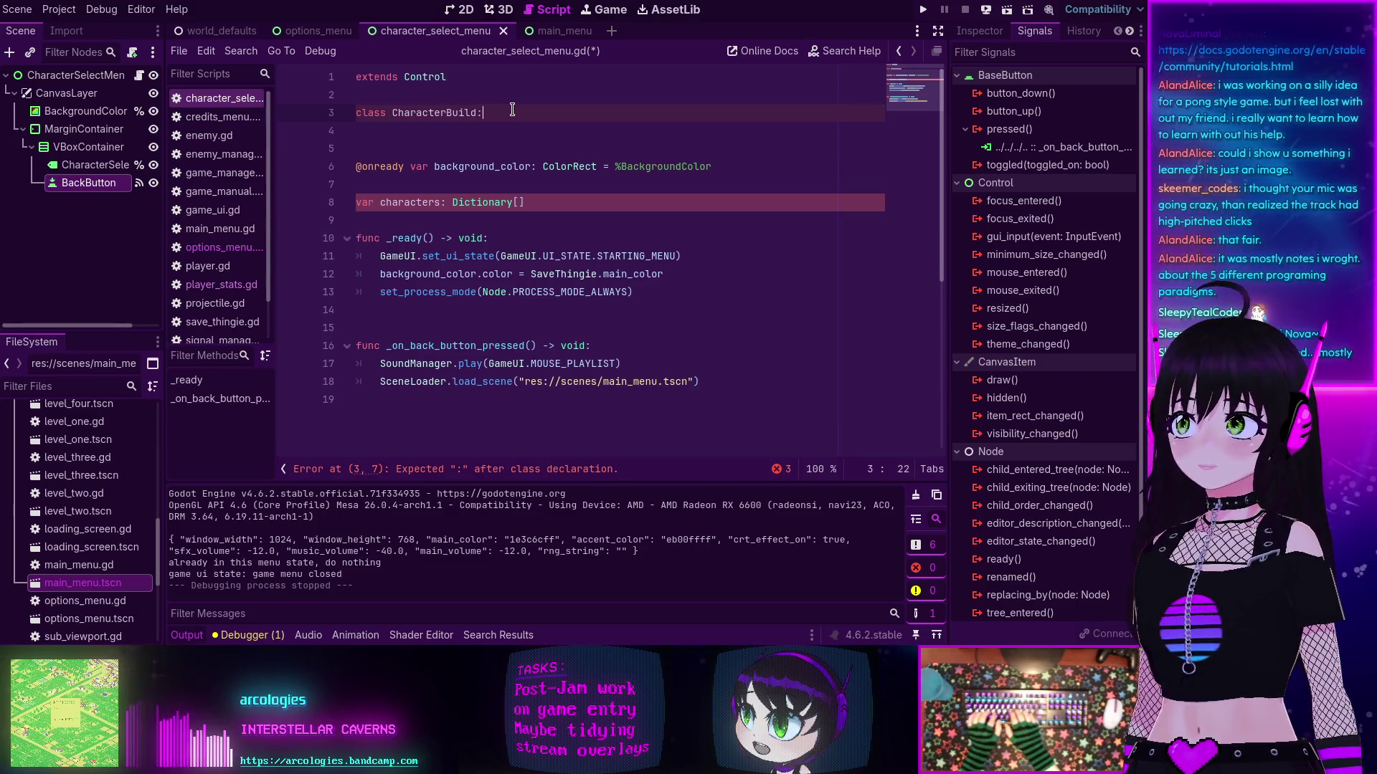
key("Return")
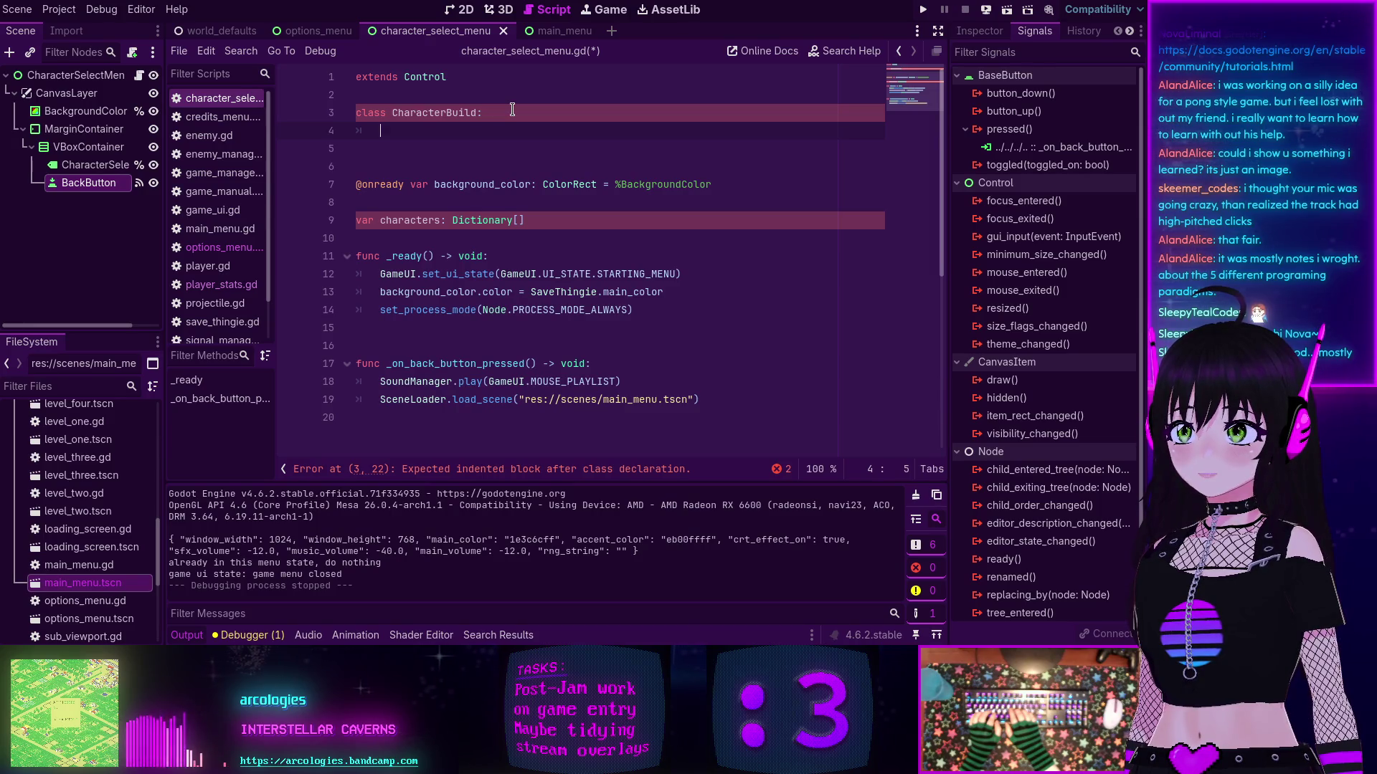
Step: Write func _init with int parameters str, dex, mag, end, checking player_stats.gd's stat names
type("func ")
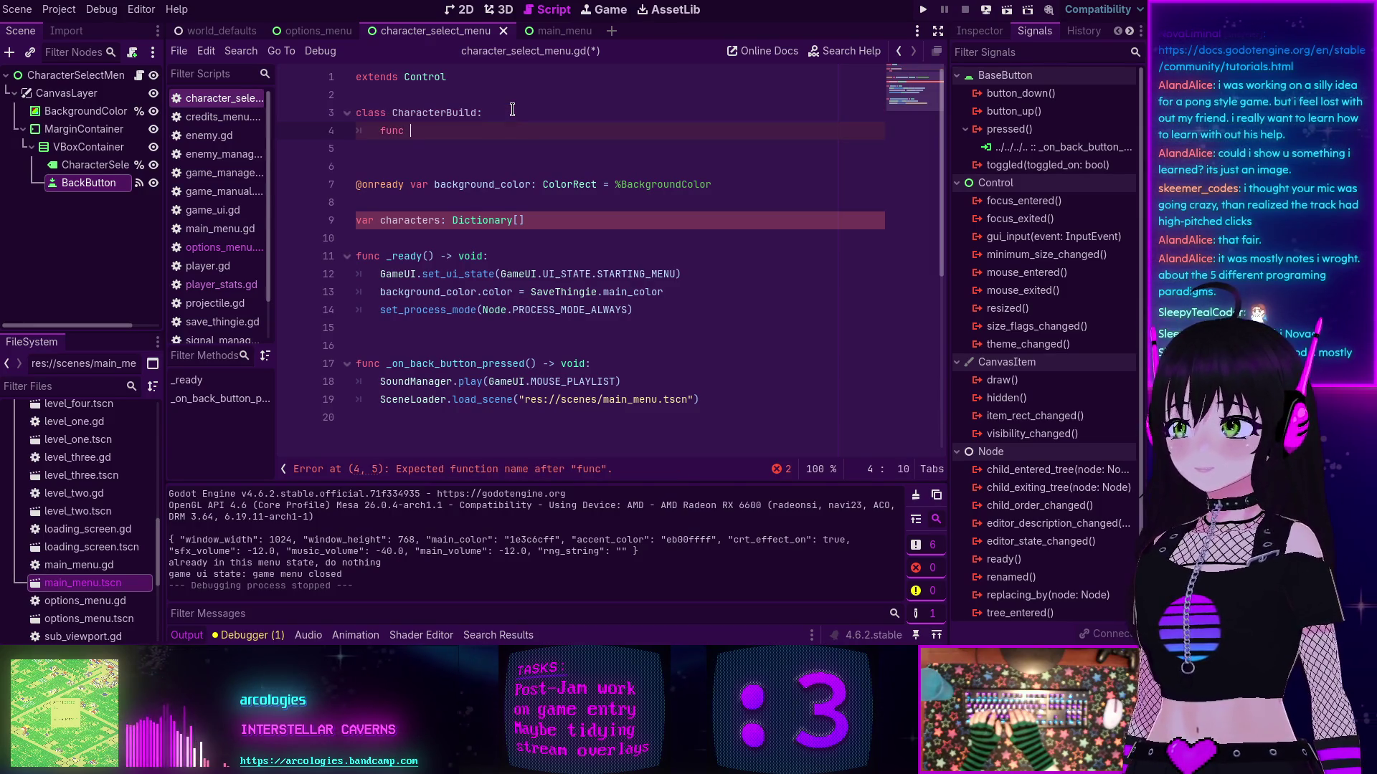
type("_init(")
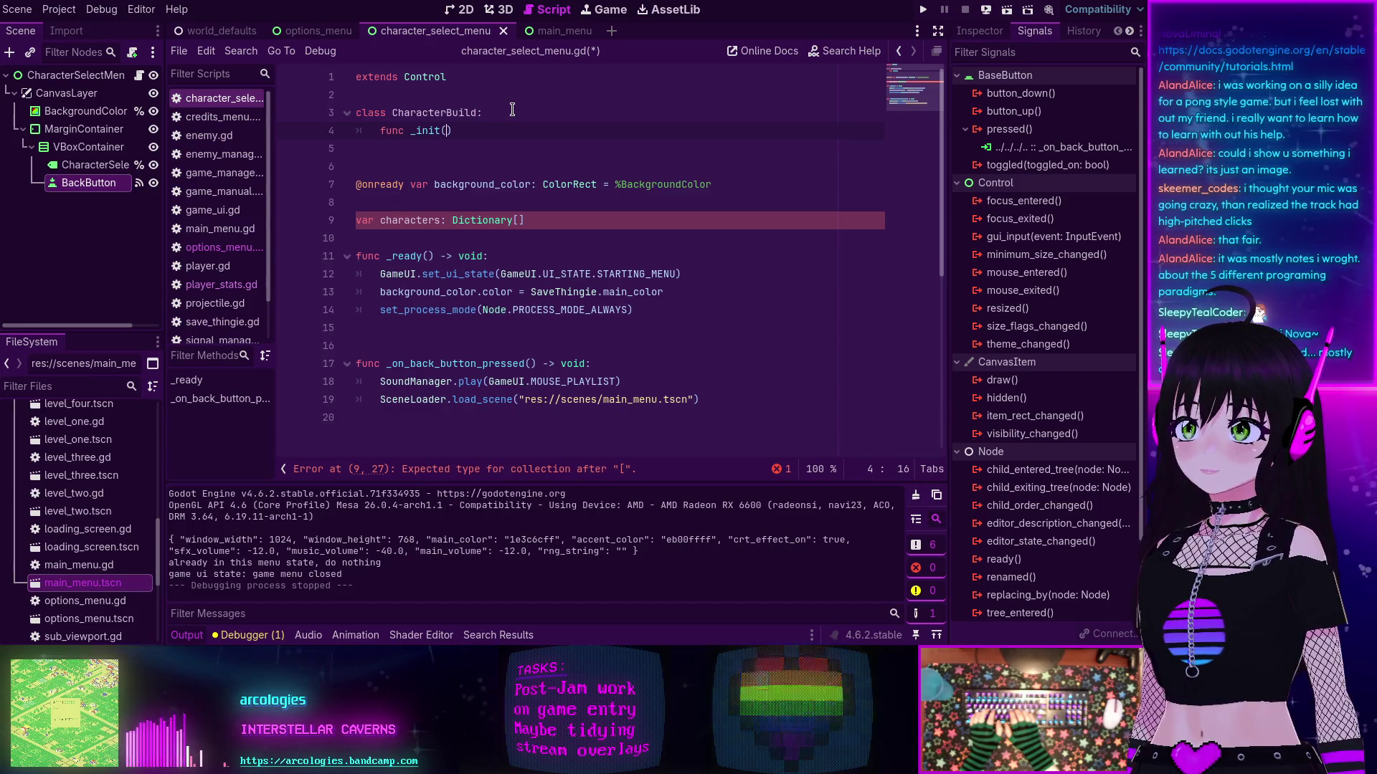
type("str: ")
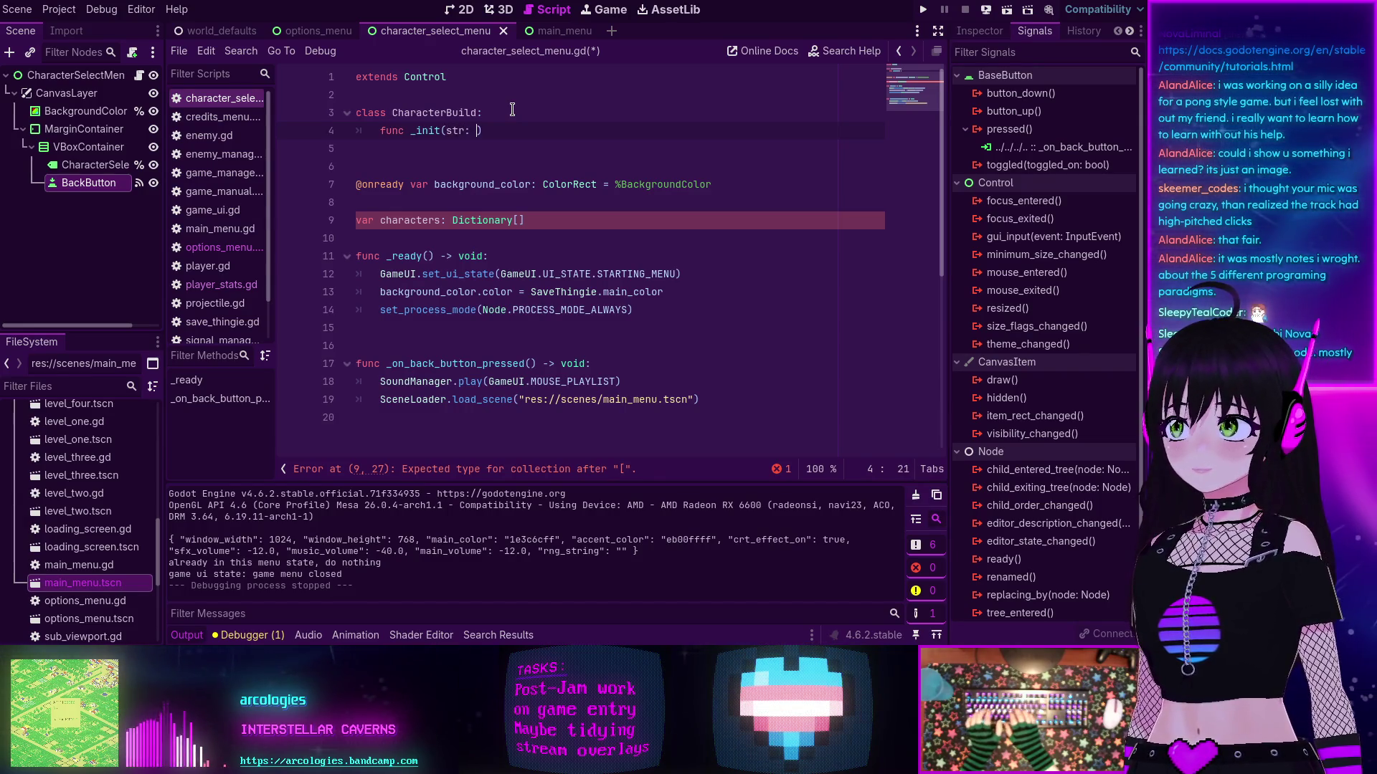
type("int, dex: int, m")
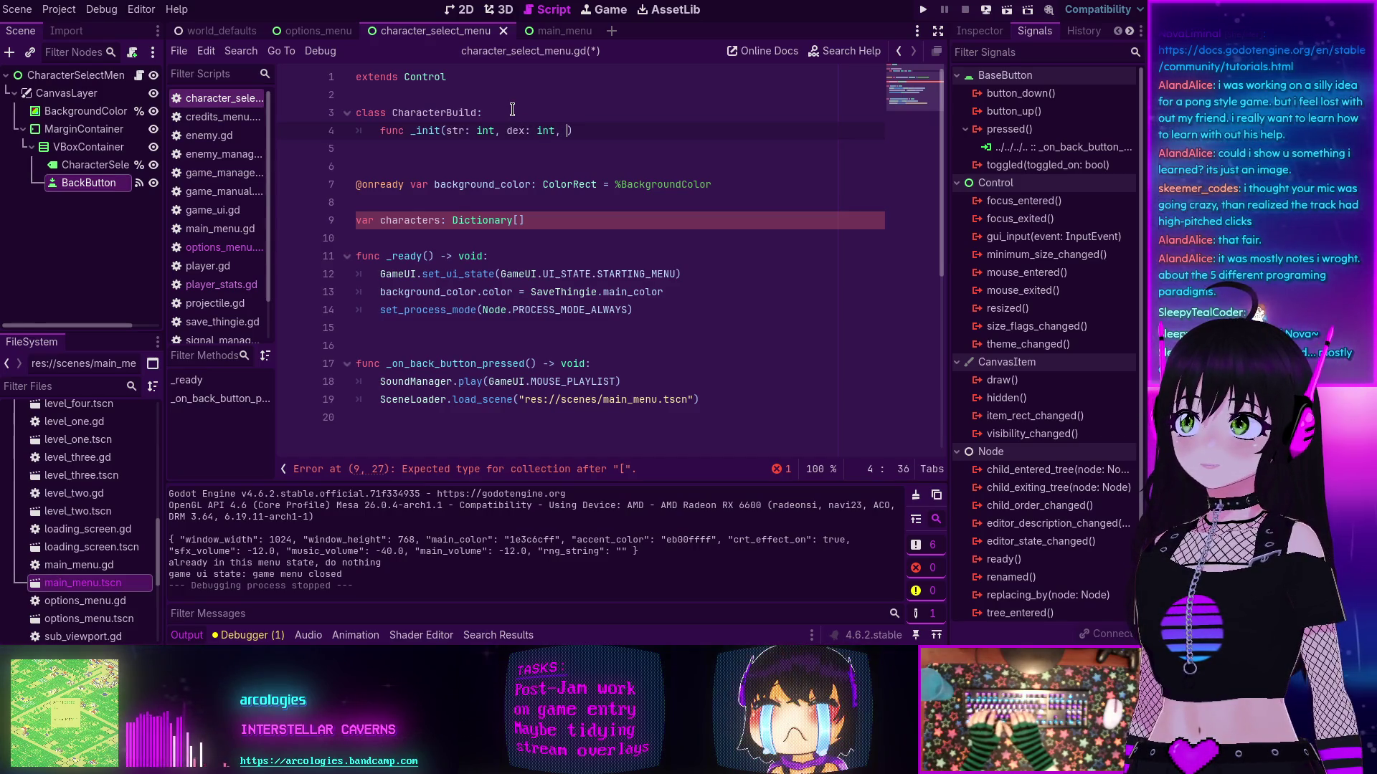
type("ag")
key("BackSpace")
key("BackSpace")
type(": int,")
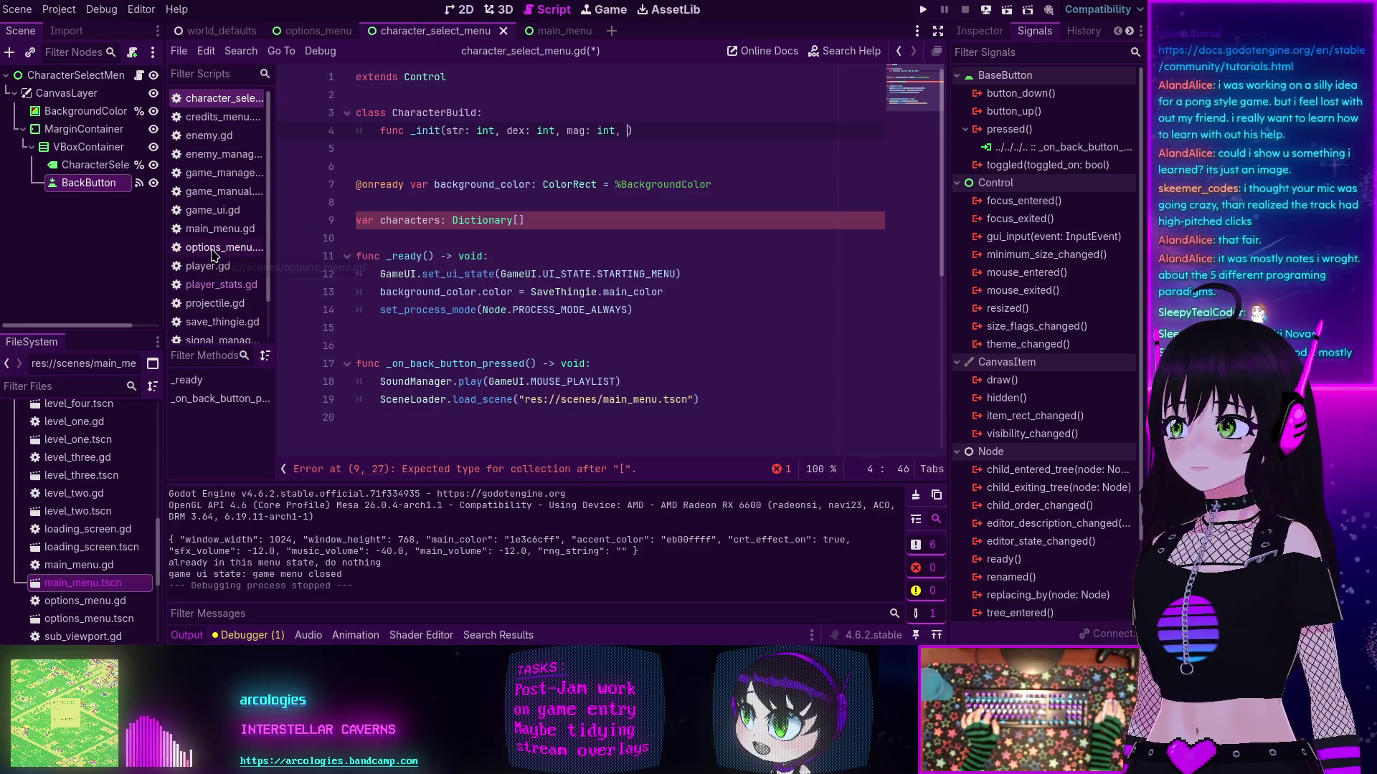
left_click(211, 287)
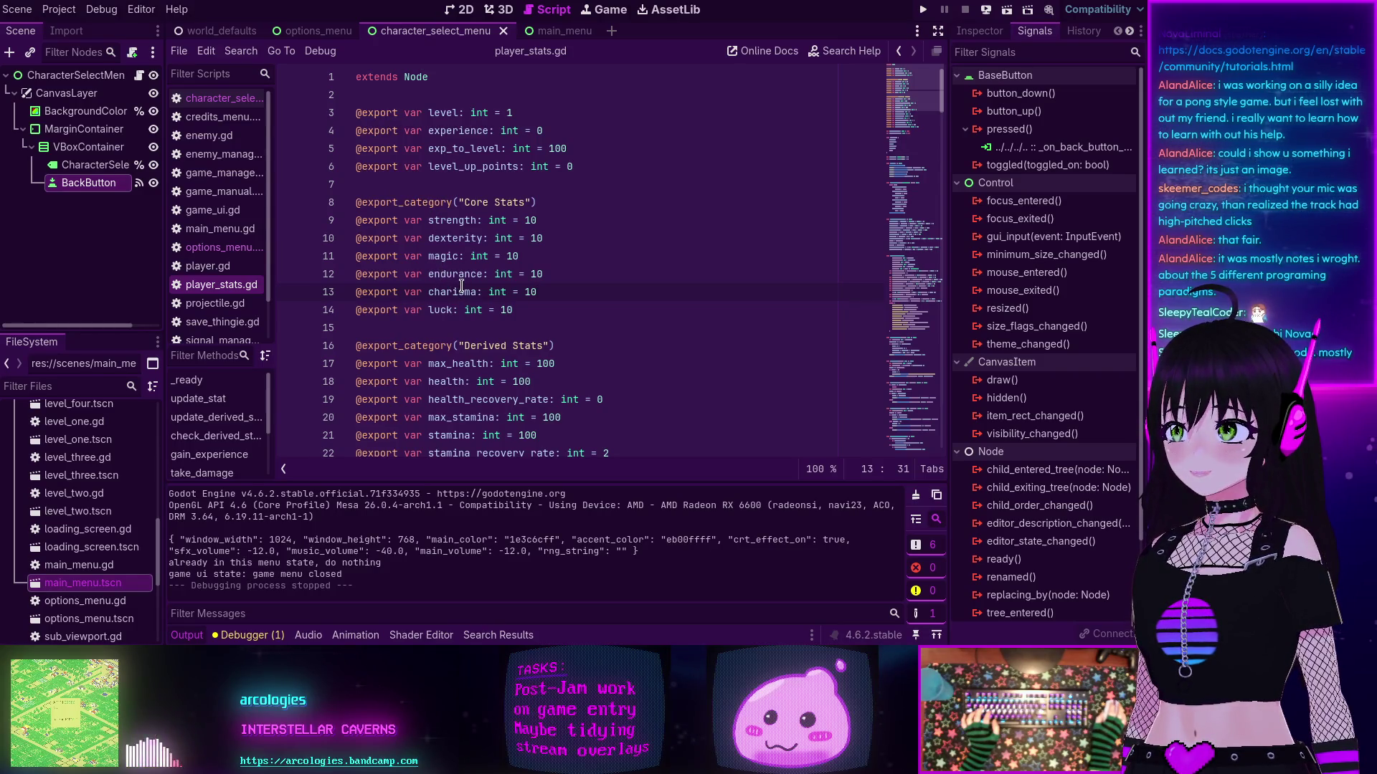
left_click(227, 101)
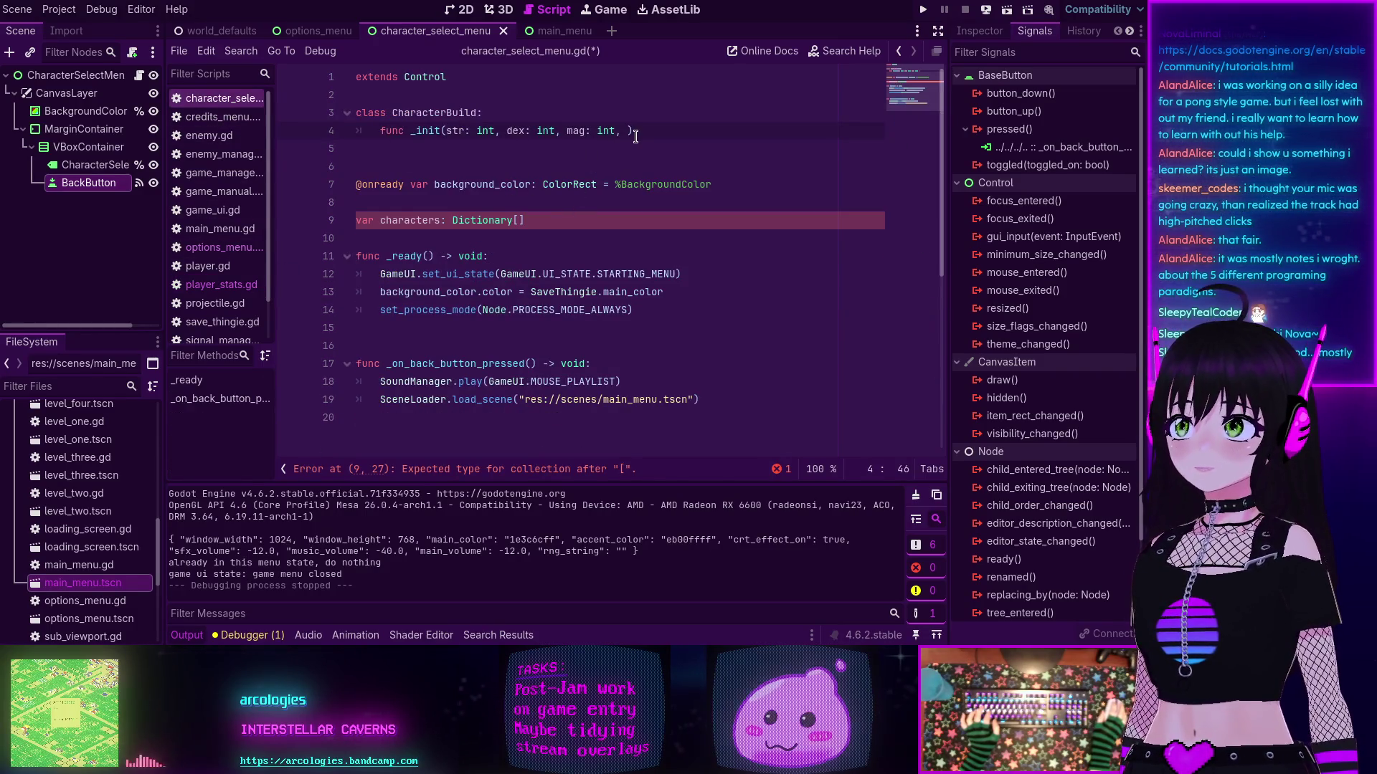
type("end: int, cha,")
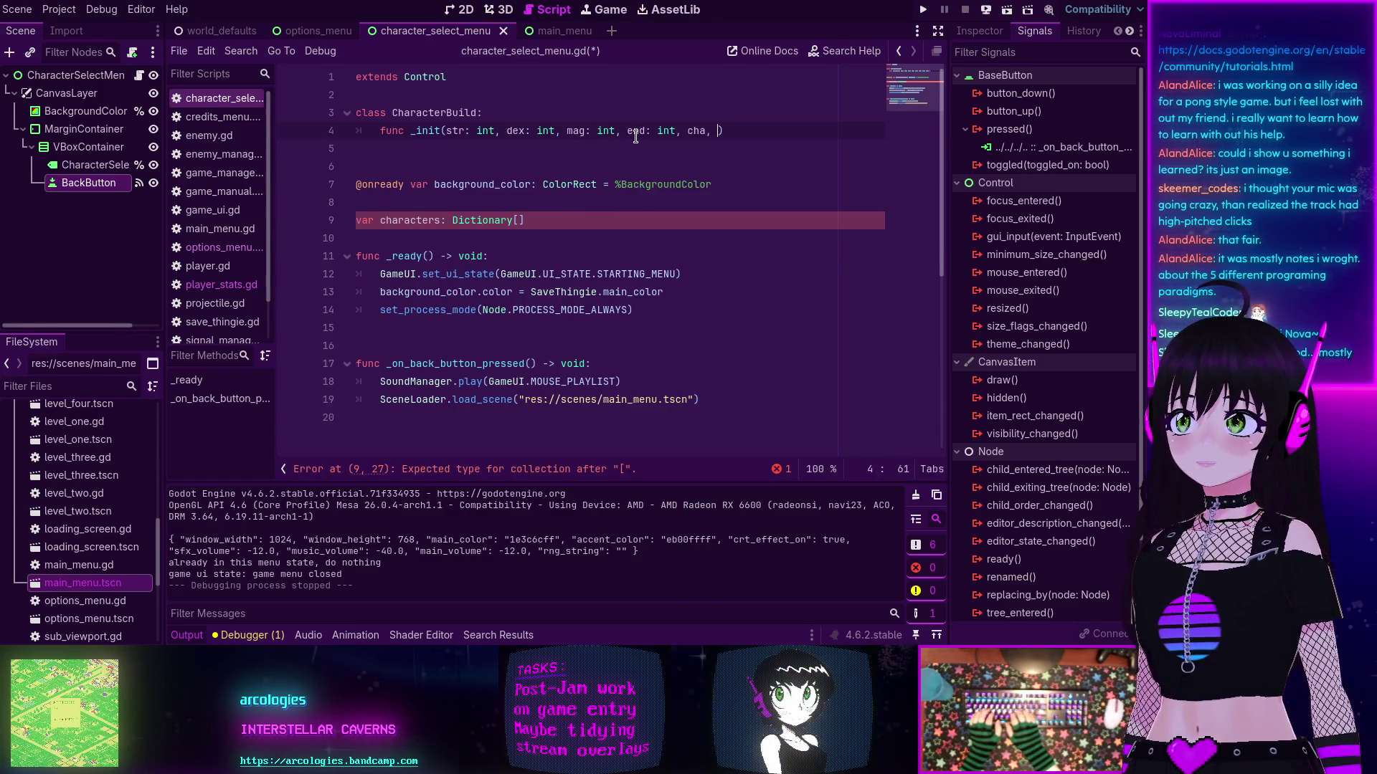
Step: Finish the _init signature with cha: int, luk: int and a -> void: return type
key("BackSpace")
key("BackSpace")
type(": int, luk: int")
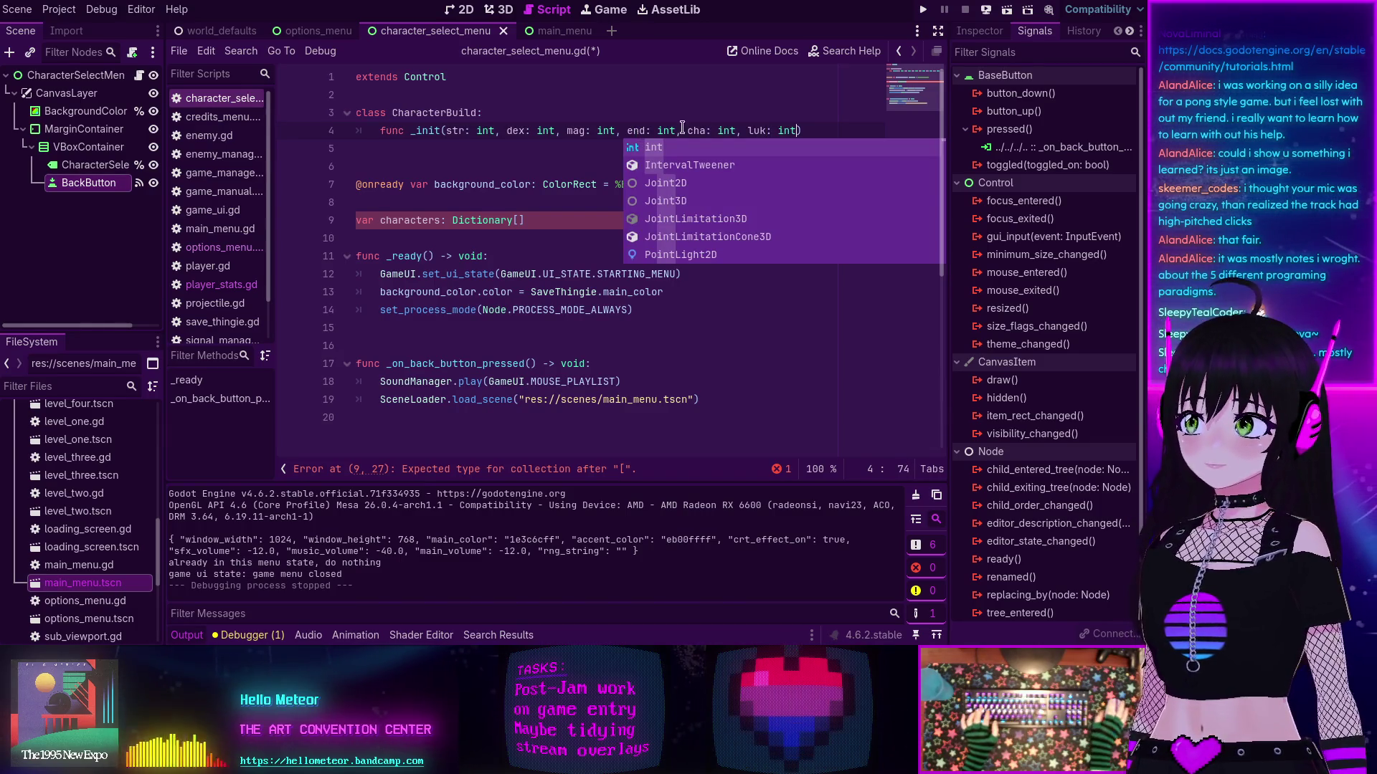
type(") -> vboid")
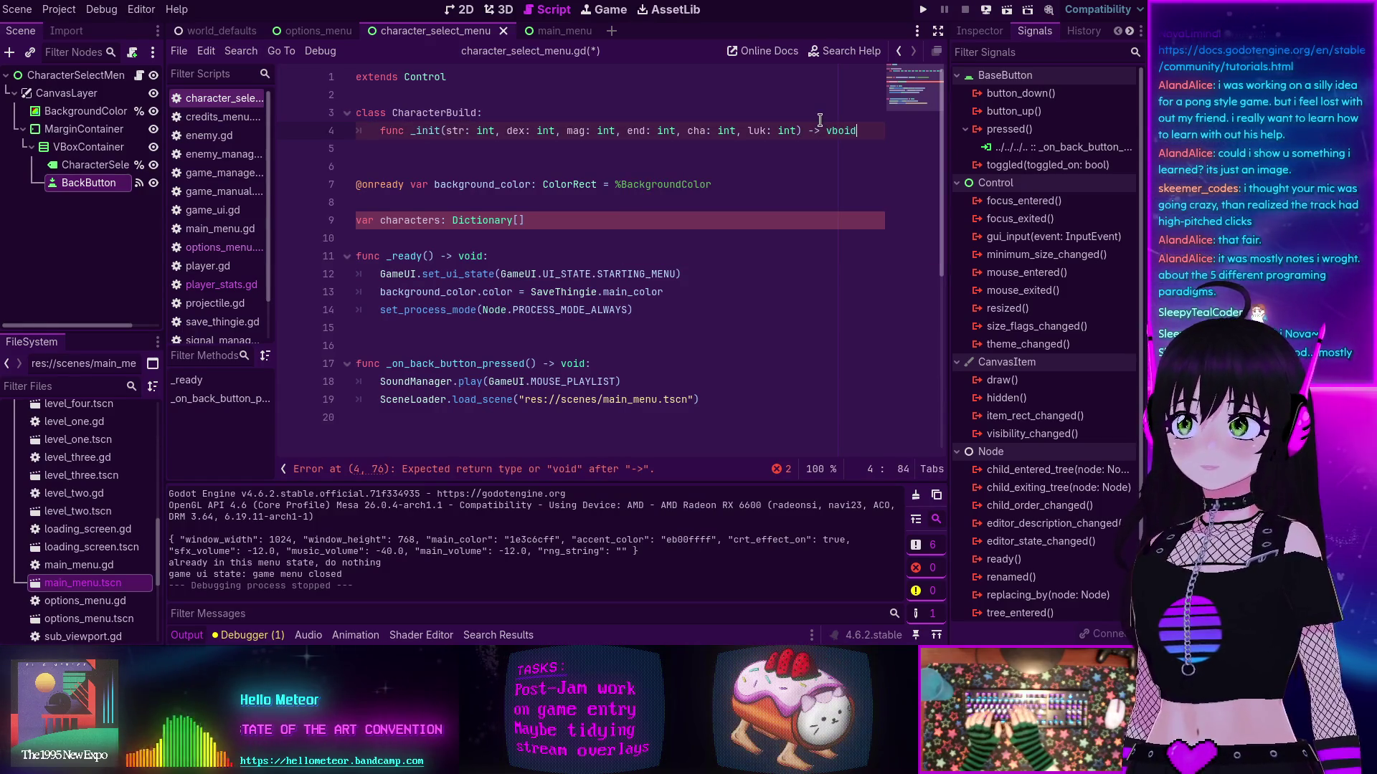
key("BackSpace")
key("BackSpace")
key("BackSpace")
type("iod")
key("BackSpace")
key("BackSpace")
key("BackSpace")
type("oid:")
key("Return")
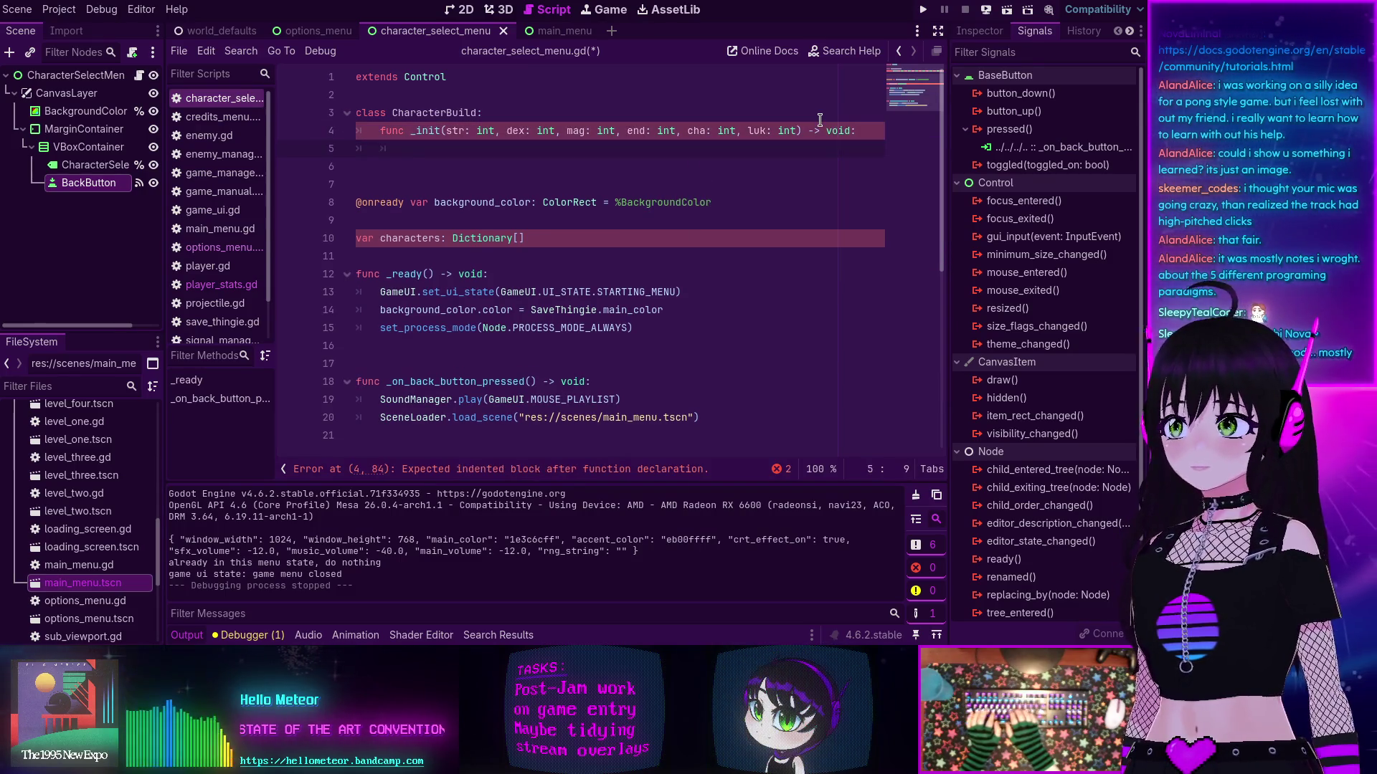
Step: Begin the _init body with self.str and start a var line under the class header
type("self")
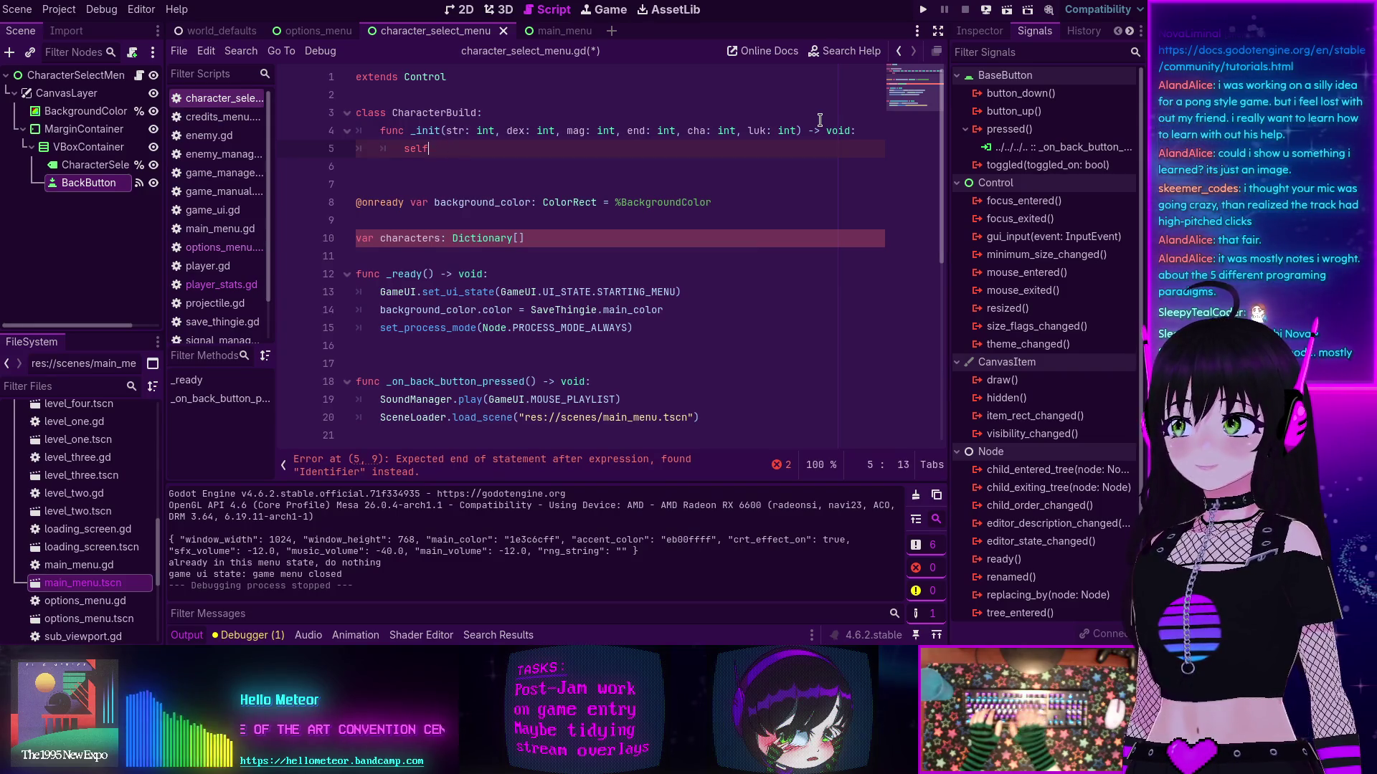
type(".str")
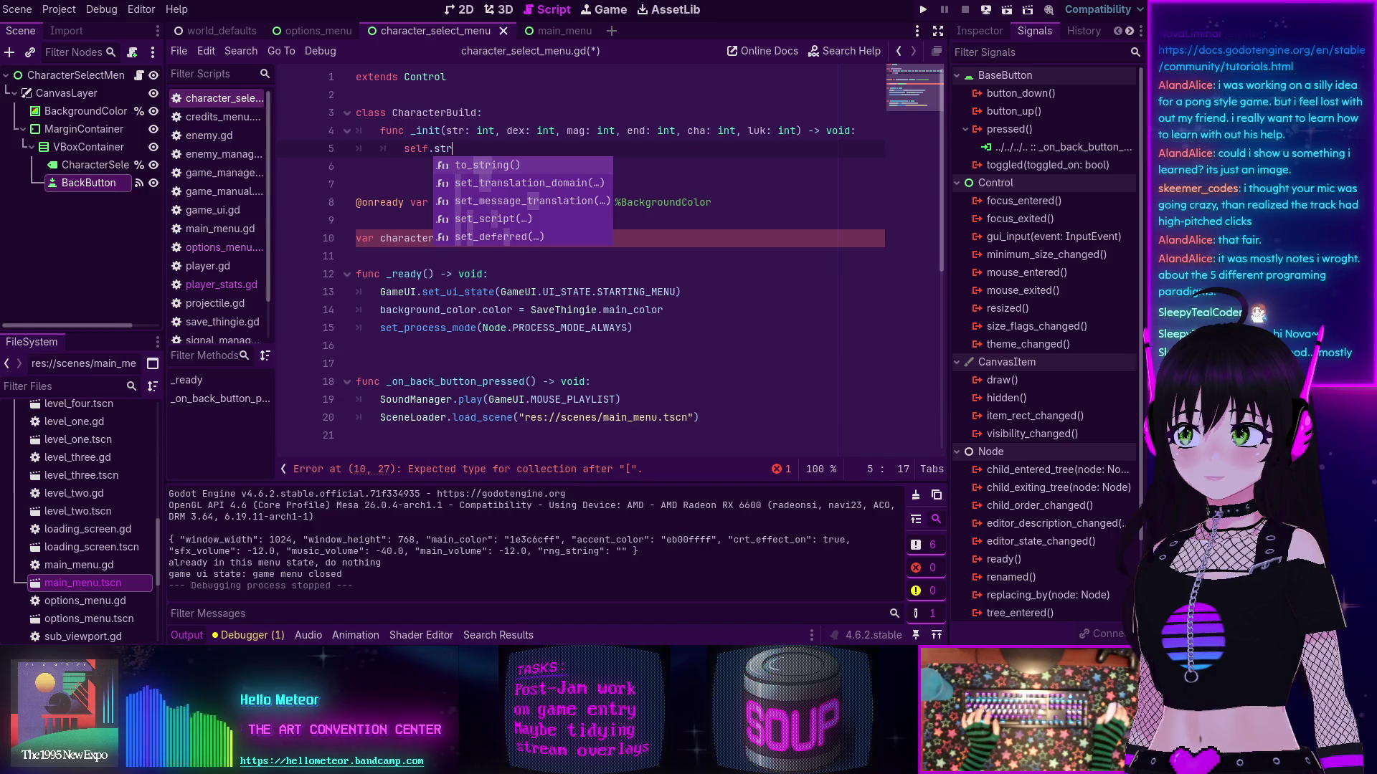
left_click(528, 114)
key("Return")
type("var")
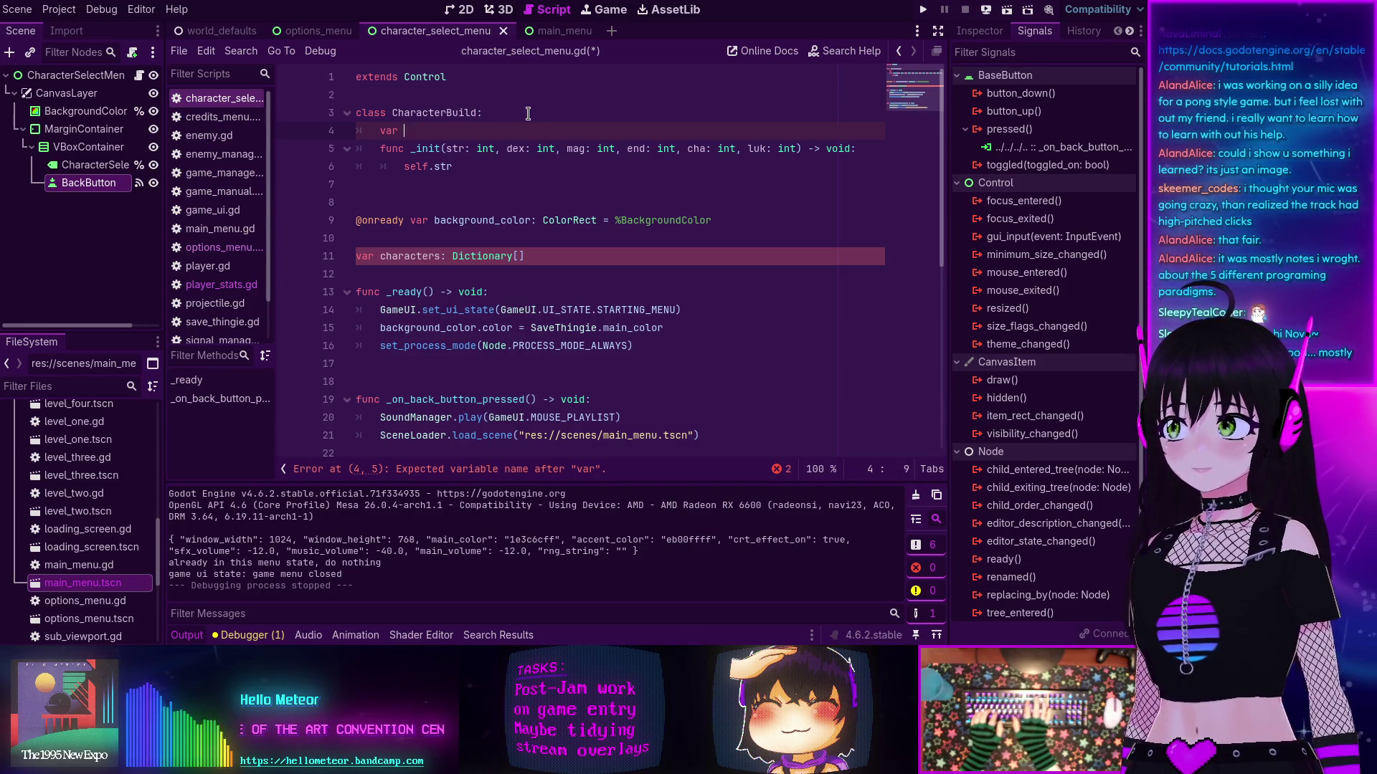
Step: Declare int members str, dex and mag at the top of CharacterBuild
key("BackSpace")
key("BackSpace")
key("BackSpace")
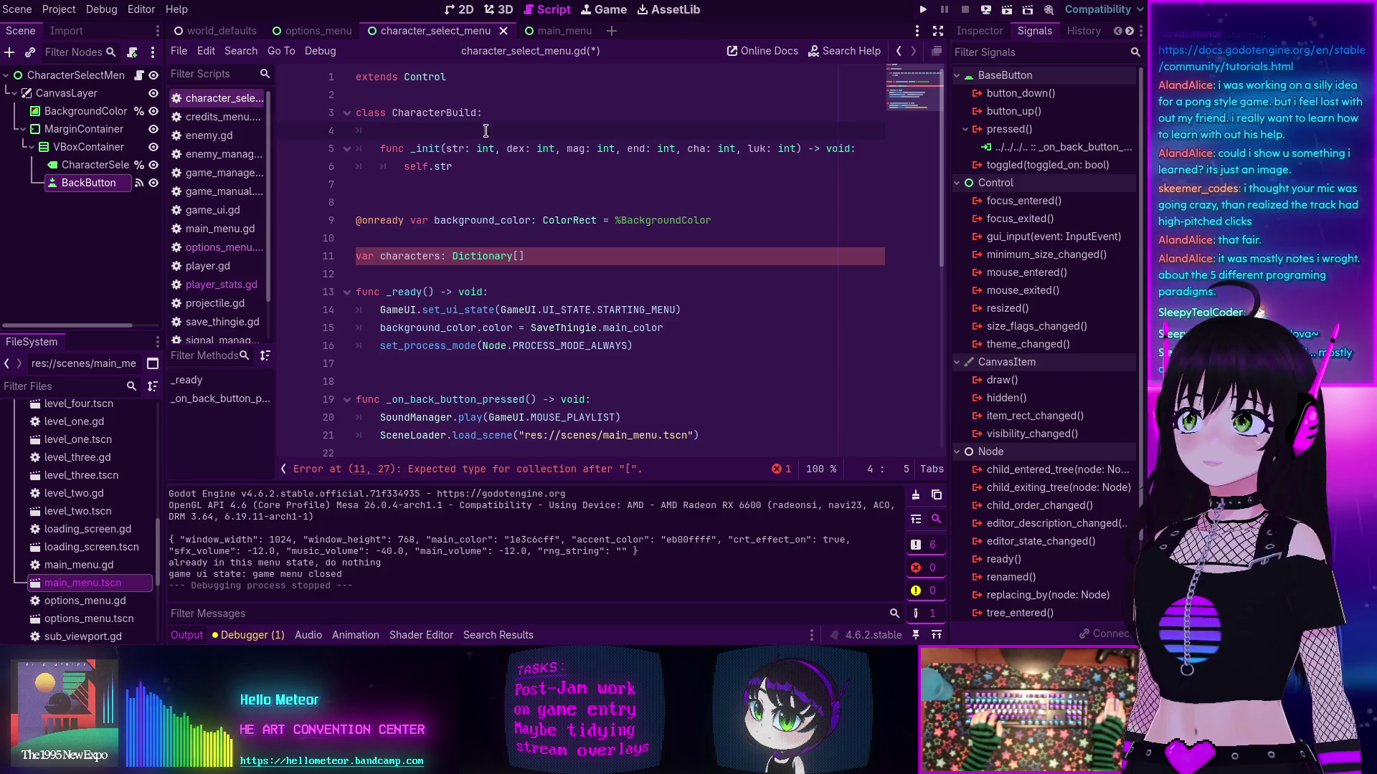
type("var")
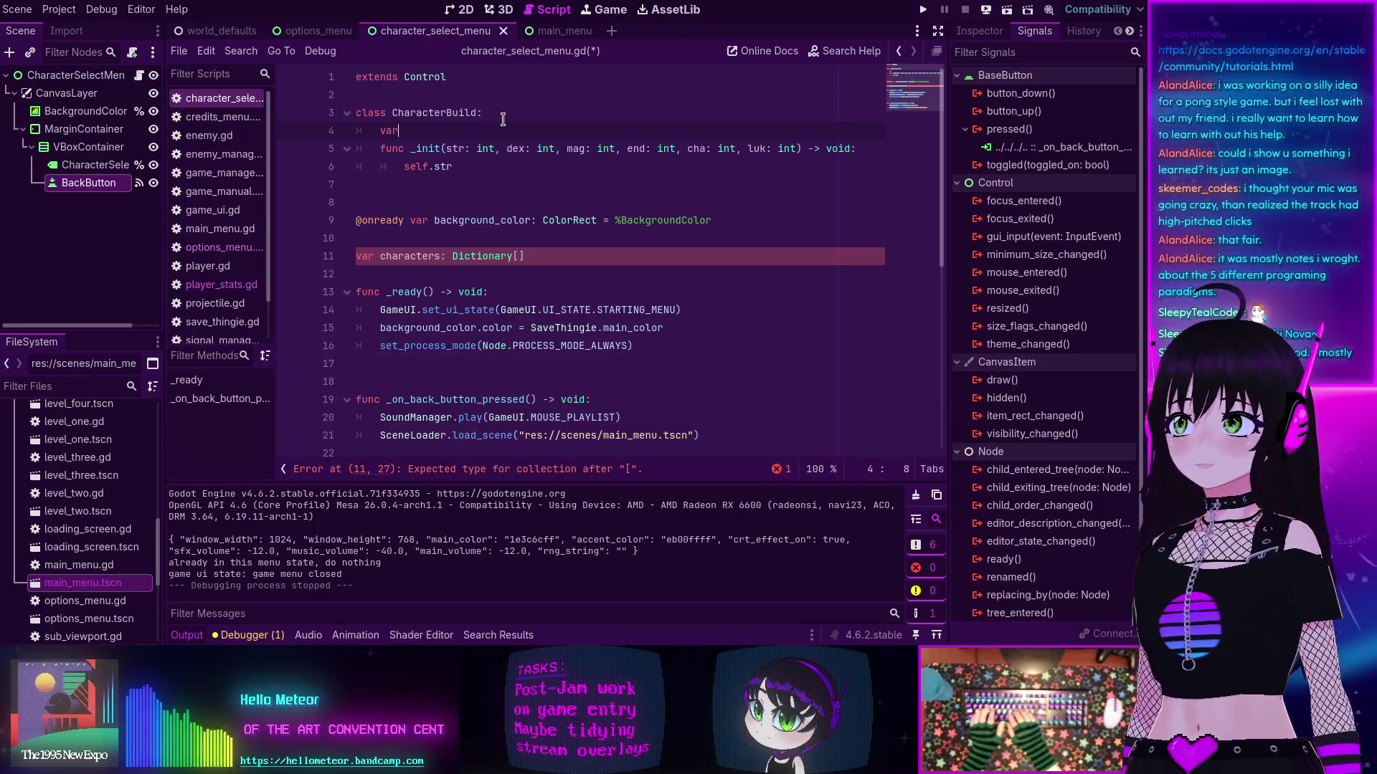
type(" str:int")
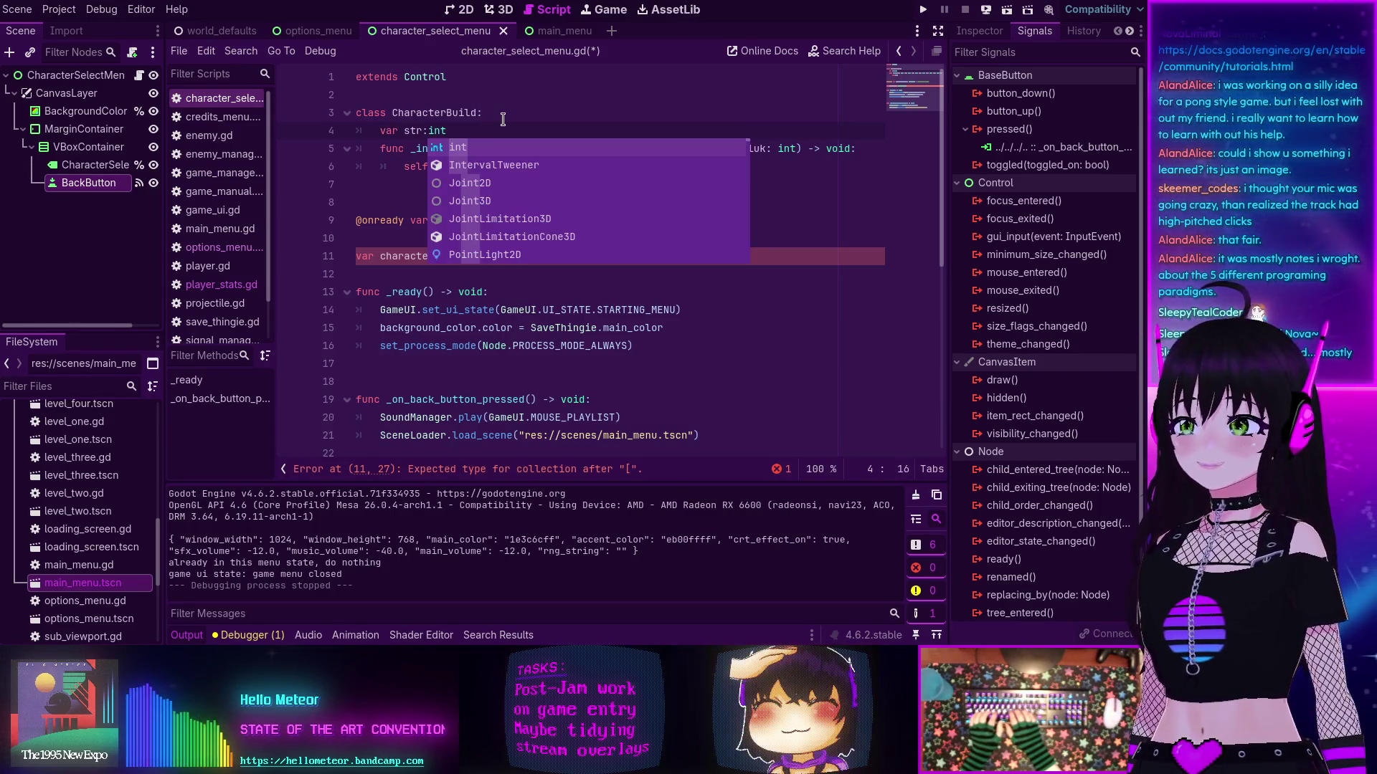
key("Return")
type("var ")
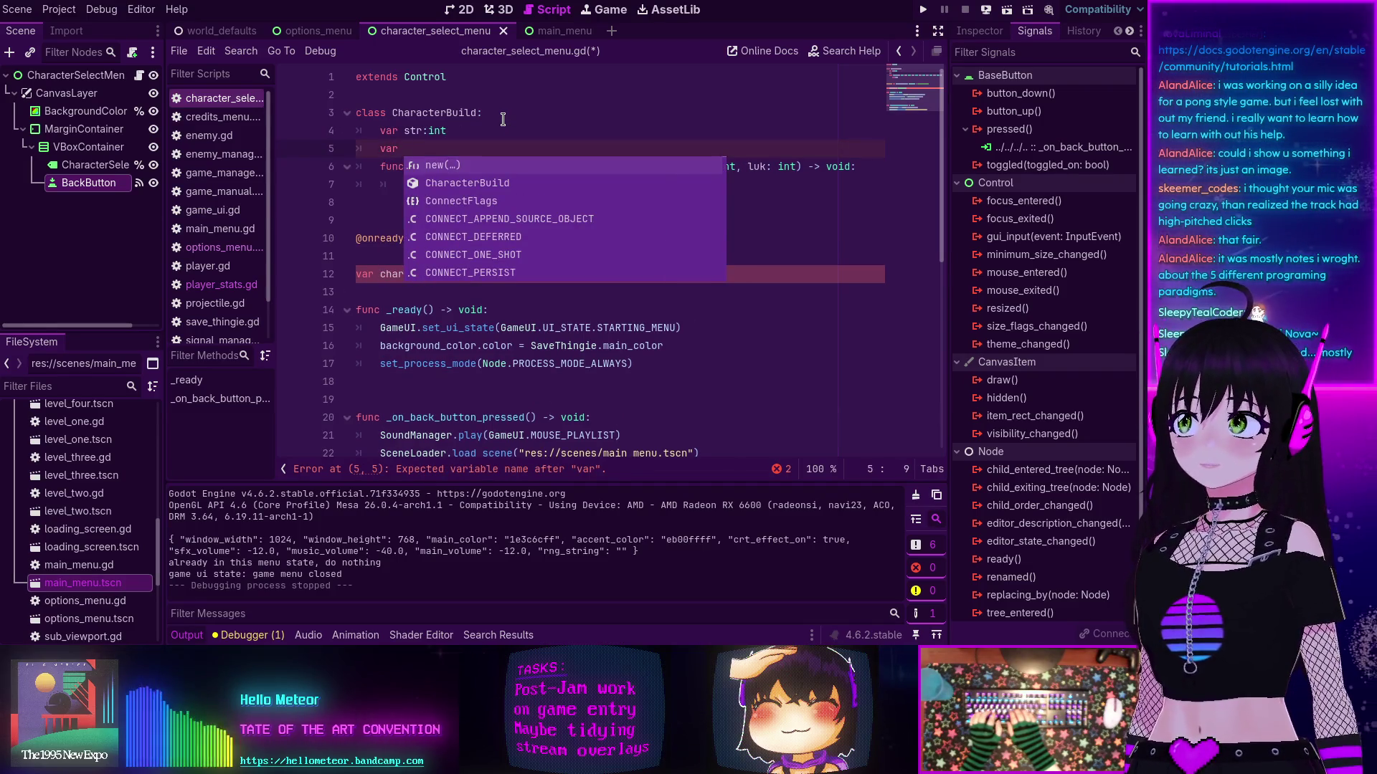
type("dex:int")
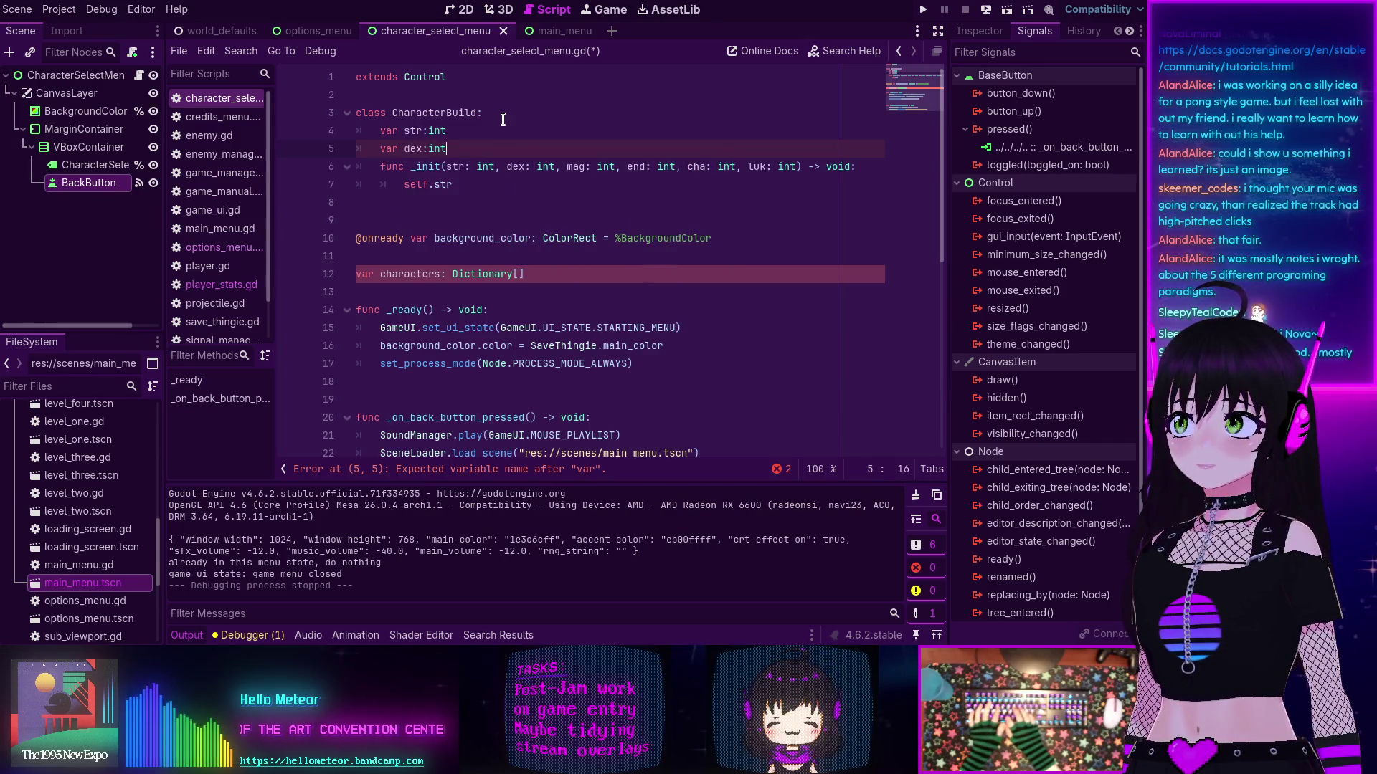
key("Return")
type("s")
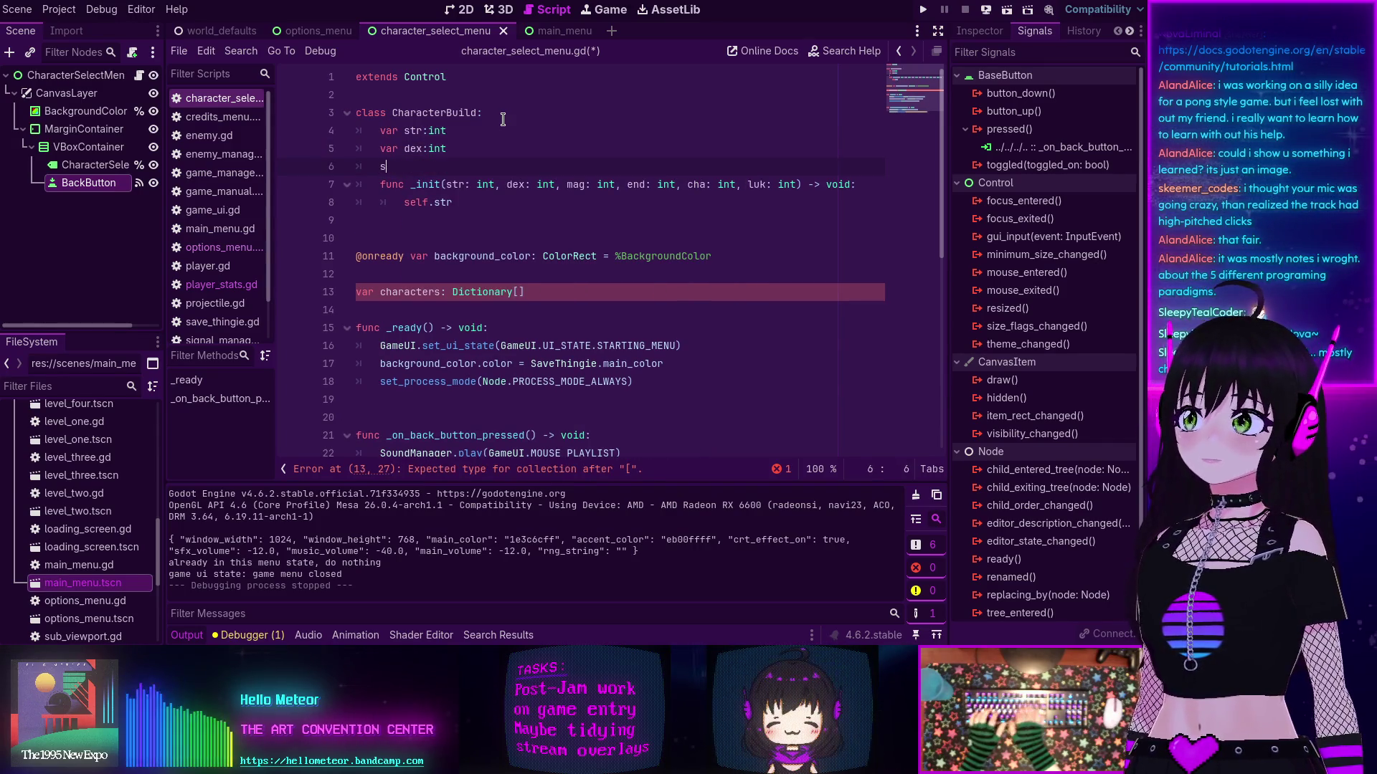
type("tr:int")
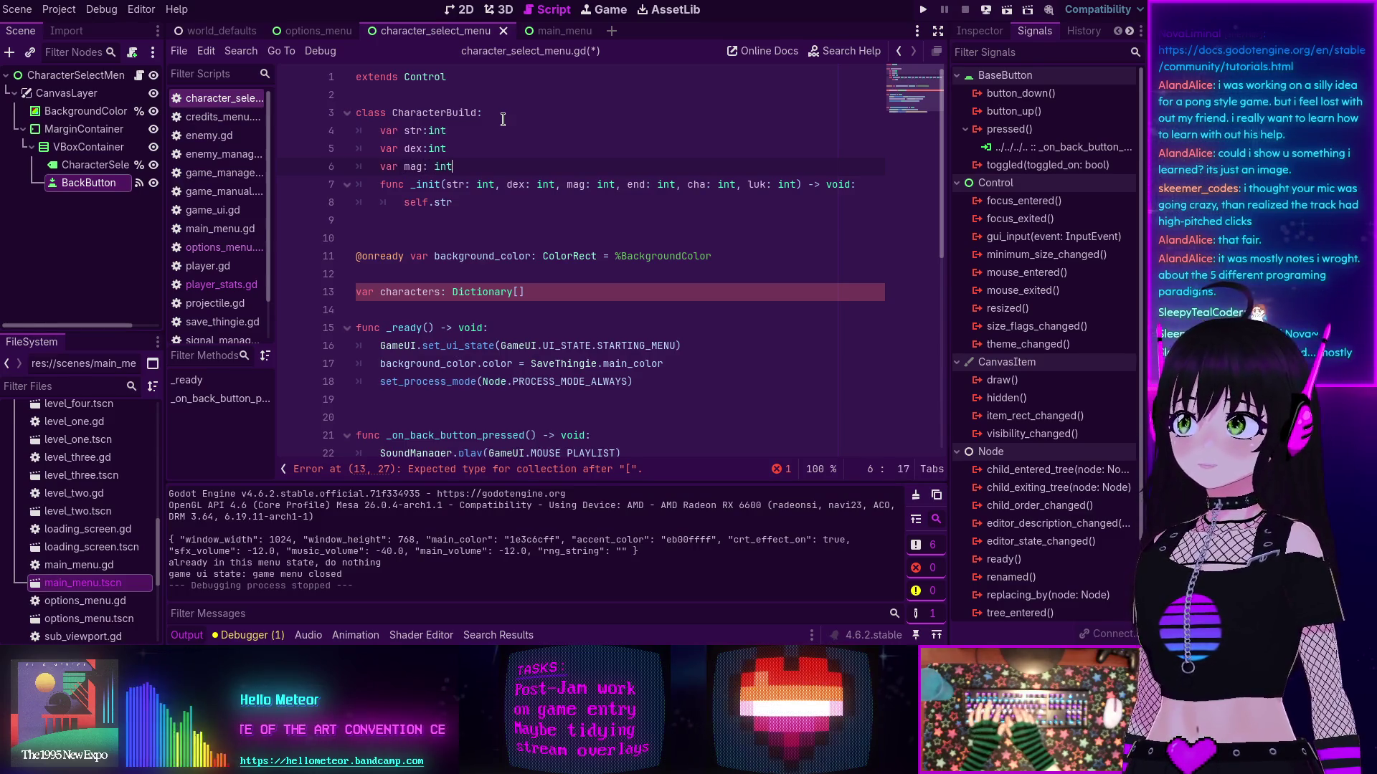
key("Return")
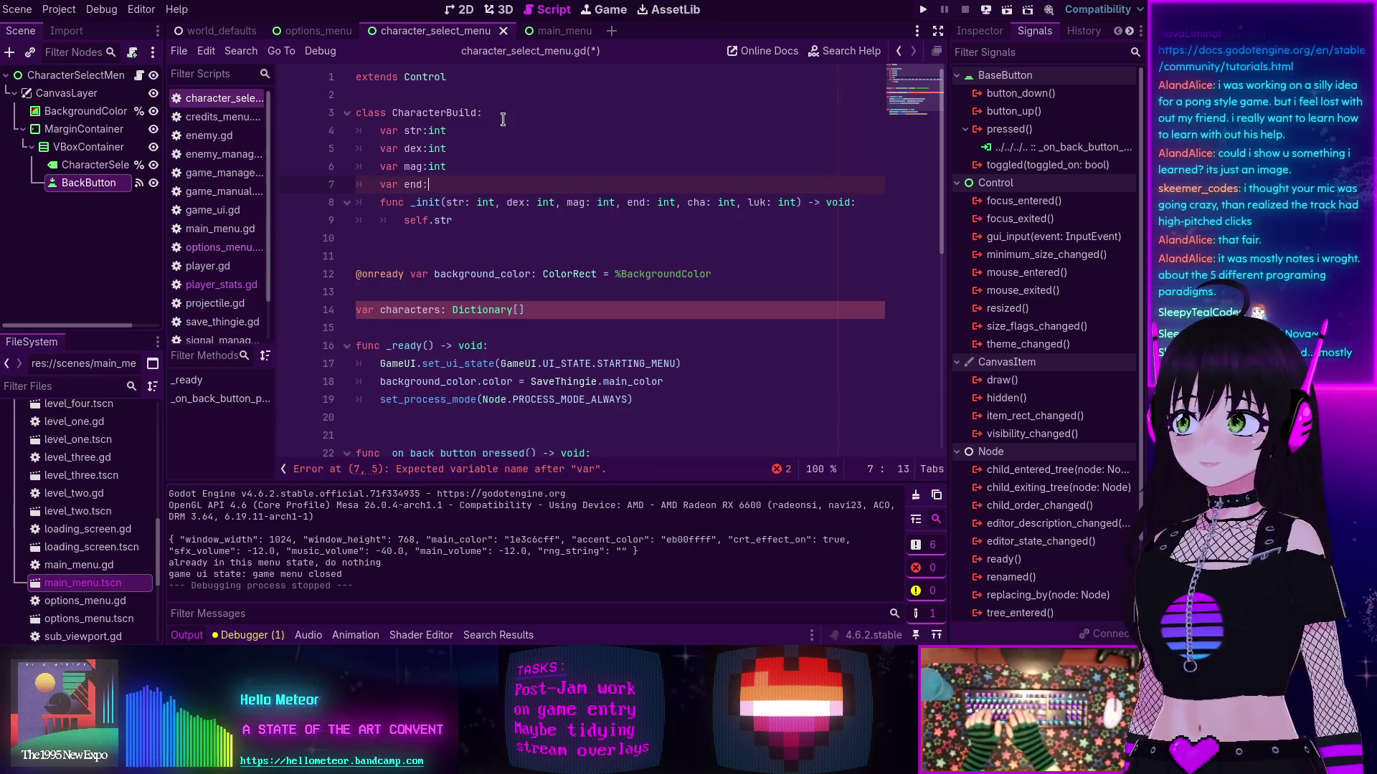
Step: Add the remaining int members end, cha and luk
type("int")
key("Return")
type("var cha:")
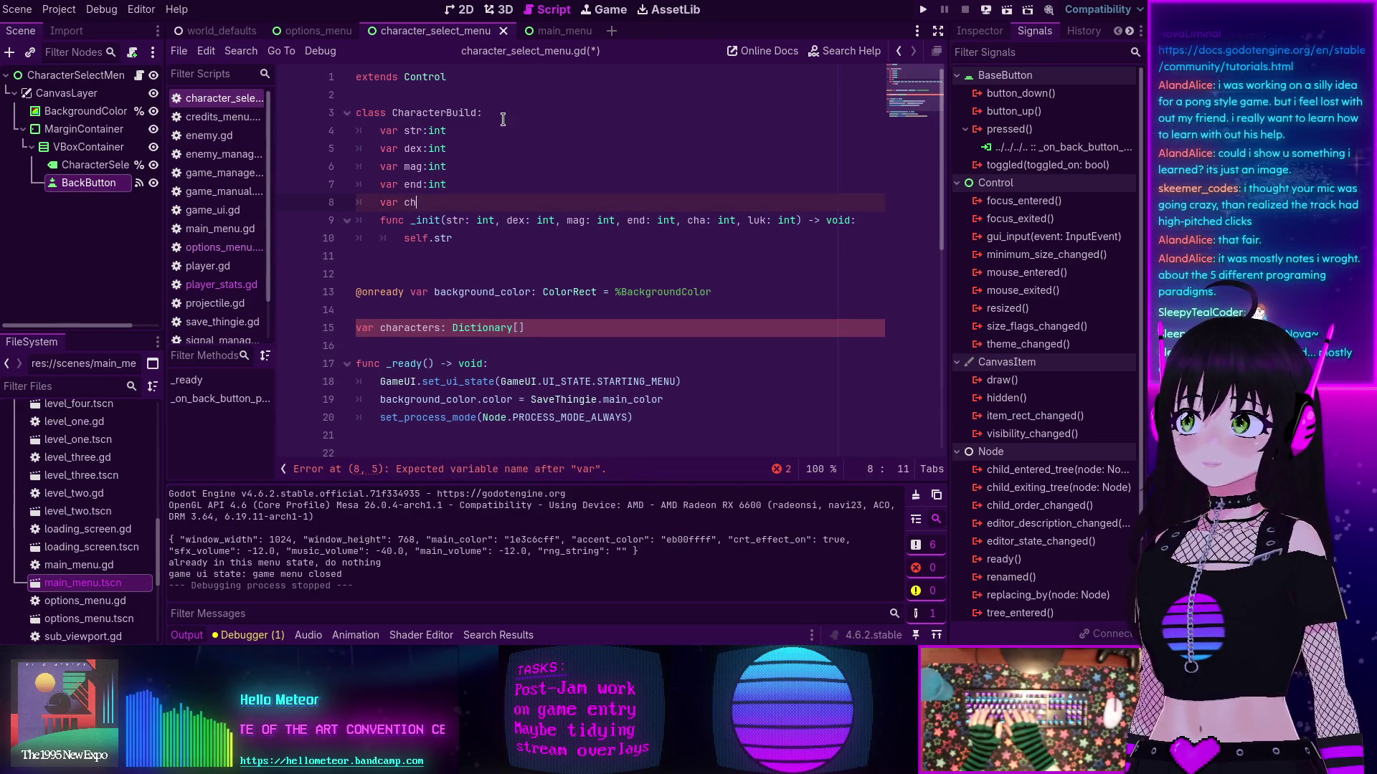
type("int")
key("Return")
type("var ")
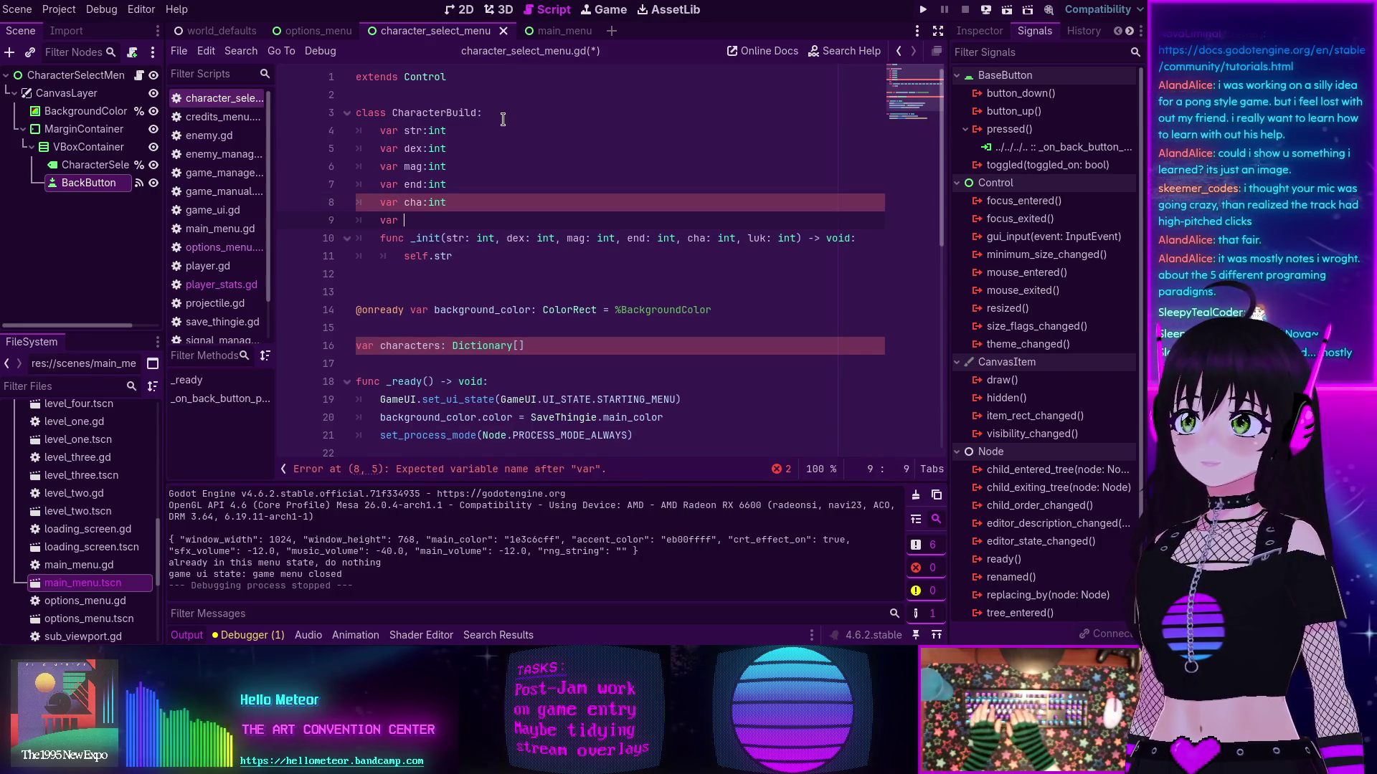
type("luk:int")
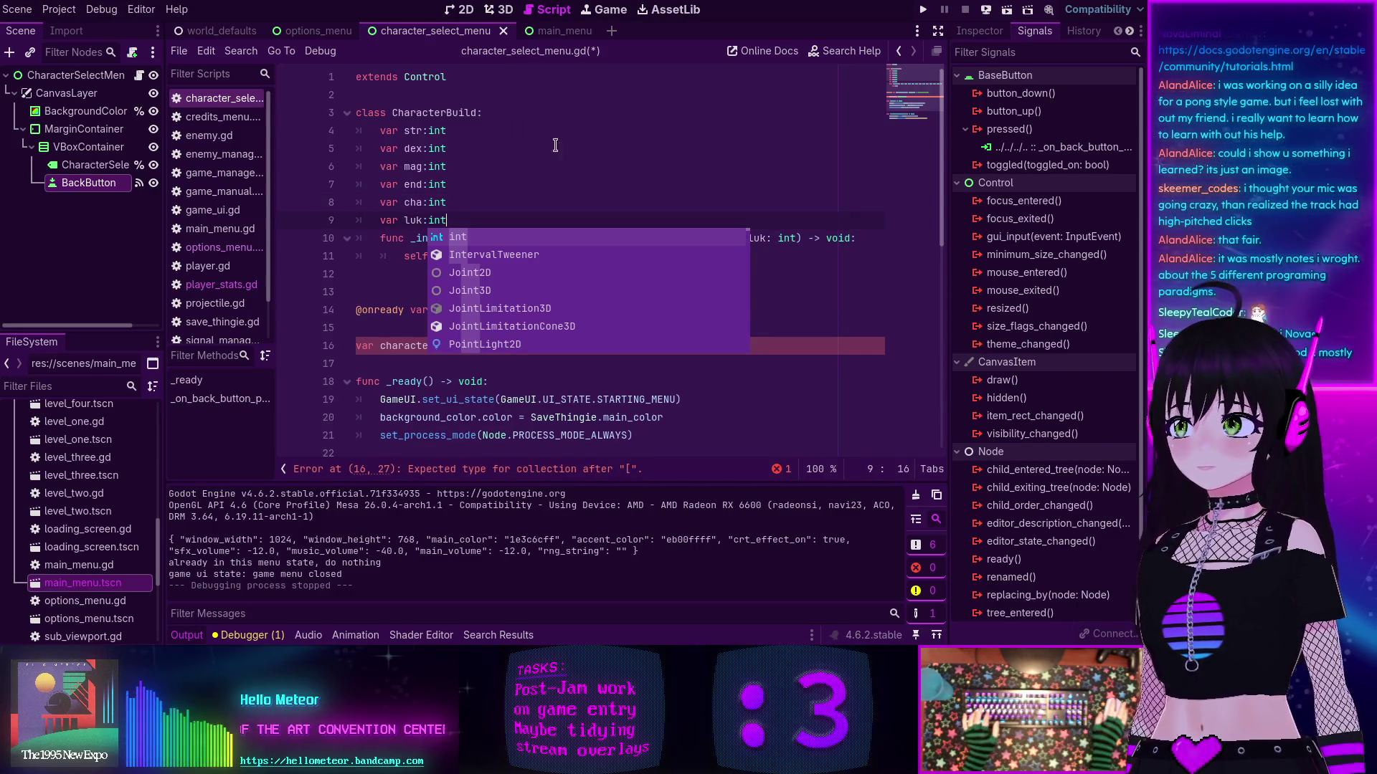
left_click(552, 166)
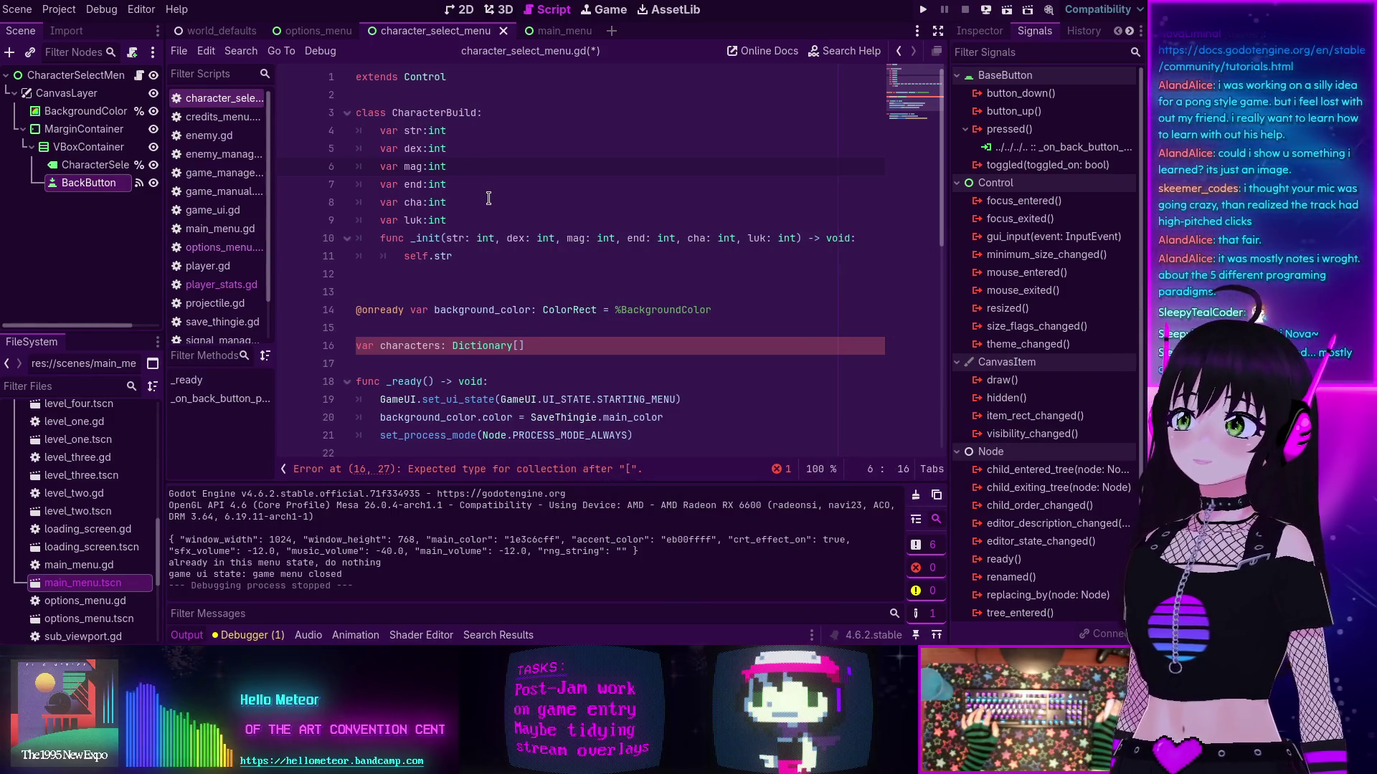
left_click(521, 346)
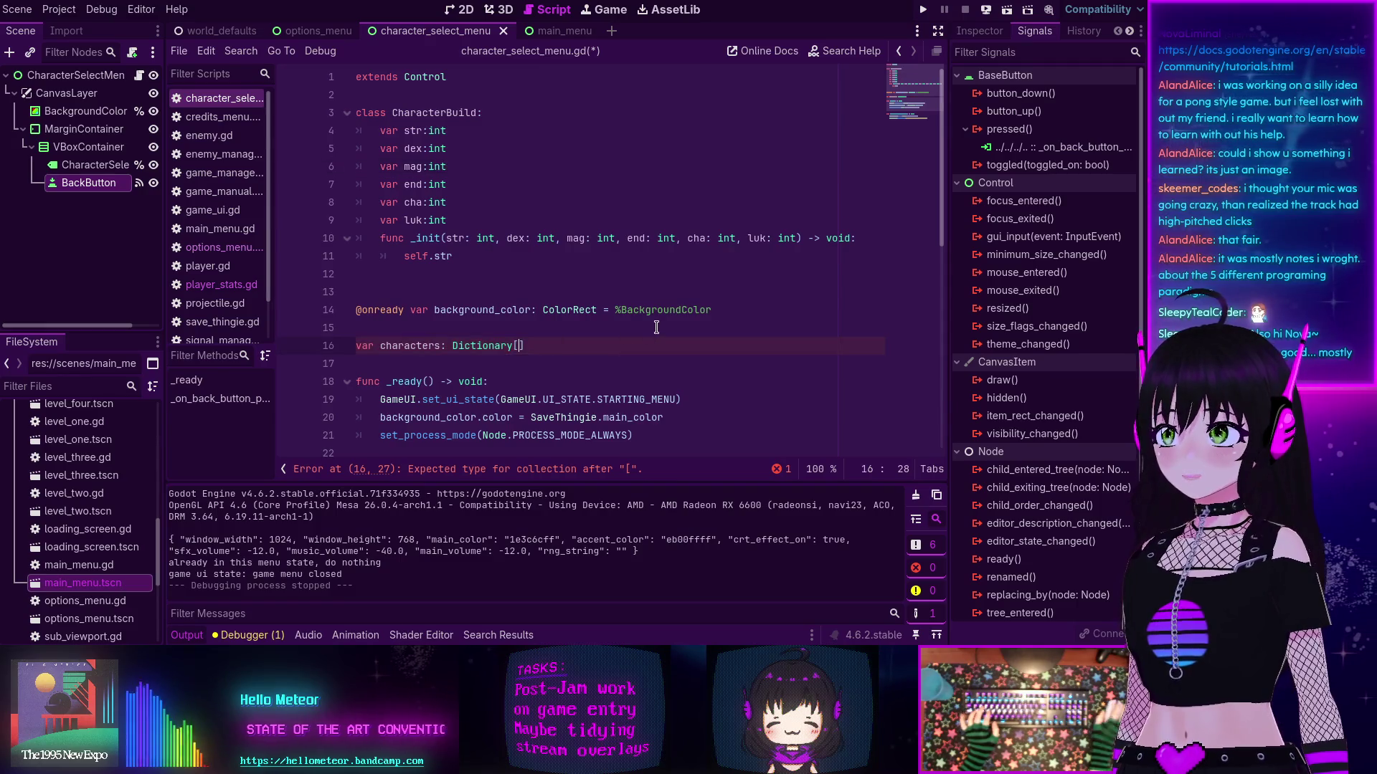
Step: Retype the characters variable on line 16 as Array[CharacterBuild]
type("Char")
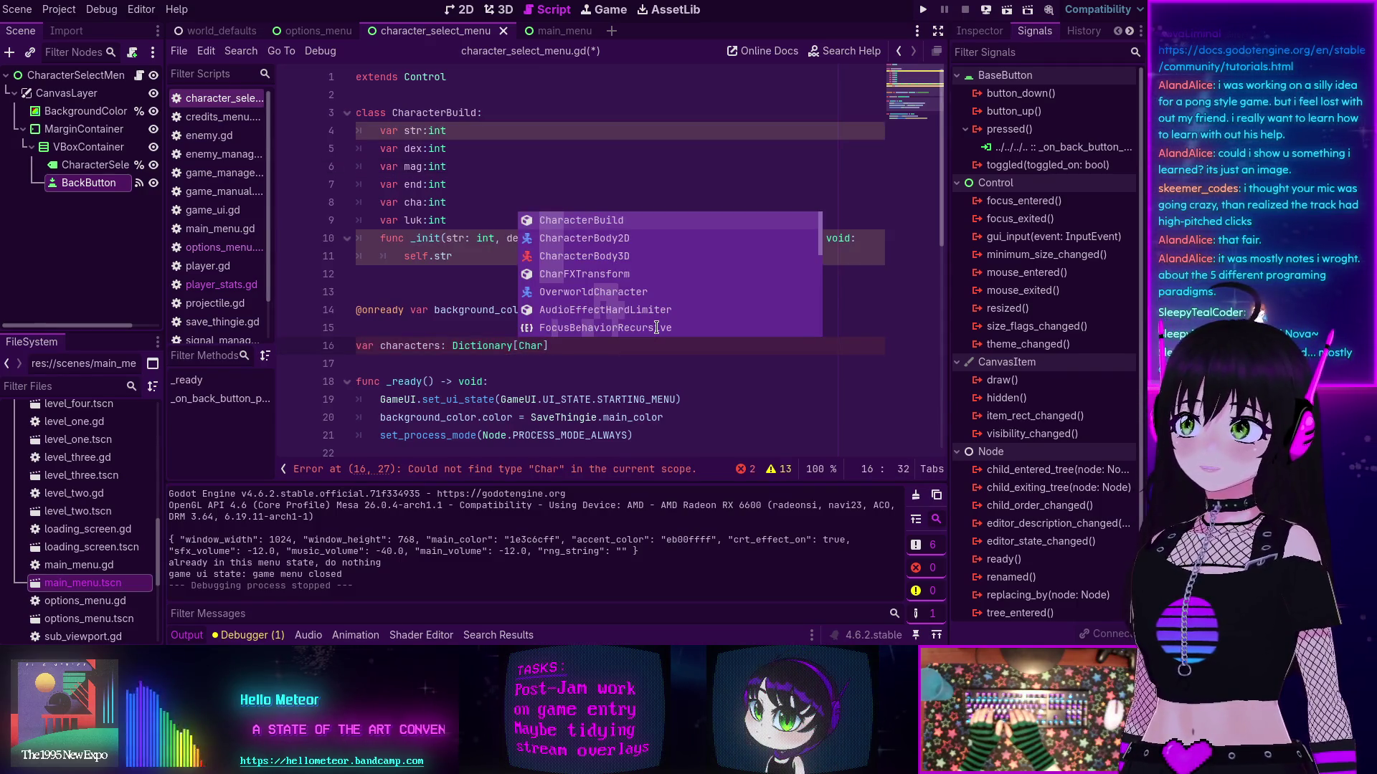
key("Return")
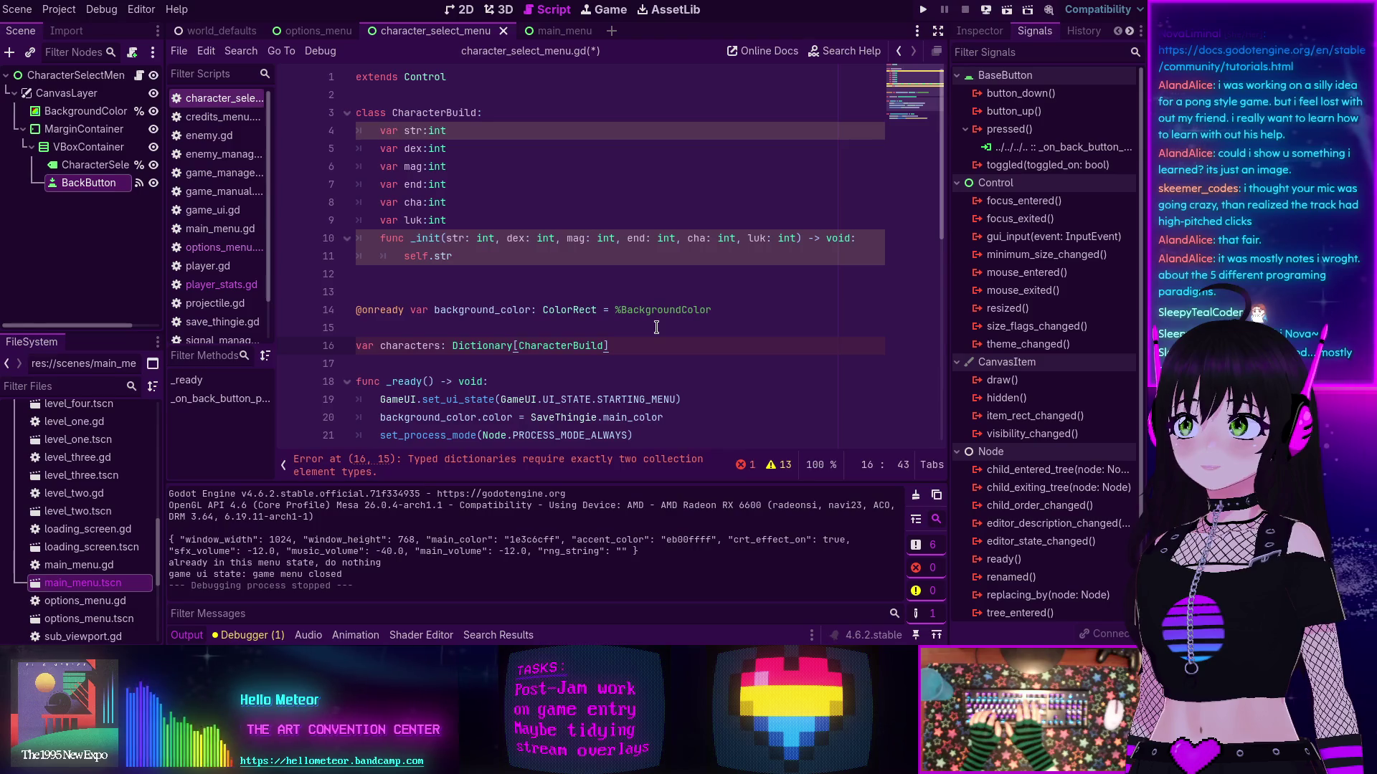
double_click(482, 346)
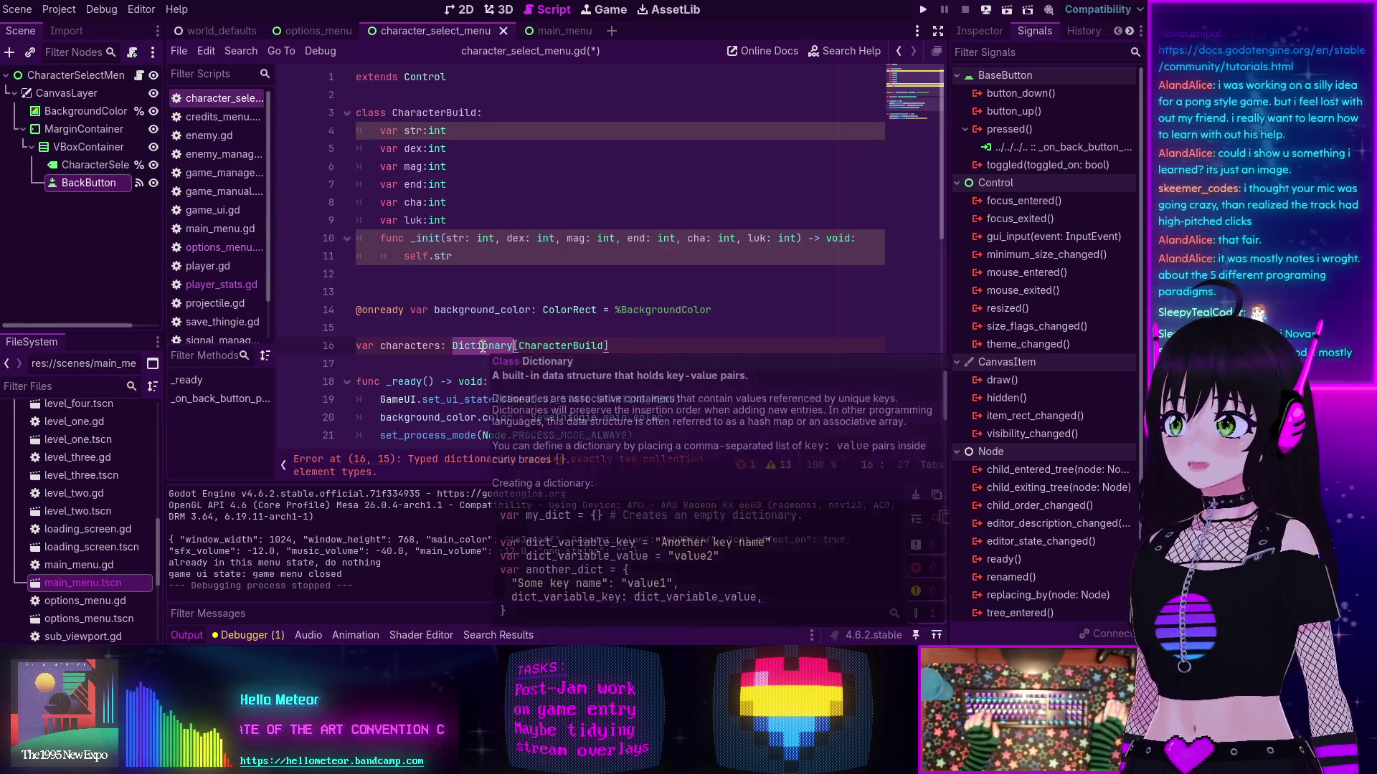
type("Array")
left_click(606, 345)
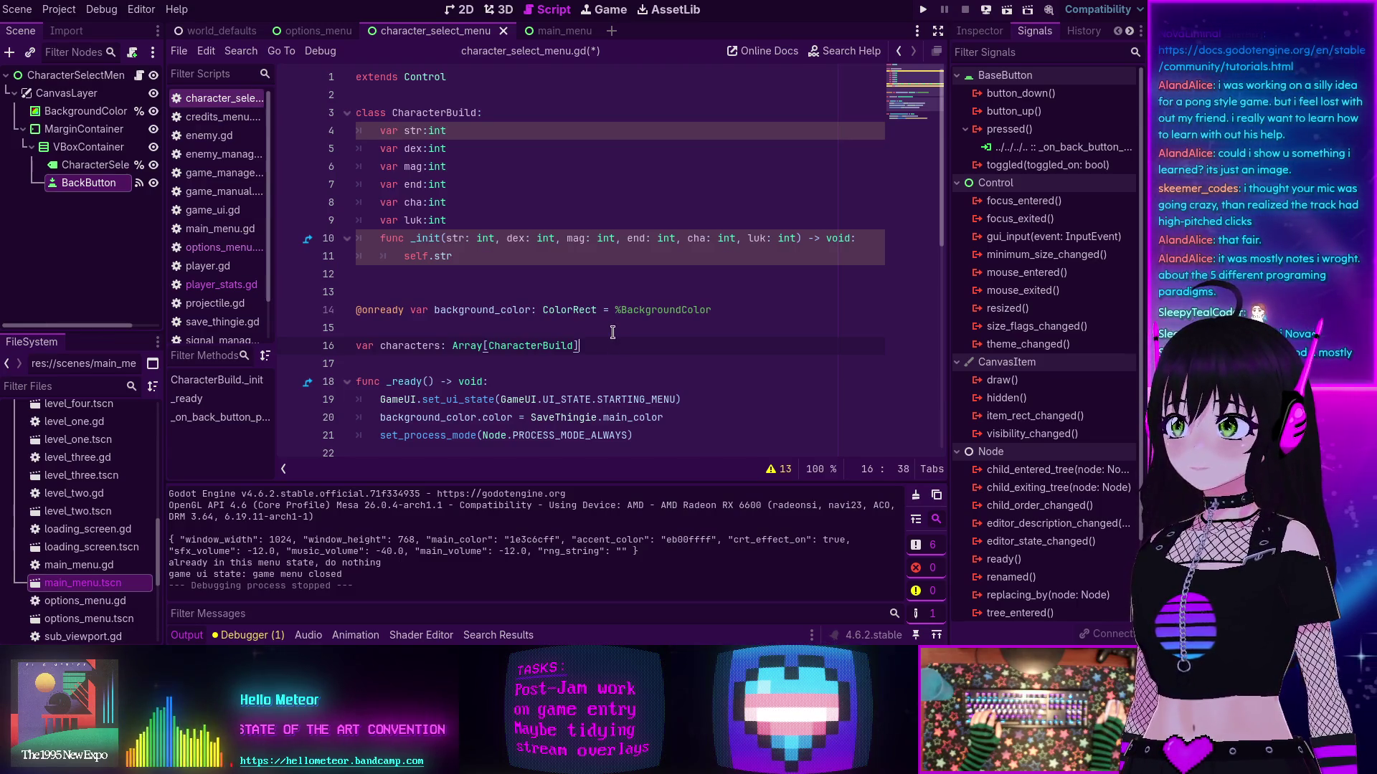
Step: Complete the _init line as self.str = str, review the script warnings, and open player_stats.gd
left_click(490, 256)
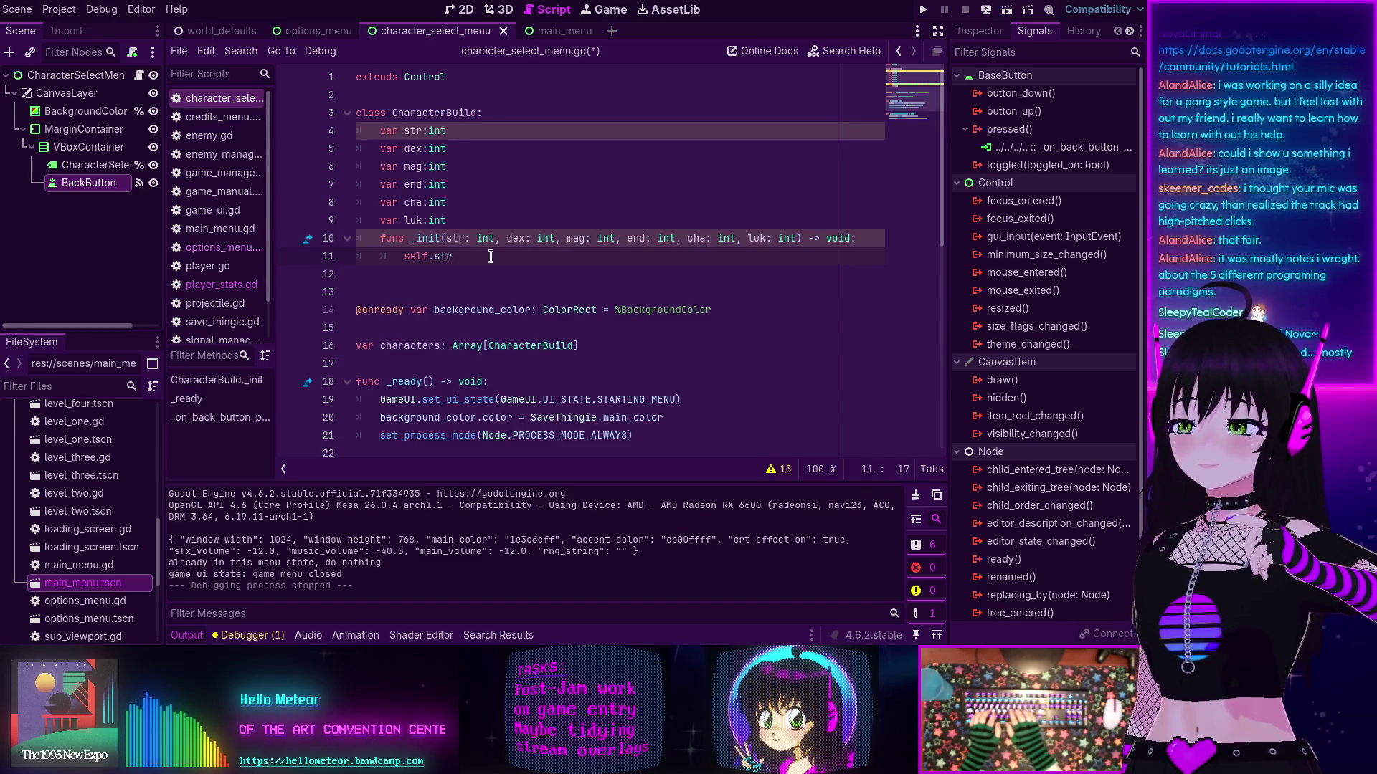
type("= str")
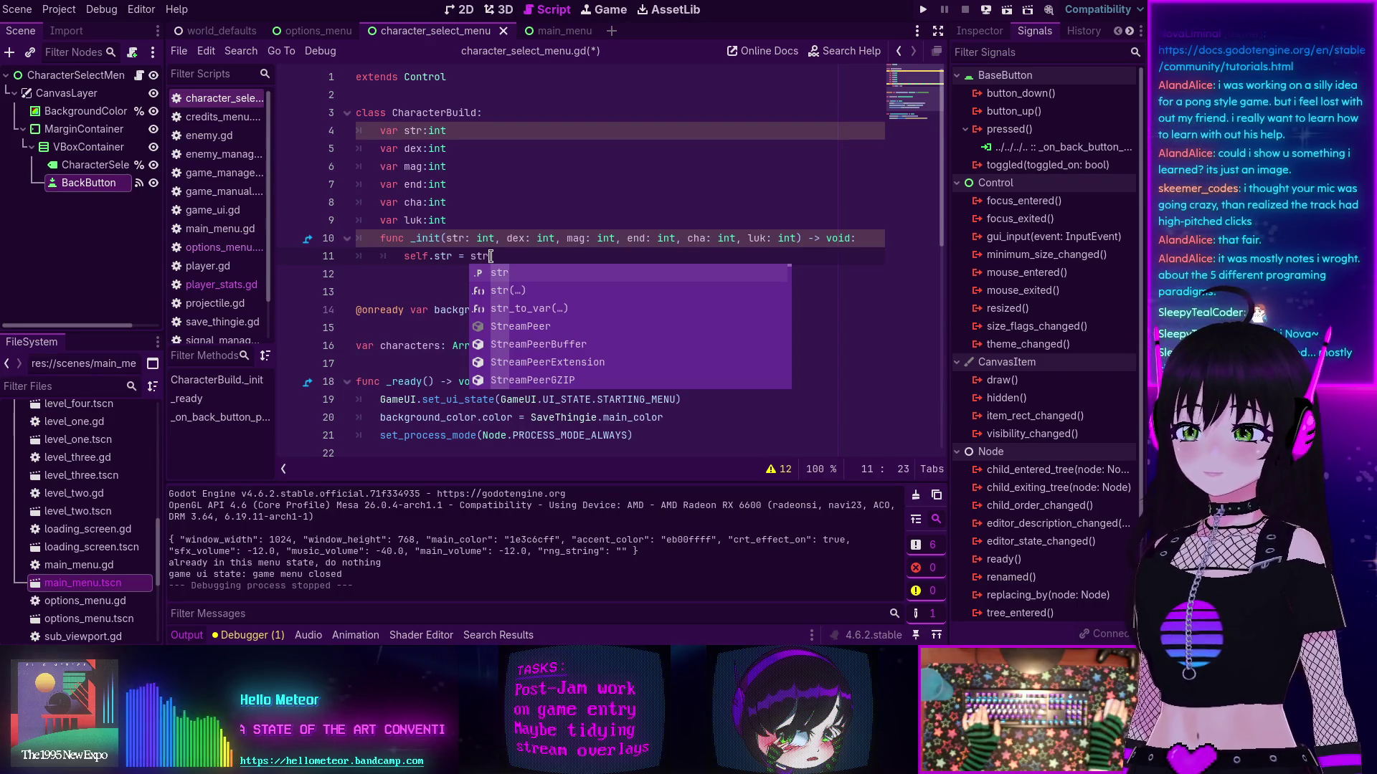
left_click(424, 258)
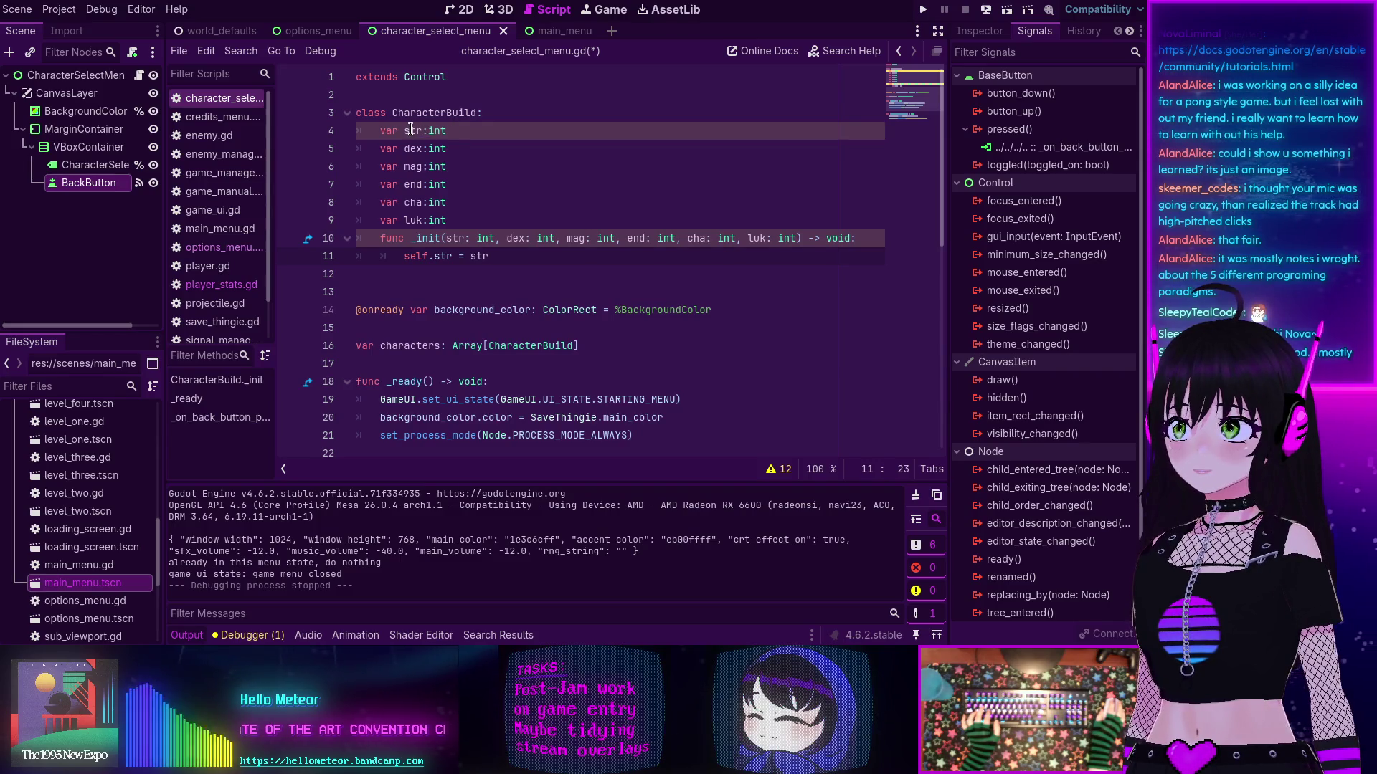
left_click(786, 471)
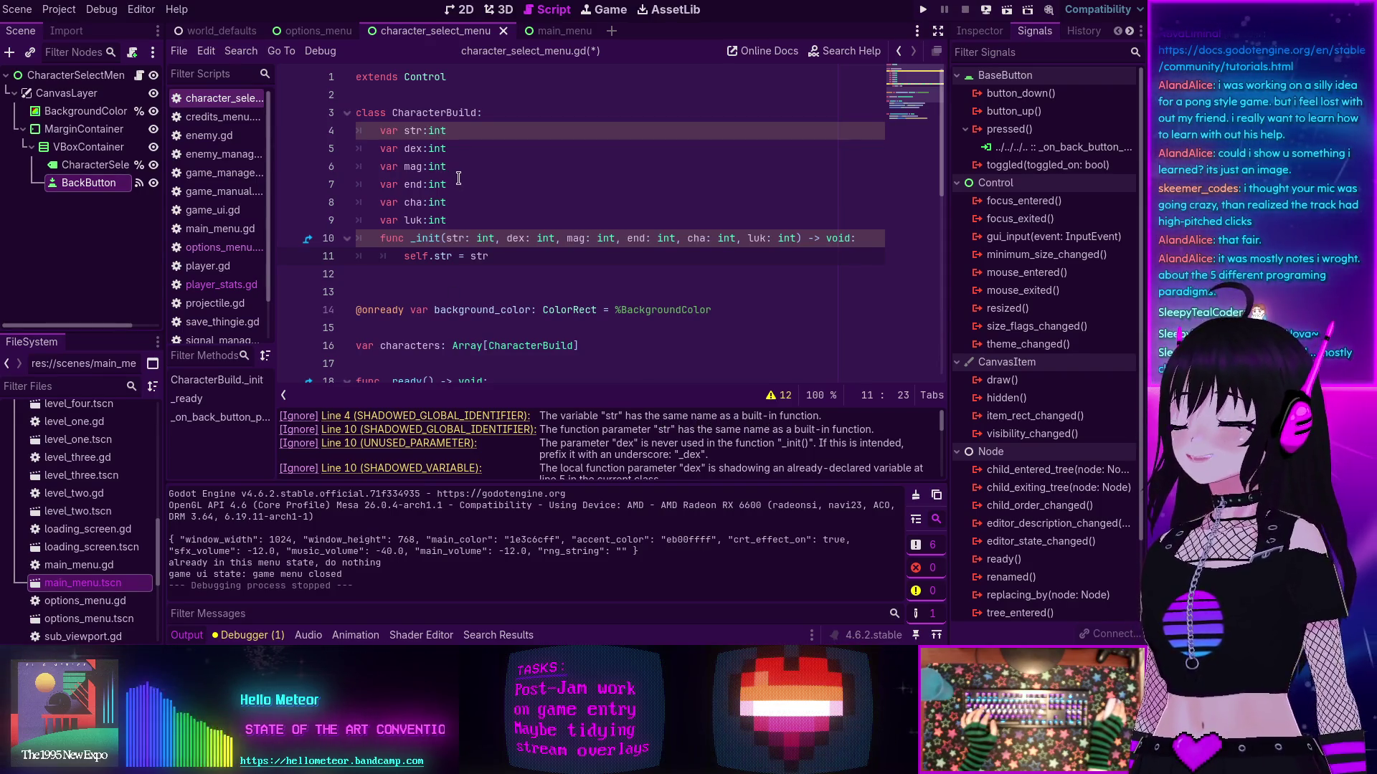
left_click(419, 128)
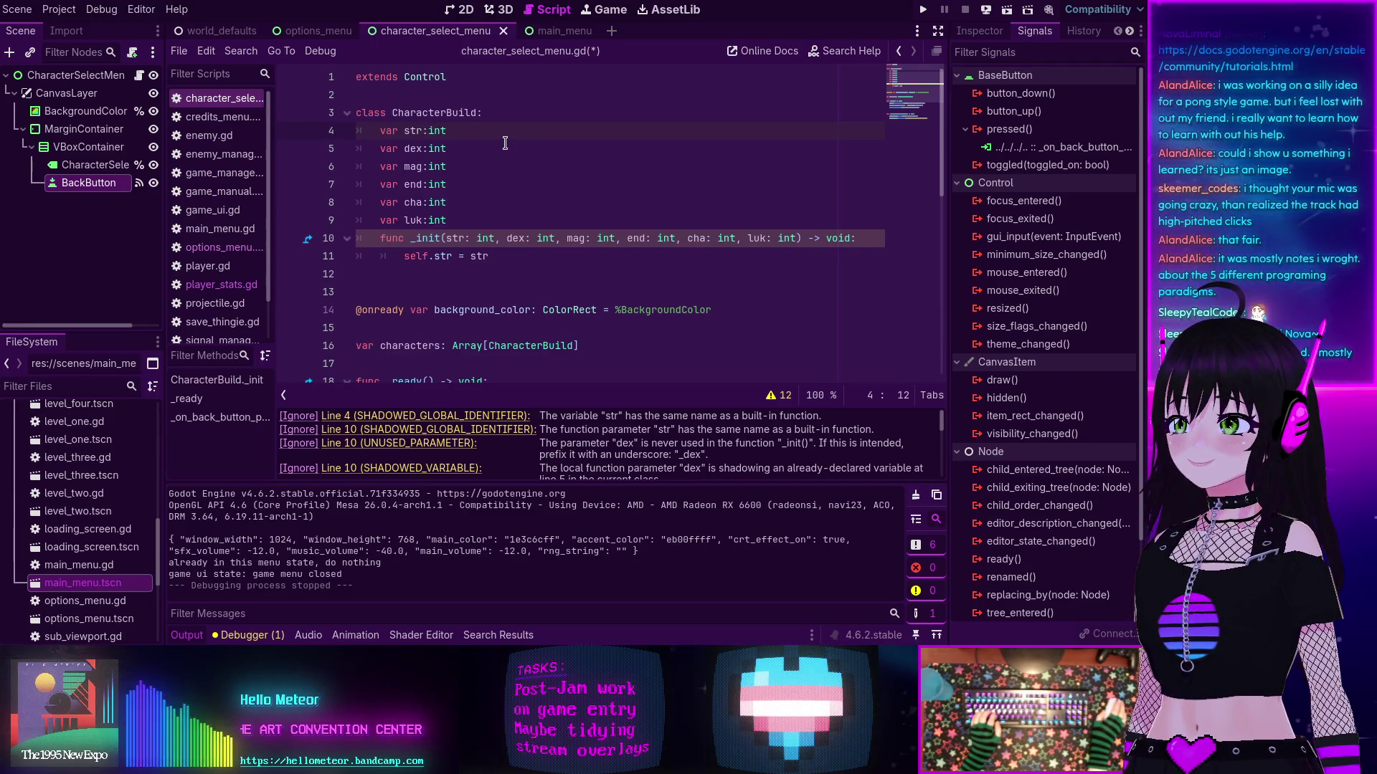
left_click(218, 284)
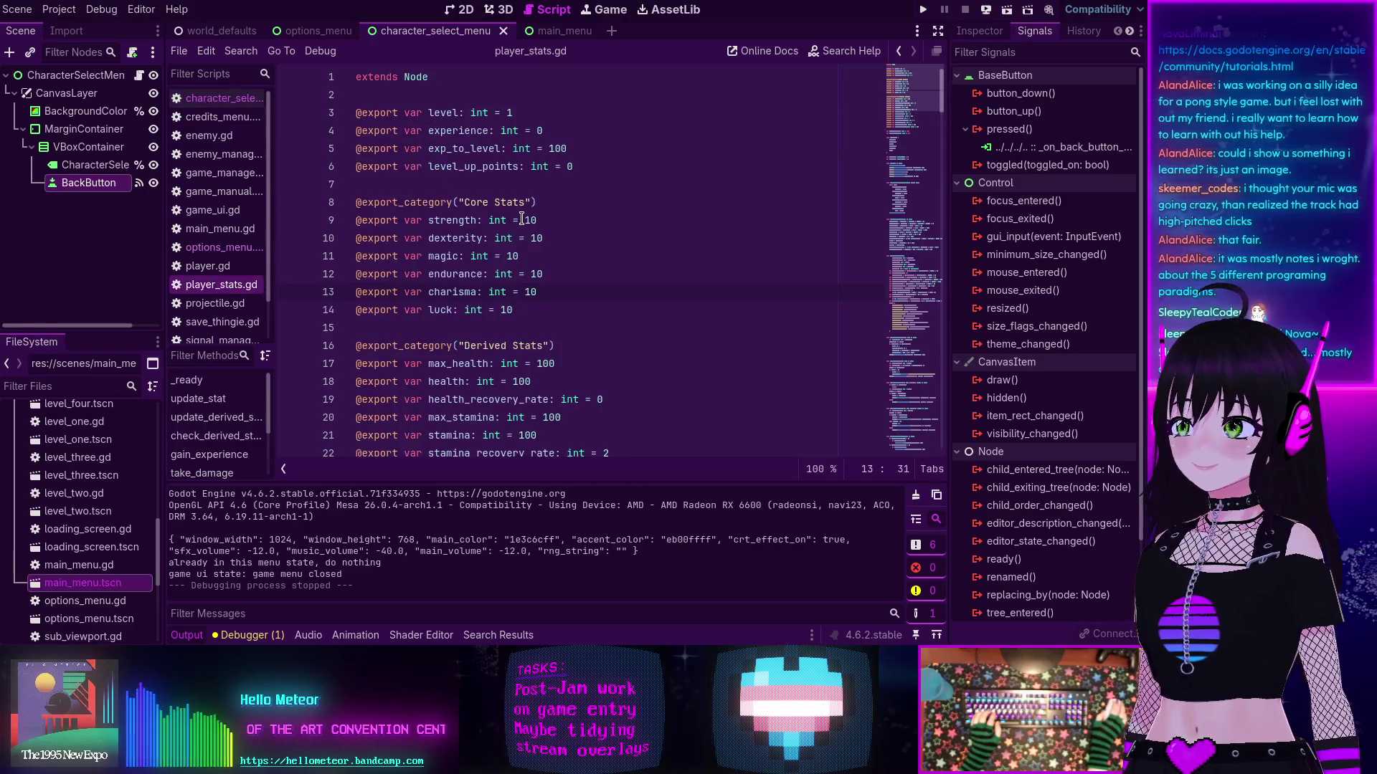
Step: Copy the strength-to-luck var declarations from player_stats.gd and paste them, indented, over CharacterBuild's short members
left_click(404, 222)
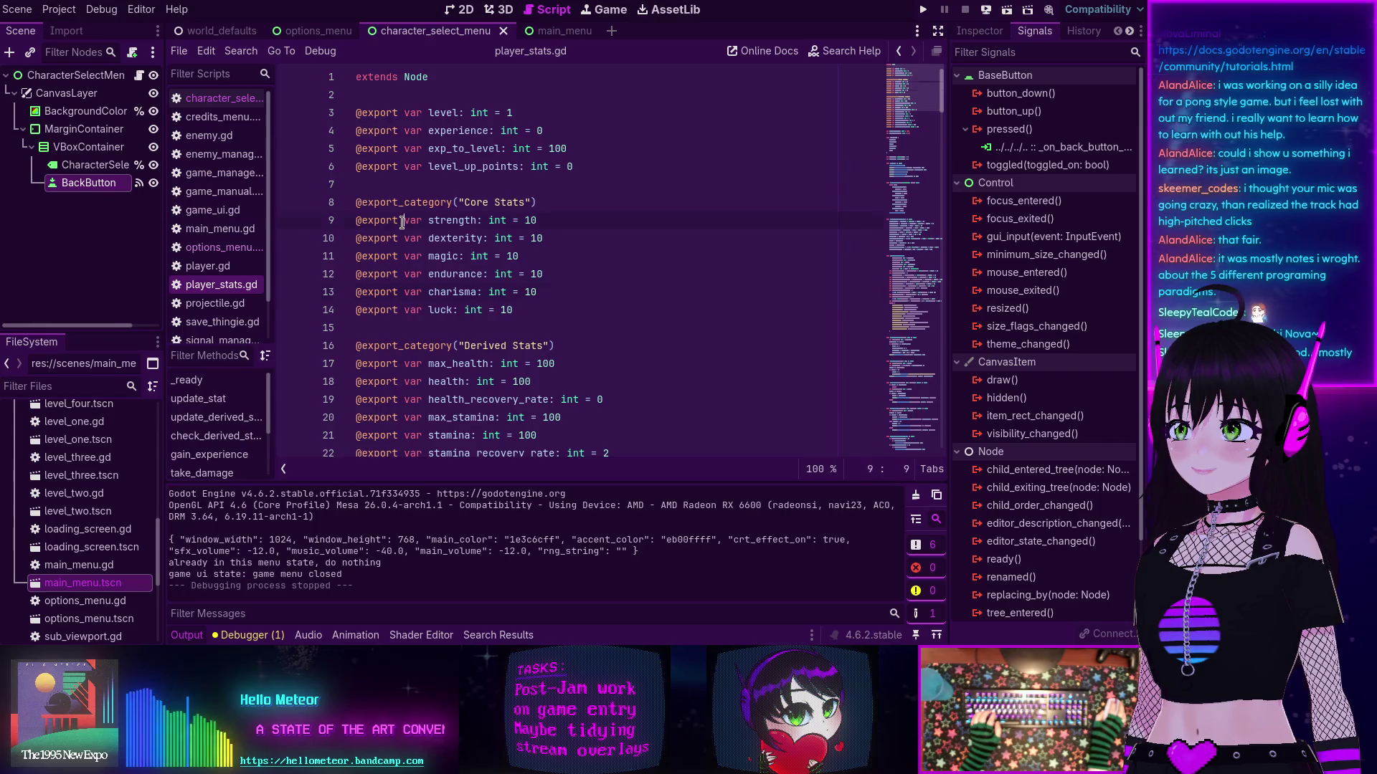
key("shift+alt+Down")
key("shift+alt+Down")
key("shift+alt+Down")
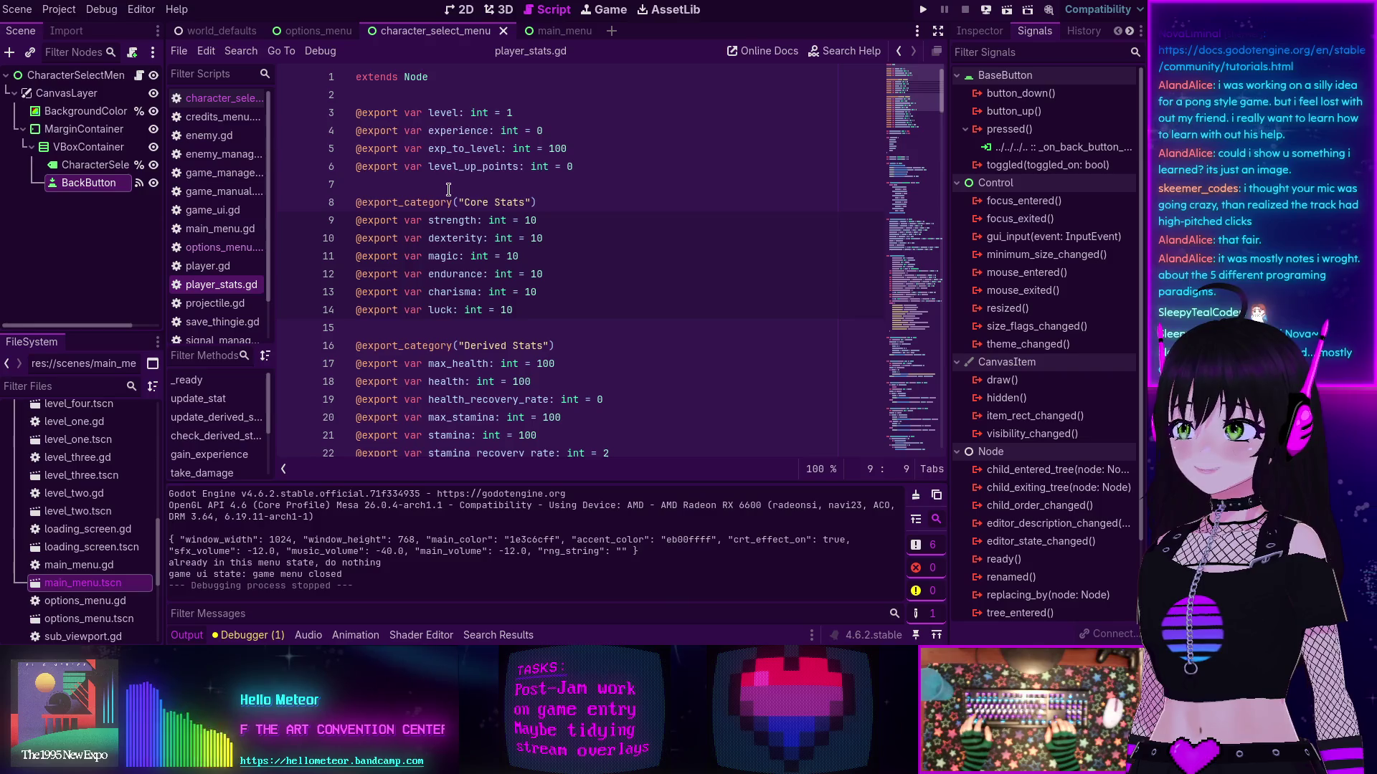
key("ctrl+shift+Right")
key("ctrl+shift+Right")
key("ctrl+shift+Right")
key("ctrl+shift+Right")
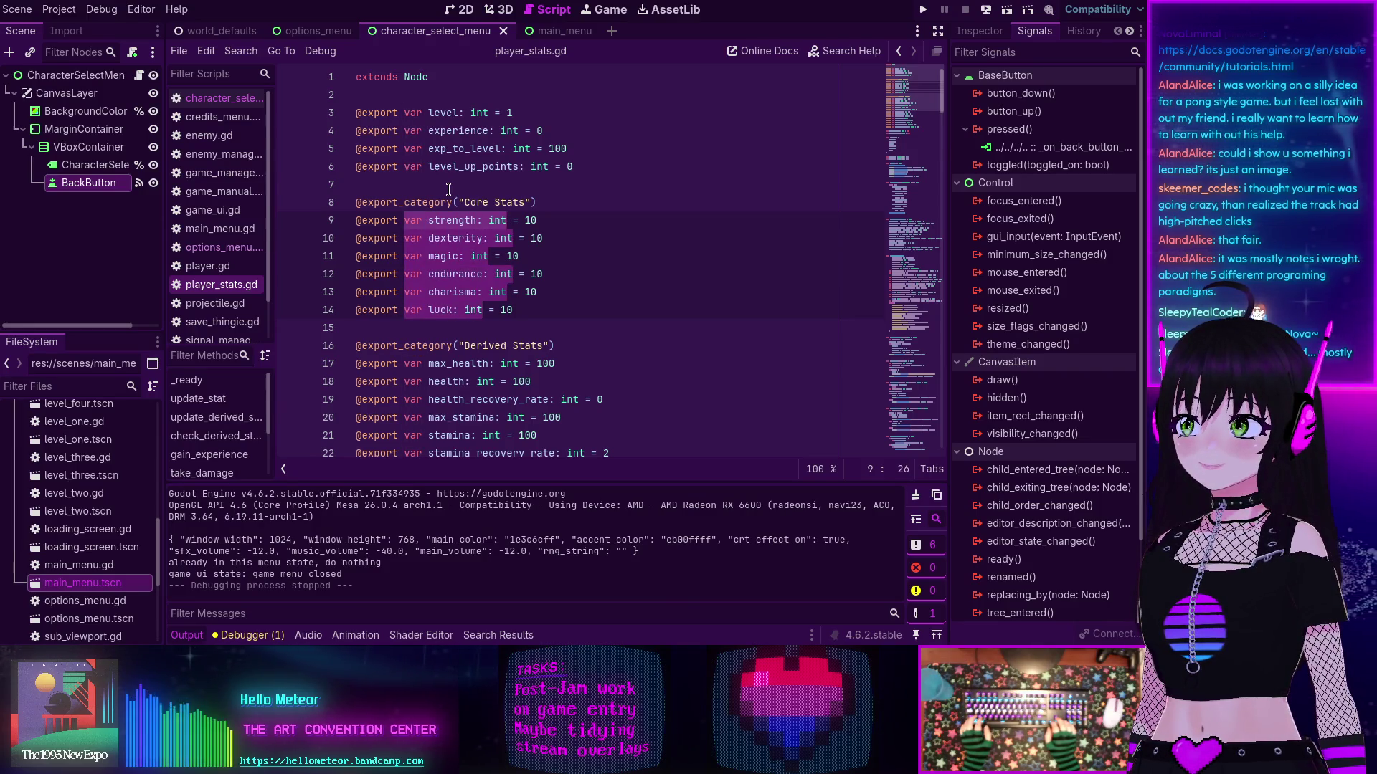
left_click(214, 98)
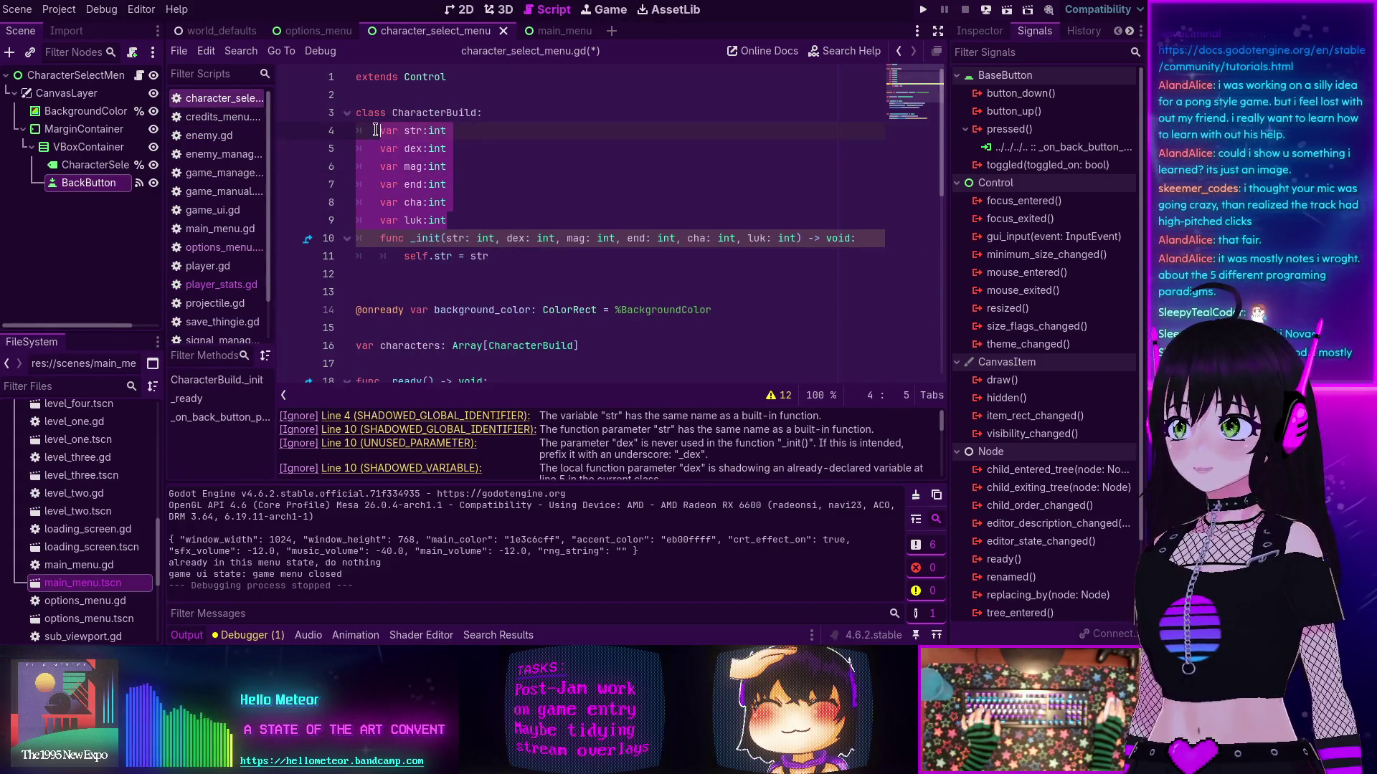
type("var strength: int var dexterity: int var magic: int var endurance: int var charisma: int var luck: int")
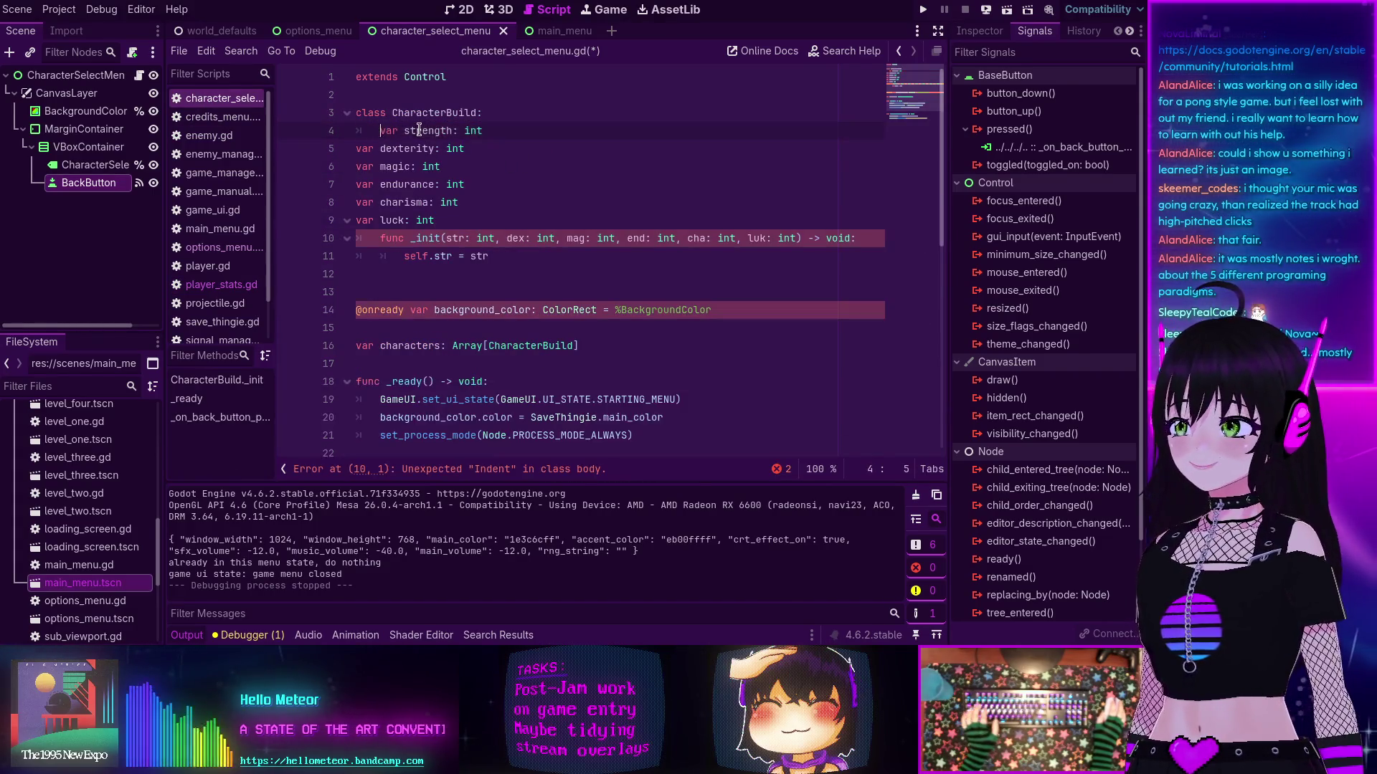
key("BackSpace")
mouse_move(482, 219)
left_mouse_down()
mouse_move(360, 154)
mouse_move(357, 136)
left_mouse_up()
key("Tab")
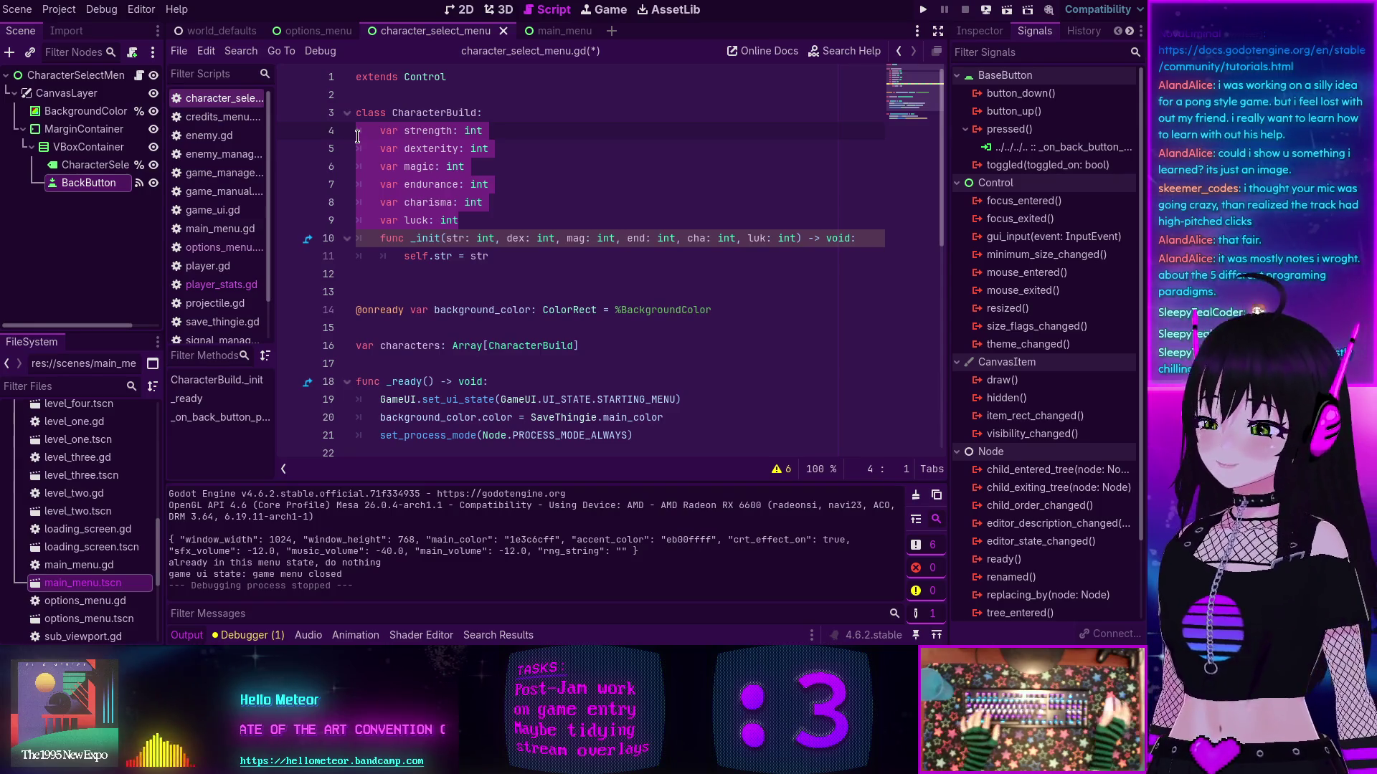
Step: Multi-caret select the six full stat field names declared in CharacterBuild
left_click(474, 225)
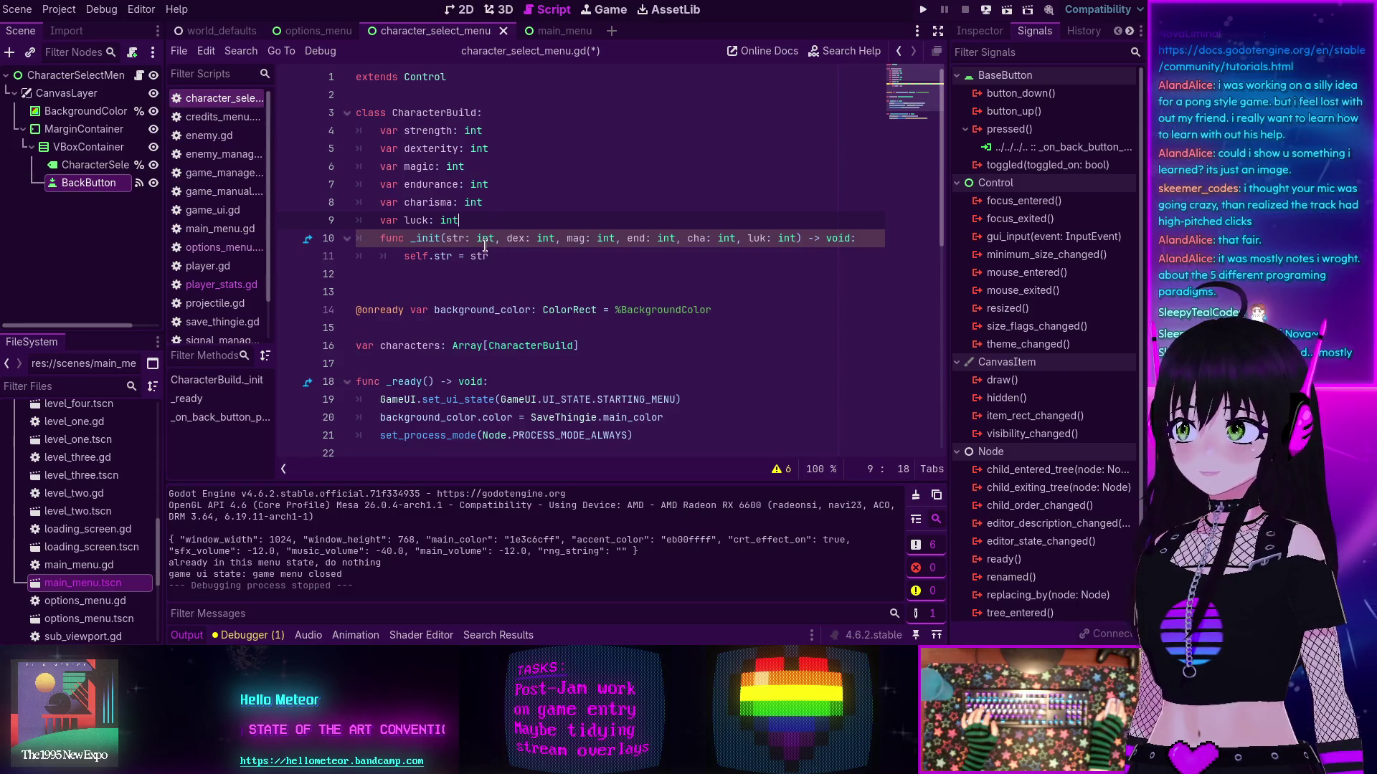
mouse_move(458, 242)
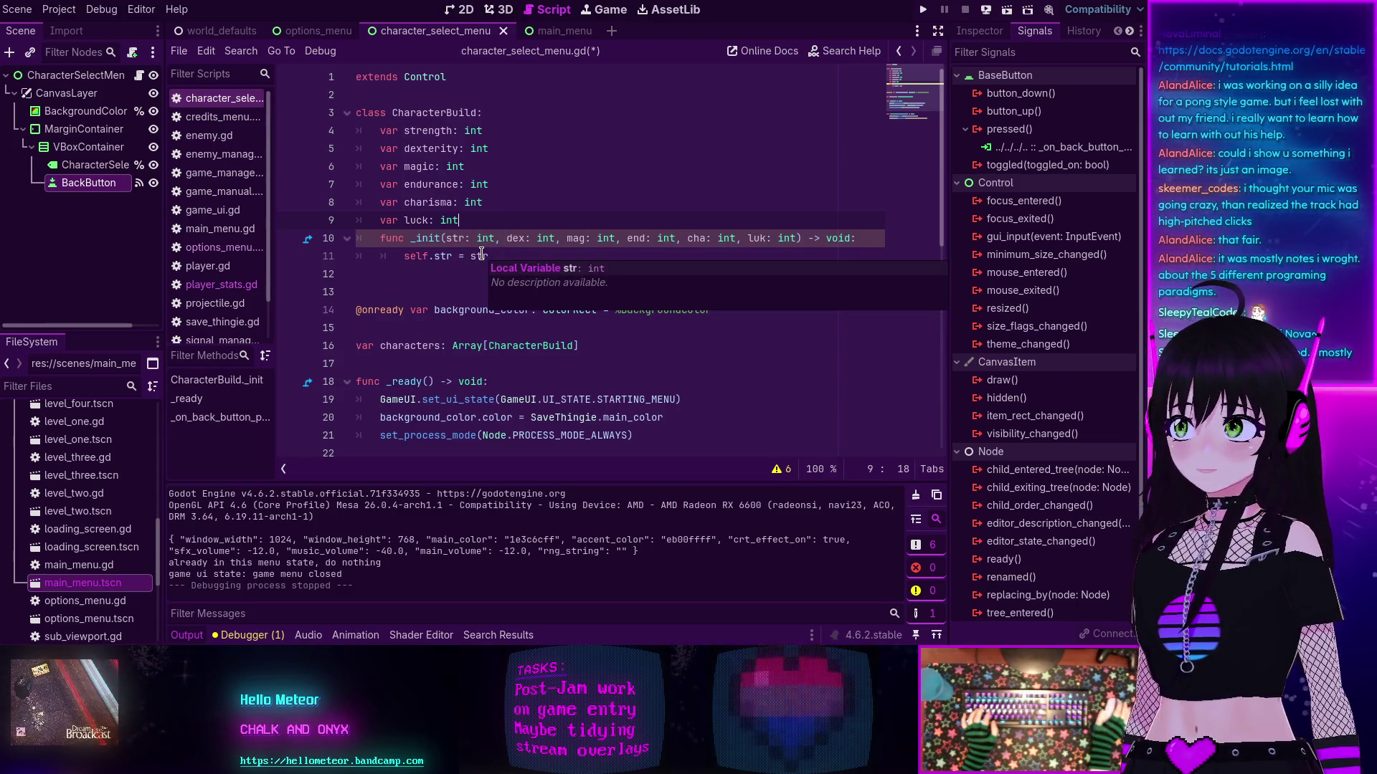
left_click(781, 469)
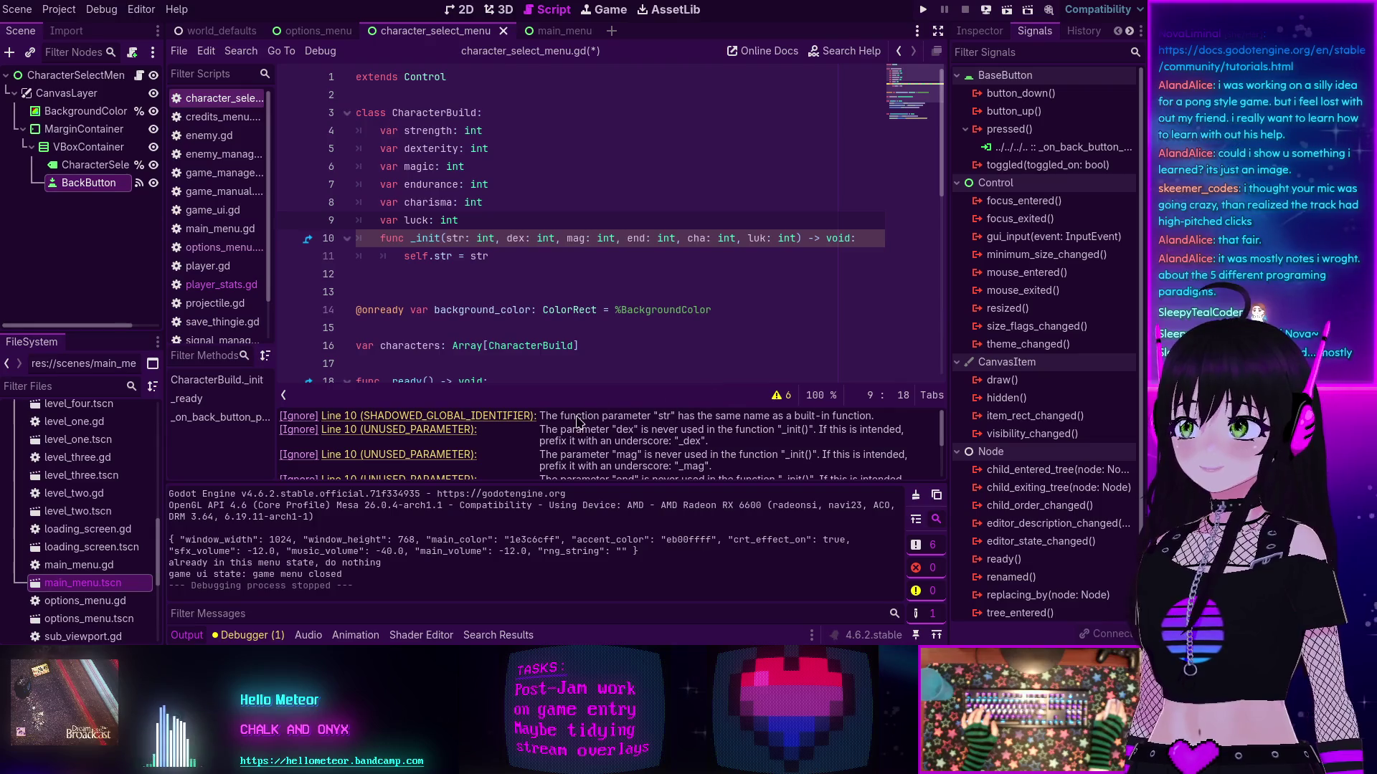
left_click(476, 257)
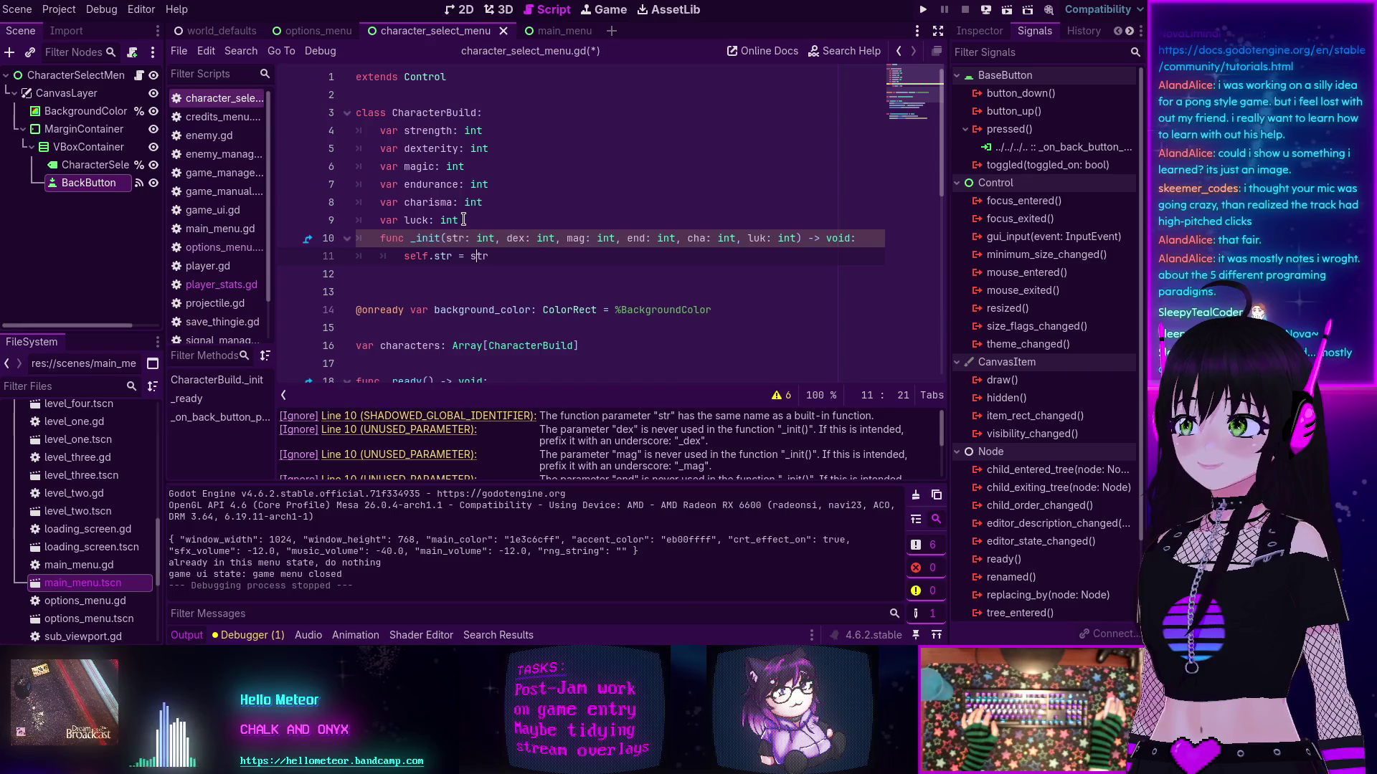
left_click(404, 131)
key("shift+alt+Down")
key("shift+alt+Down")
key("shift+alt+Down")
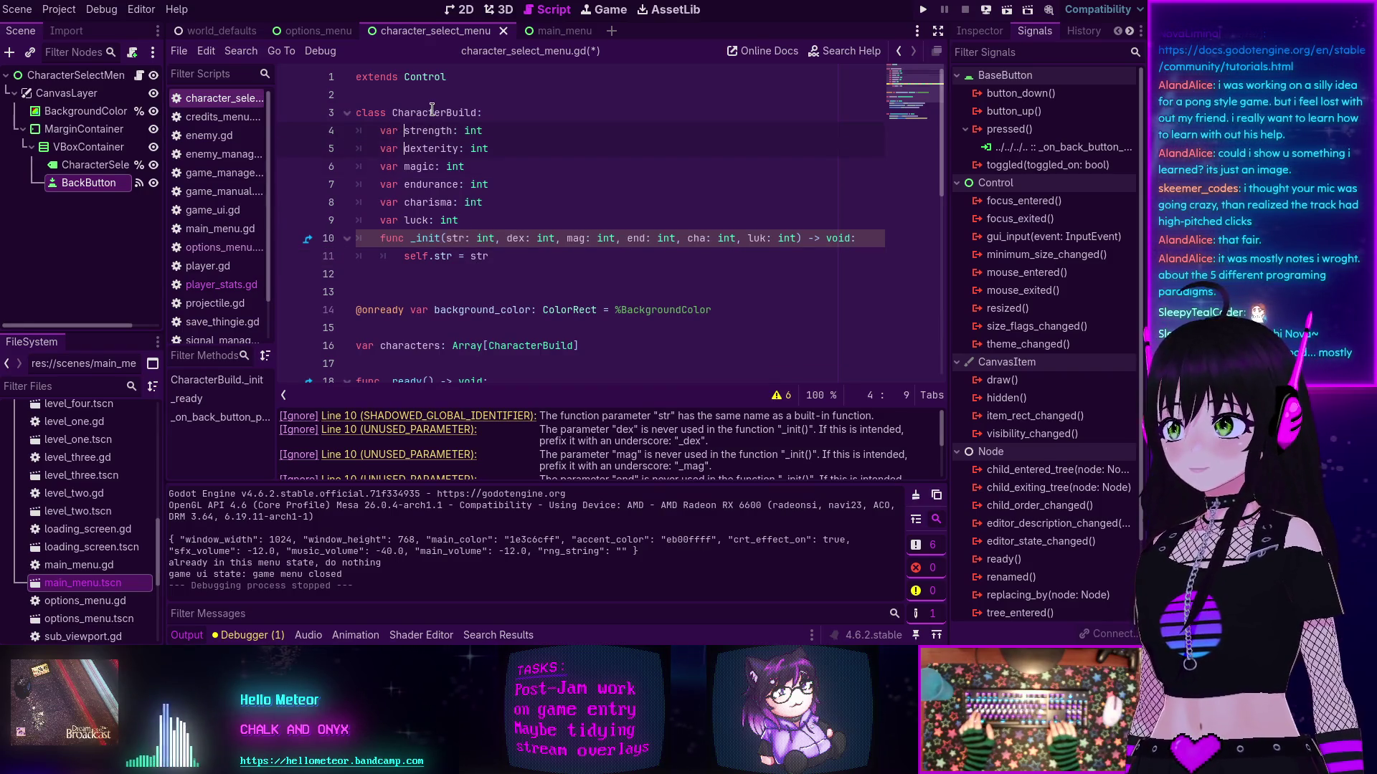
key("ctrl+Right")
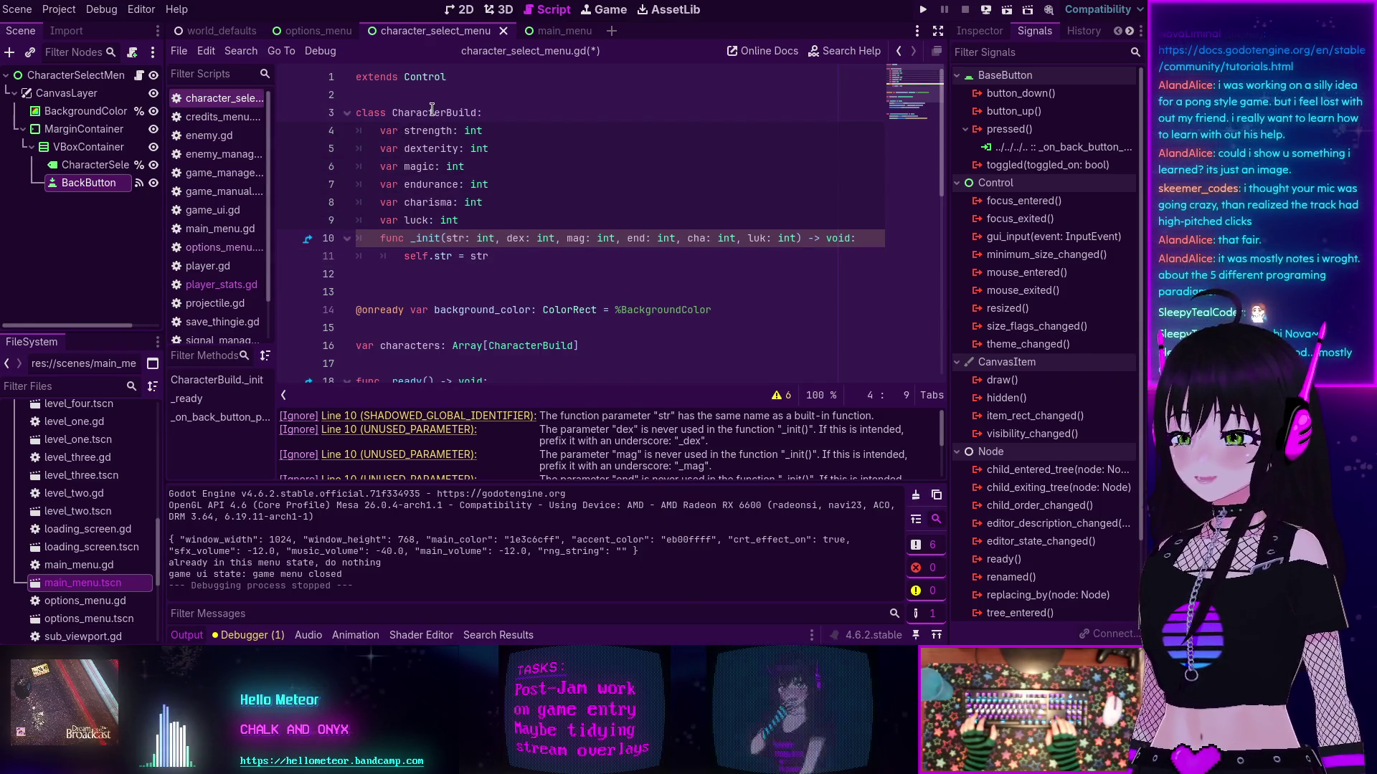
key("ctrl+shift+Right")
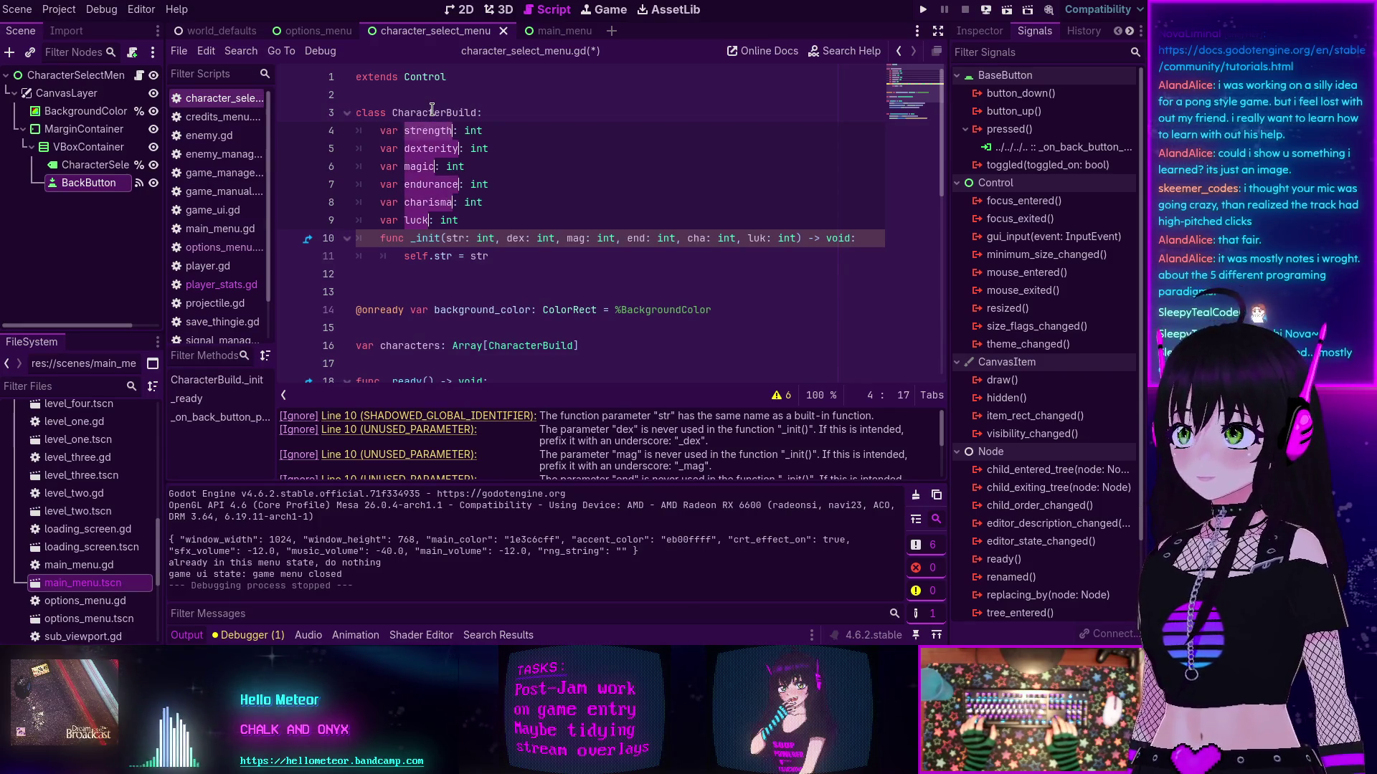
Step: Replace the abbreviated _init parameters with the strength through luck int fields
left_click(446, 237)
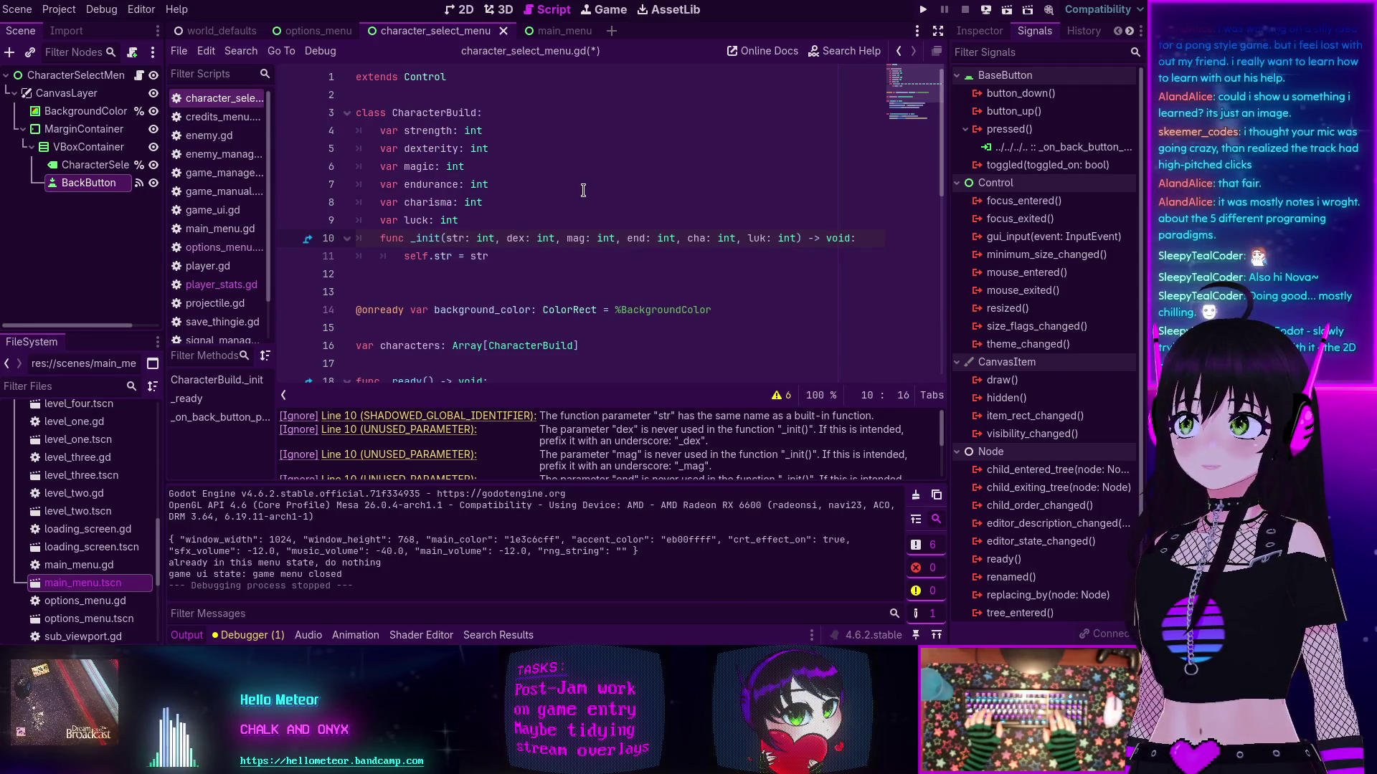
key("shift+End")
key("shift+Left")
key("shift+Left")
key("shift+Left")
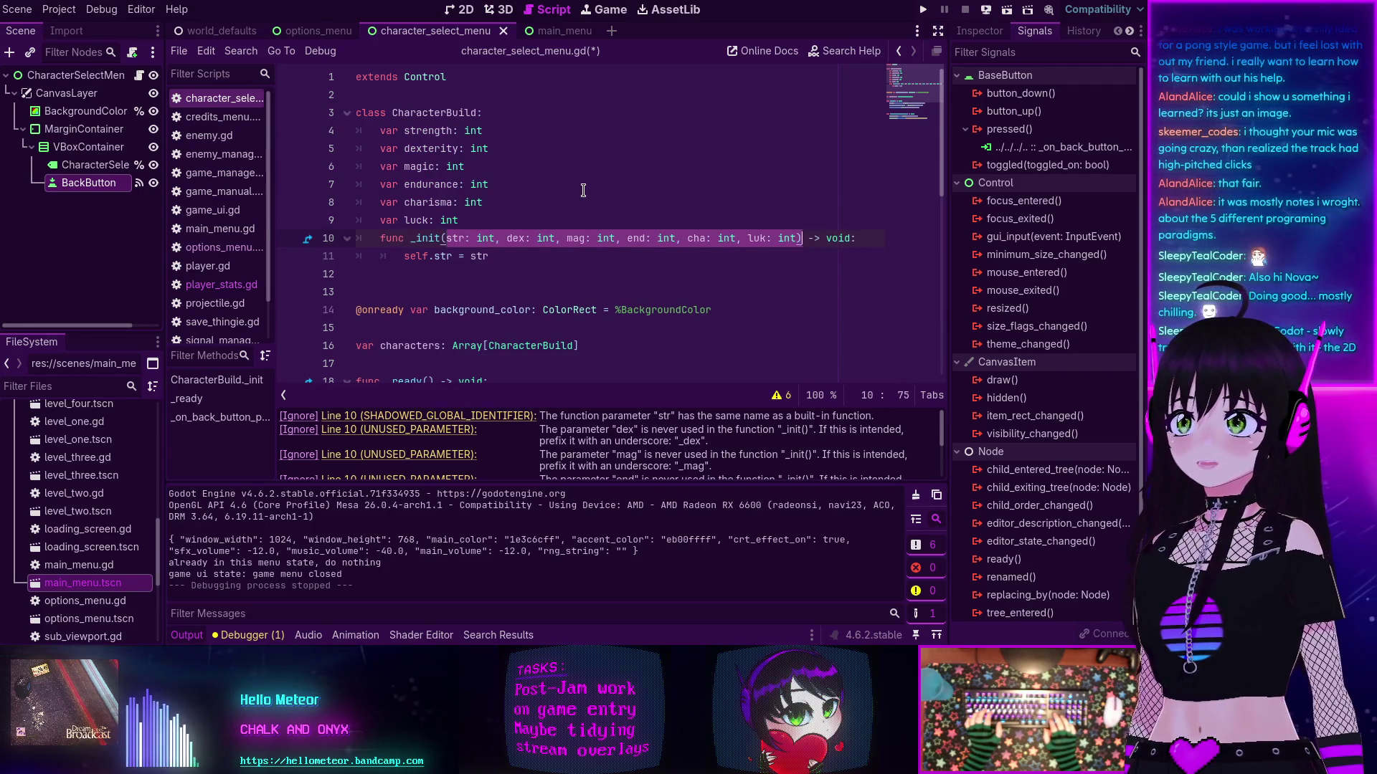
key("BackSpace")
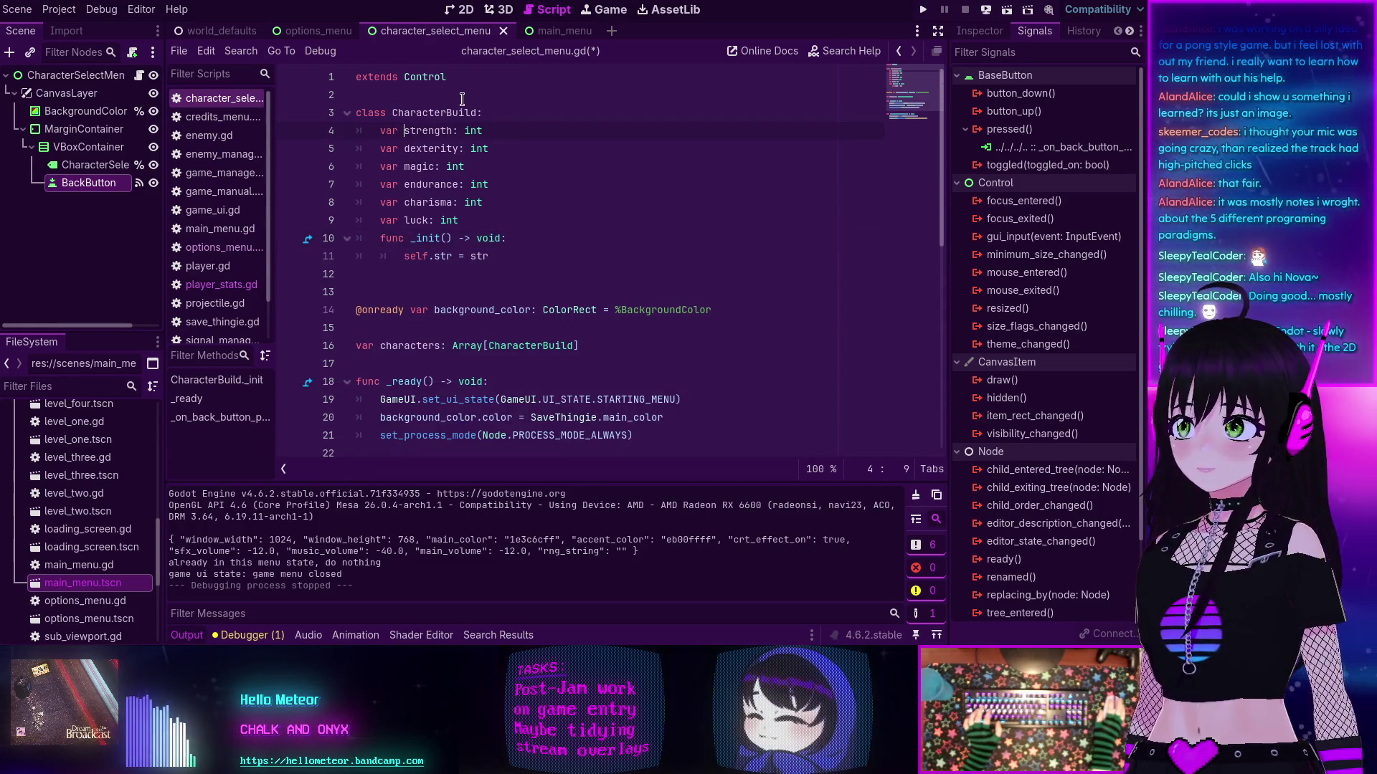
key("shift+End")
key("ctrl+c")
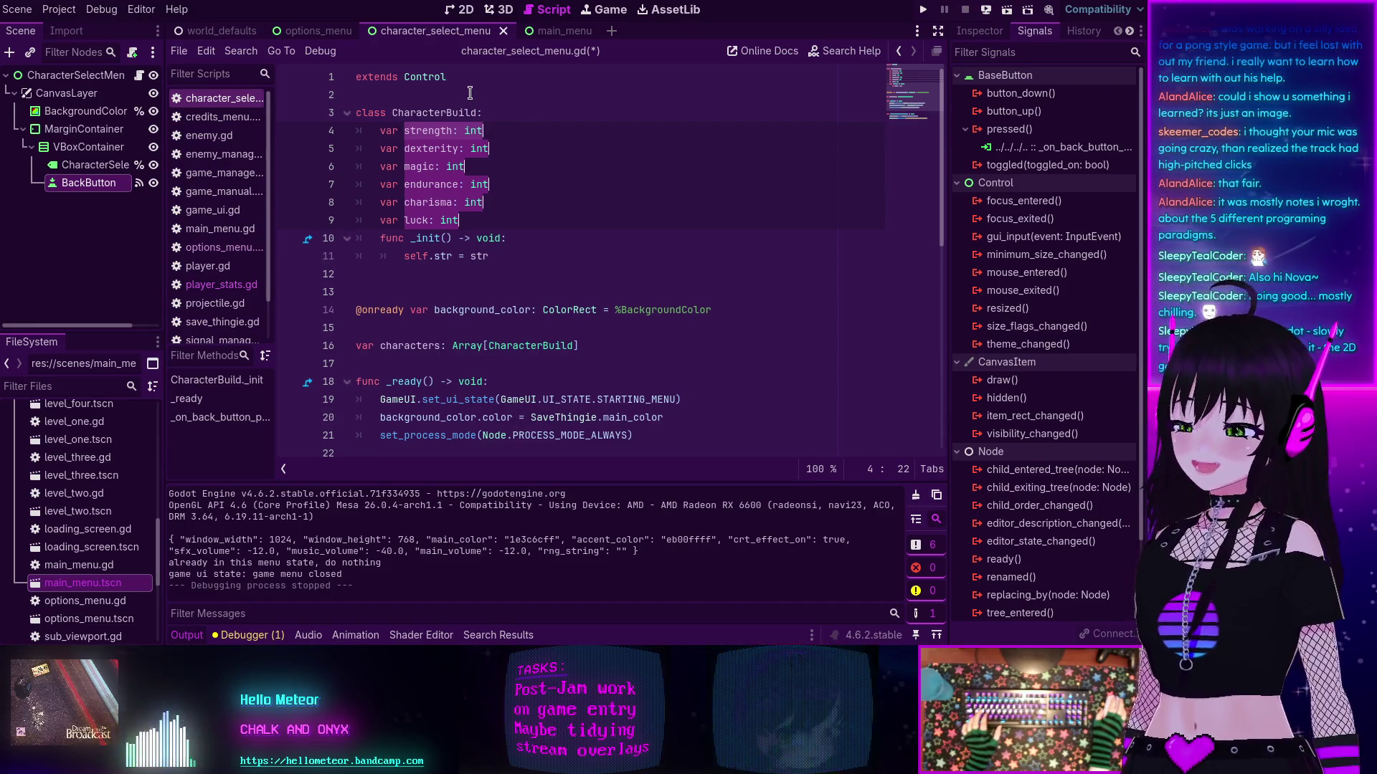
left_click(444, 238)
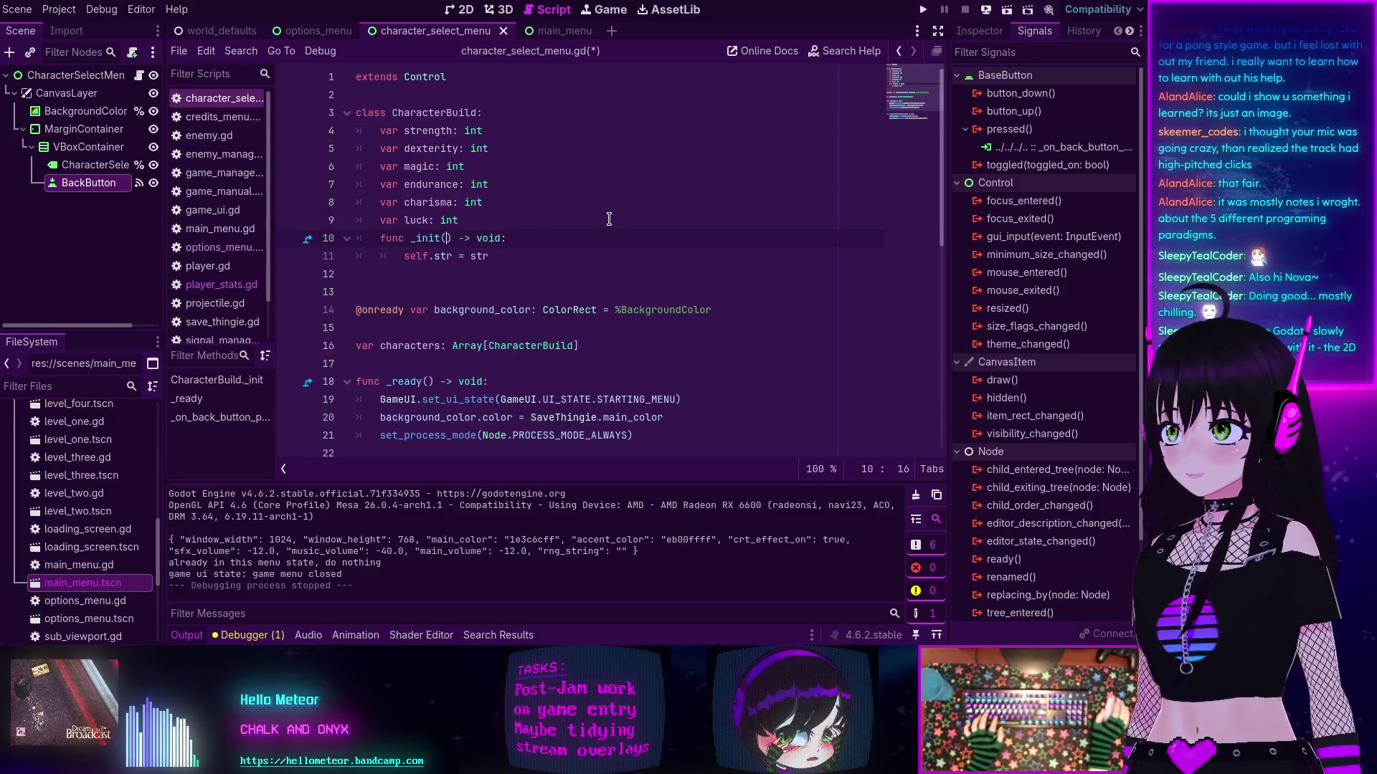
key("ctrl+v")
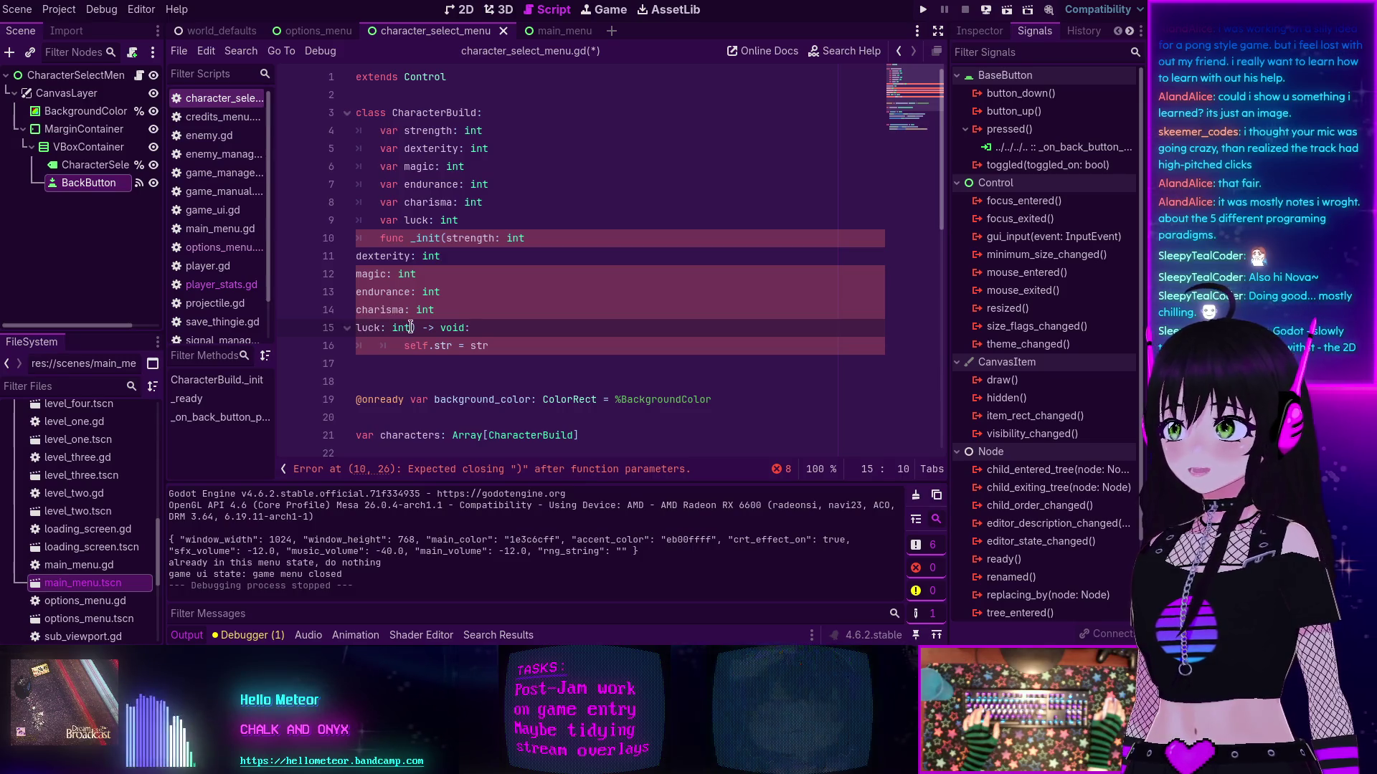
Step: Add commas after the strength, dexterity, magic, endurance and charisma parameters
left_click(454, 309)
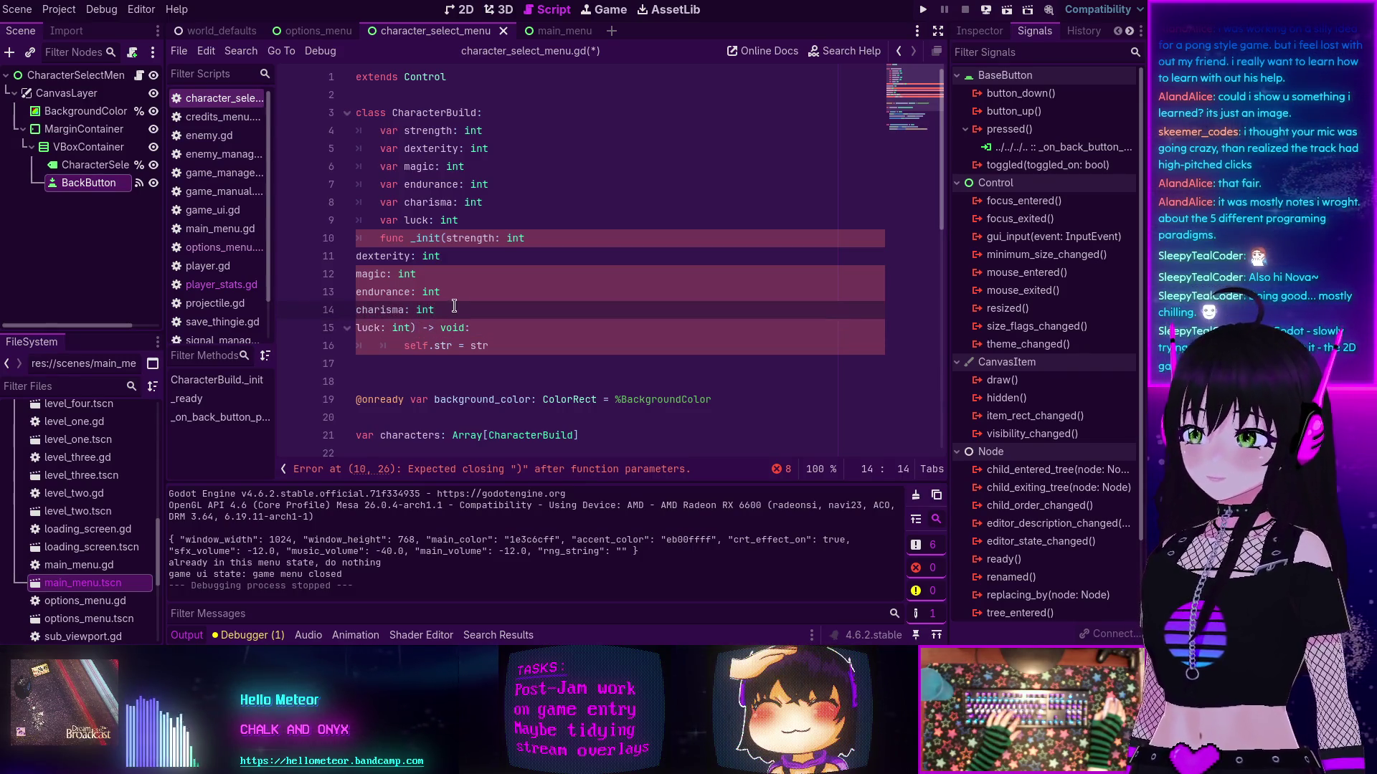
left_click(447, 290)
type(",")
left_click(452, 274)
type(",")
left_click(463, 259)
type(",")
left_click(553, 238)
type(",")
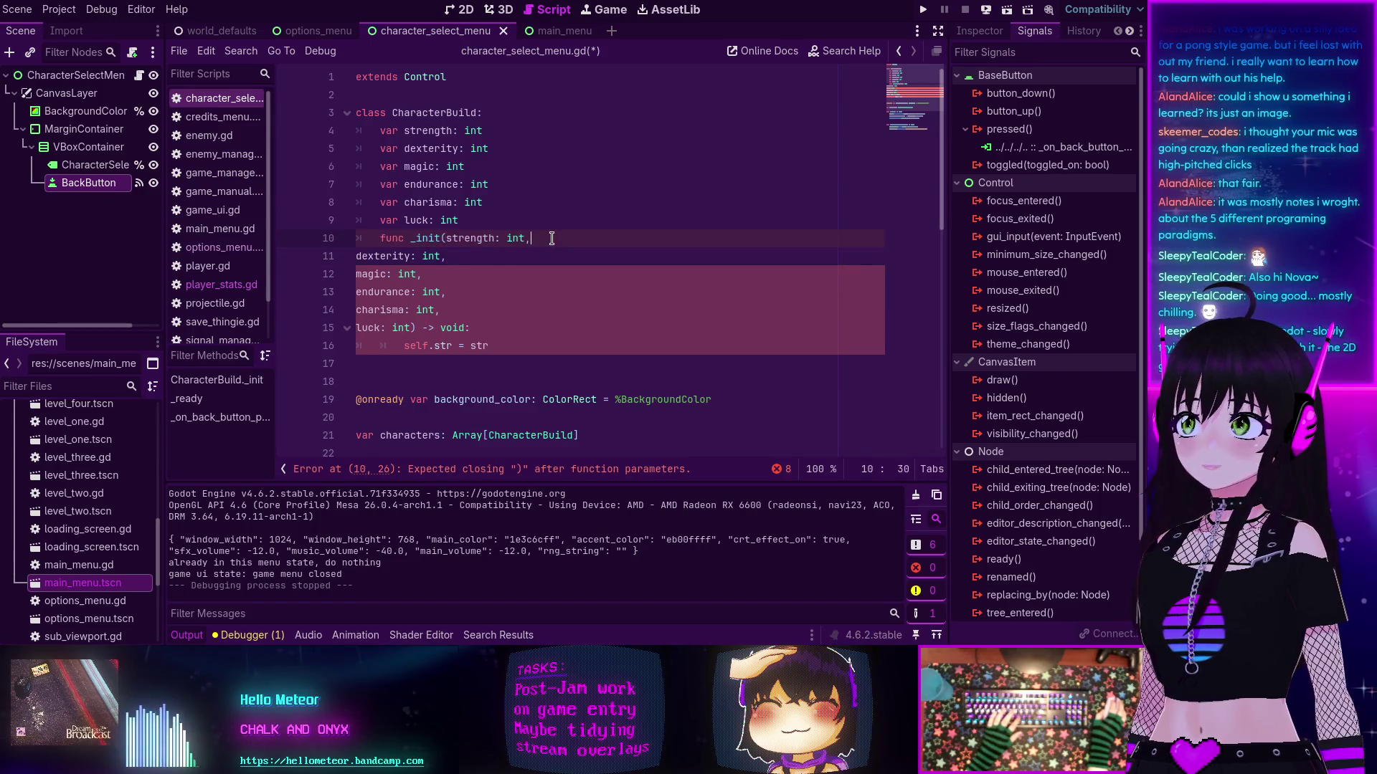
Step: Indent the parameter lines under _init and move ') -> void:' onto its own line
mouse_move(470, 328)
left_mouse_down()
mouse_move(337, 241)
mouse_move(329, 249)
left_mouse_up()
key("Tab")
key("Tab")
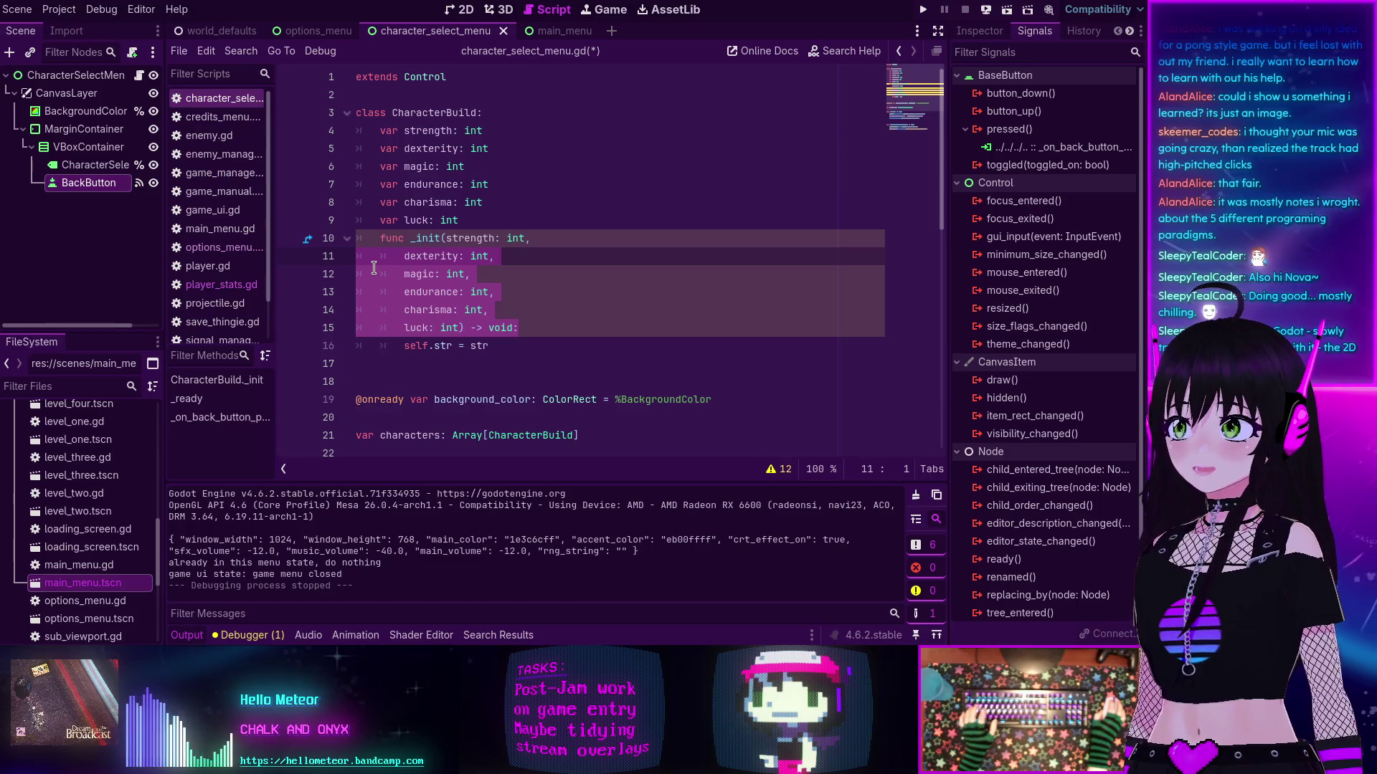
key("Tab")
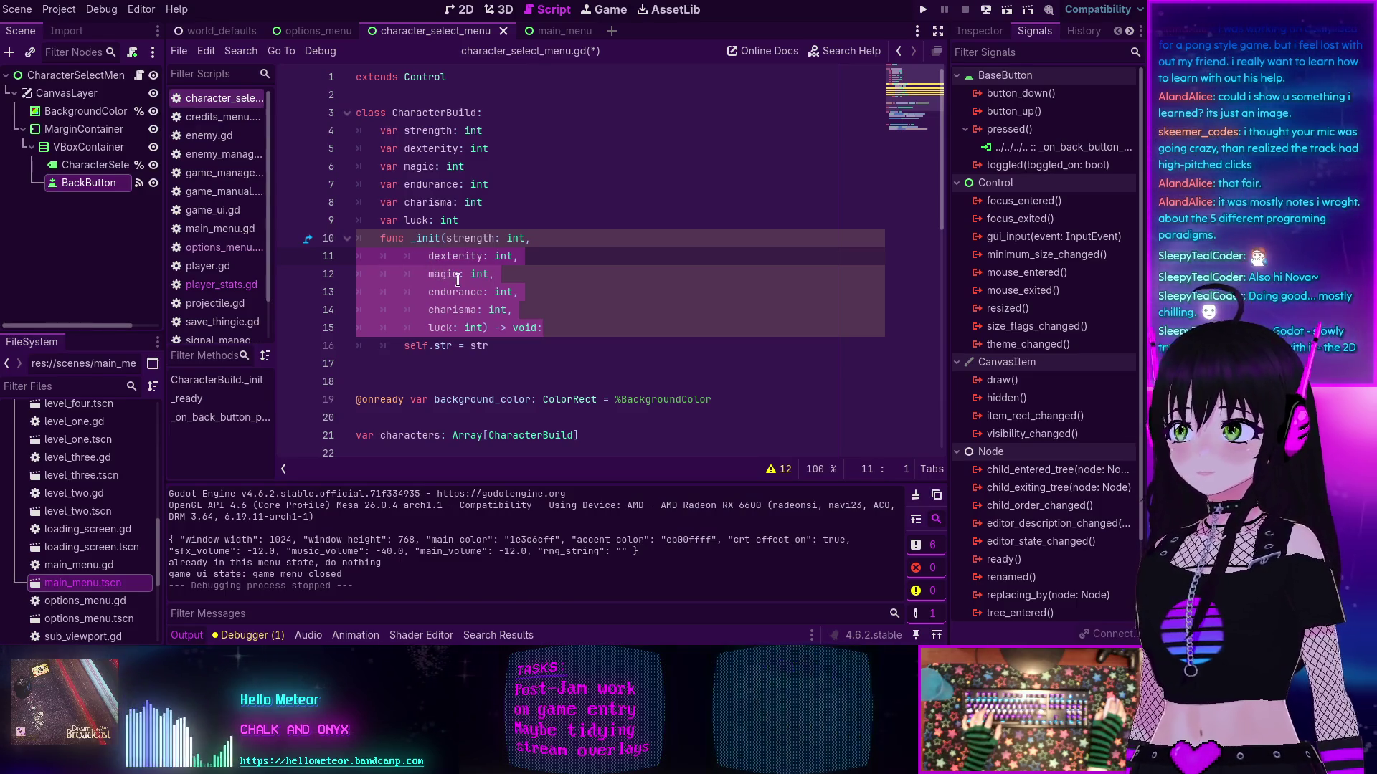
left_click(483, 329)
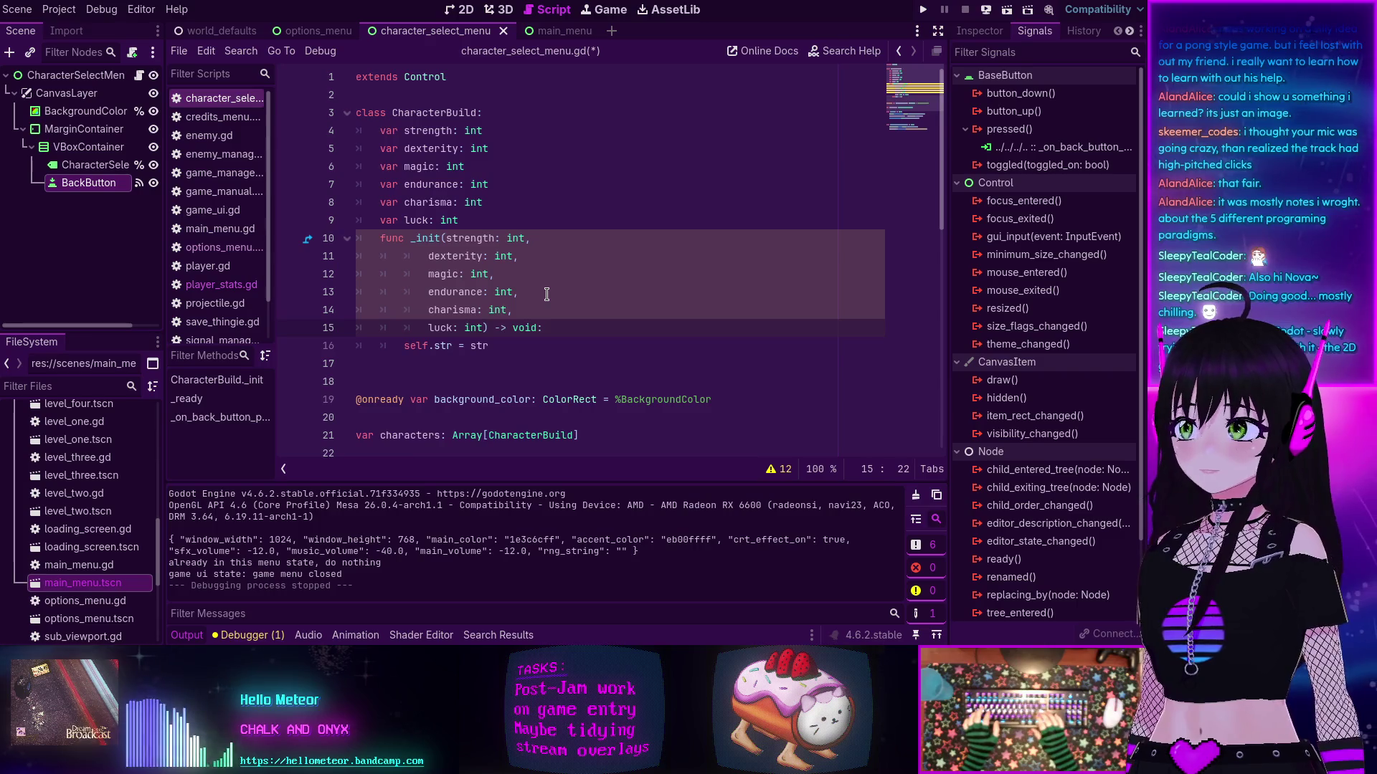
key("Return")
key("BackSpace")
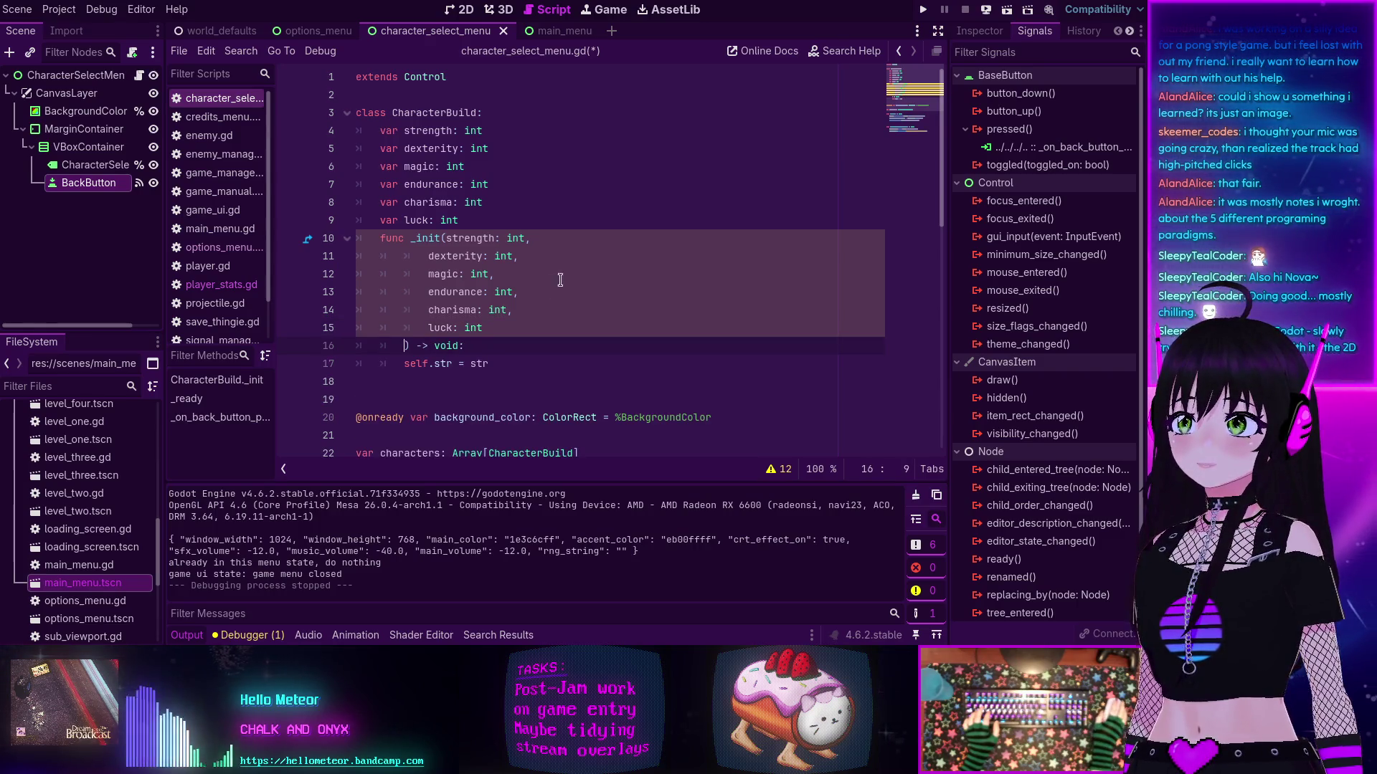
left_click(773, 467)
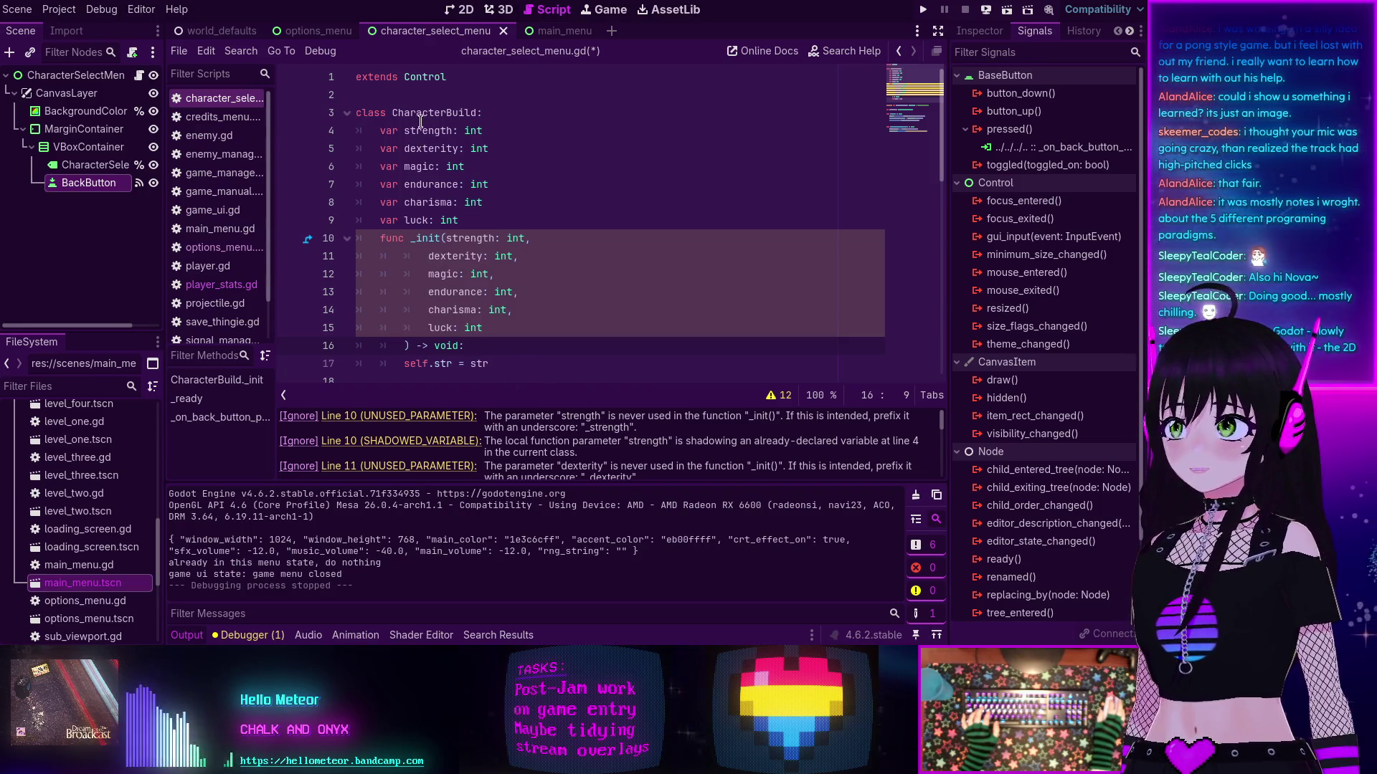
double_click(437, 364)
Step: Change the first body line to self.strength = strength and review the unused dexterity warning
type("strength")
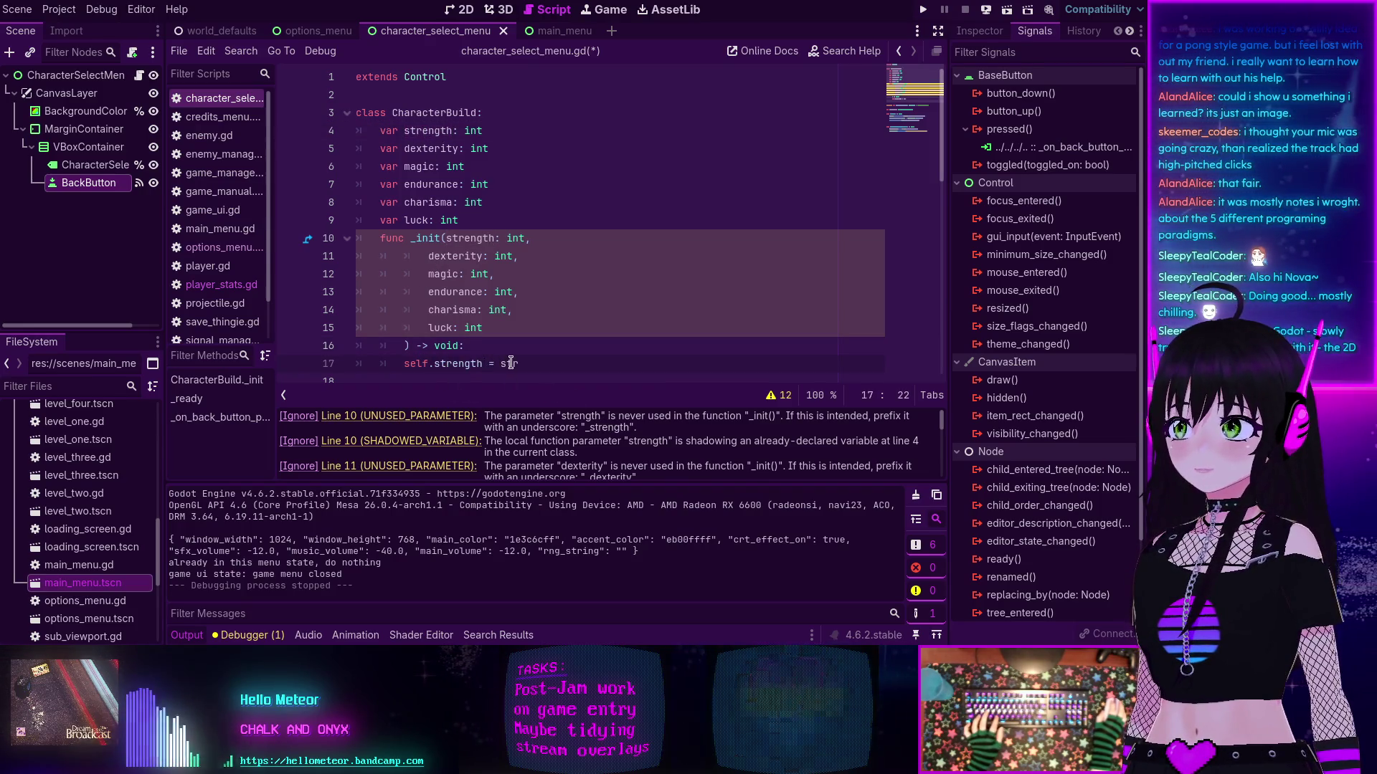
double_click(510, 363)
type("strength")
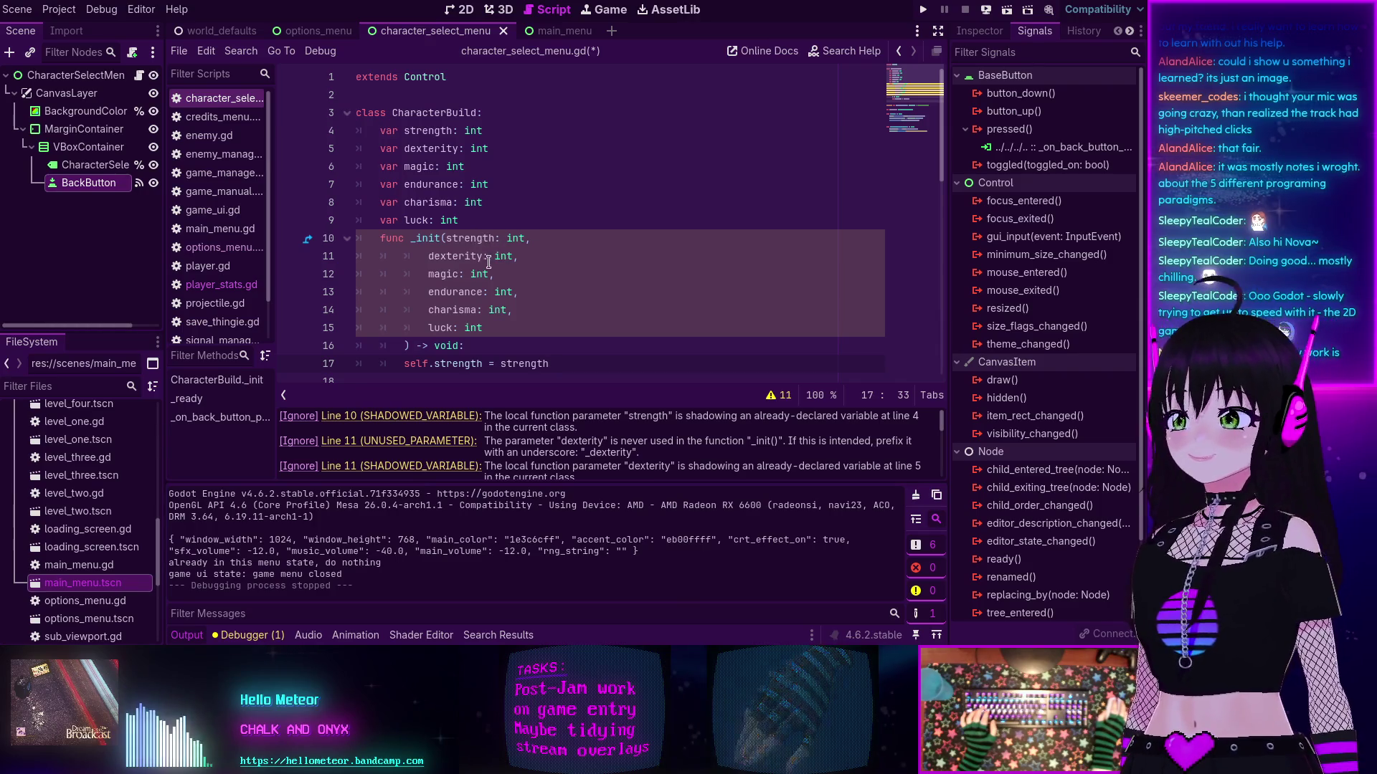
left_click(467, 261)
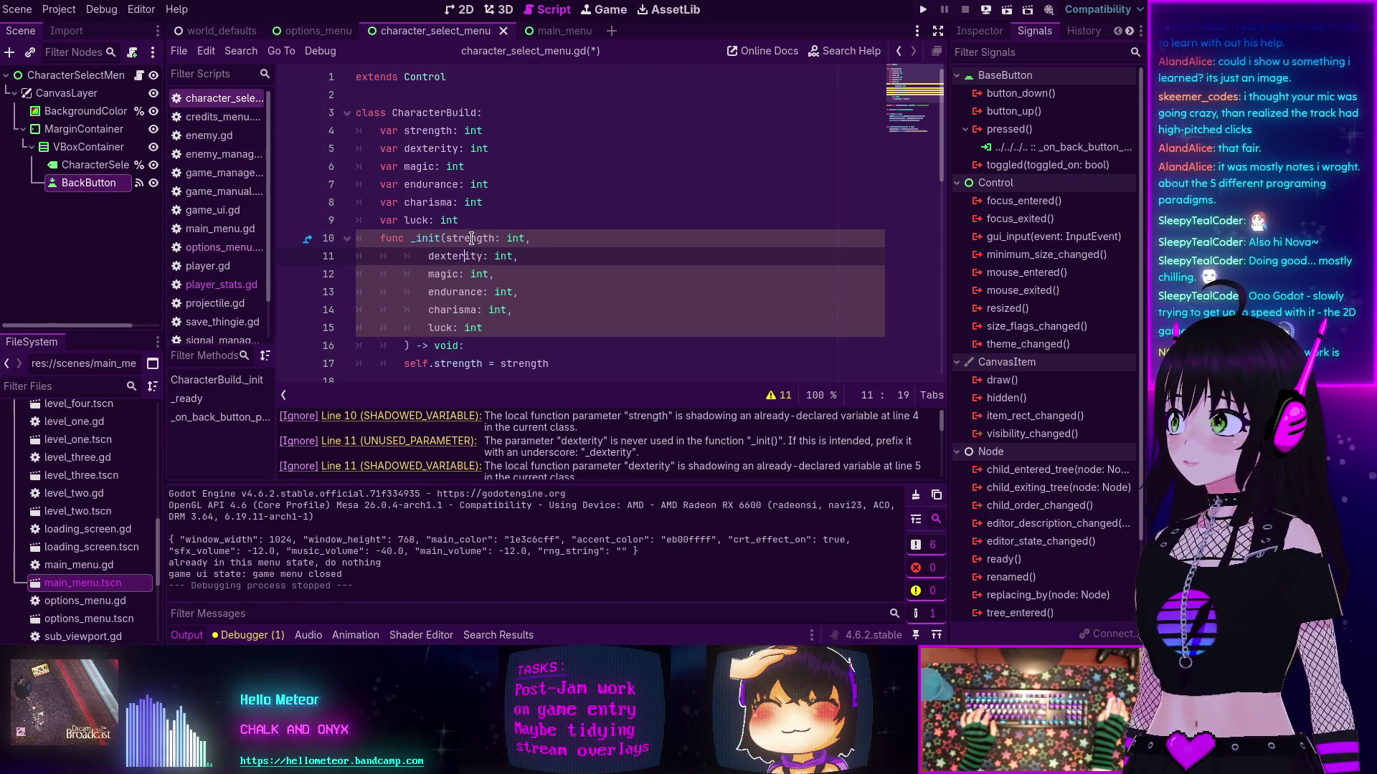
left_click(457, 324)
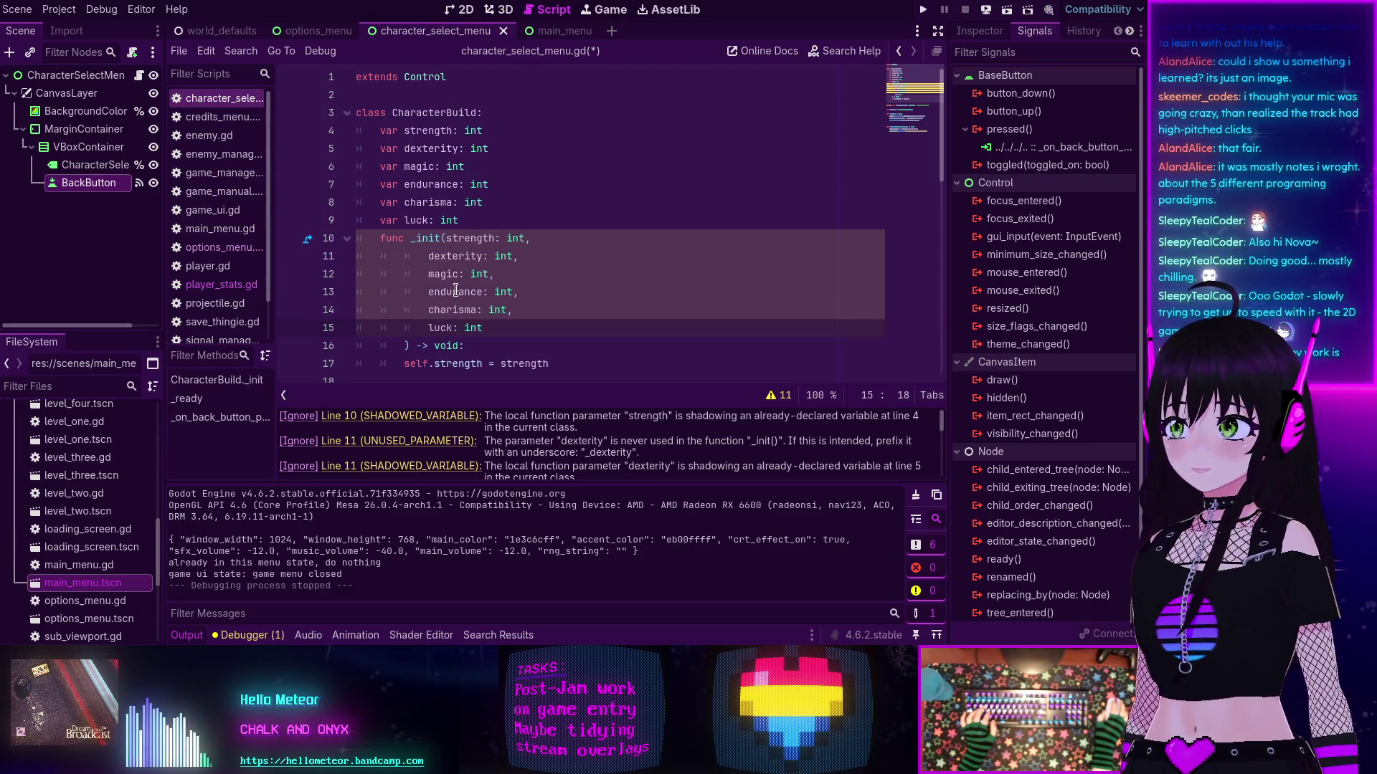
scroll(563, 356, "down", 1)
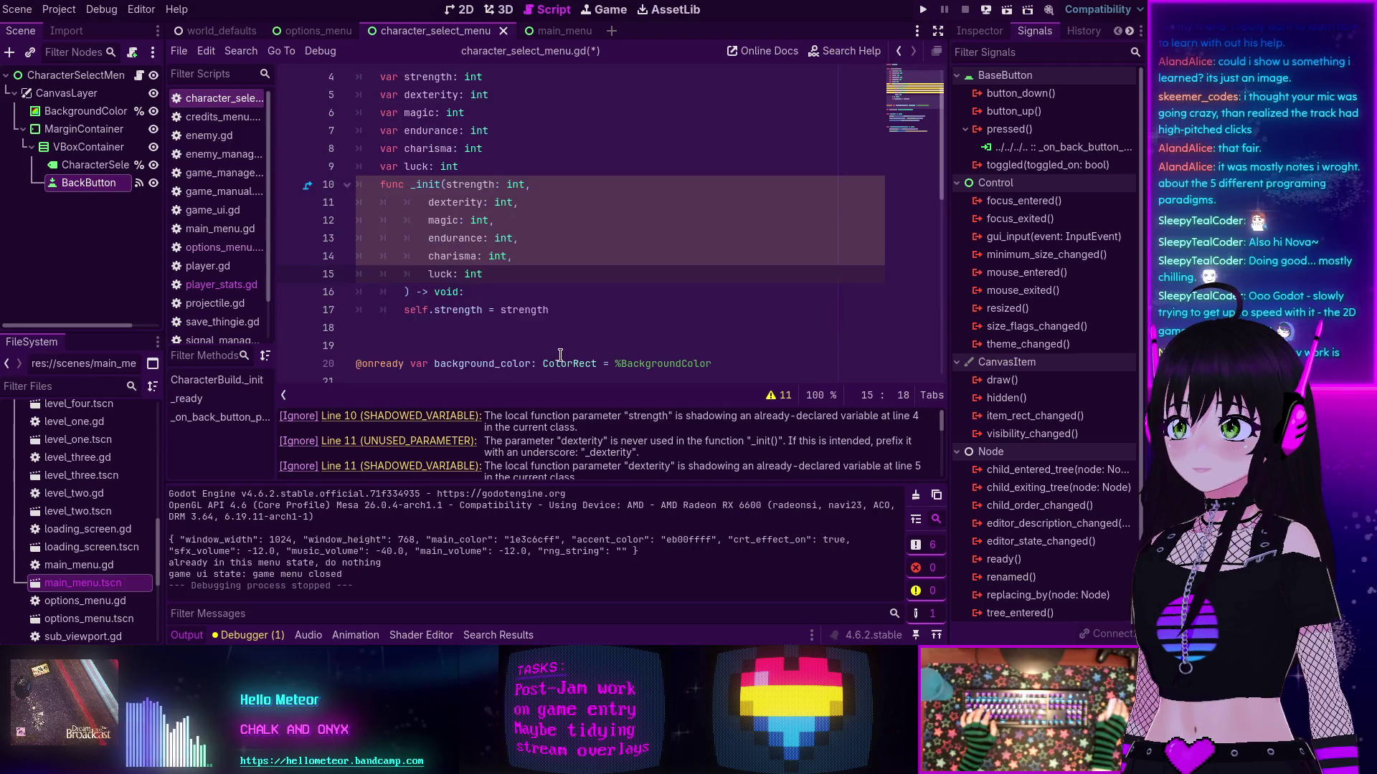